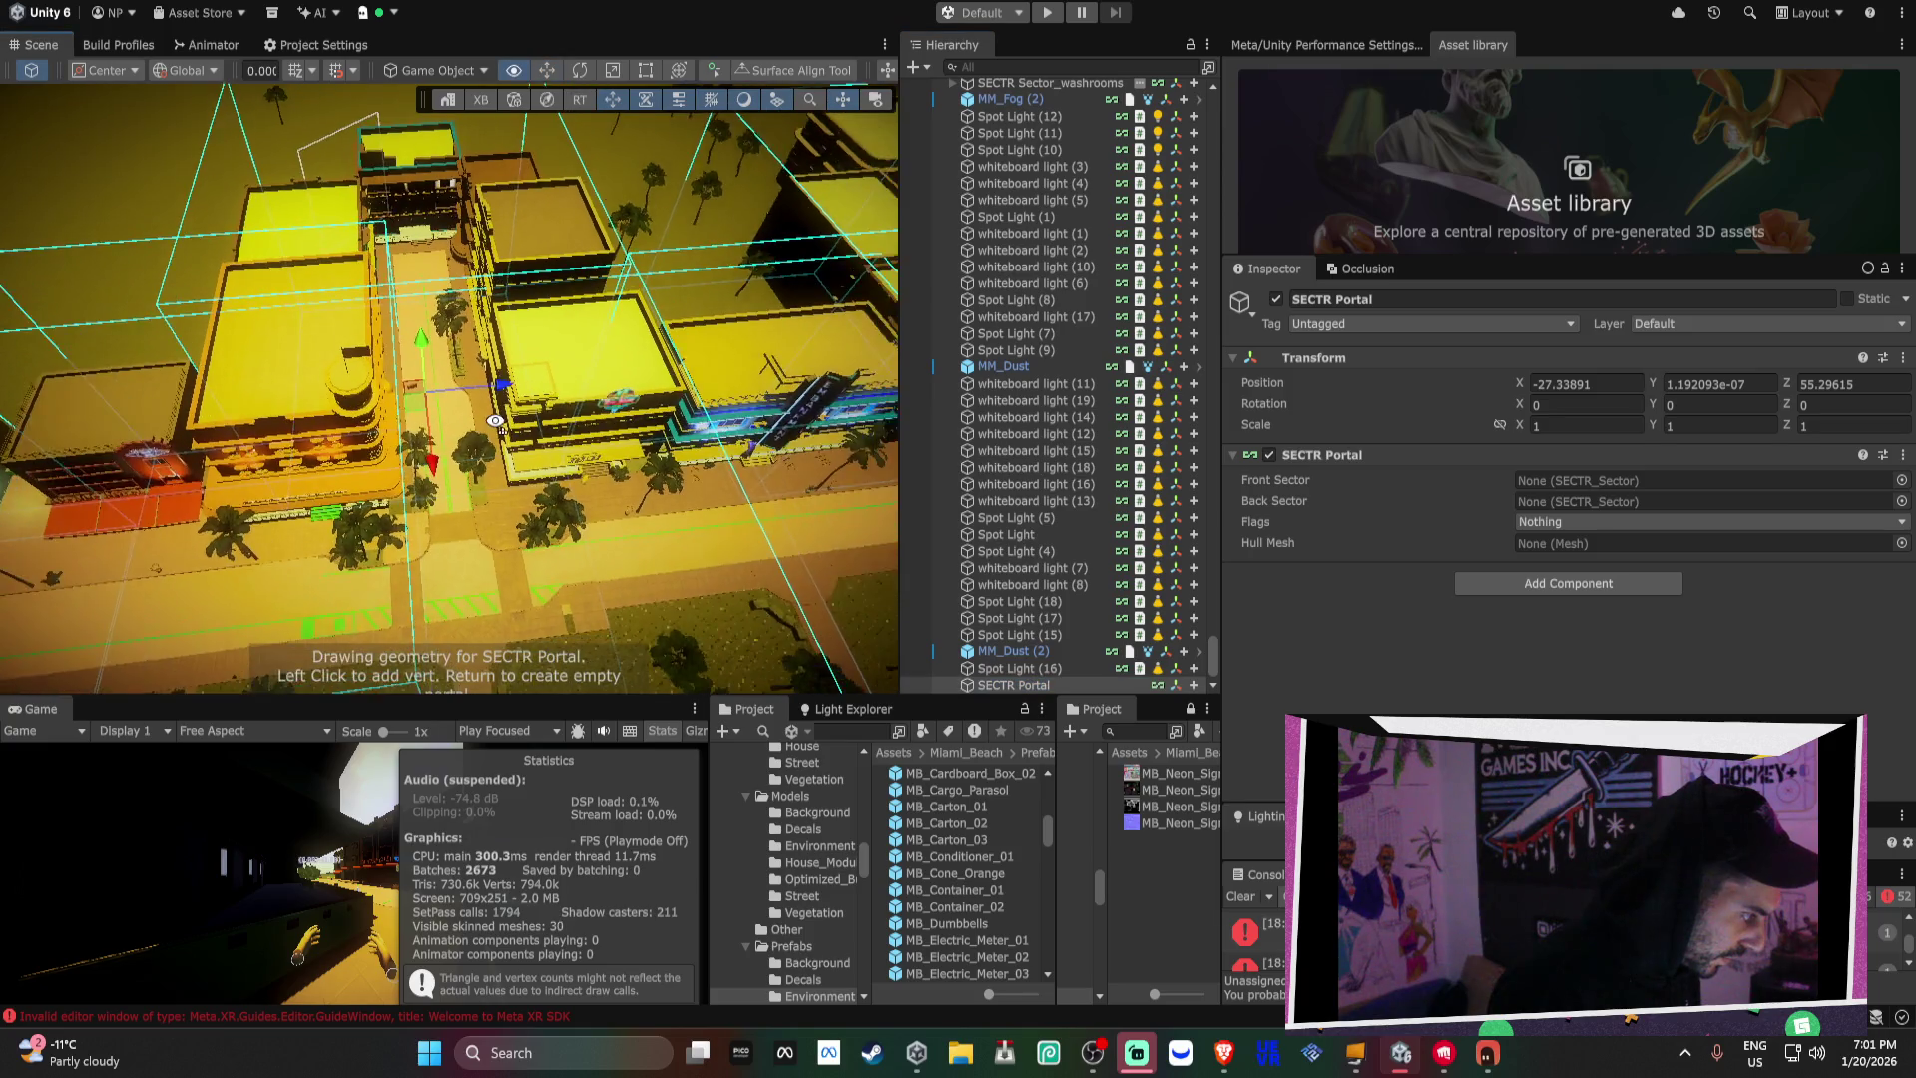
- Draw a three-corner SECTR Portal outline across the street and complete it as 'SECTR Portal 1'
scroll(464, 424, up, 5)
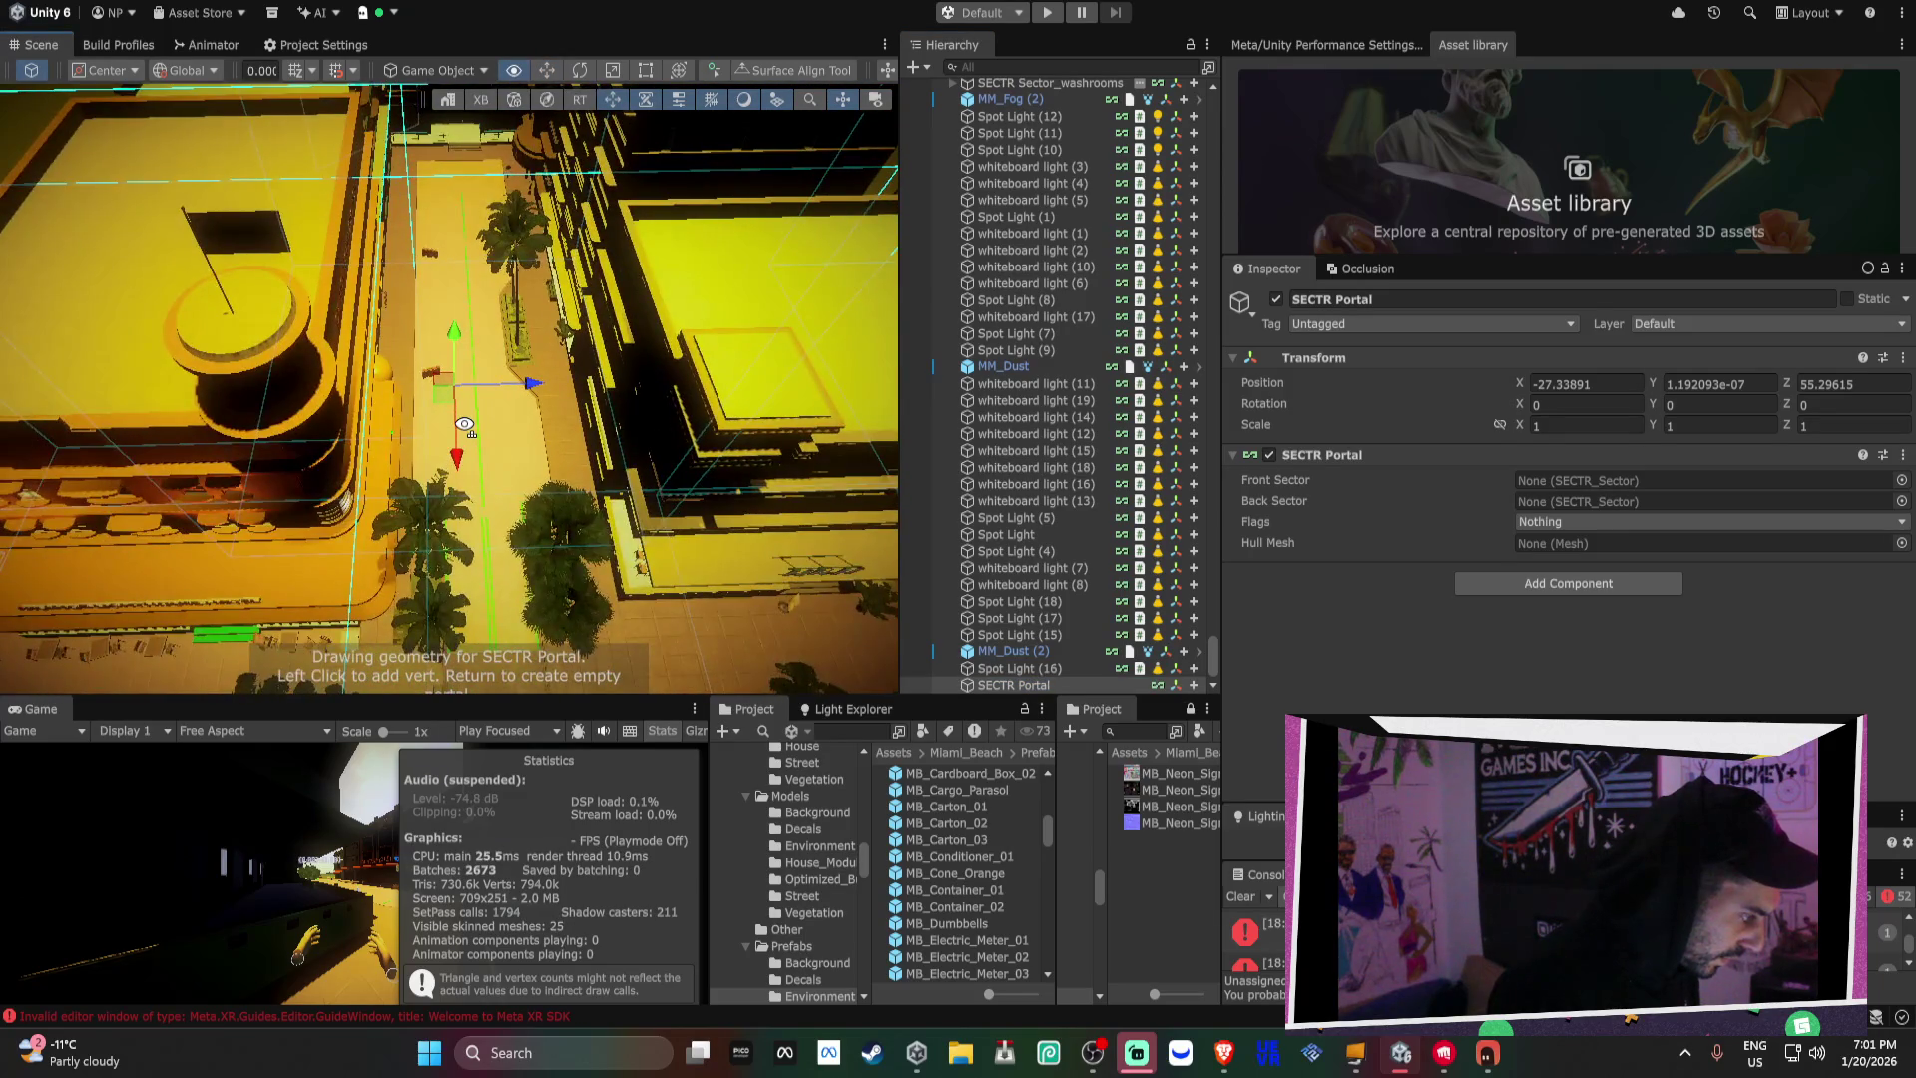
scroll(529, 451, up, 2)
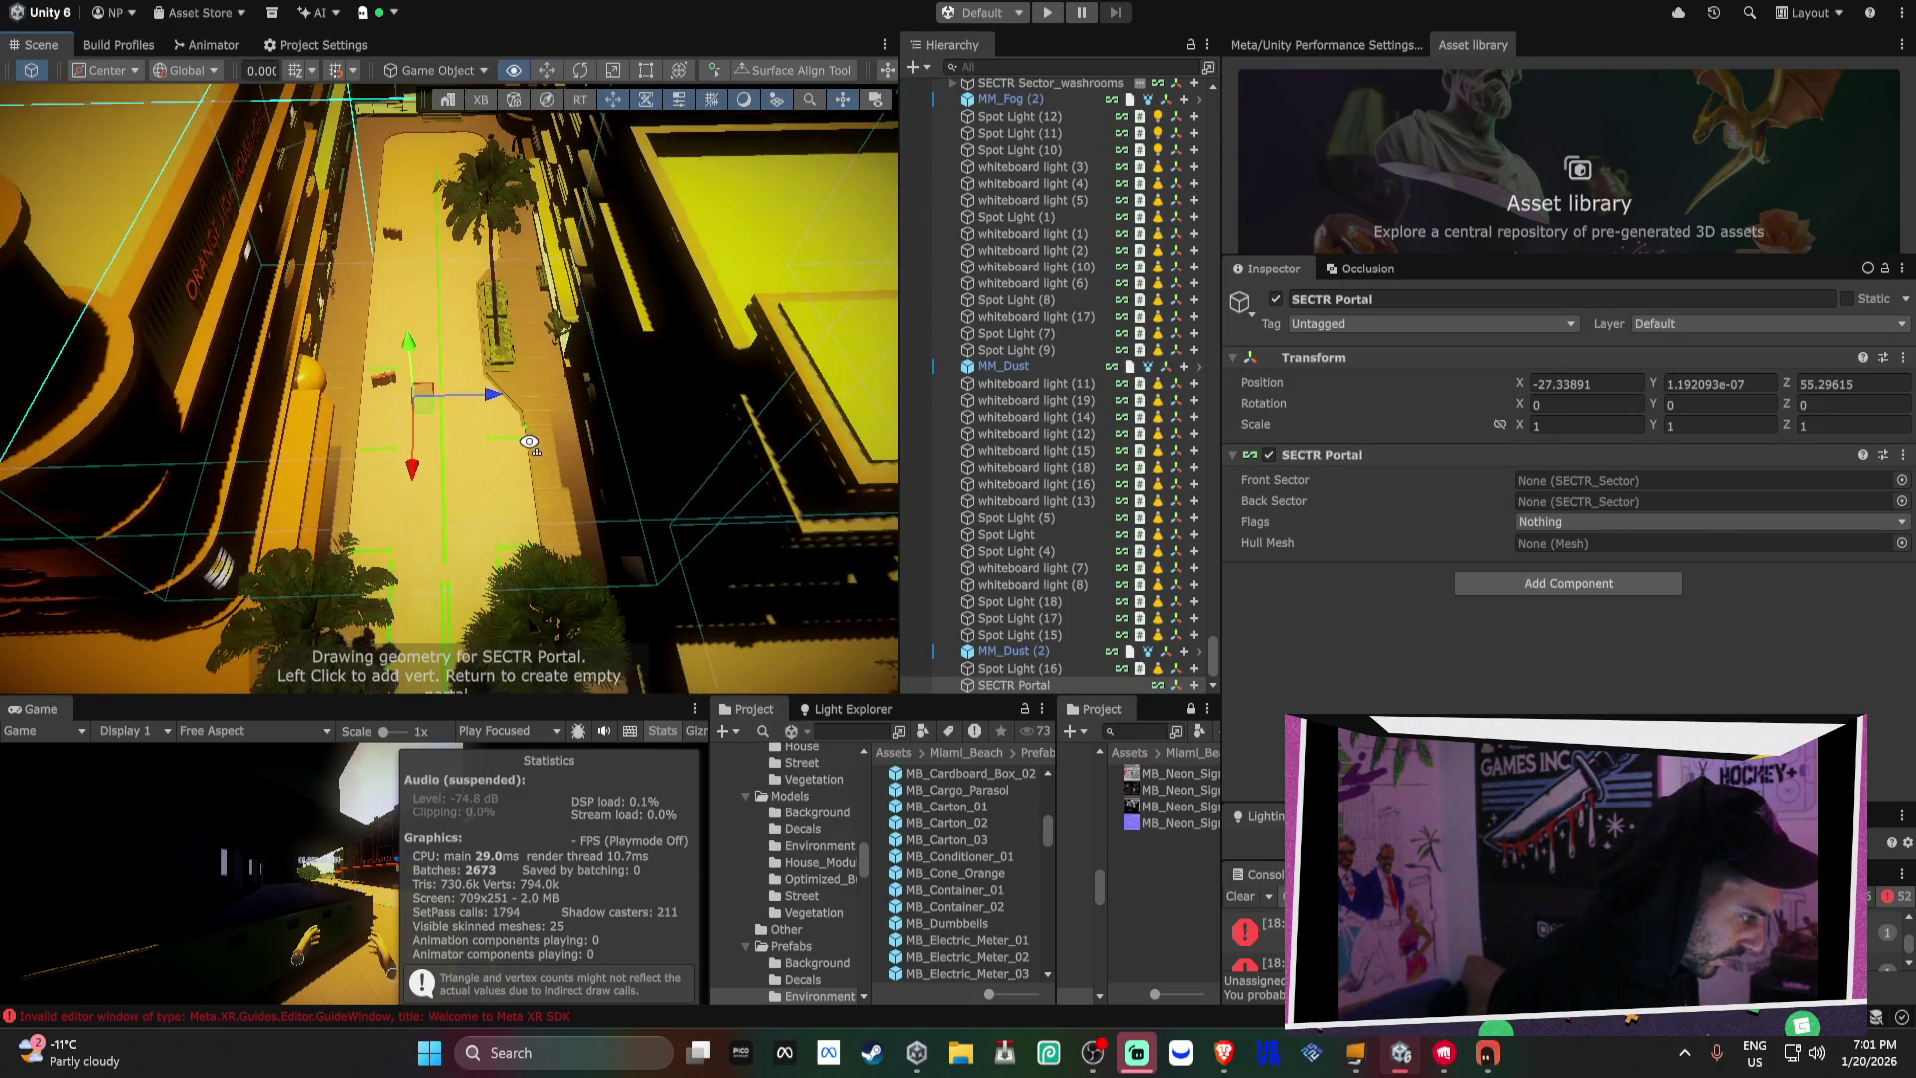
scroll(559, 436, down, 10)
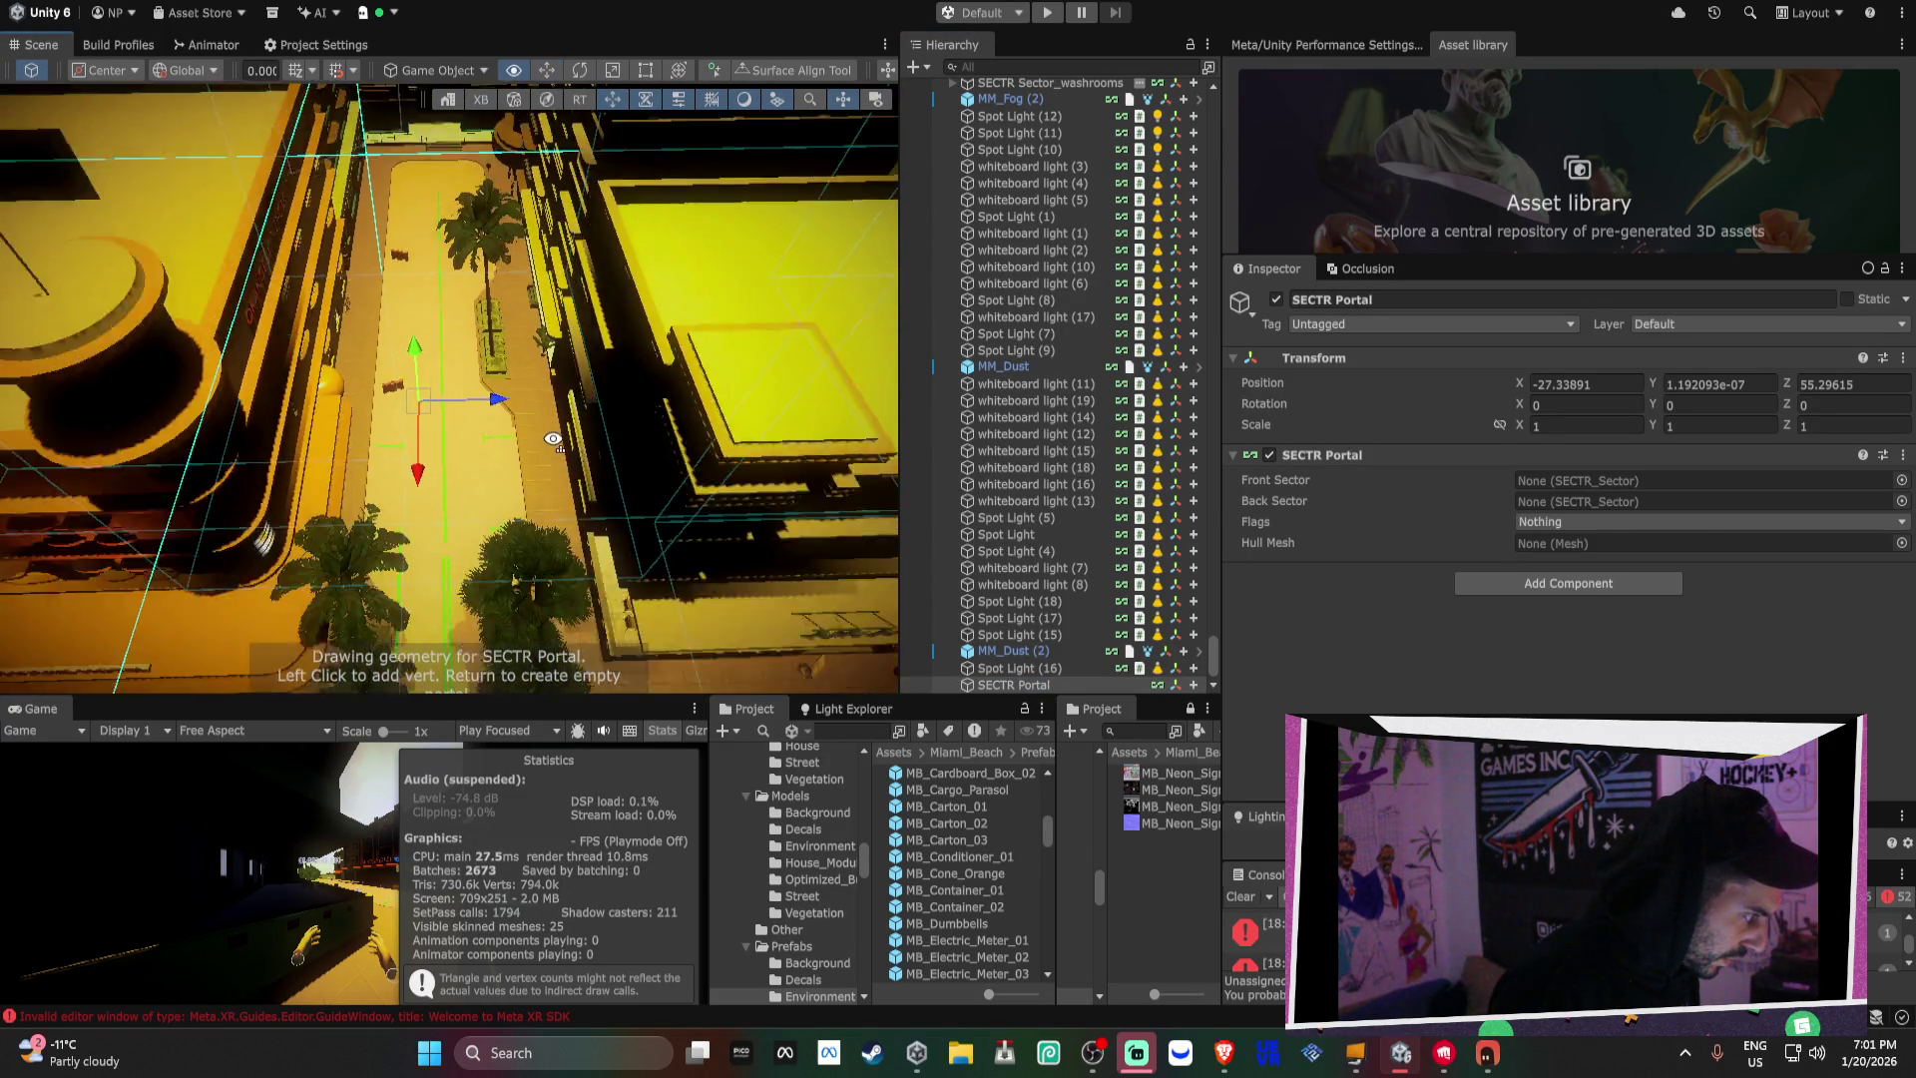
mouse_move(548, 477)
mouse_down()
mouse_move(507, 448)
mouse_move(513, 475)
mouse_up()
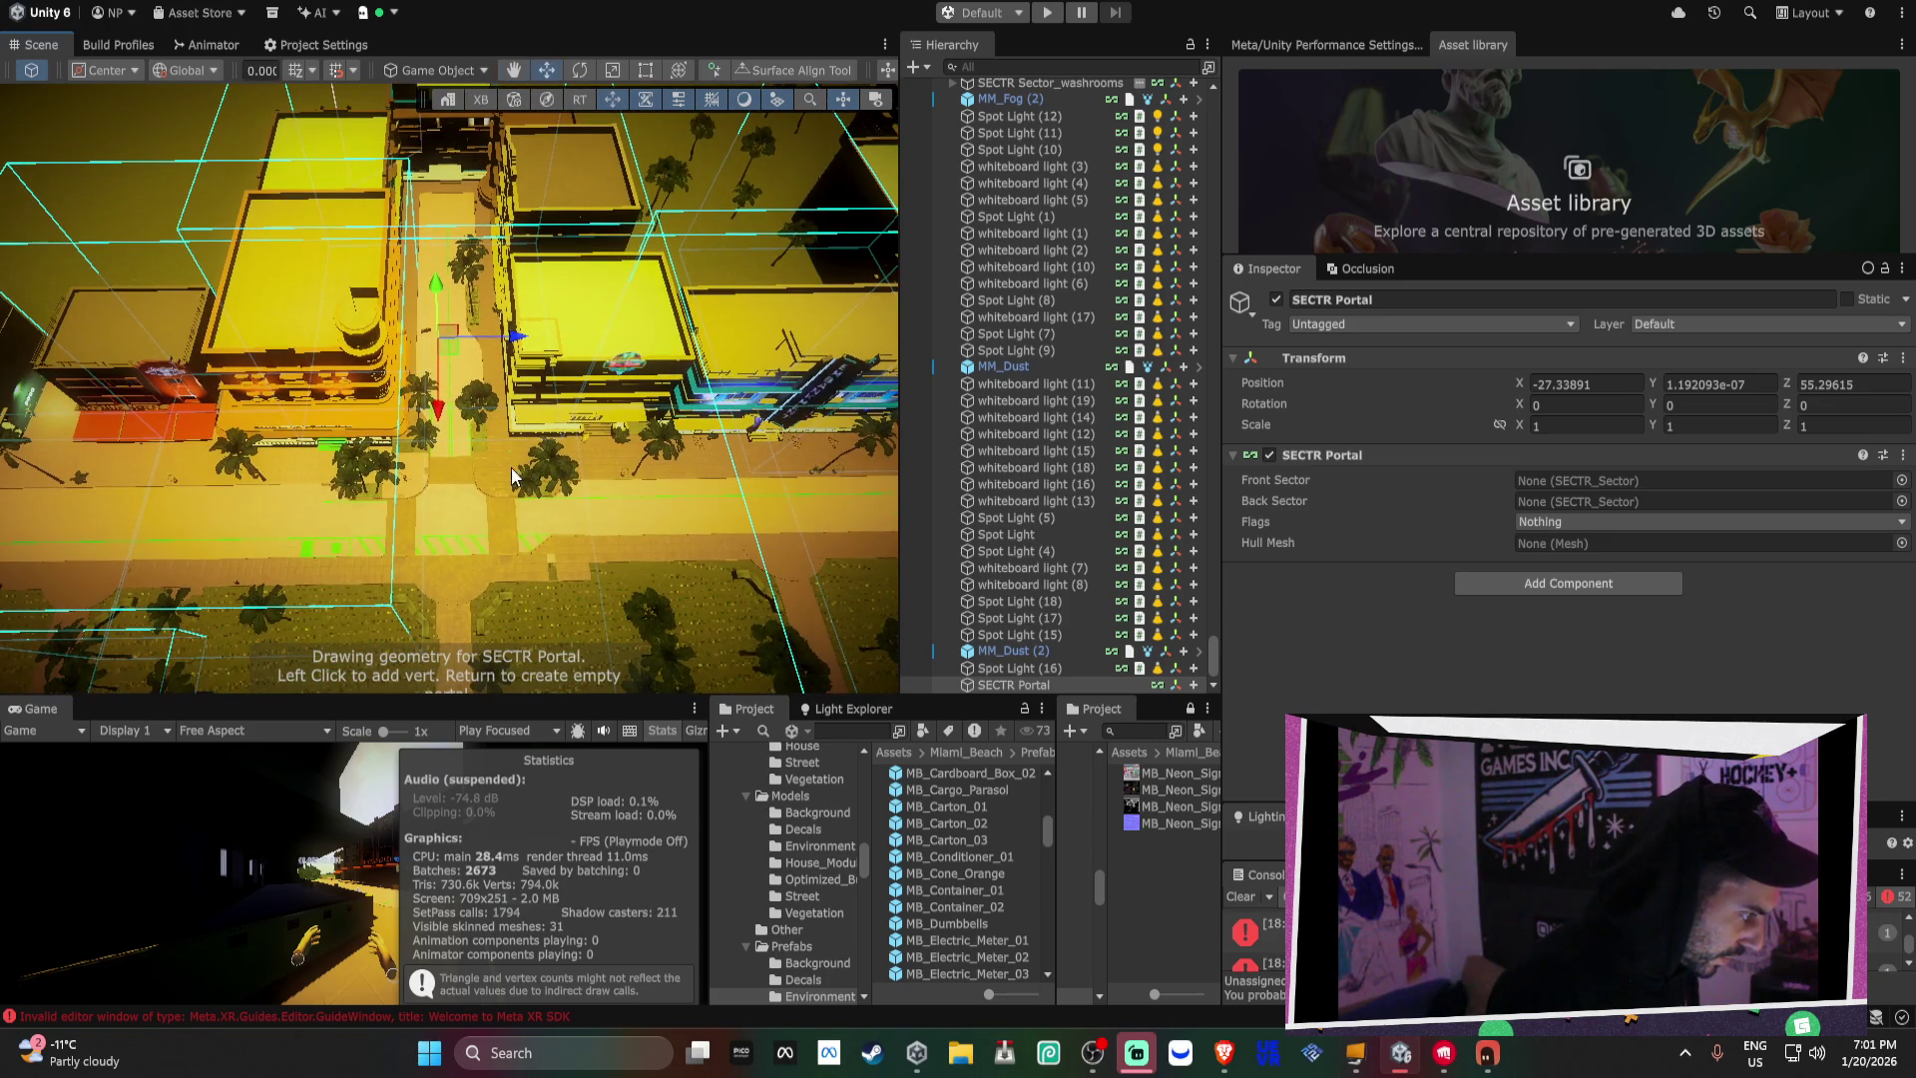
click(620, 437)
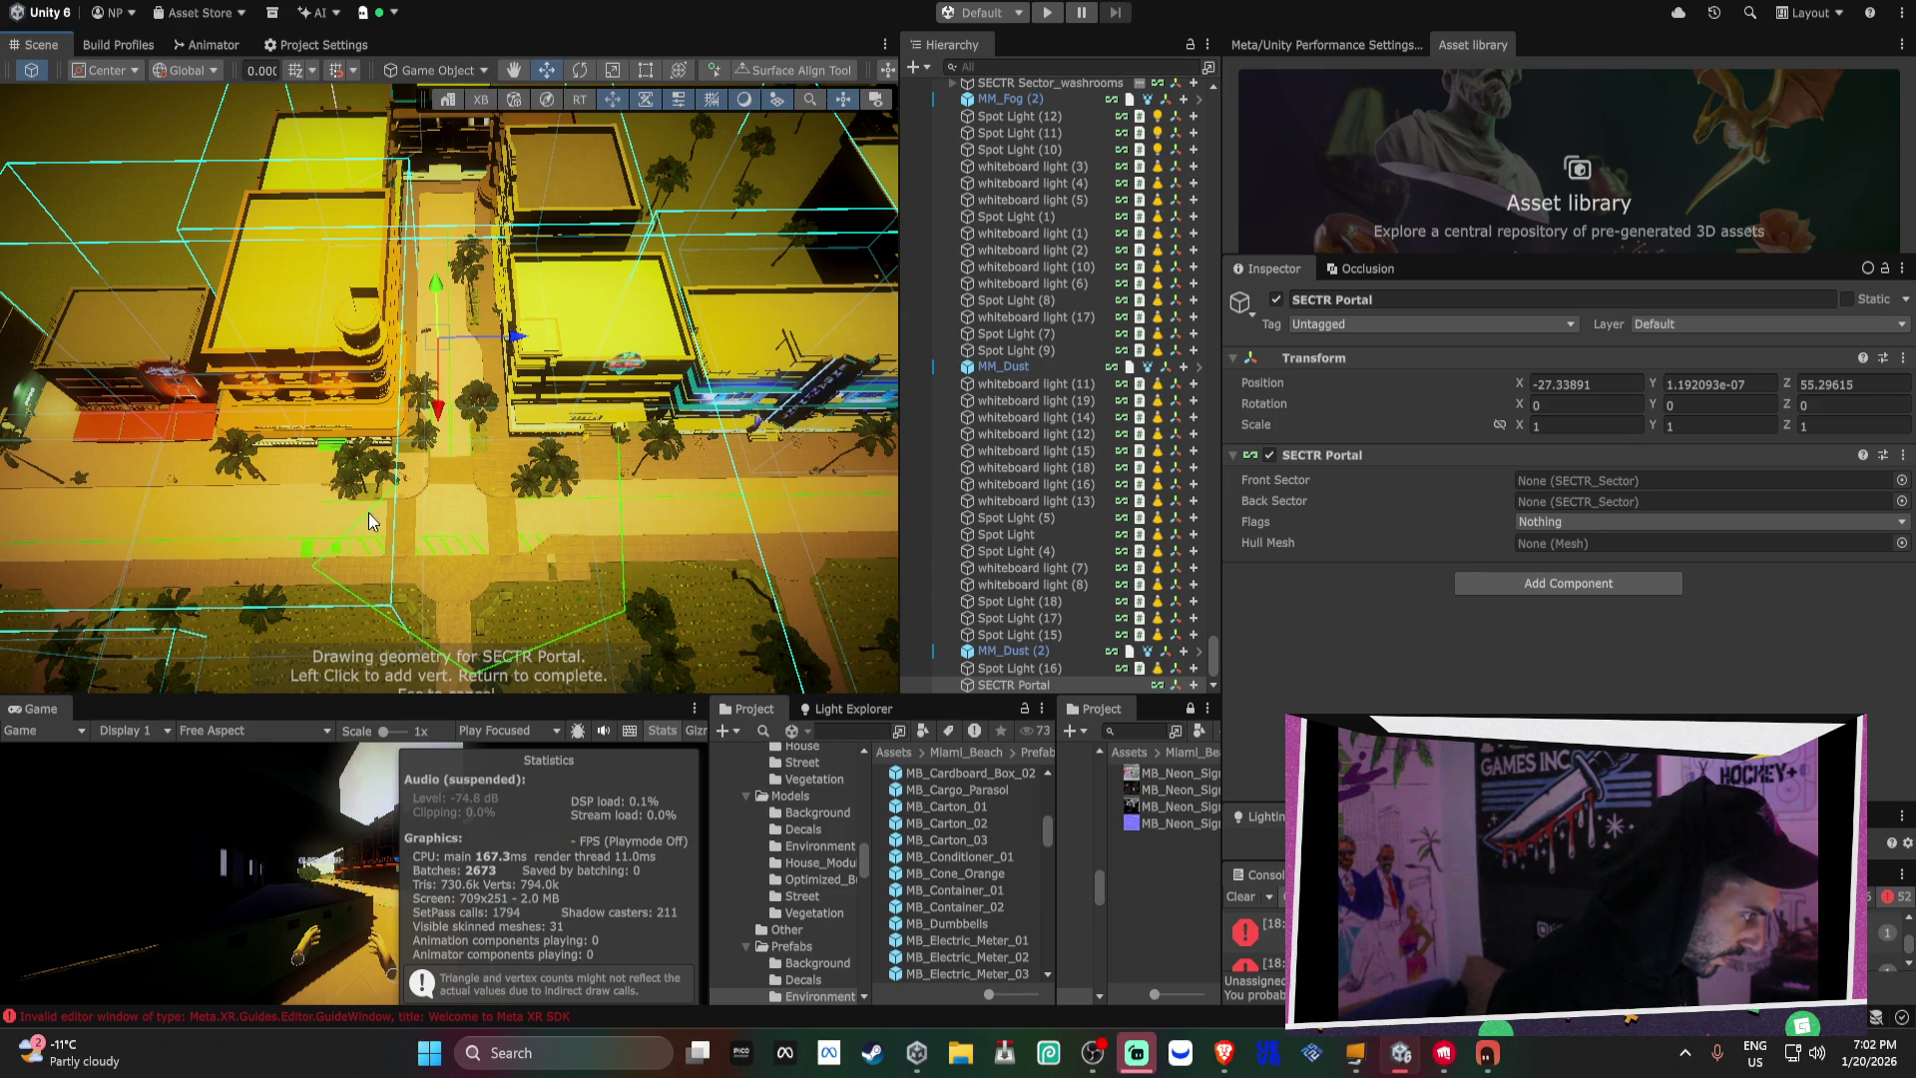
scroll(368, 512, up, 5)
click(445, 507)
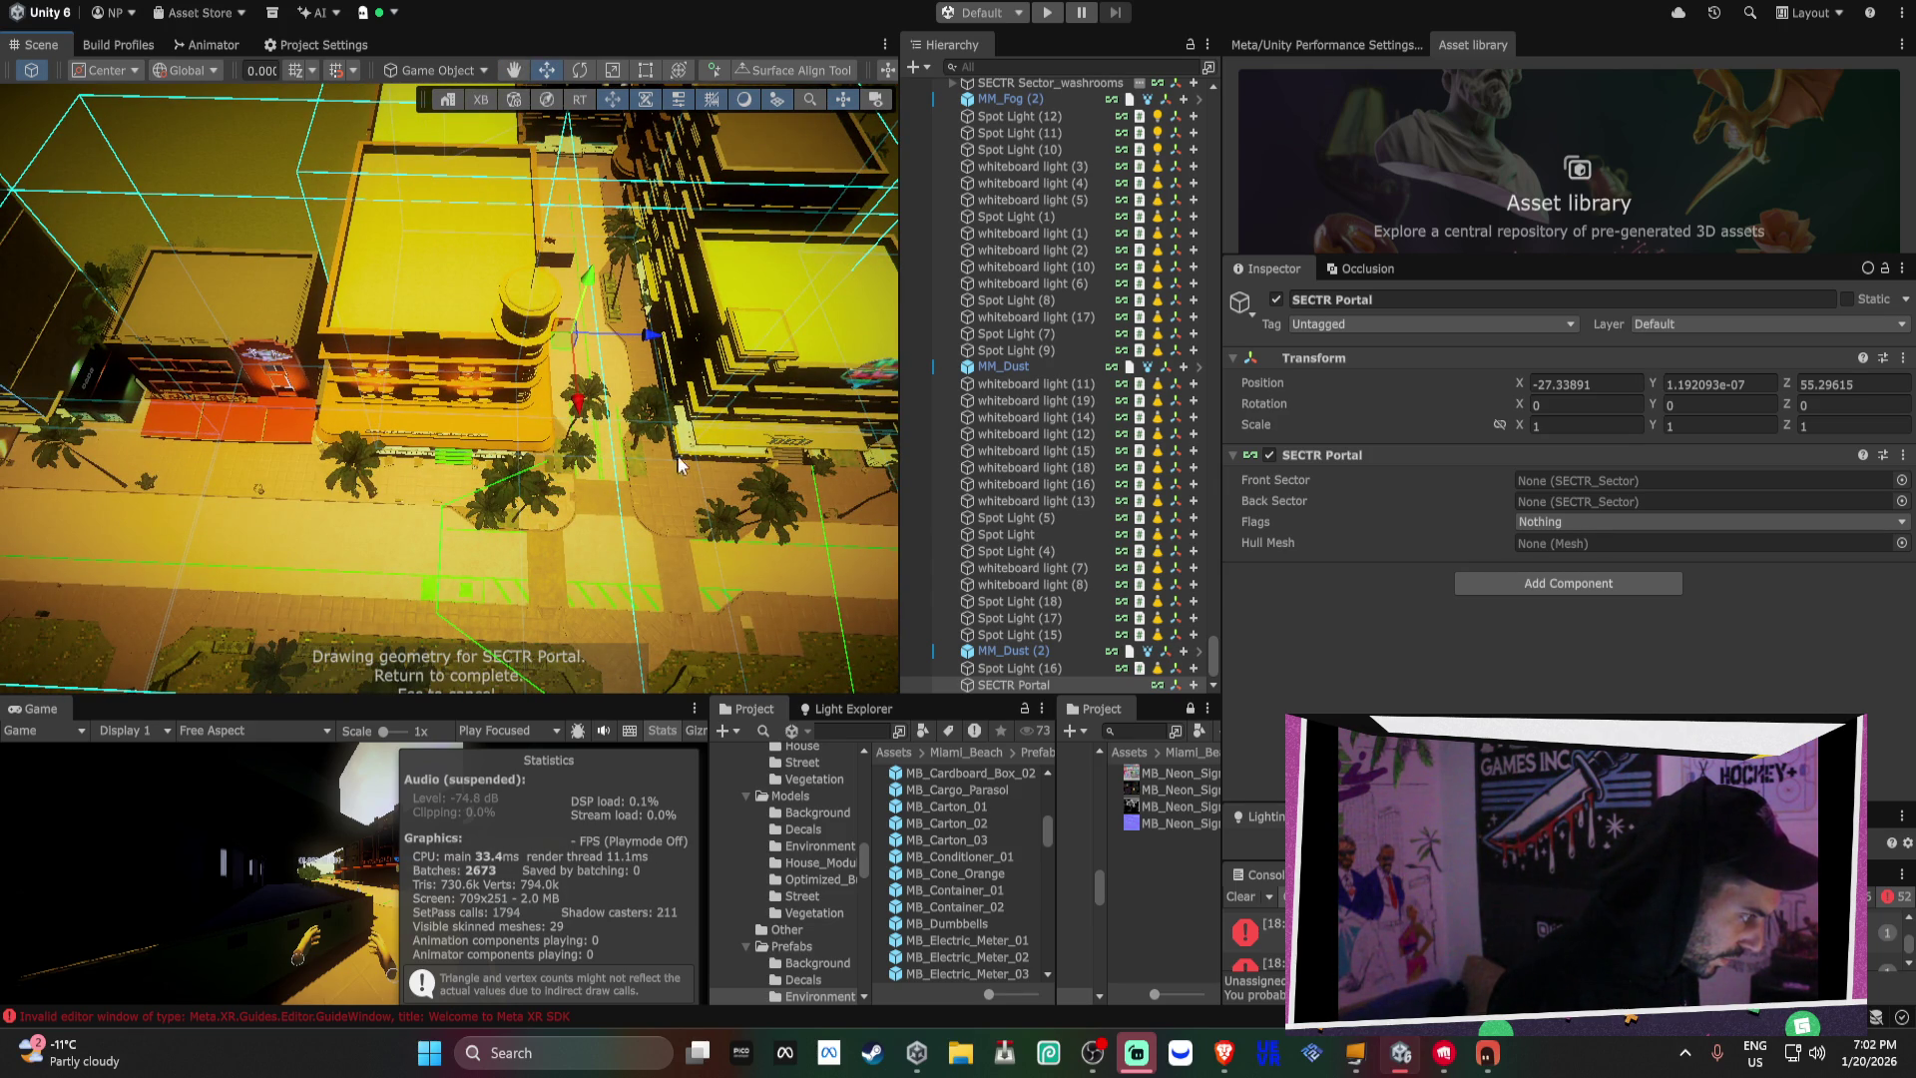
click(809, 469)
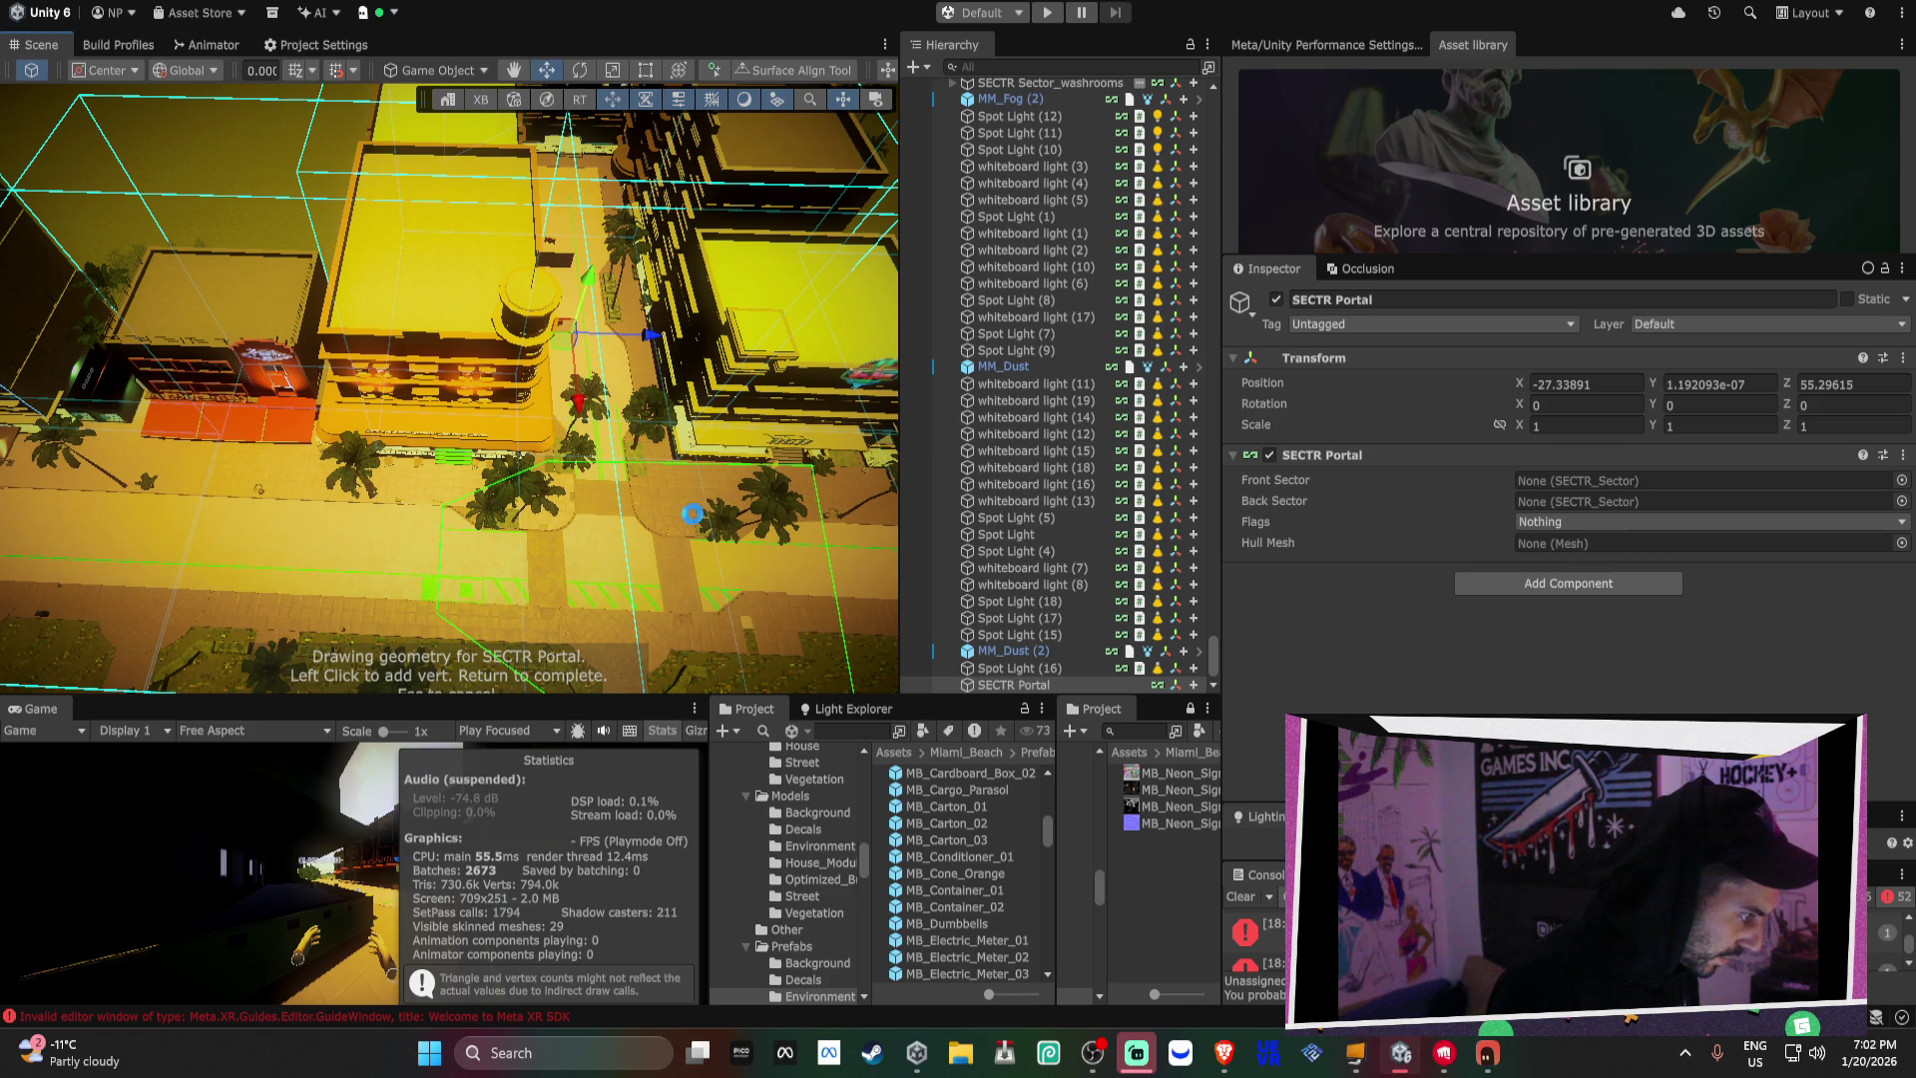
key(Return)
mouse_move(633, 529)
mouse_down()
mouse_move(648, 489)
mouse_move(608, 323)
mouse_move(627, 289)
mouse_move(699, 507)
mouse_up()
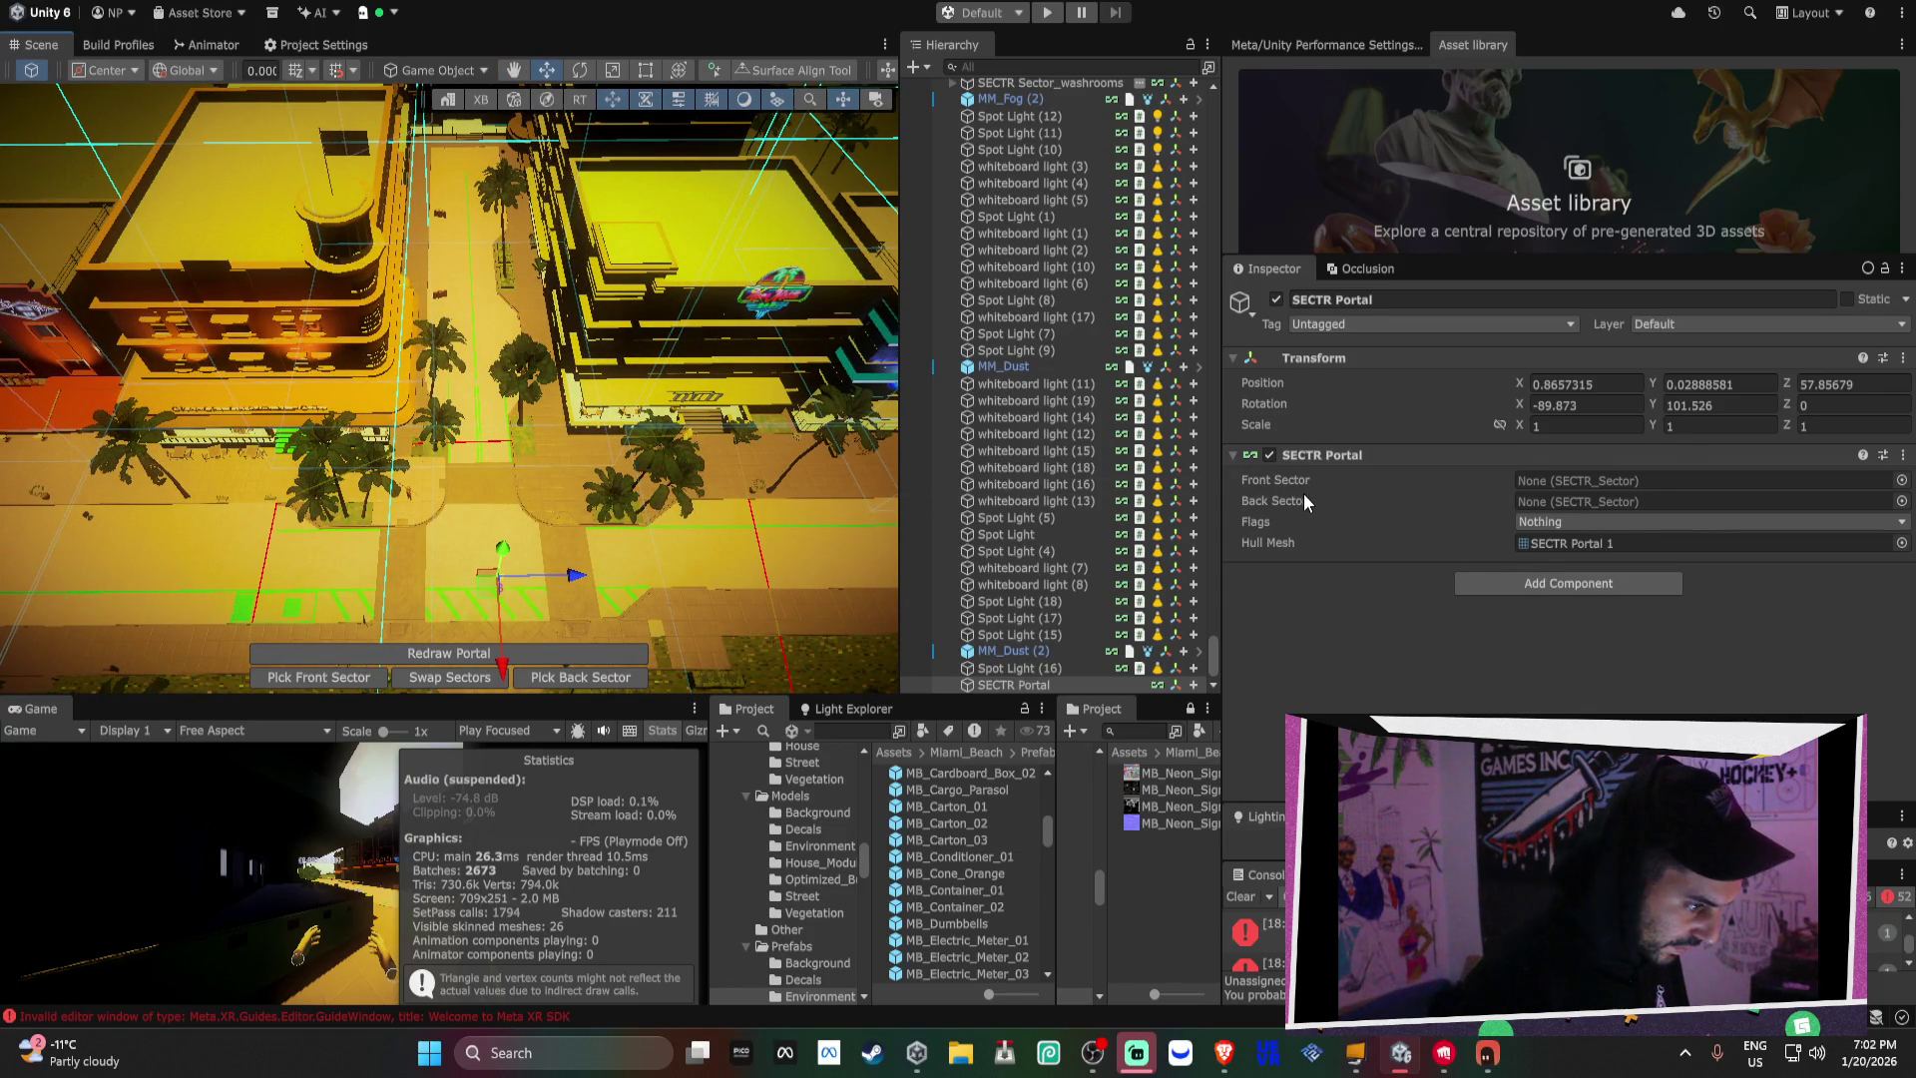
- Review the portal's Closed, Locked and Pass Through flags, then leave Flags at Nothing
click(1547, 518)
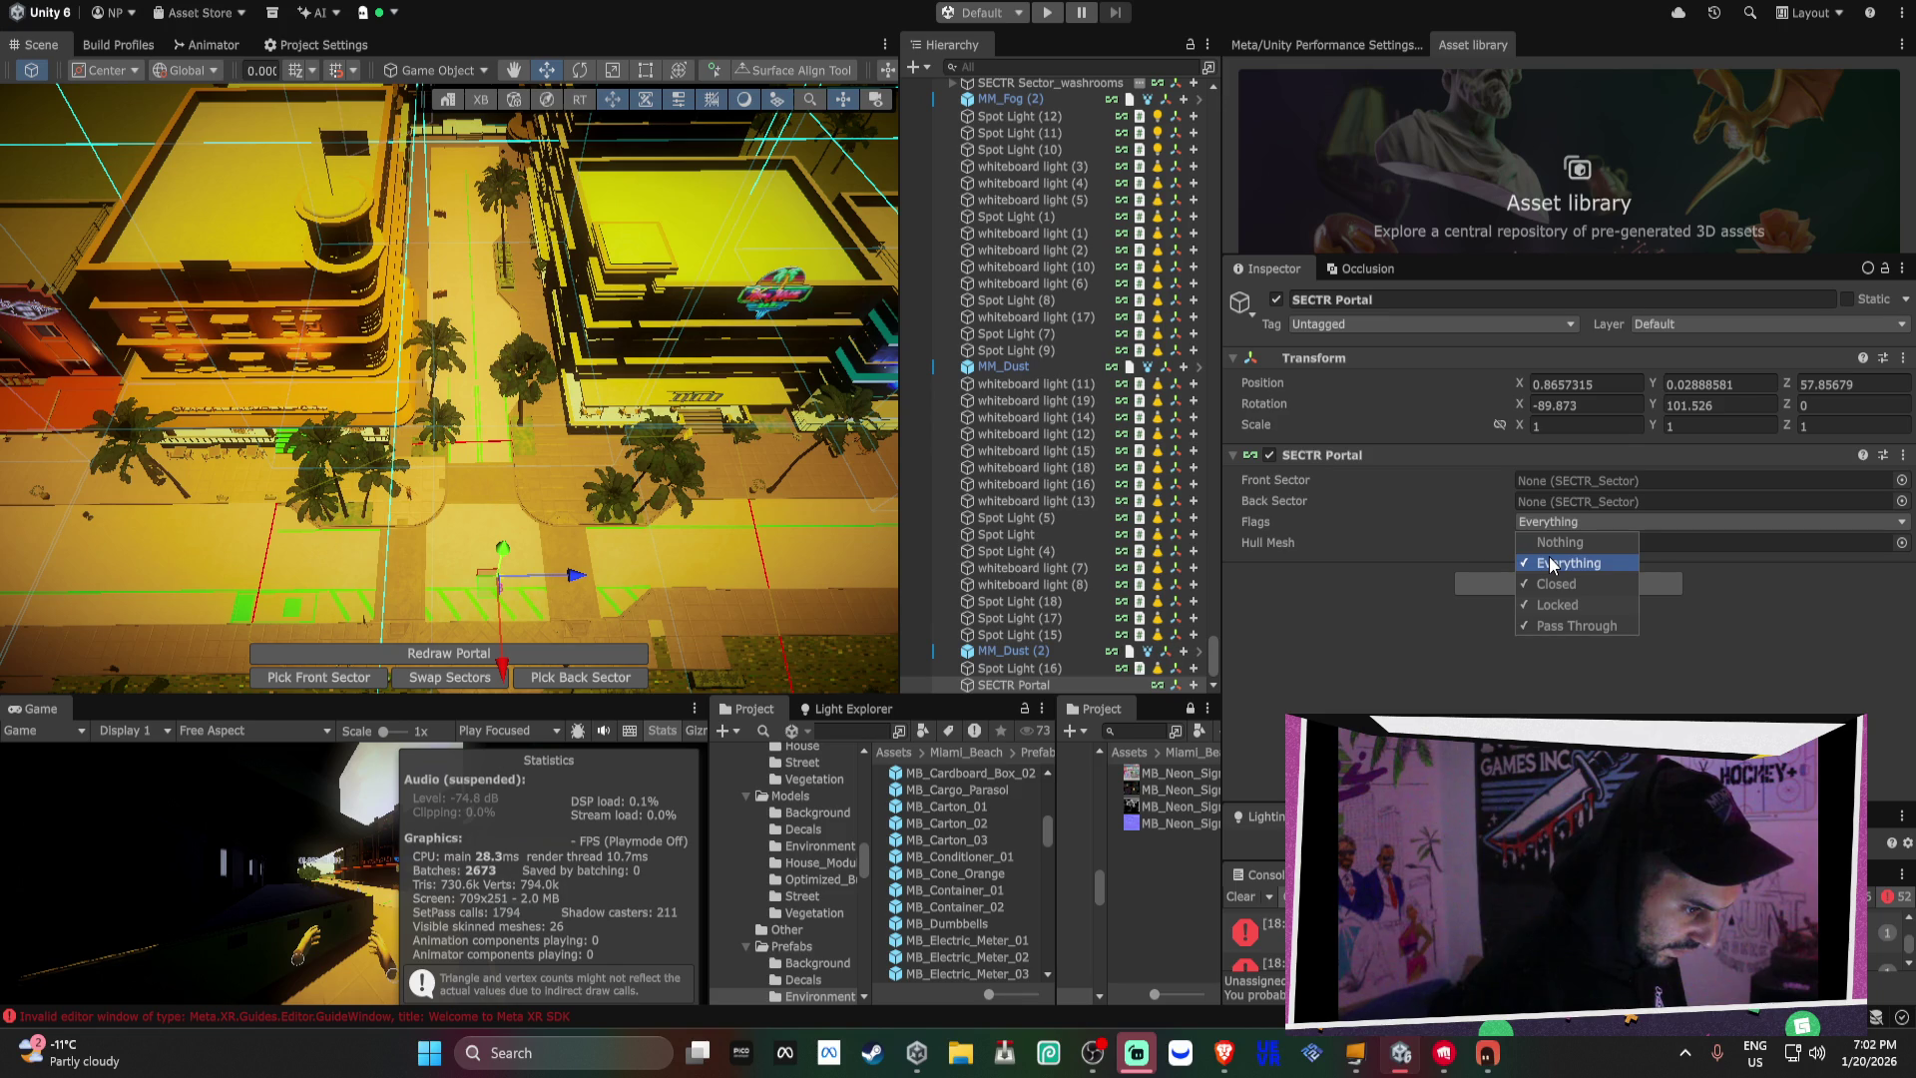
click(1549, 543)
click(1370, 615)
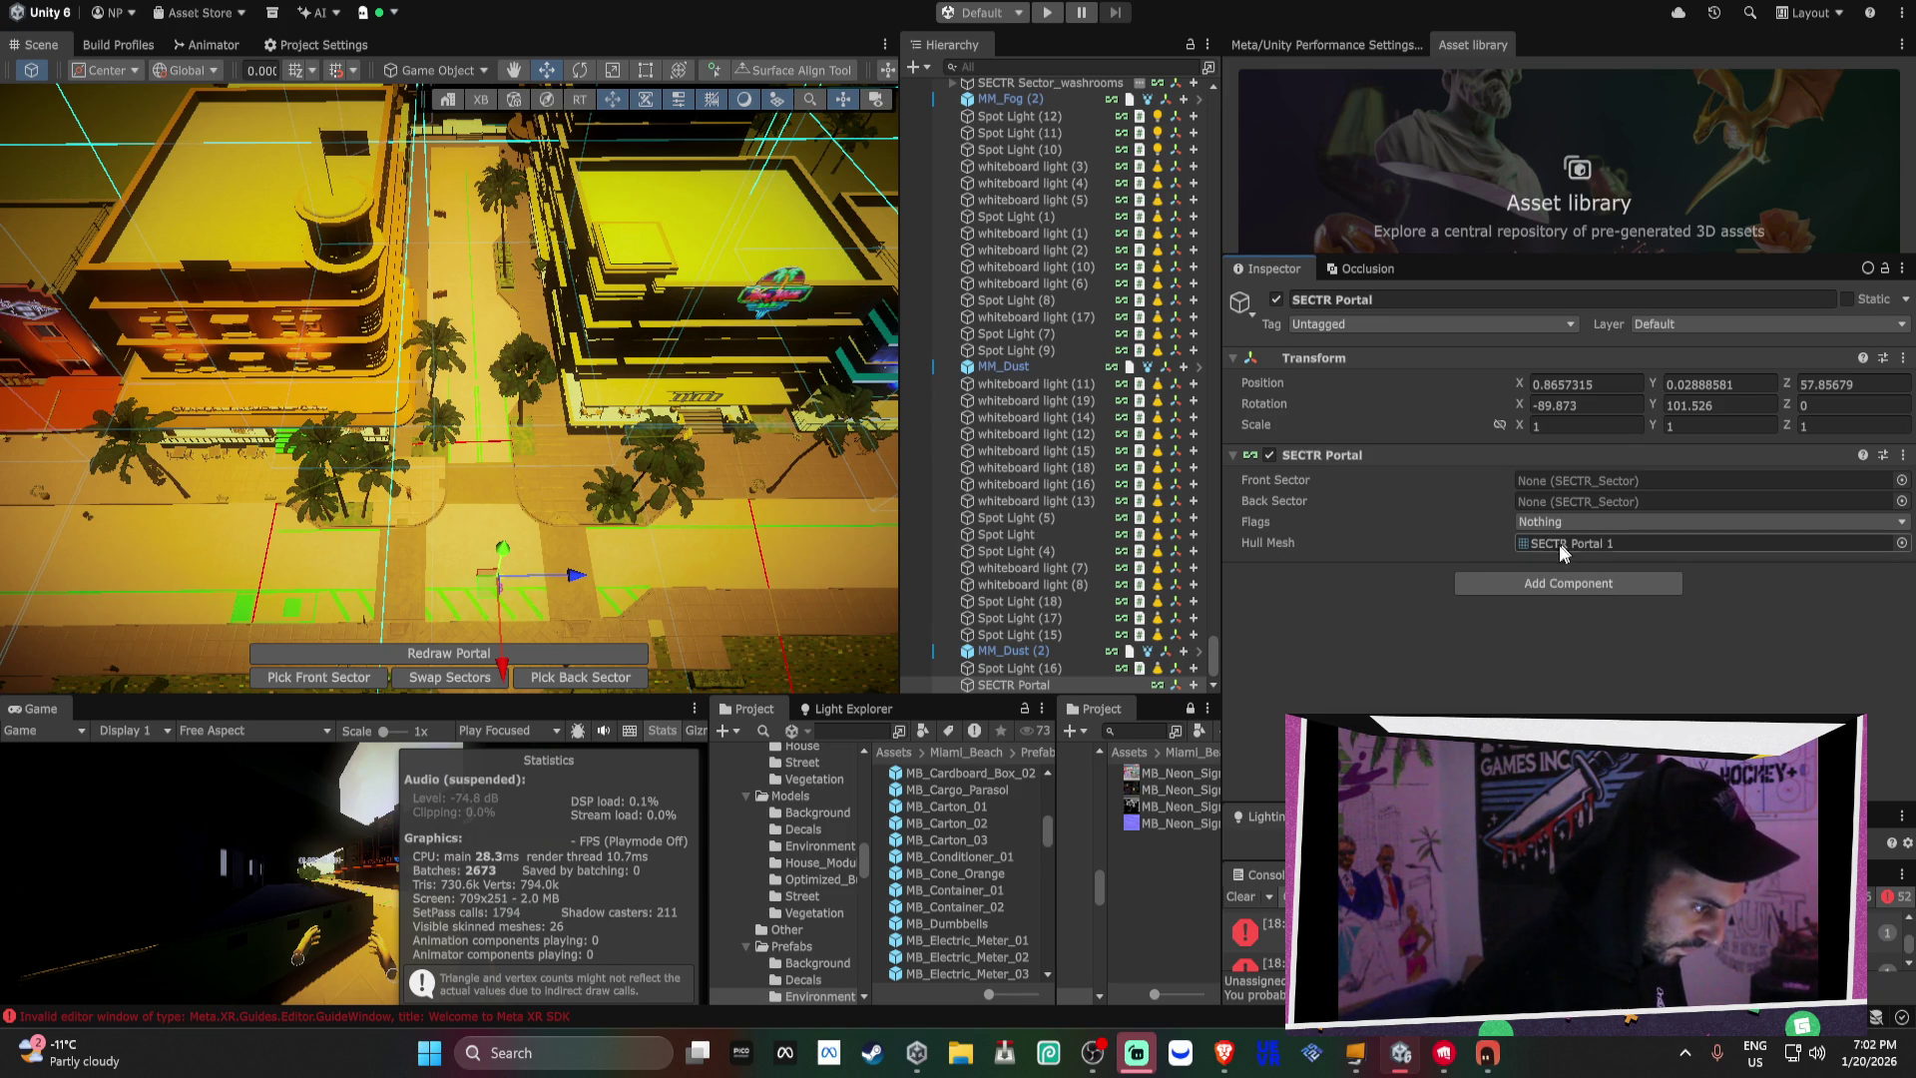
scroll(1069, 295, up, 5)
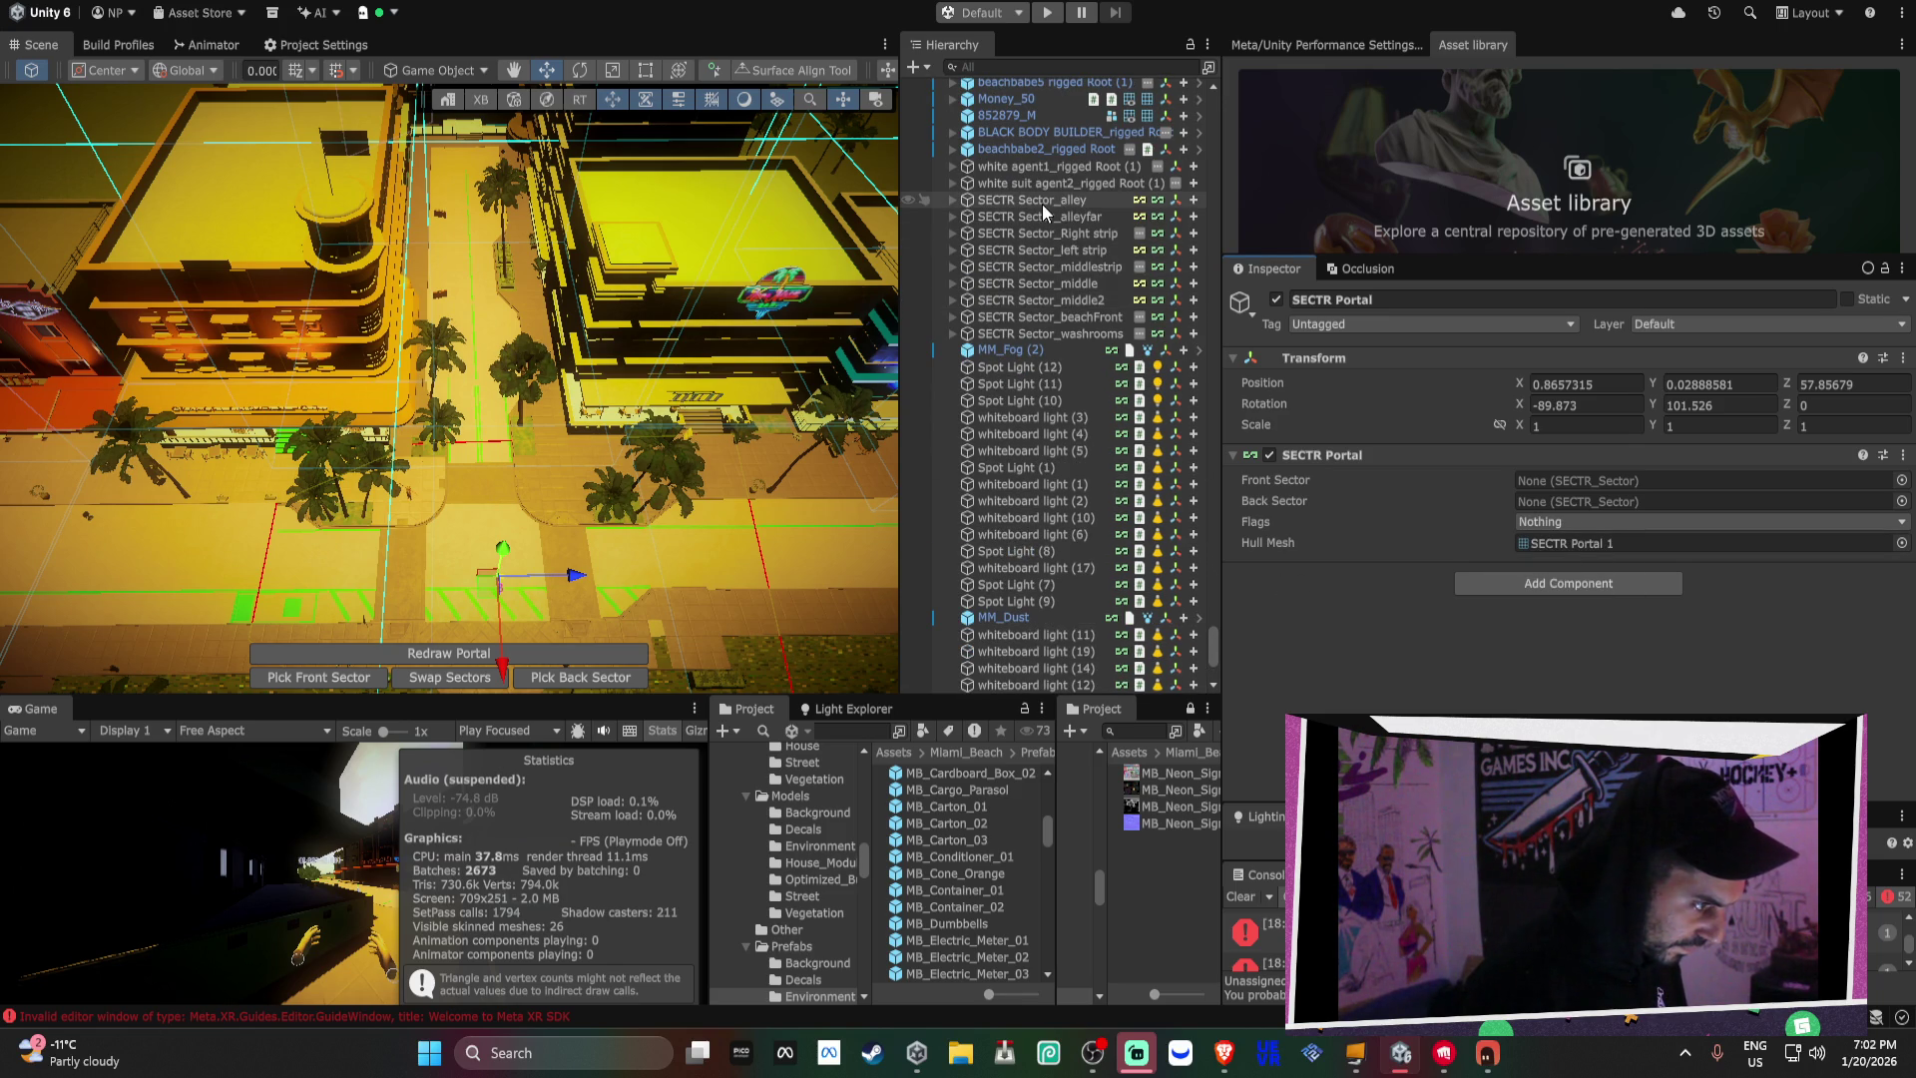
- Set SECTR Sector_alley as the portal's Front Sector, then inspect the alleyfar sector
drag(1042, 202, 1535, 487)
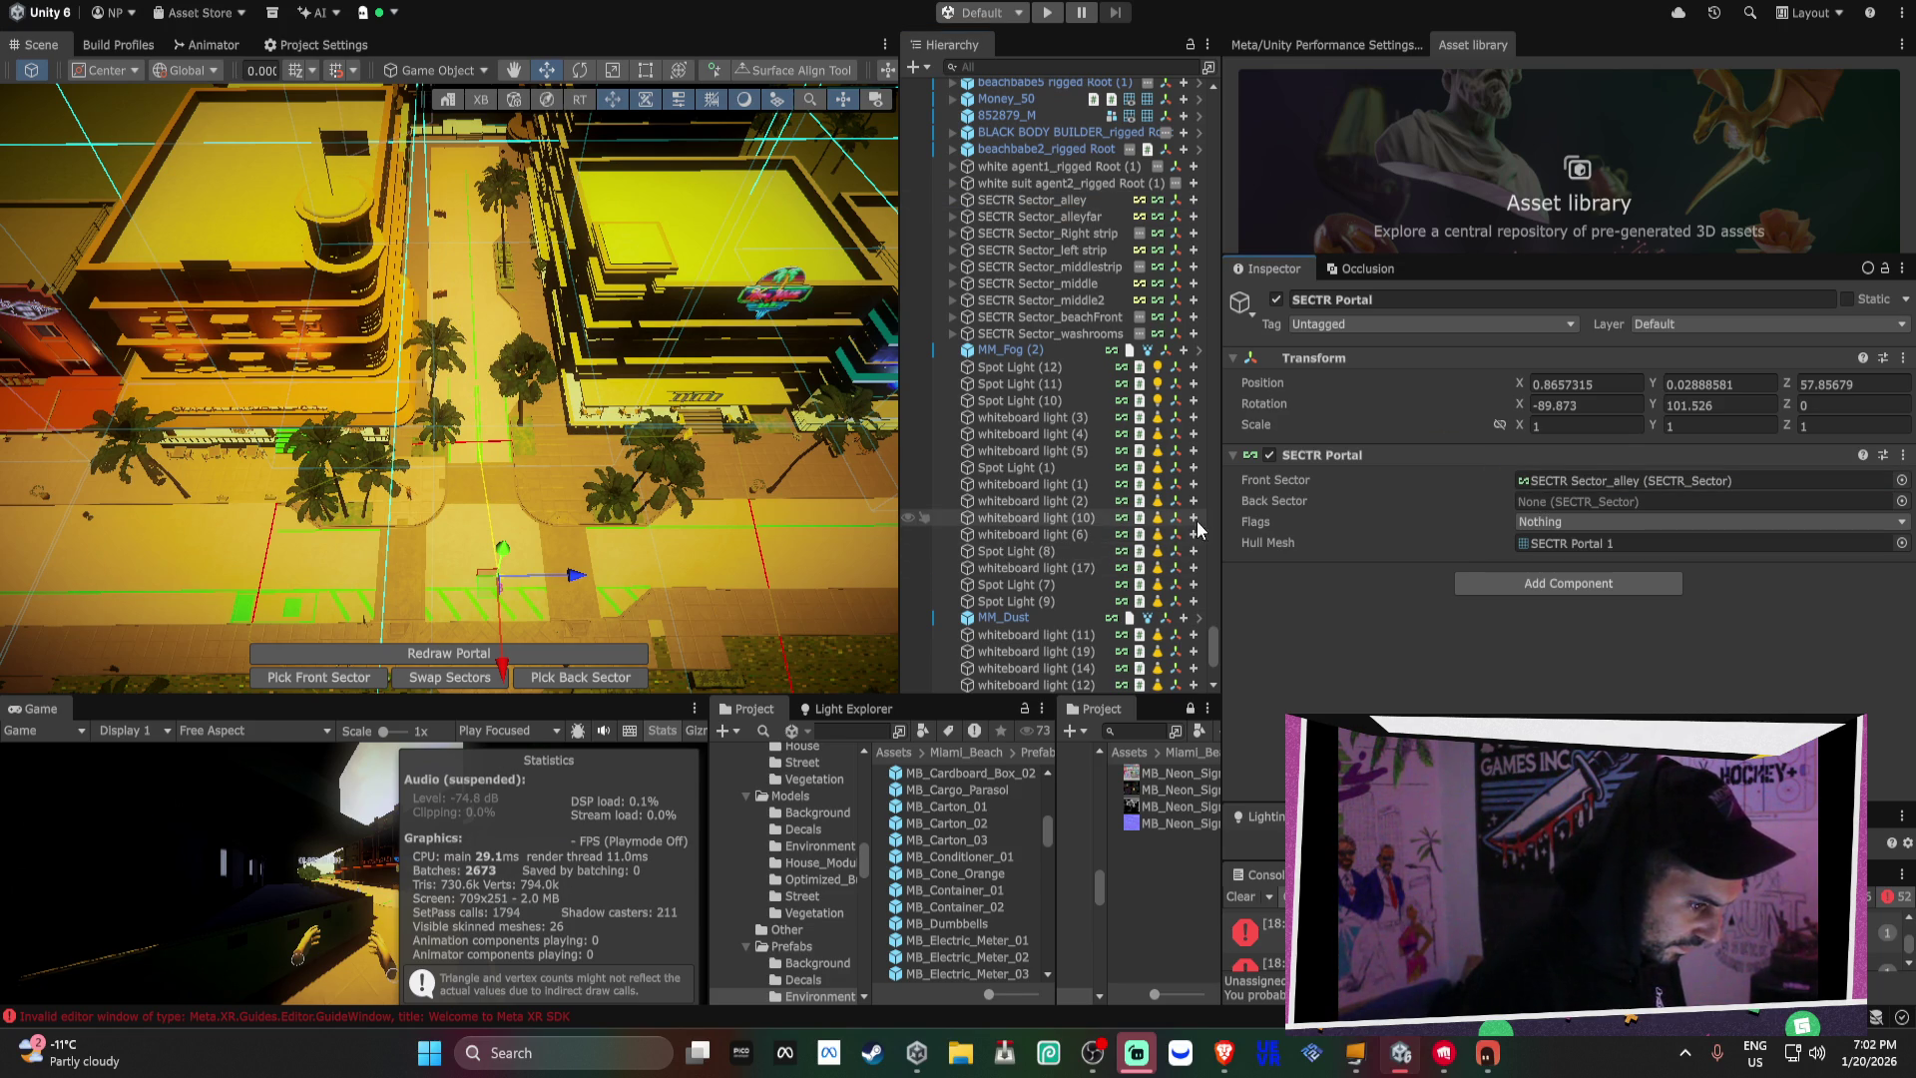
drag(599, 380, 530, 364)
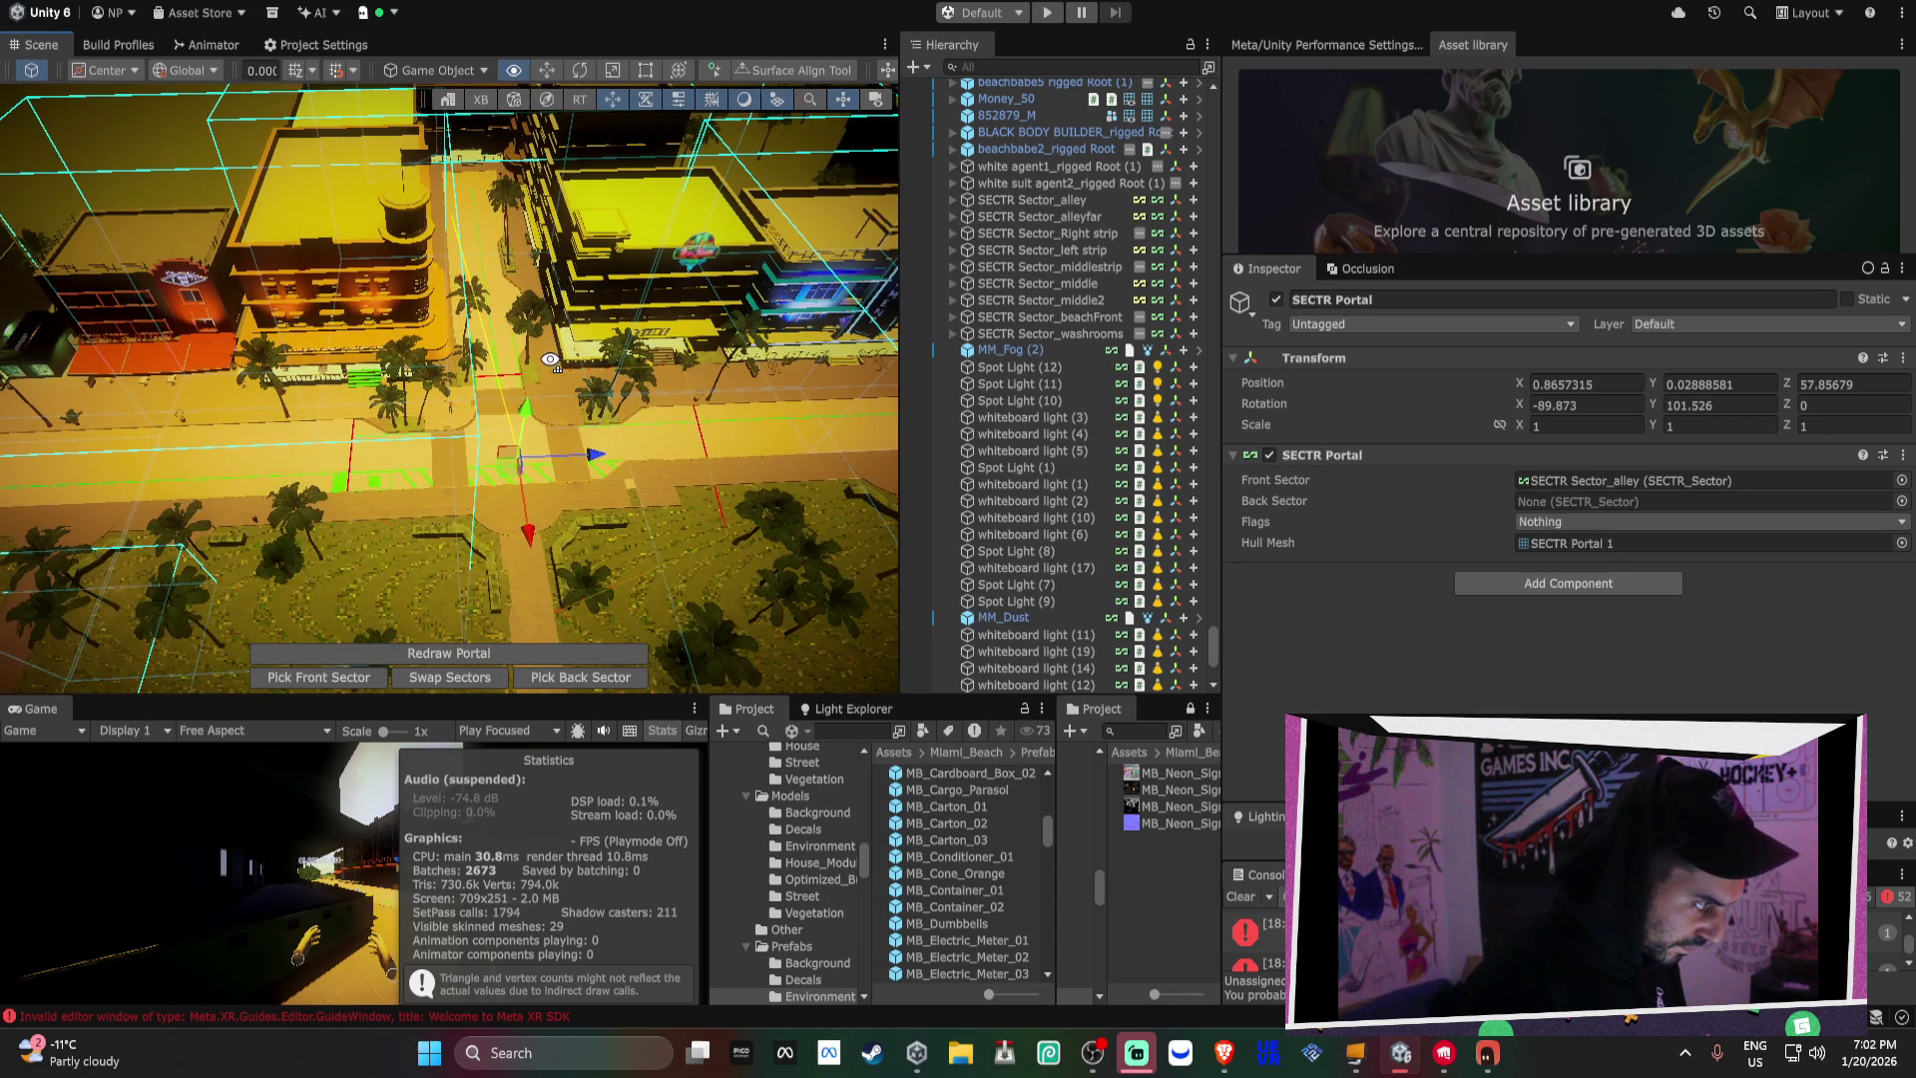
click(1075, 213)
click(1074, 233)
click(1075, 250)
- Review the middlestrip, middle, beachFront and middle2 sectors' Chunk settings, then reselect SECTR Portal
click(1081, 266)
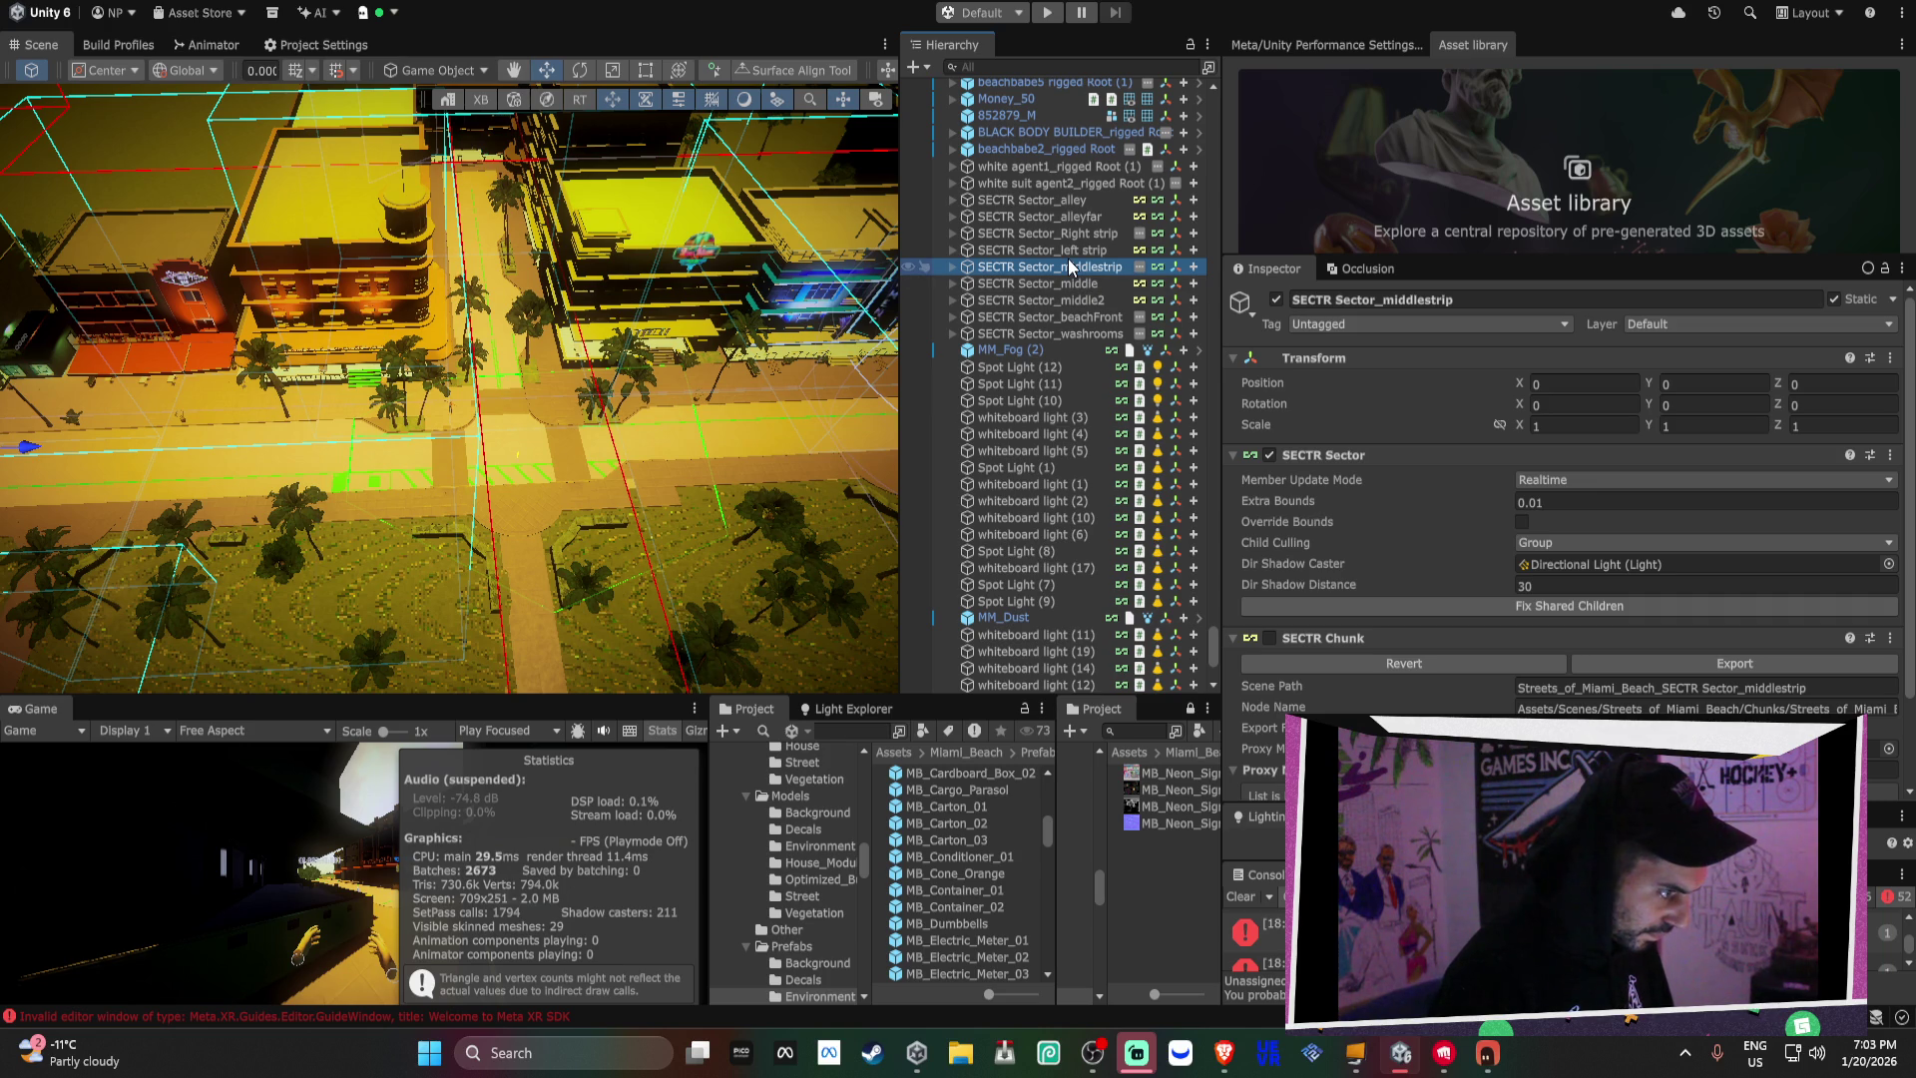
double_click(1068, 265)
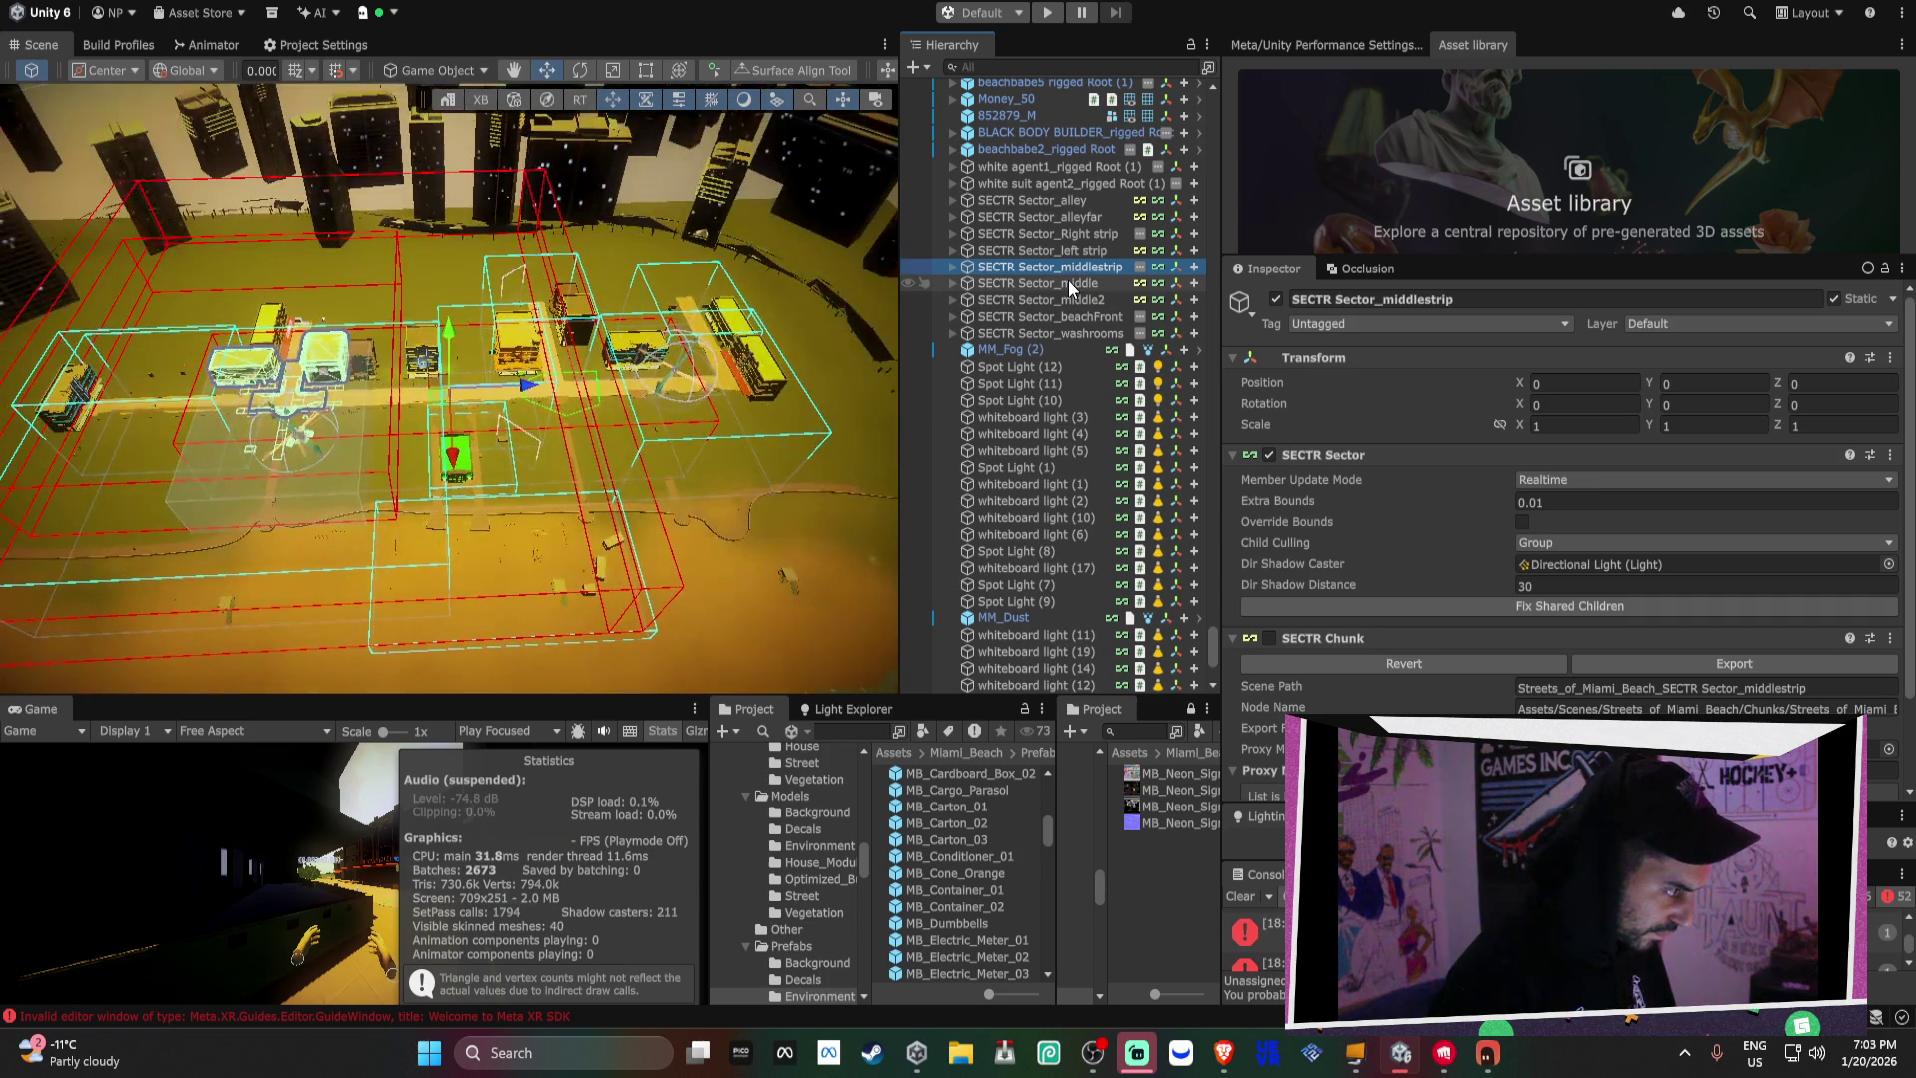
click(1067, 284)
click(1065, 303)
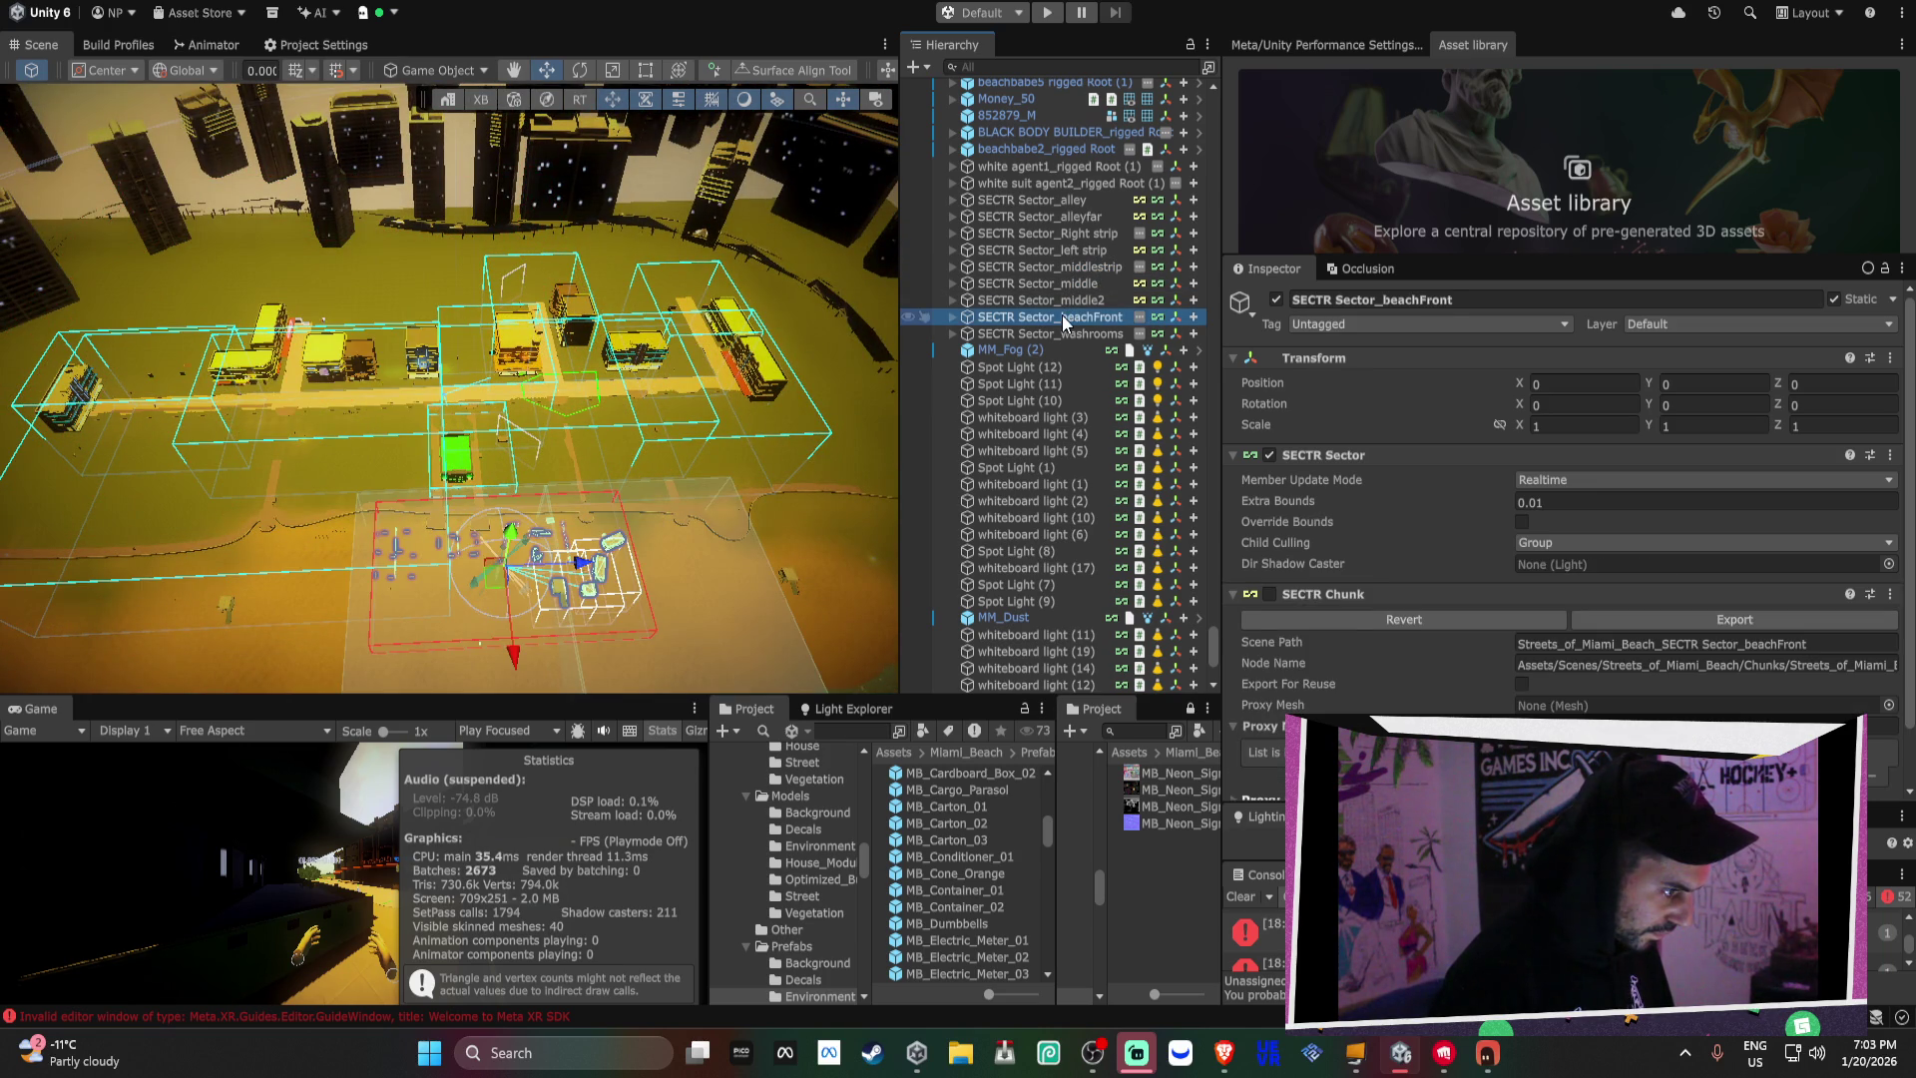
key(Down)
key(Down)
click(1078, 301)
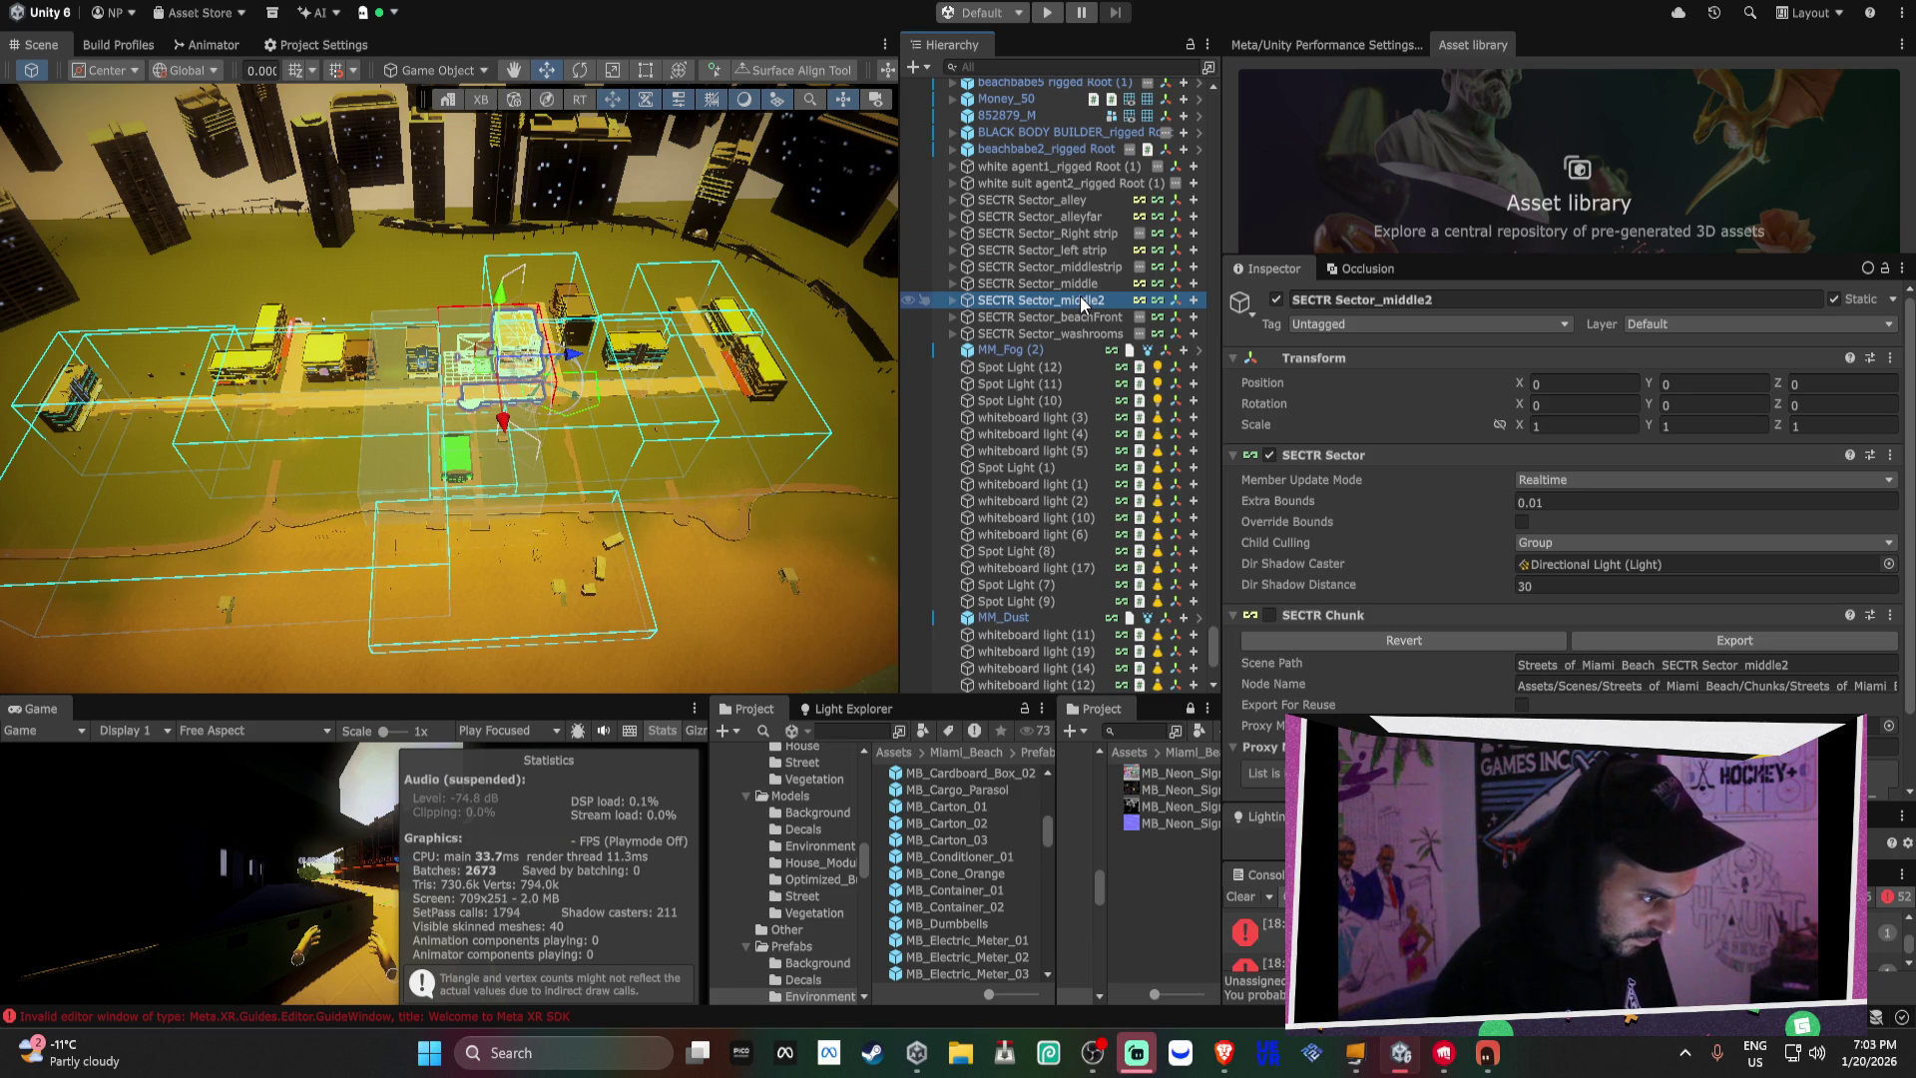
scroll(1039, 593, down, 5)
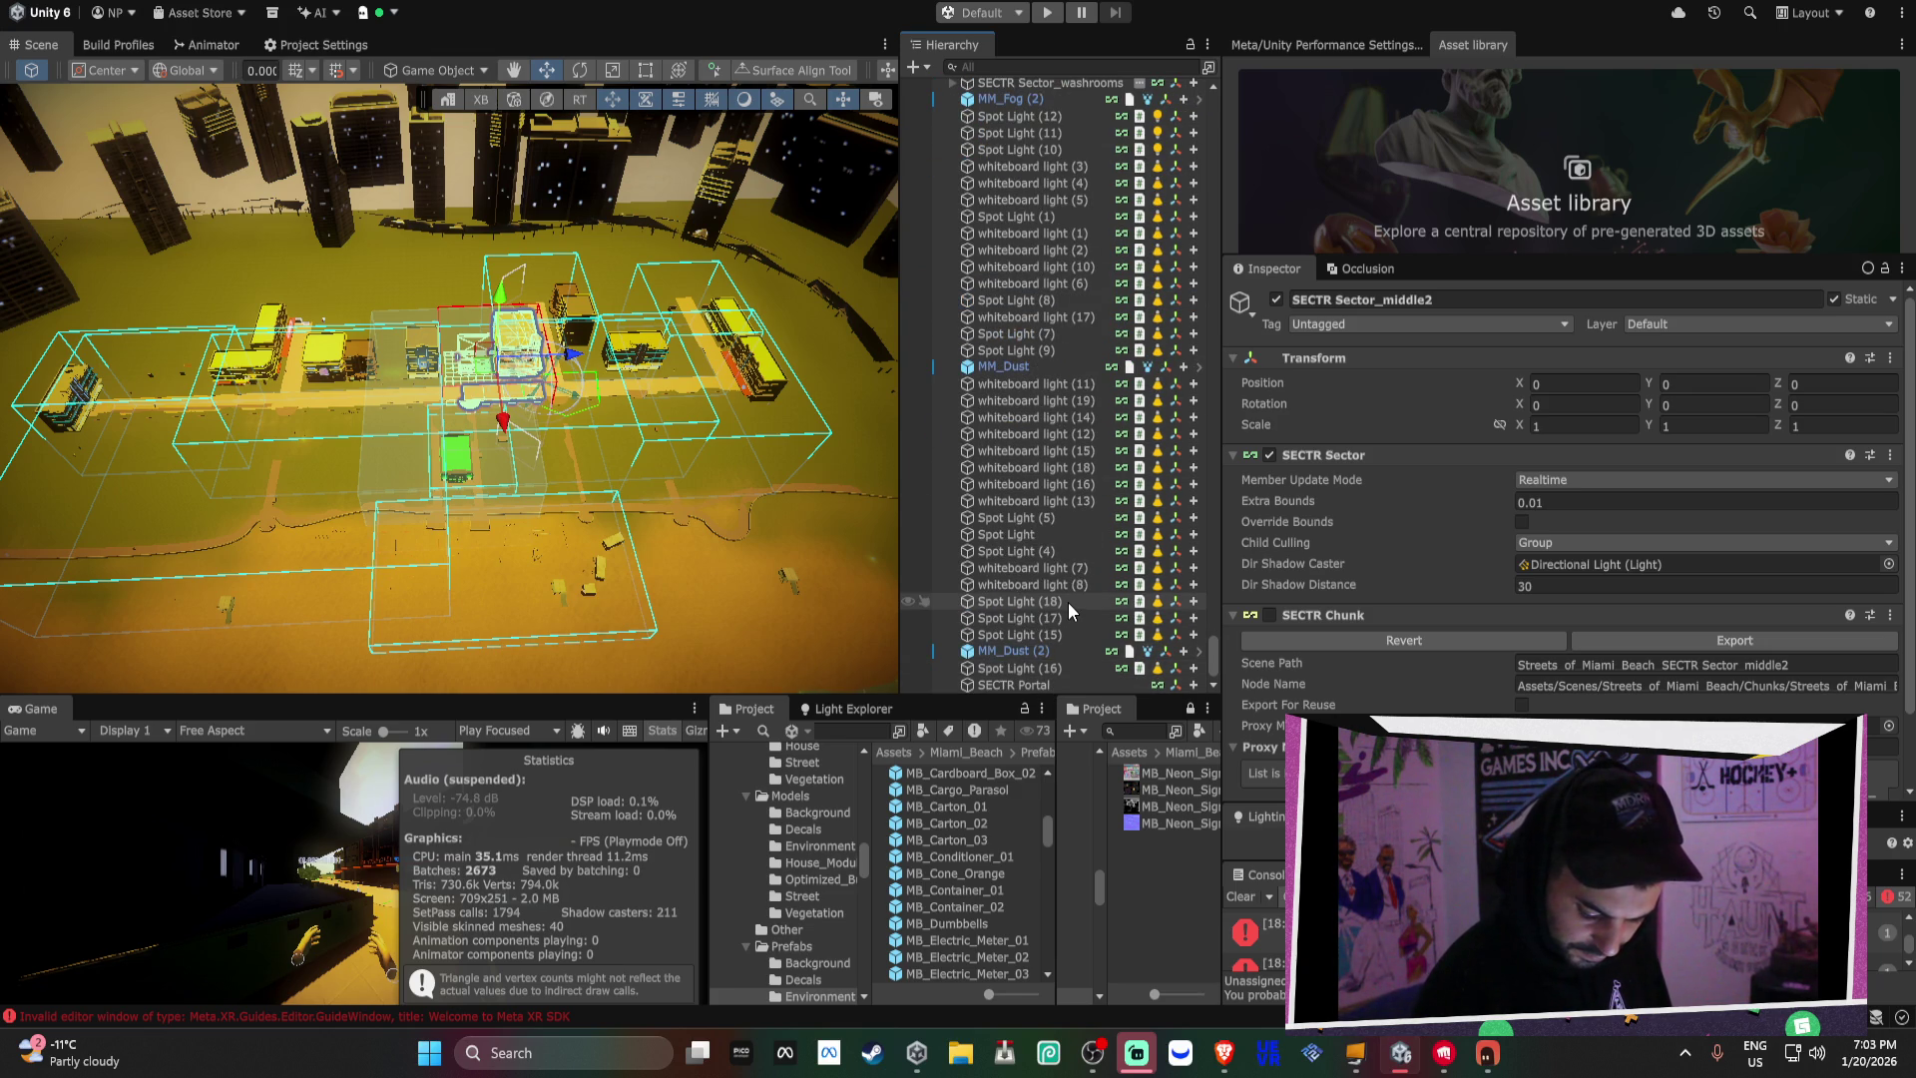
scroll(1068, 602, up, 3)
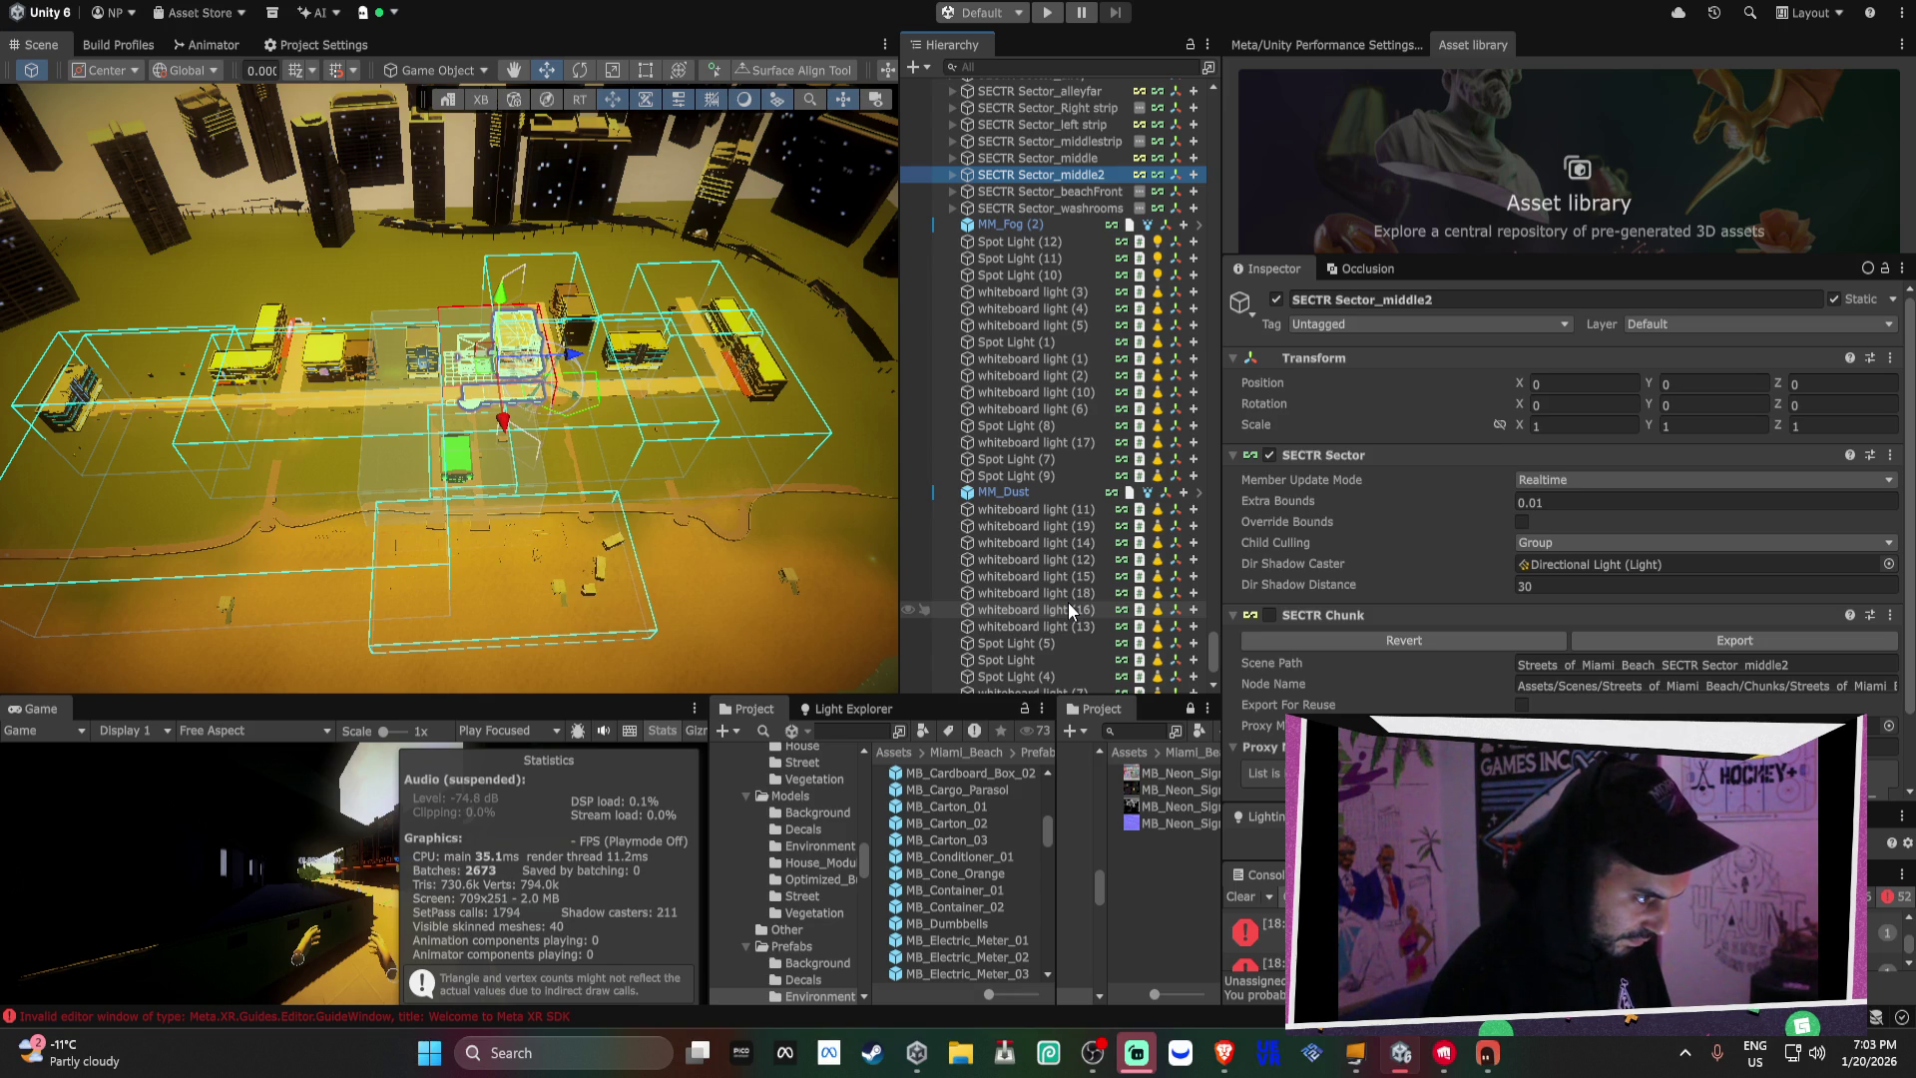
scroll(1068, 602, down, 3)
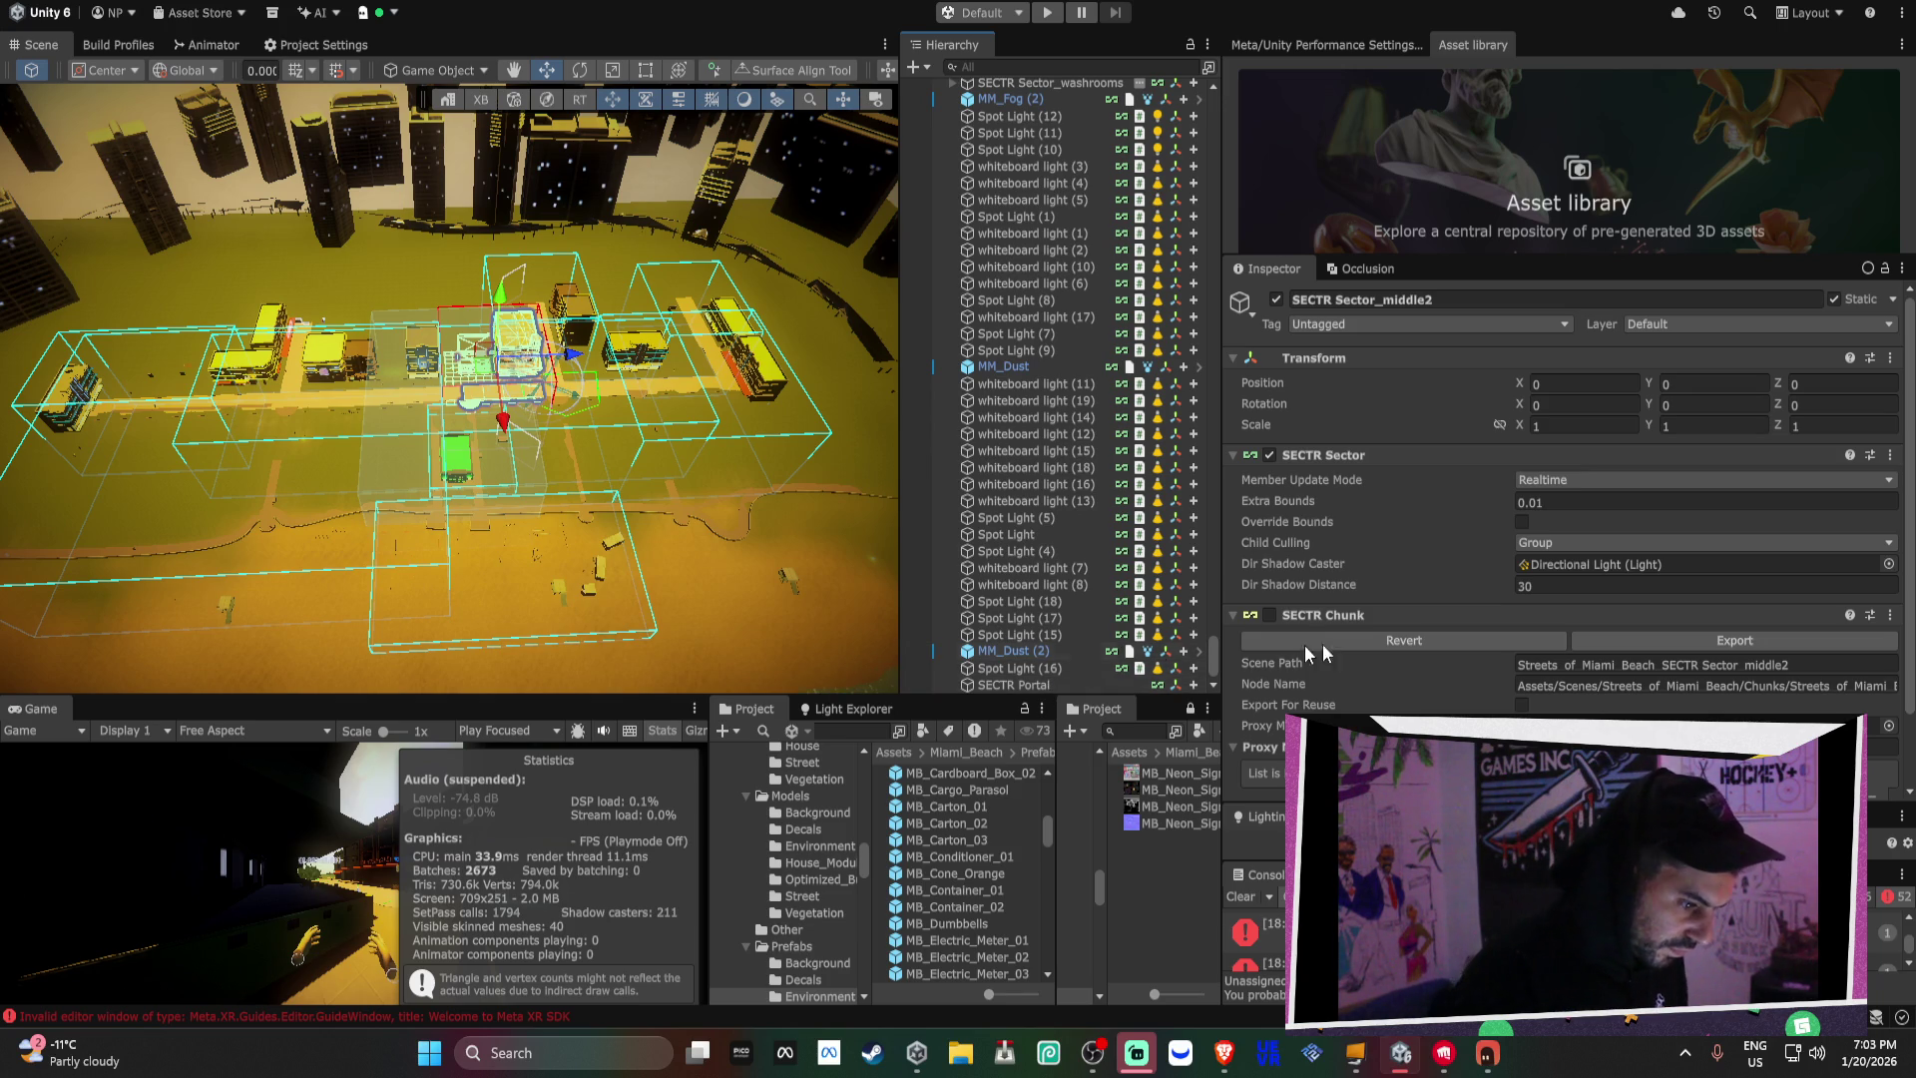
click(1128, 685)
- Set SECTR Sector_middle2 as the portal's Back Sector
scroll(919, 514, up, 5)
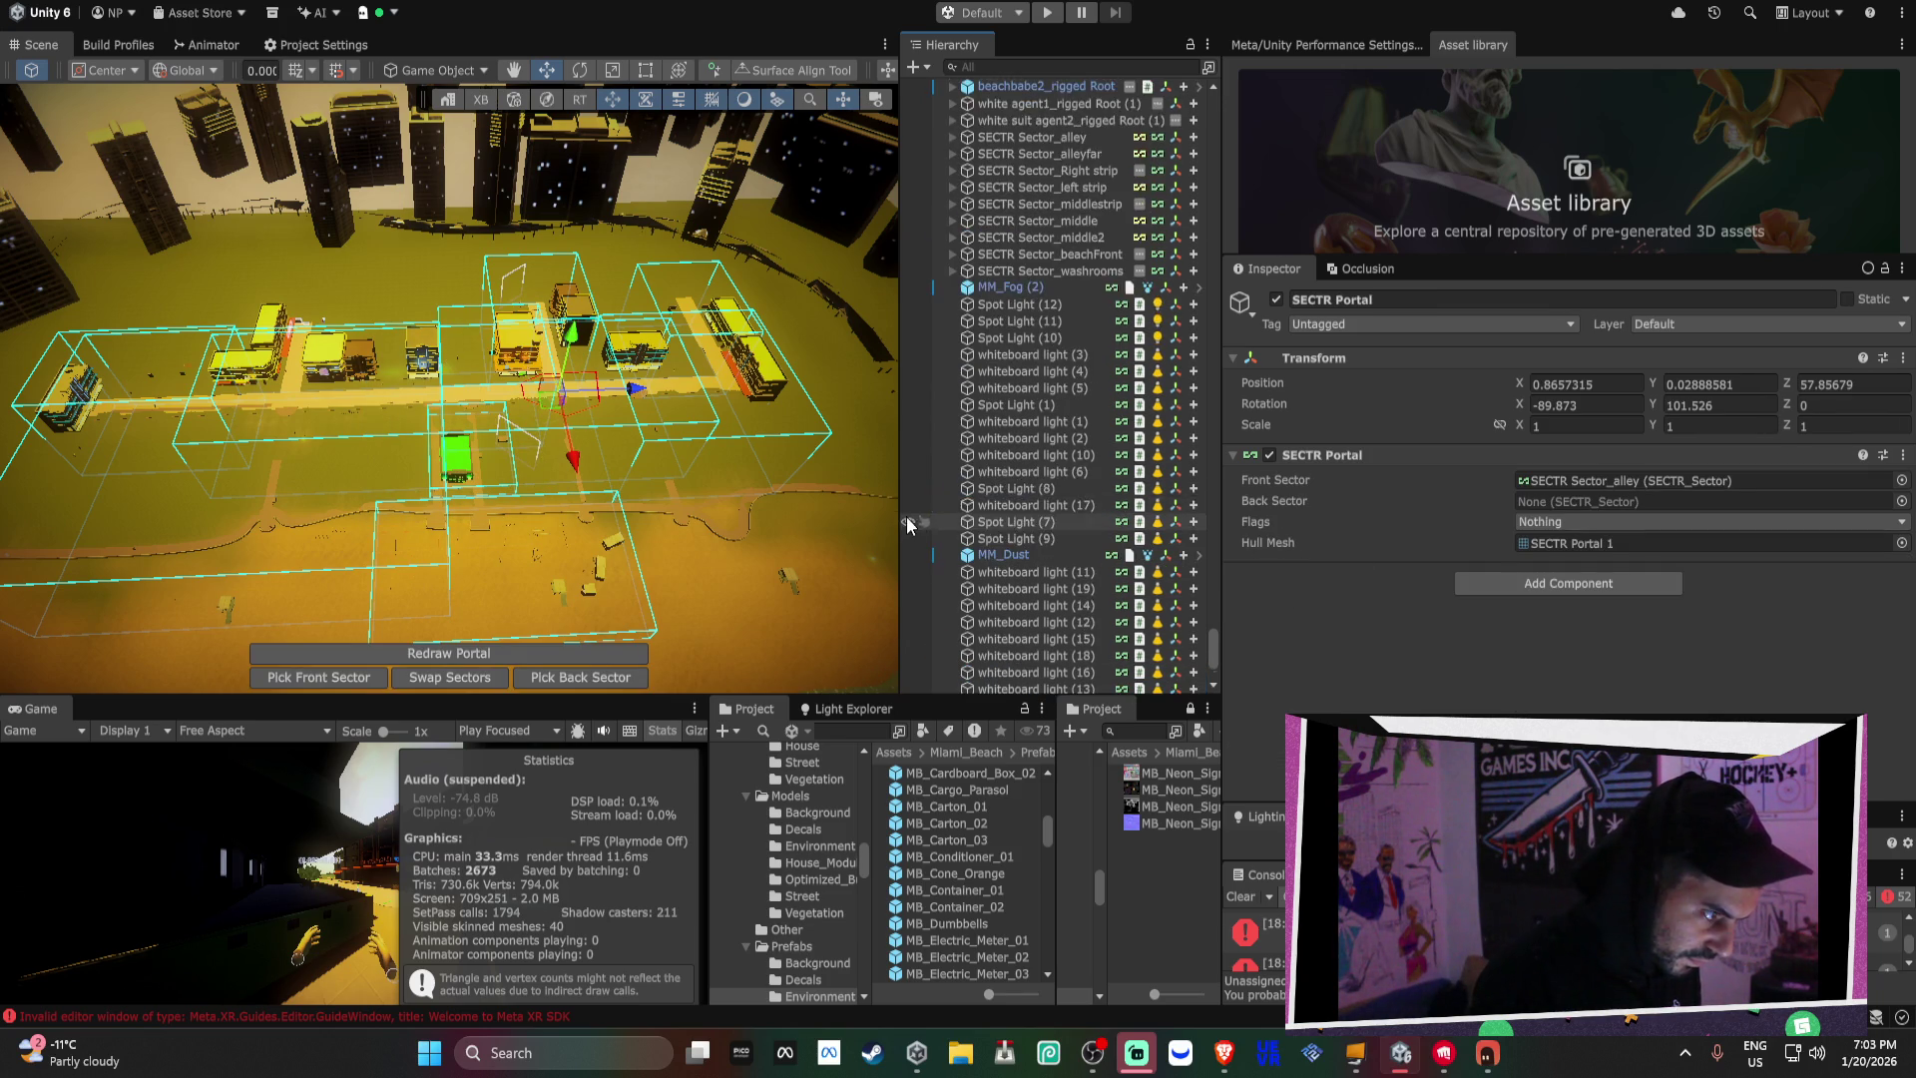
scroll(1068, 469, down, 5)
scroll(1083, 604, up, 4)
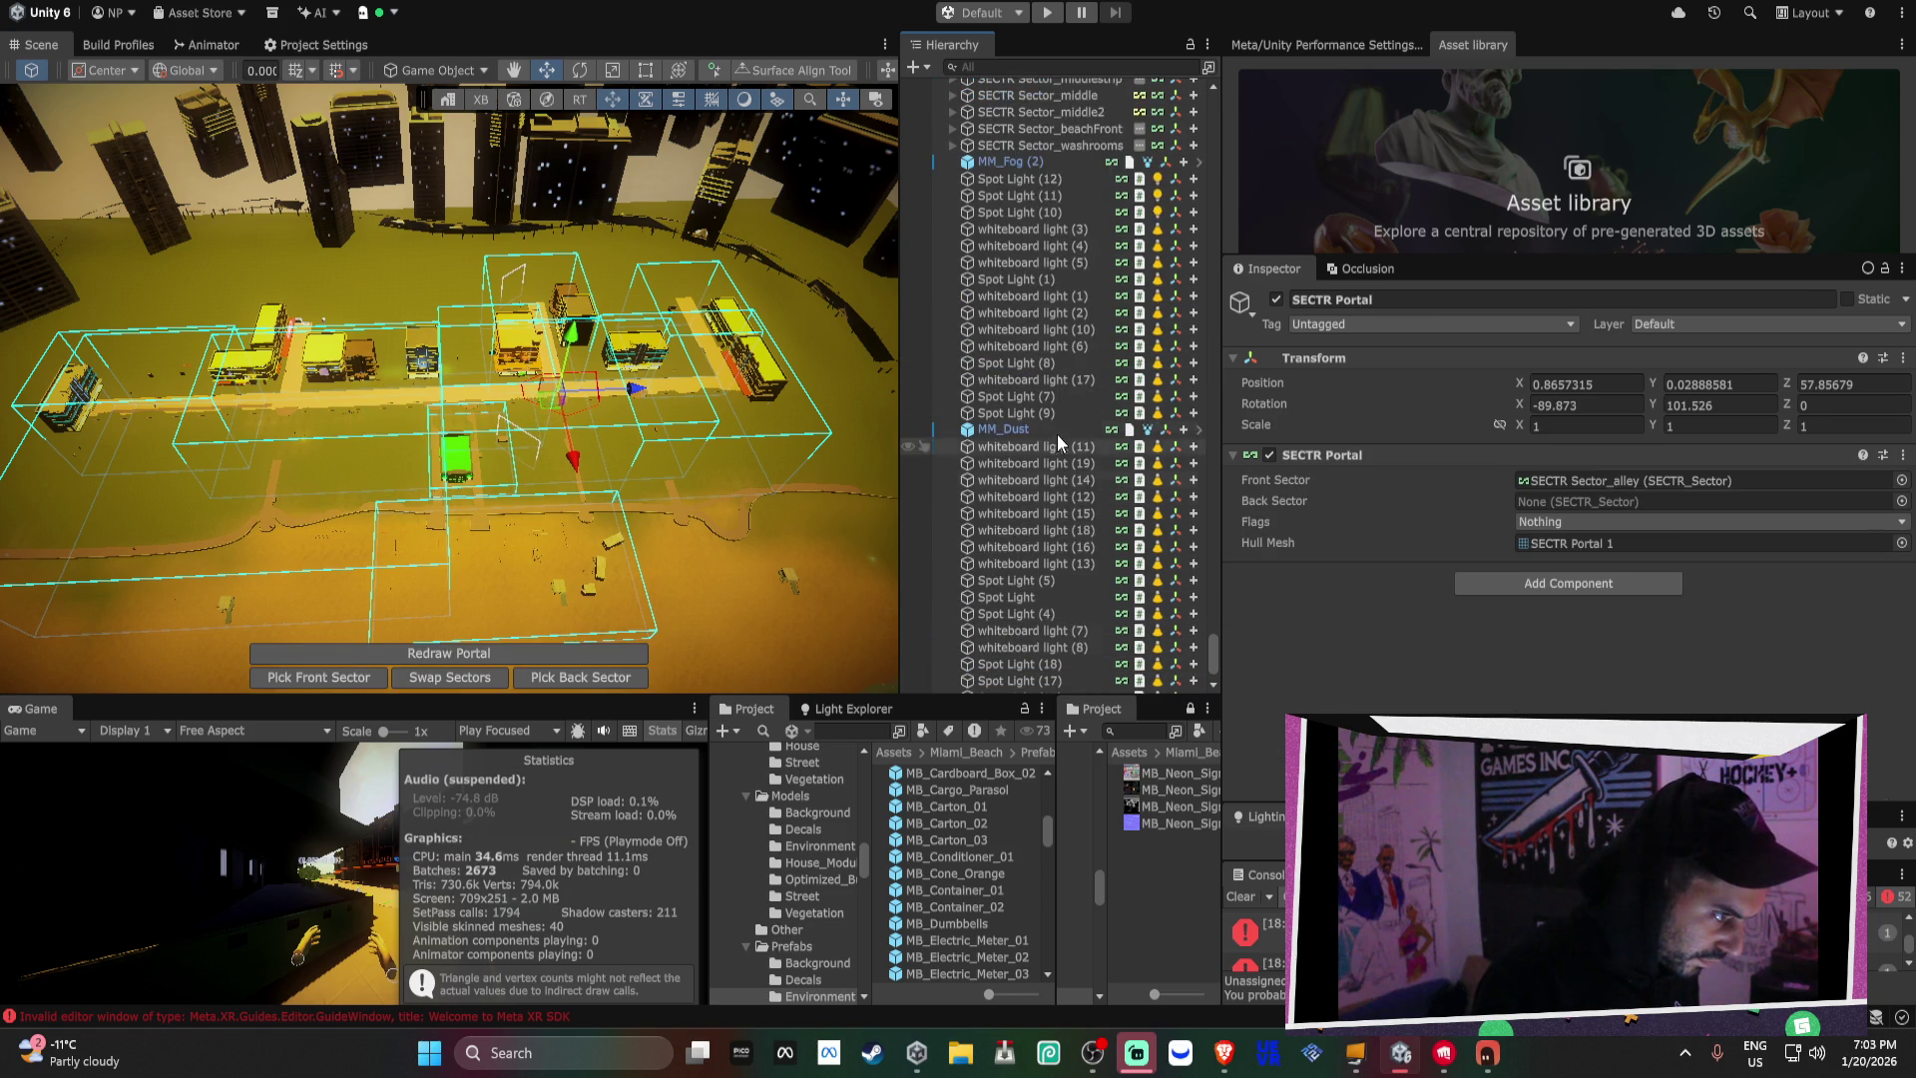
drag(1038, 237, 1547, 497)
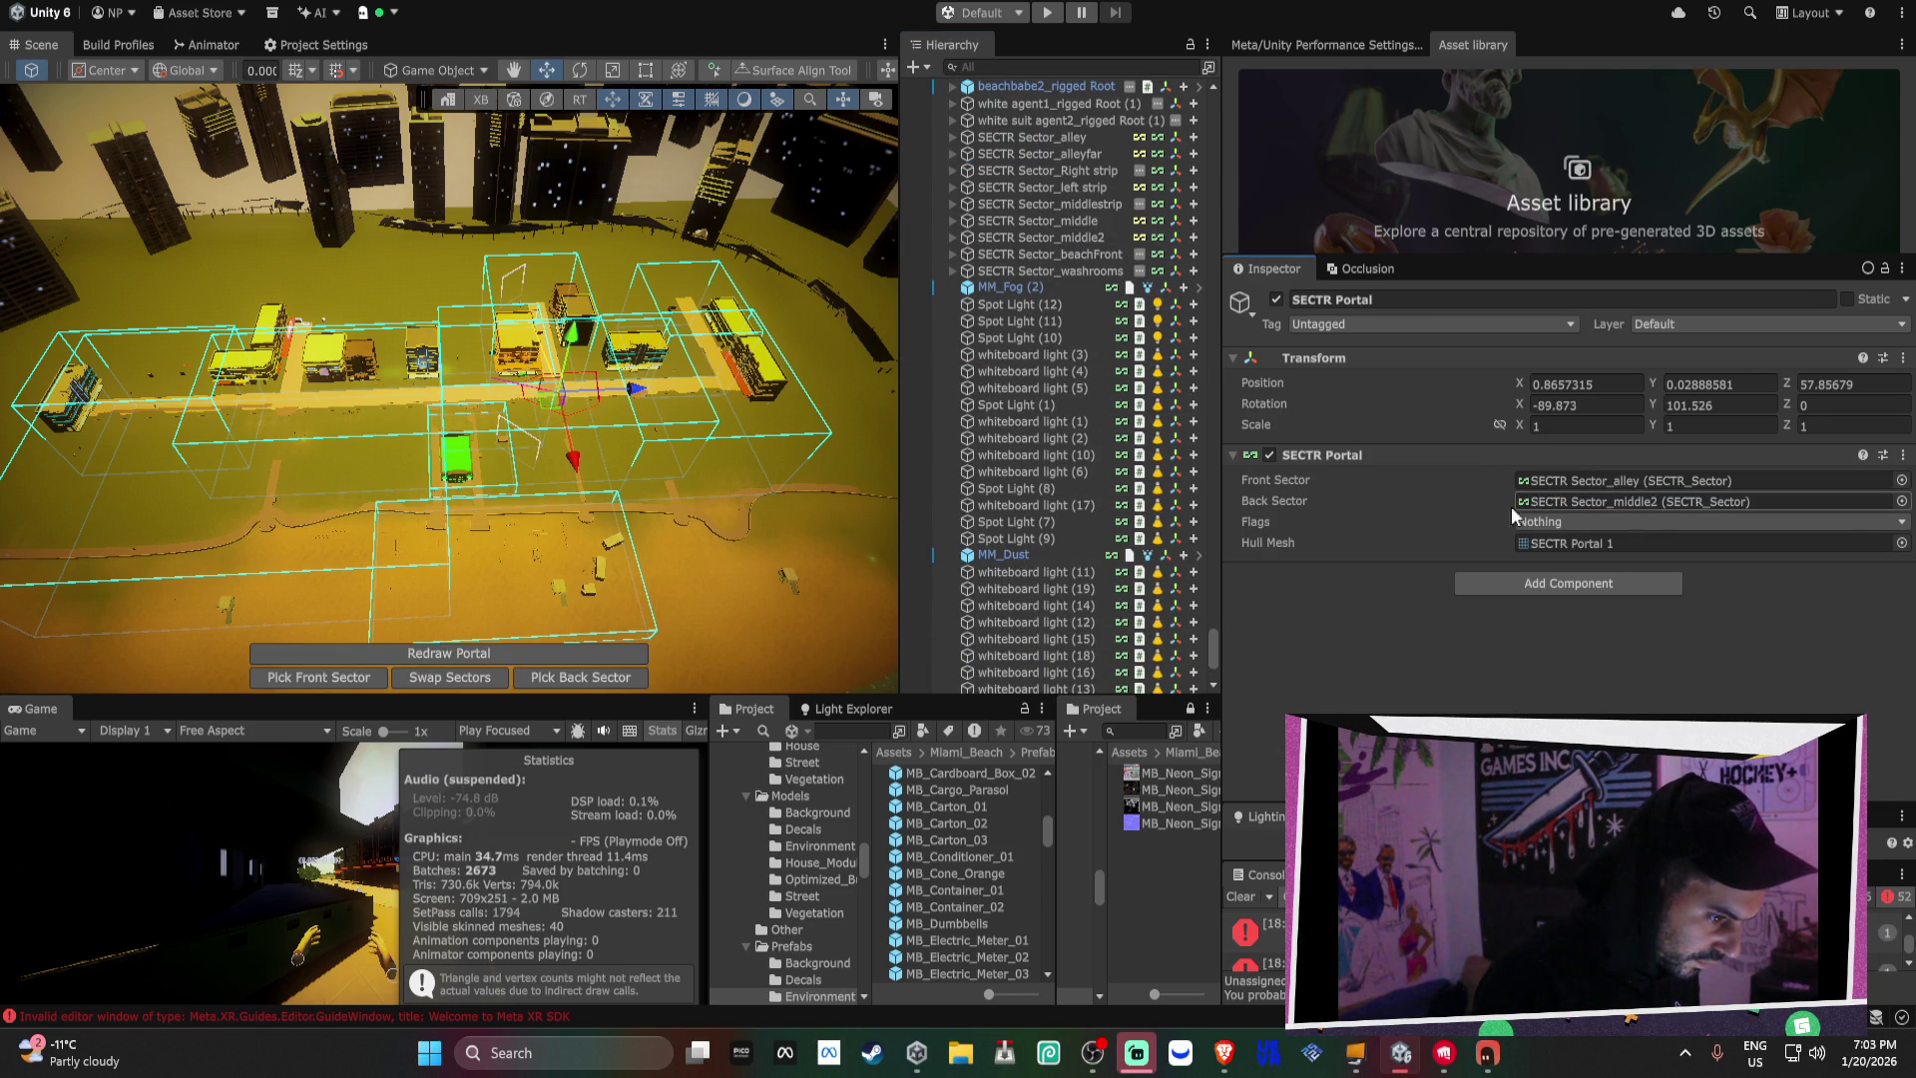
- Fly the Scene view forward over the buildings and select the building beside the portal
key(w)
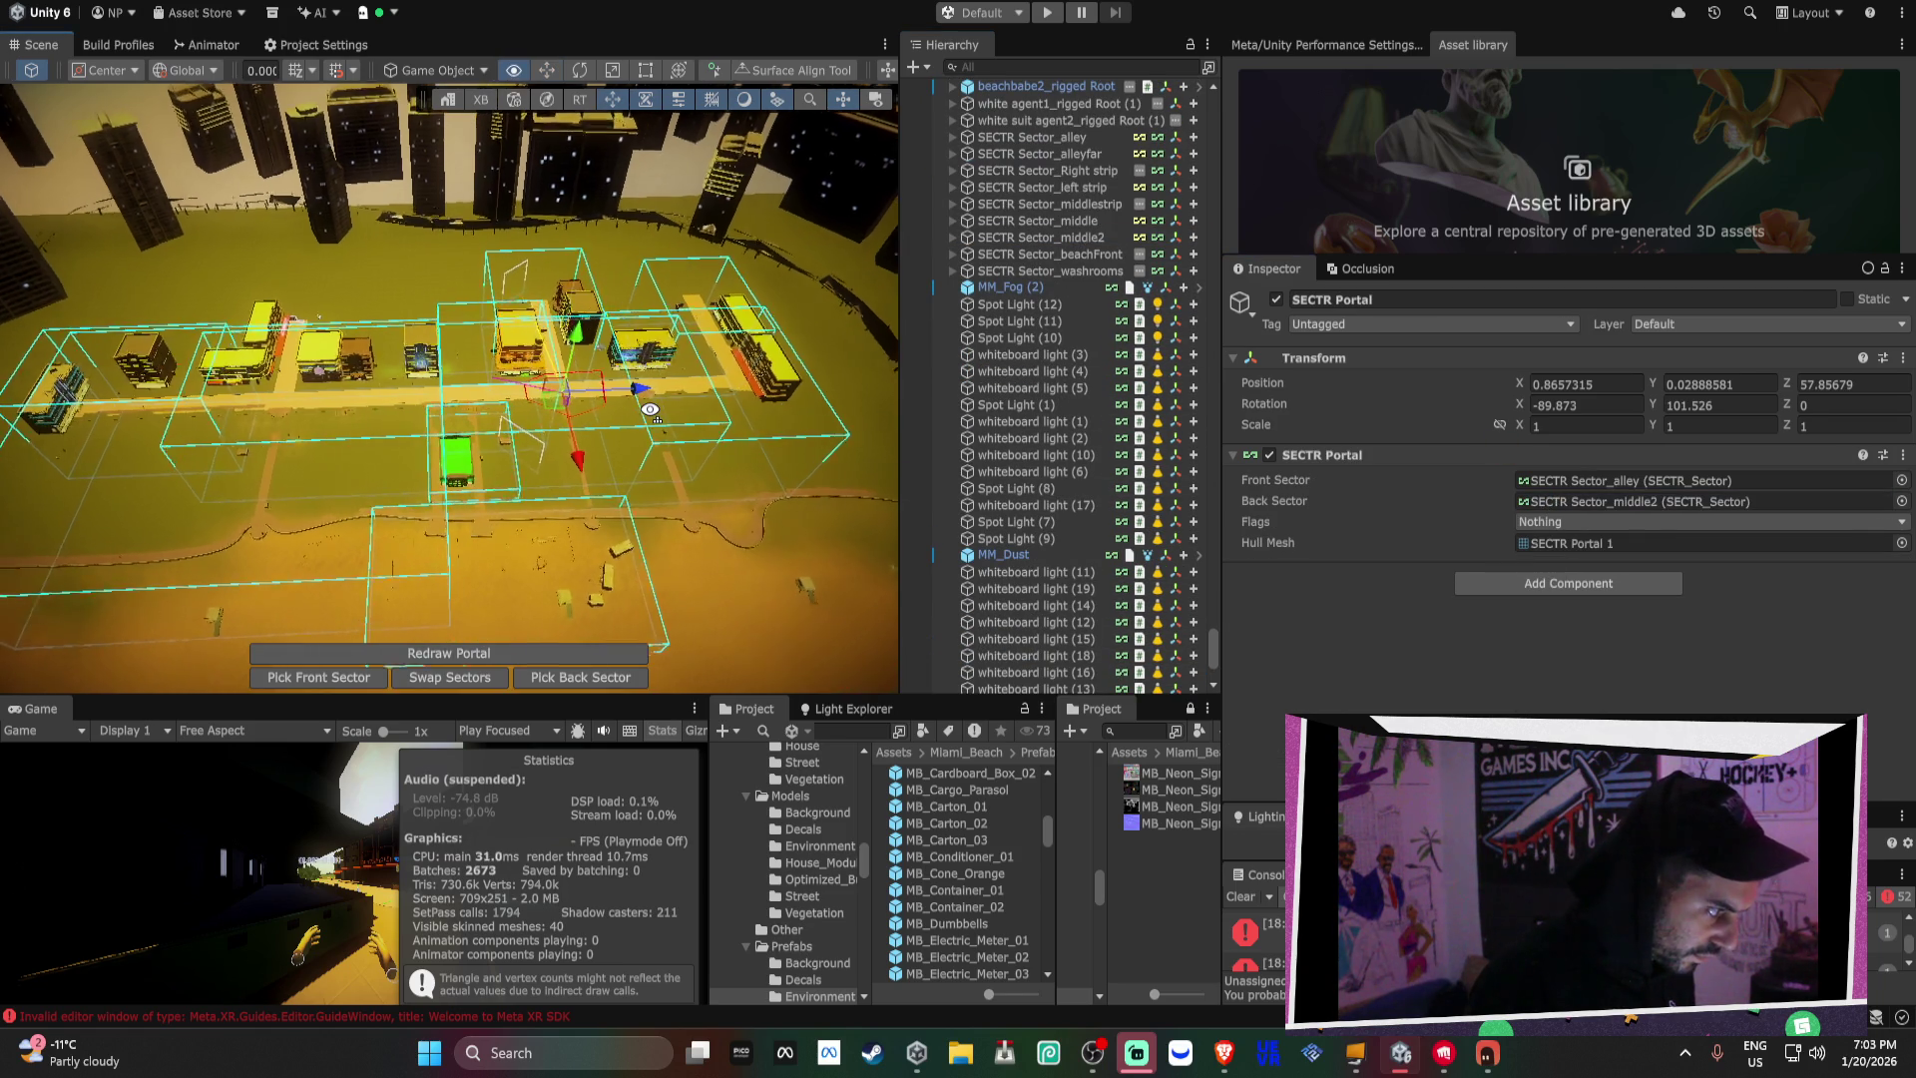
key(w)
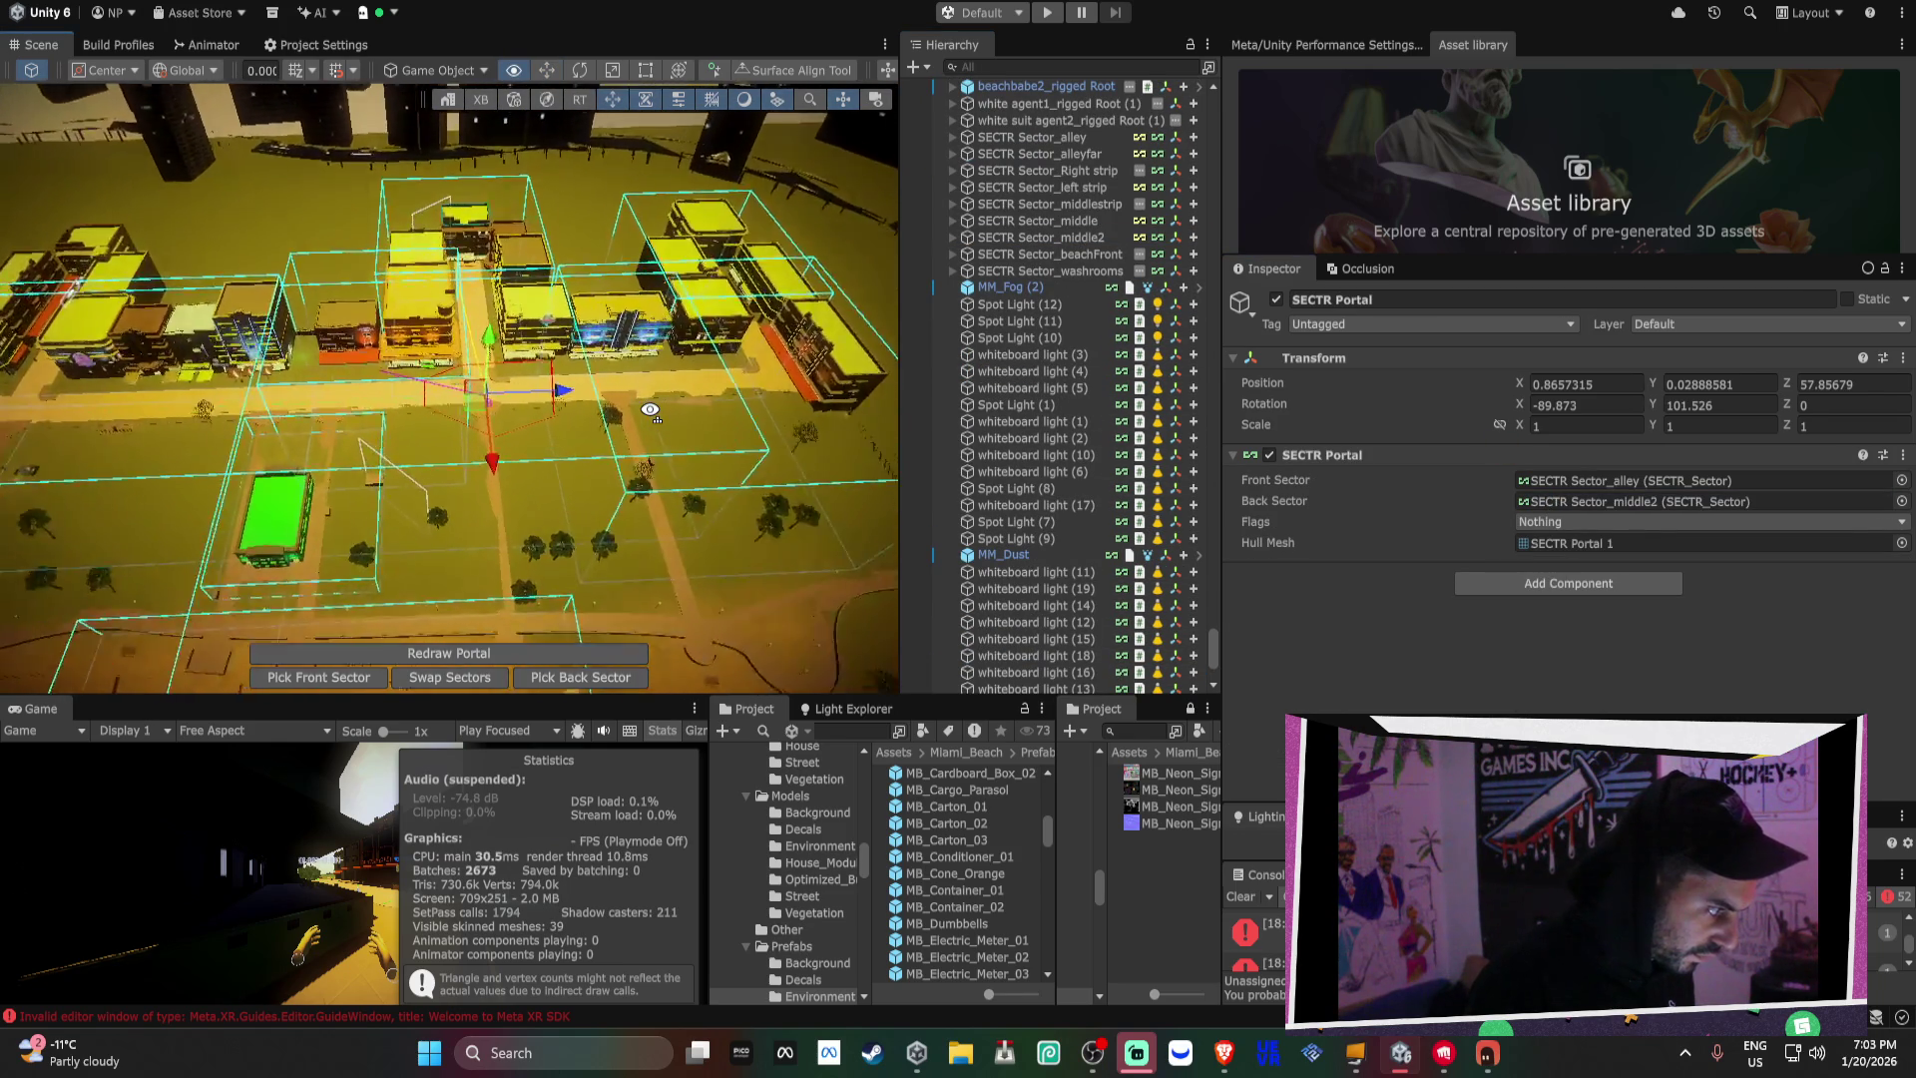
key(w)
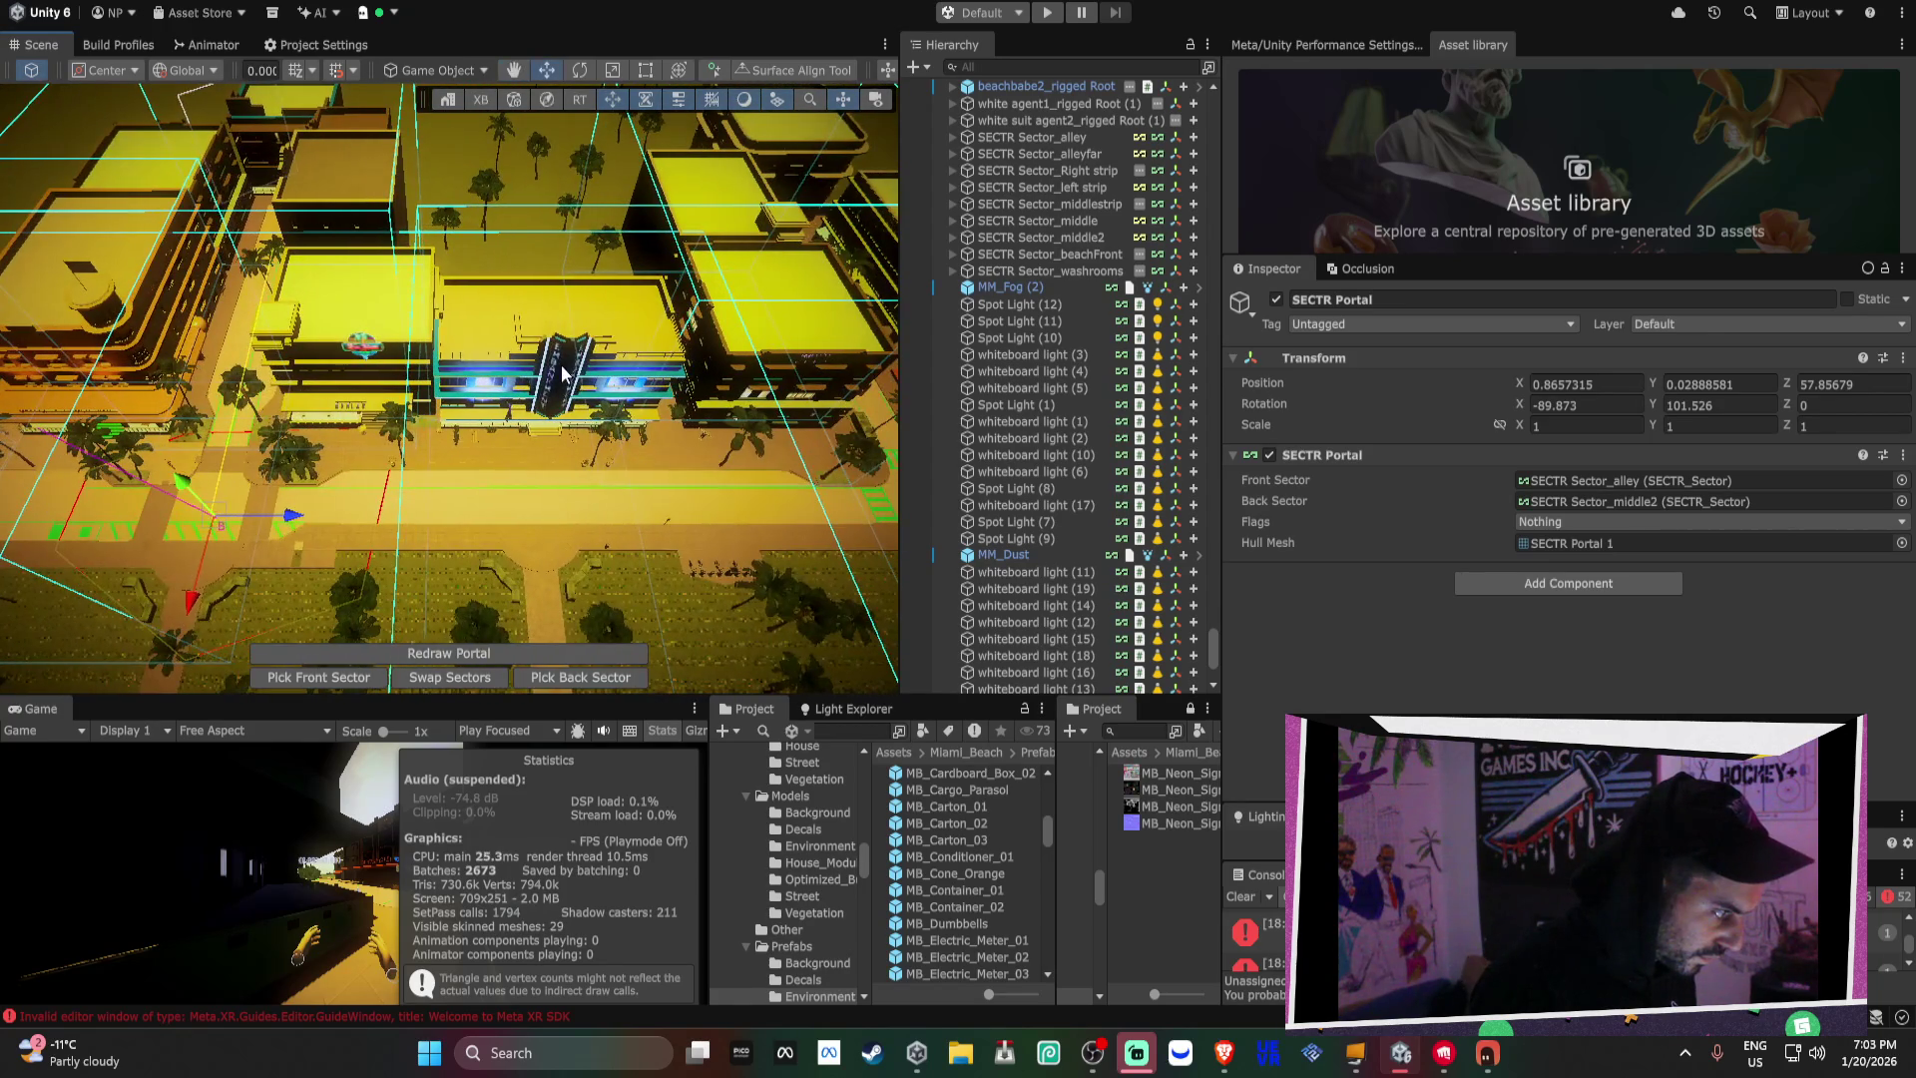
shift+click(561, 363)
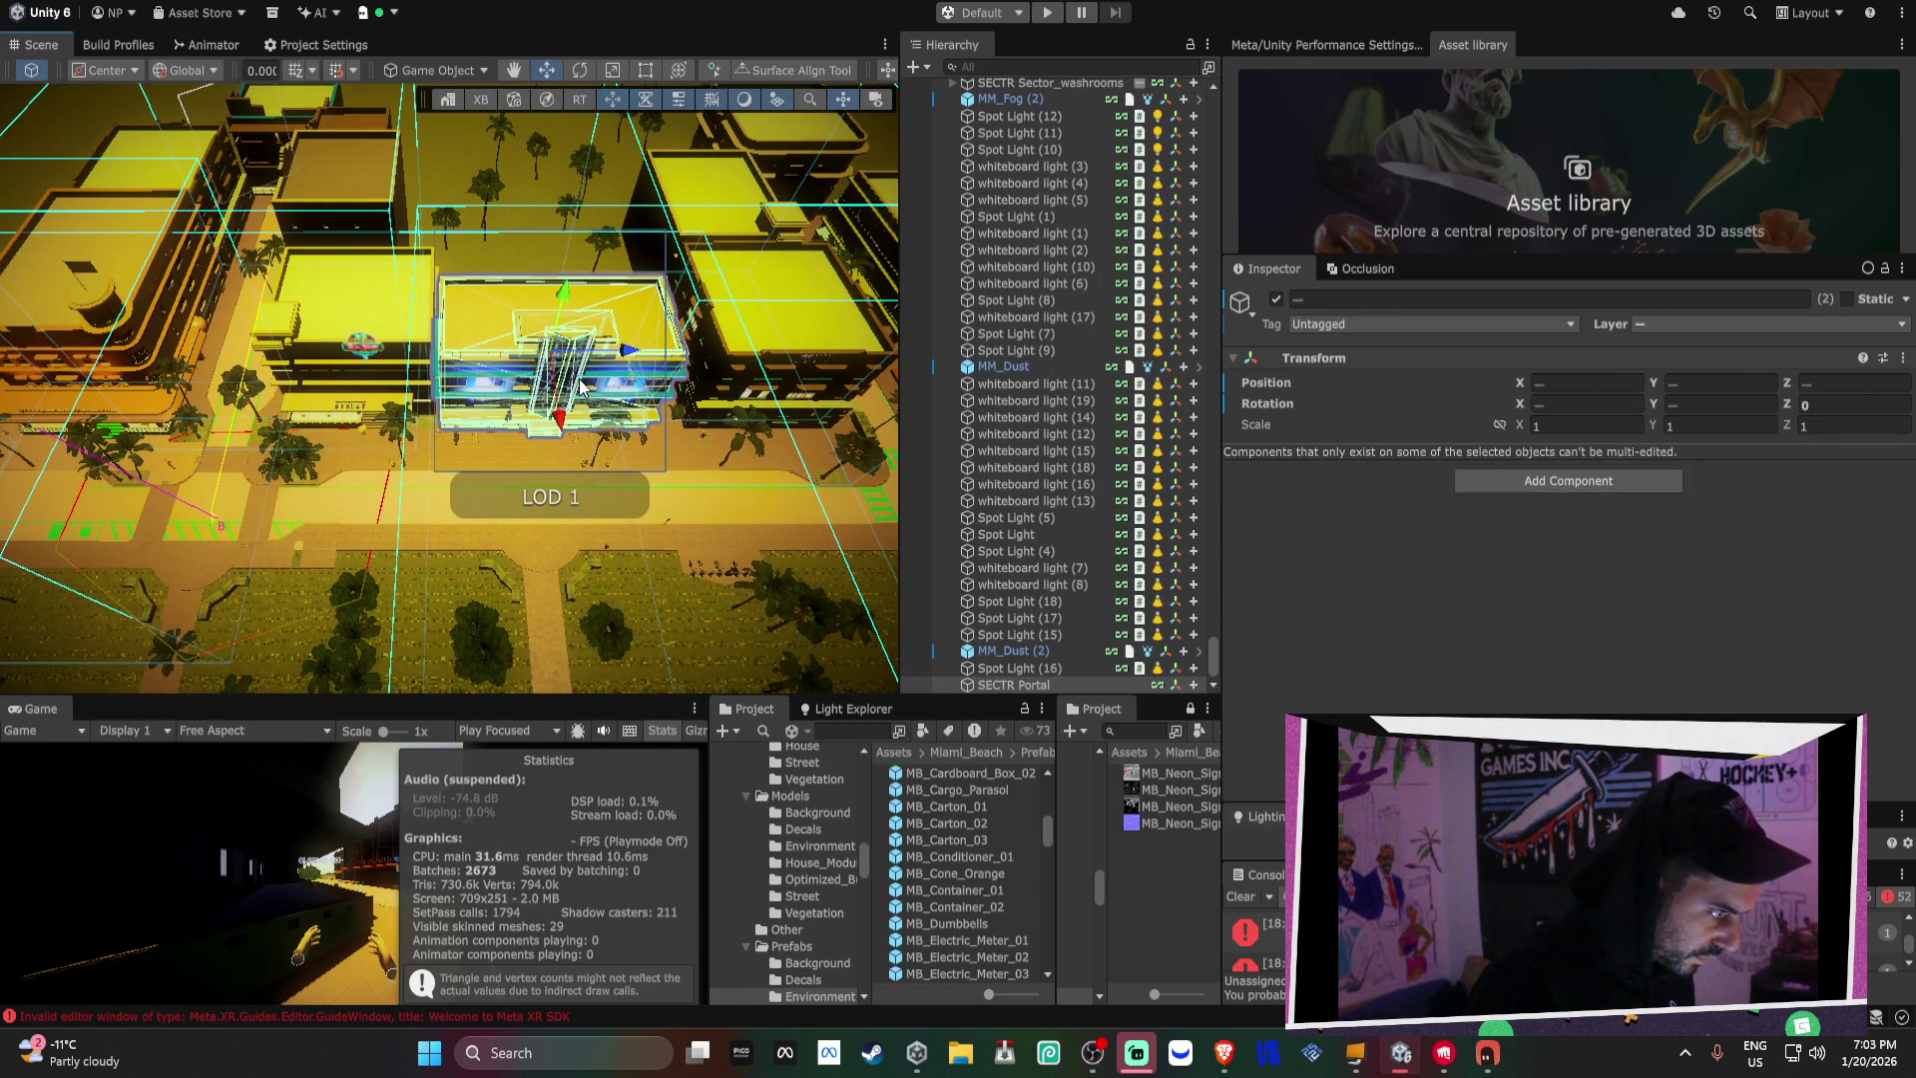
- Duplicate SECTR Portal and slide the copy, SECTR Portal (1), down the street to Z 139.7
key(s)
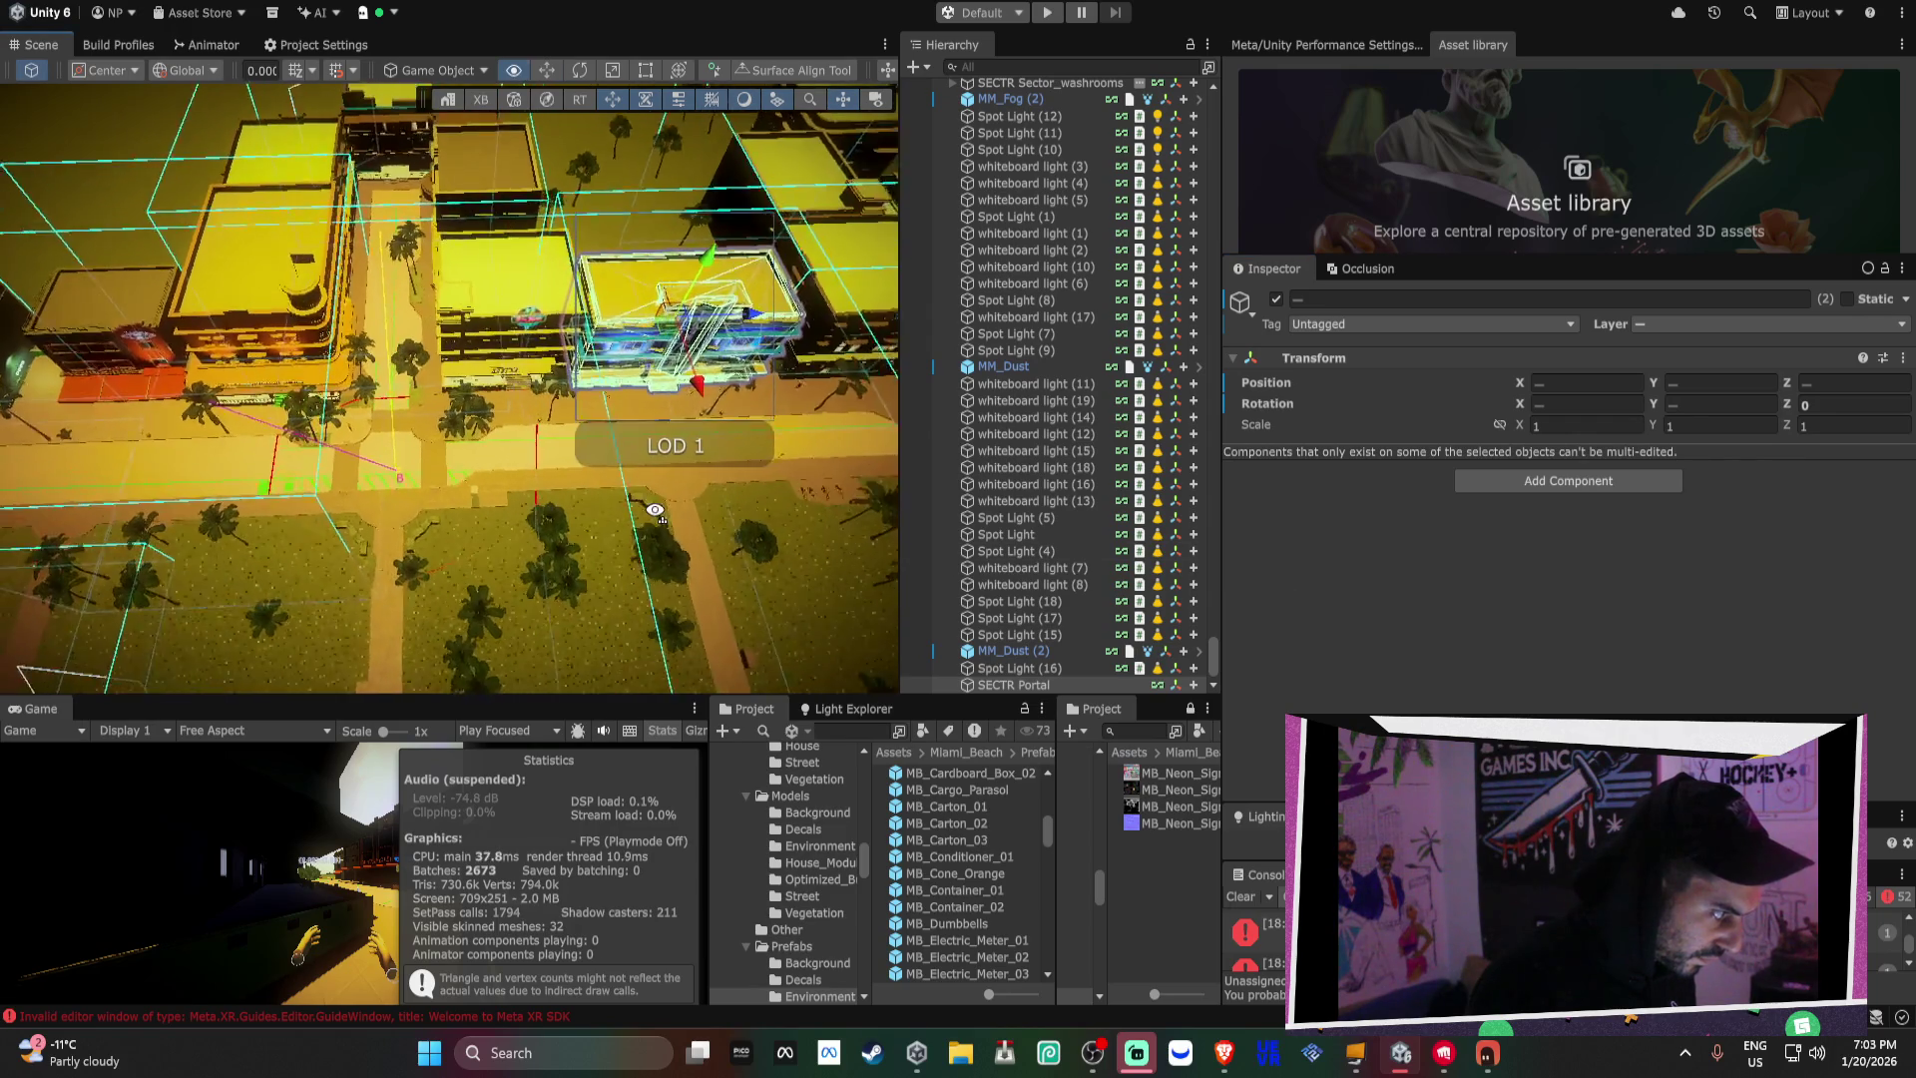
click(1028, 687)
key(ctrl+d)
mouse_move(506, 469)
mouse_down()
mouse_move(847, 493)
mouse_move(733, 481)
mouse_move(585, 505)
mouse_move(740, 513)
mouse_move(668, 525)
mouse_move(687, 495)
mouse_move(671, 501)
mouse_up()
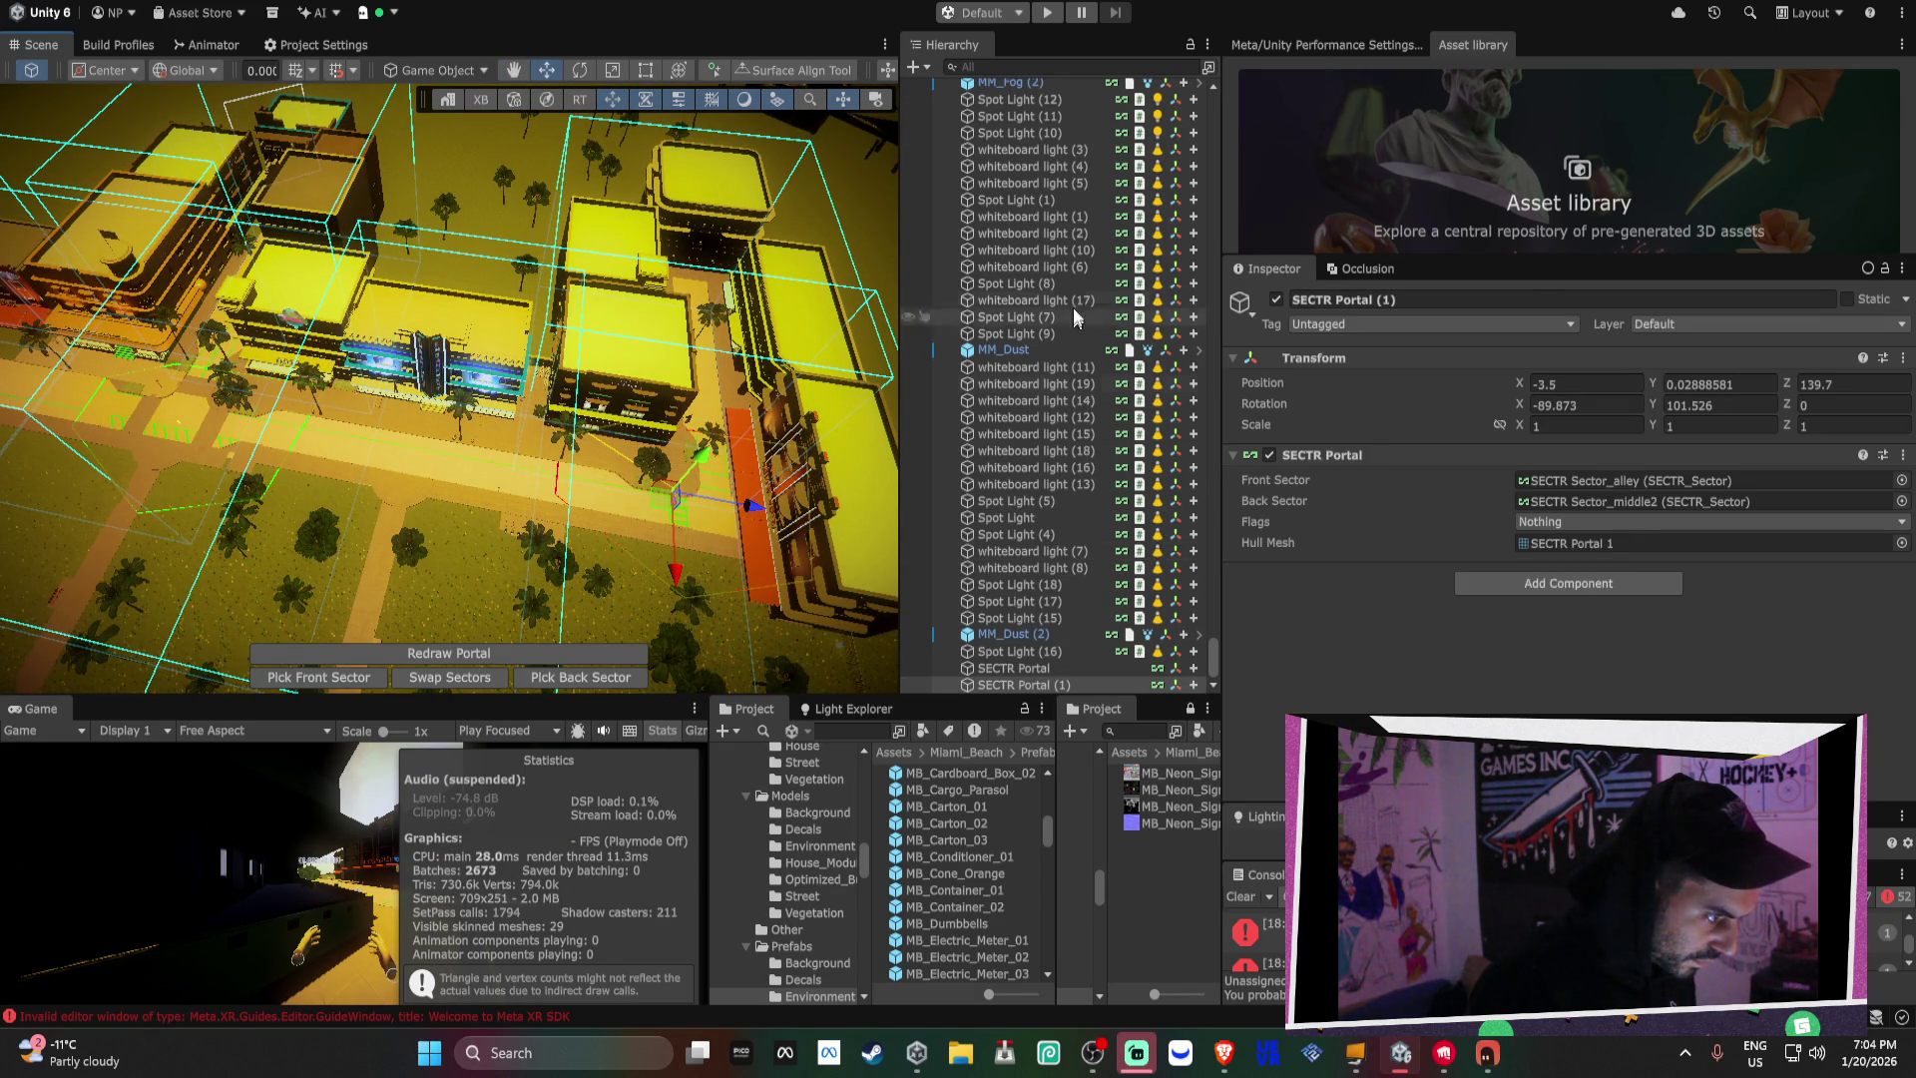
- Set SECTR Sector_Right strip as the Front Sector of SECTR Portal (1)
scroll(1093, 269, up, 2)
scroll(1100, 189, up, 1)
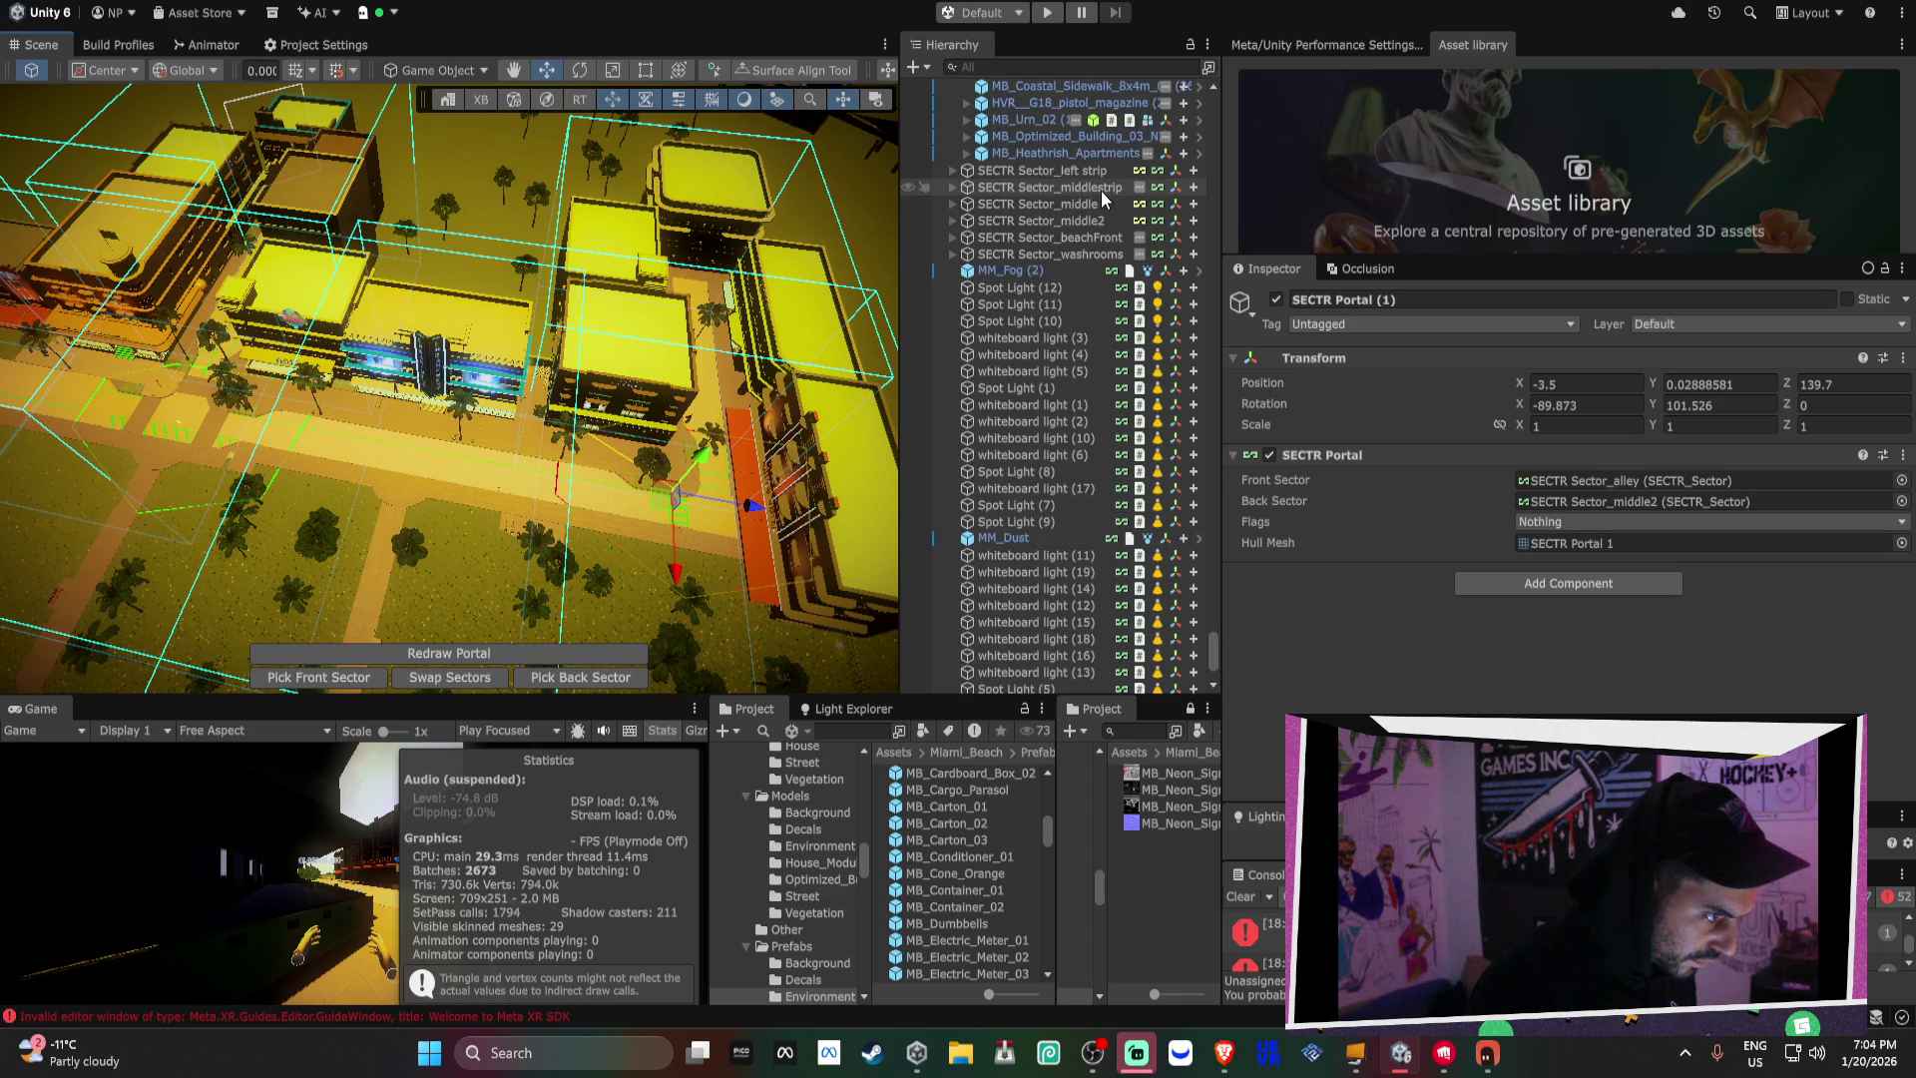
scroll(1087, 177, up, 2)
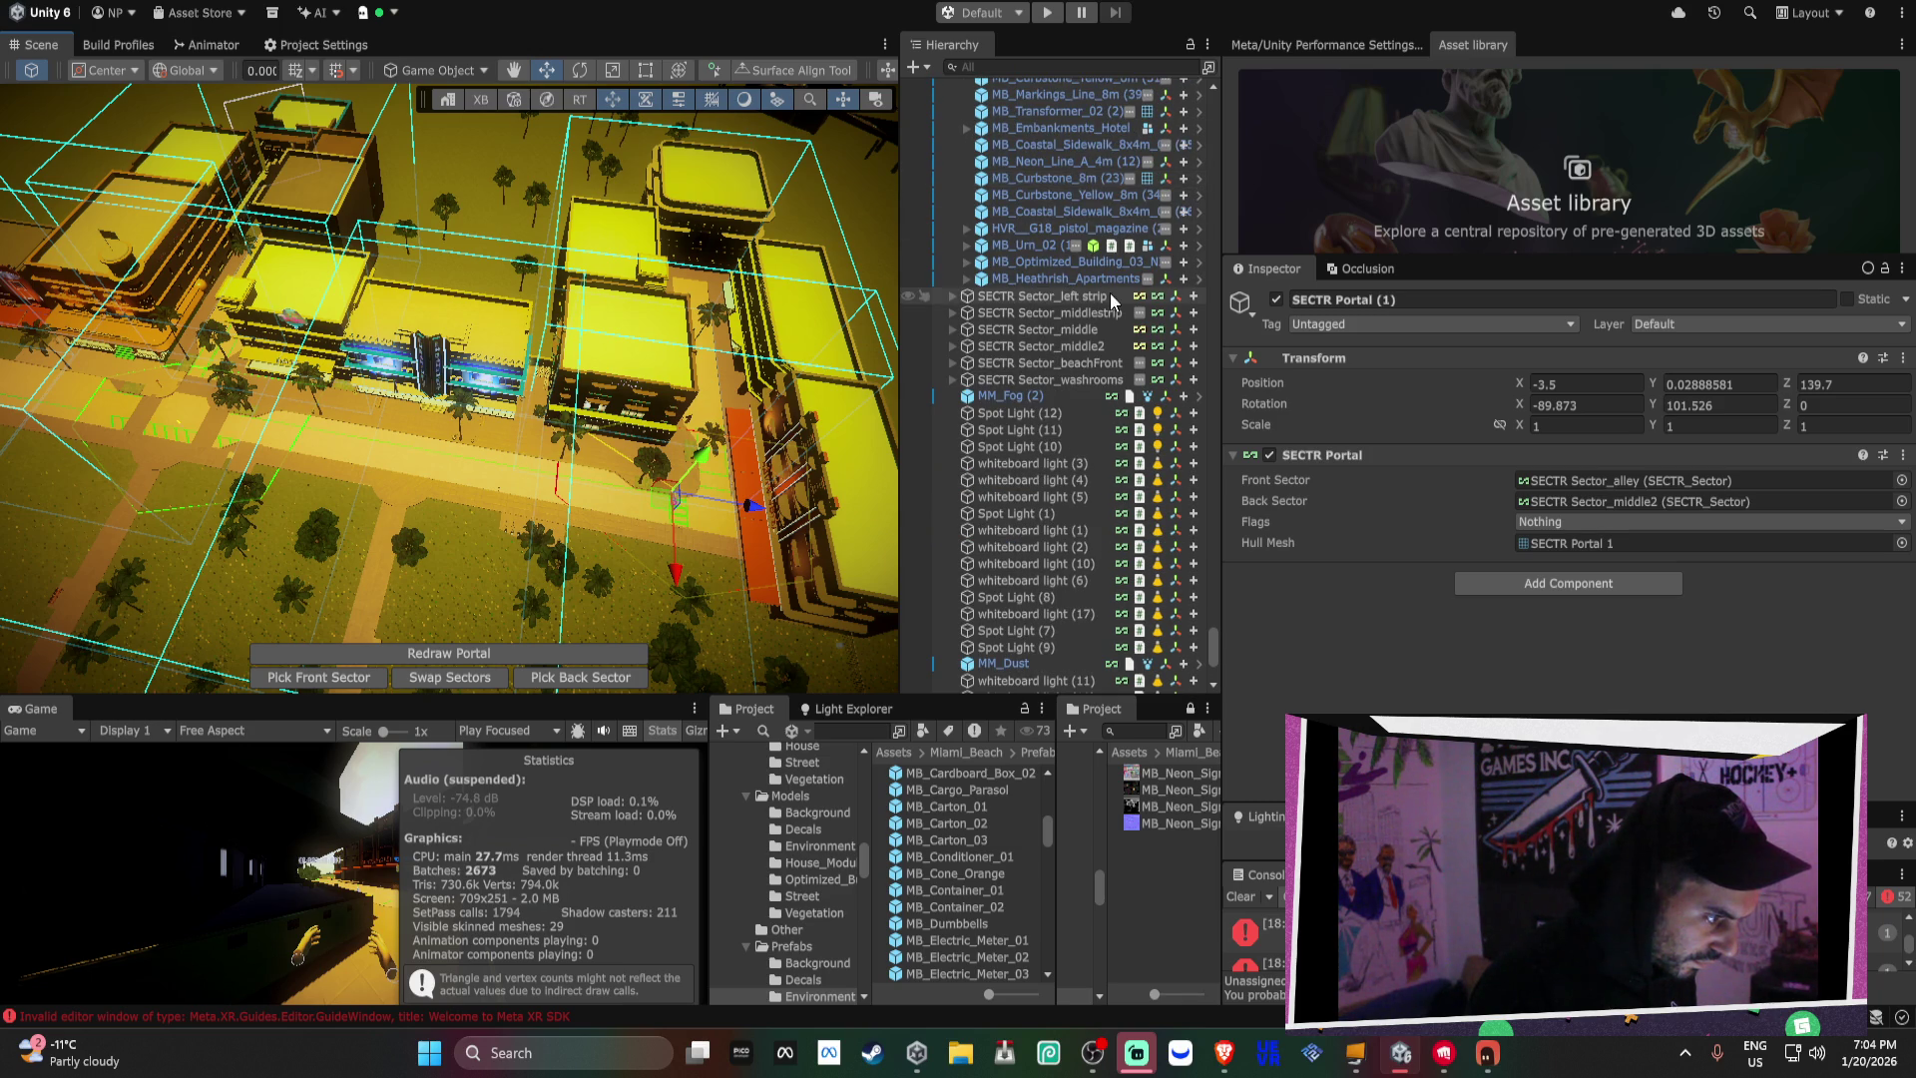
scroll(1109, 299, up, 3)
drag(1213, 627, 1207, 100)
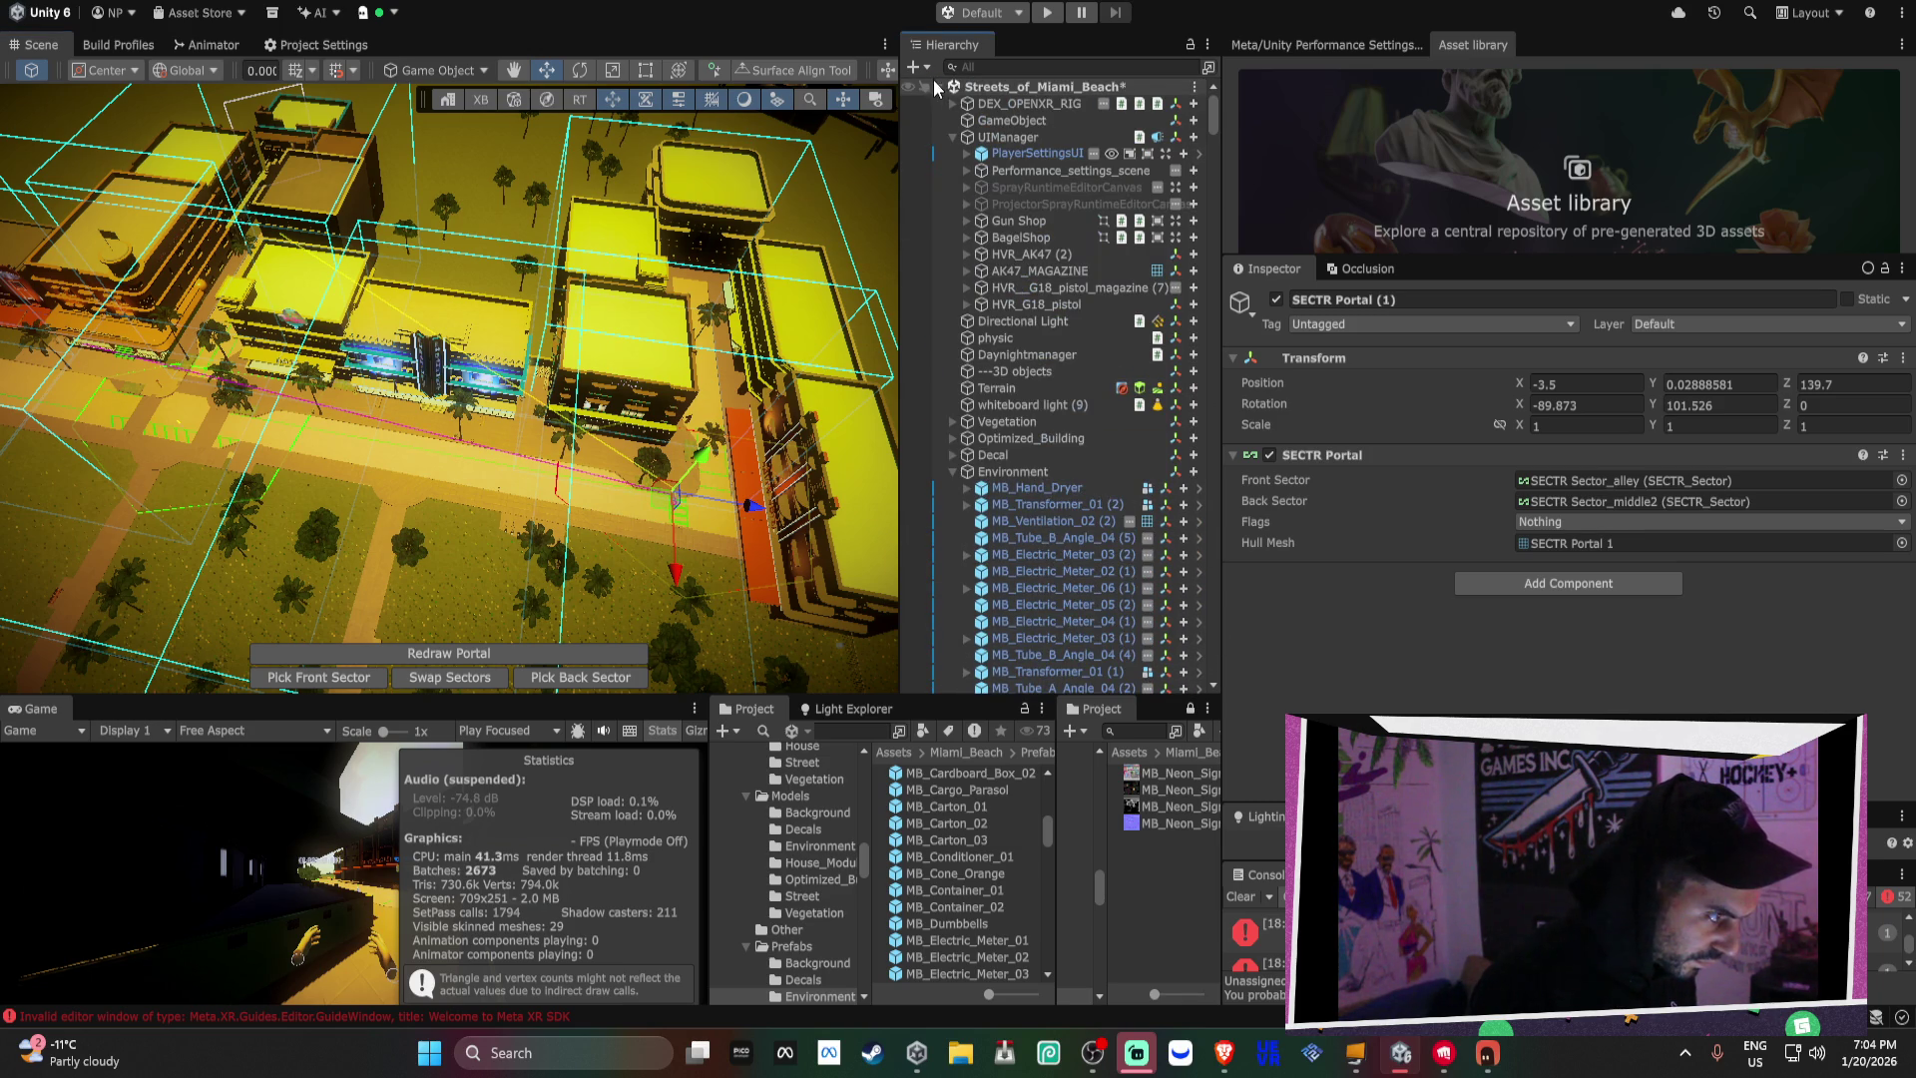
scroll(1058, 350, down, 5)
mouse_move(1211, 165)
mouse_down()
mouse_move(1217, 481)
mouse_move(1216, 449)
mouse_up()
drag(1076, 281, 1529, 487)
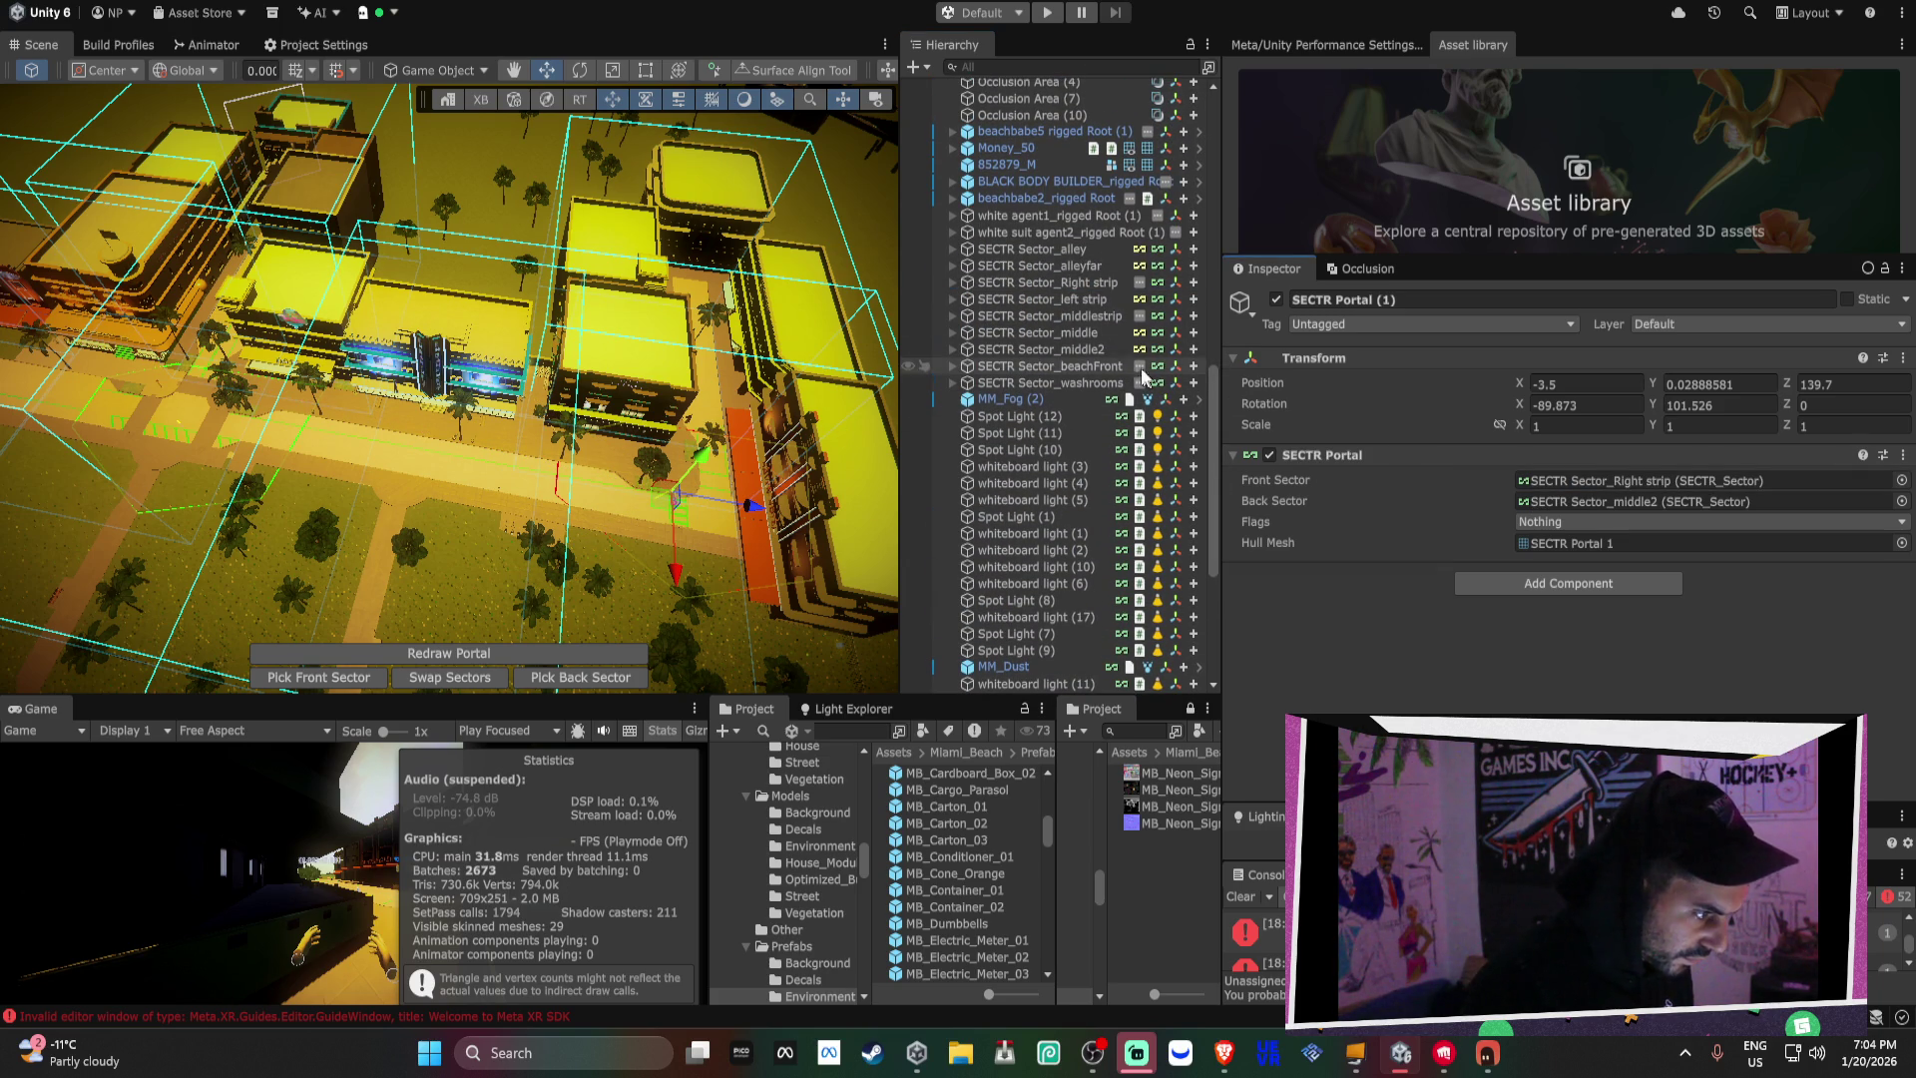
- Inspect the middlestrip sector, orbit the scene, and select the guido2_rigged character
click(1089, 316)
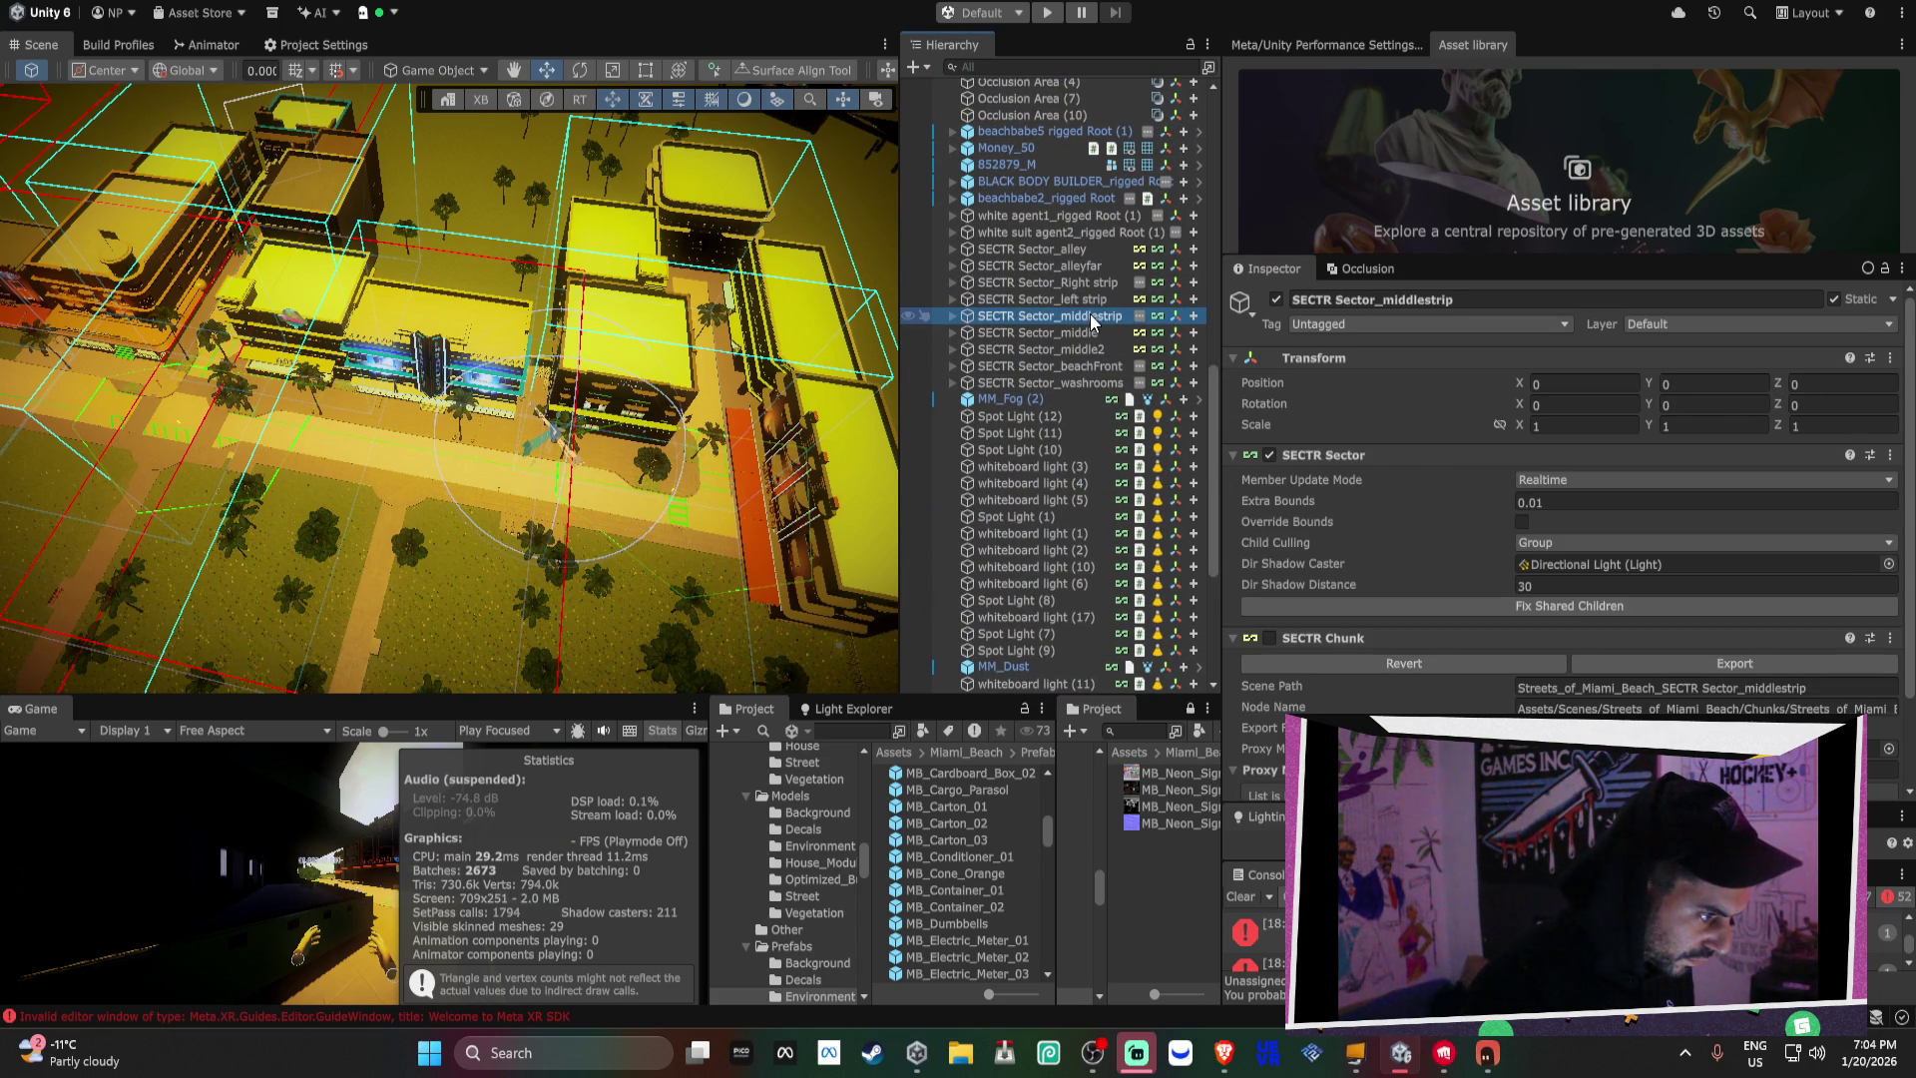
drag(599, 399, 519, 419)
mouse_move(362, 306)
mouse_down()
mouse_move(693, 293)
mouse_move(589, 349)
mouse_up()
click(587, 351)
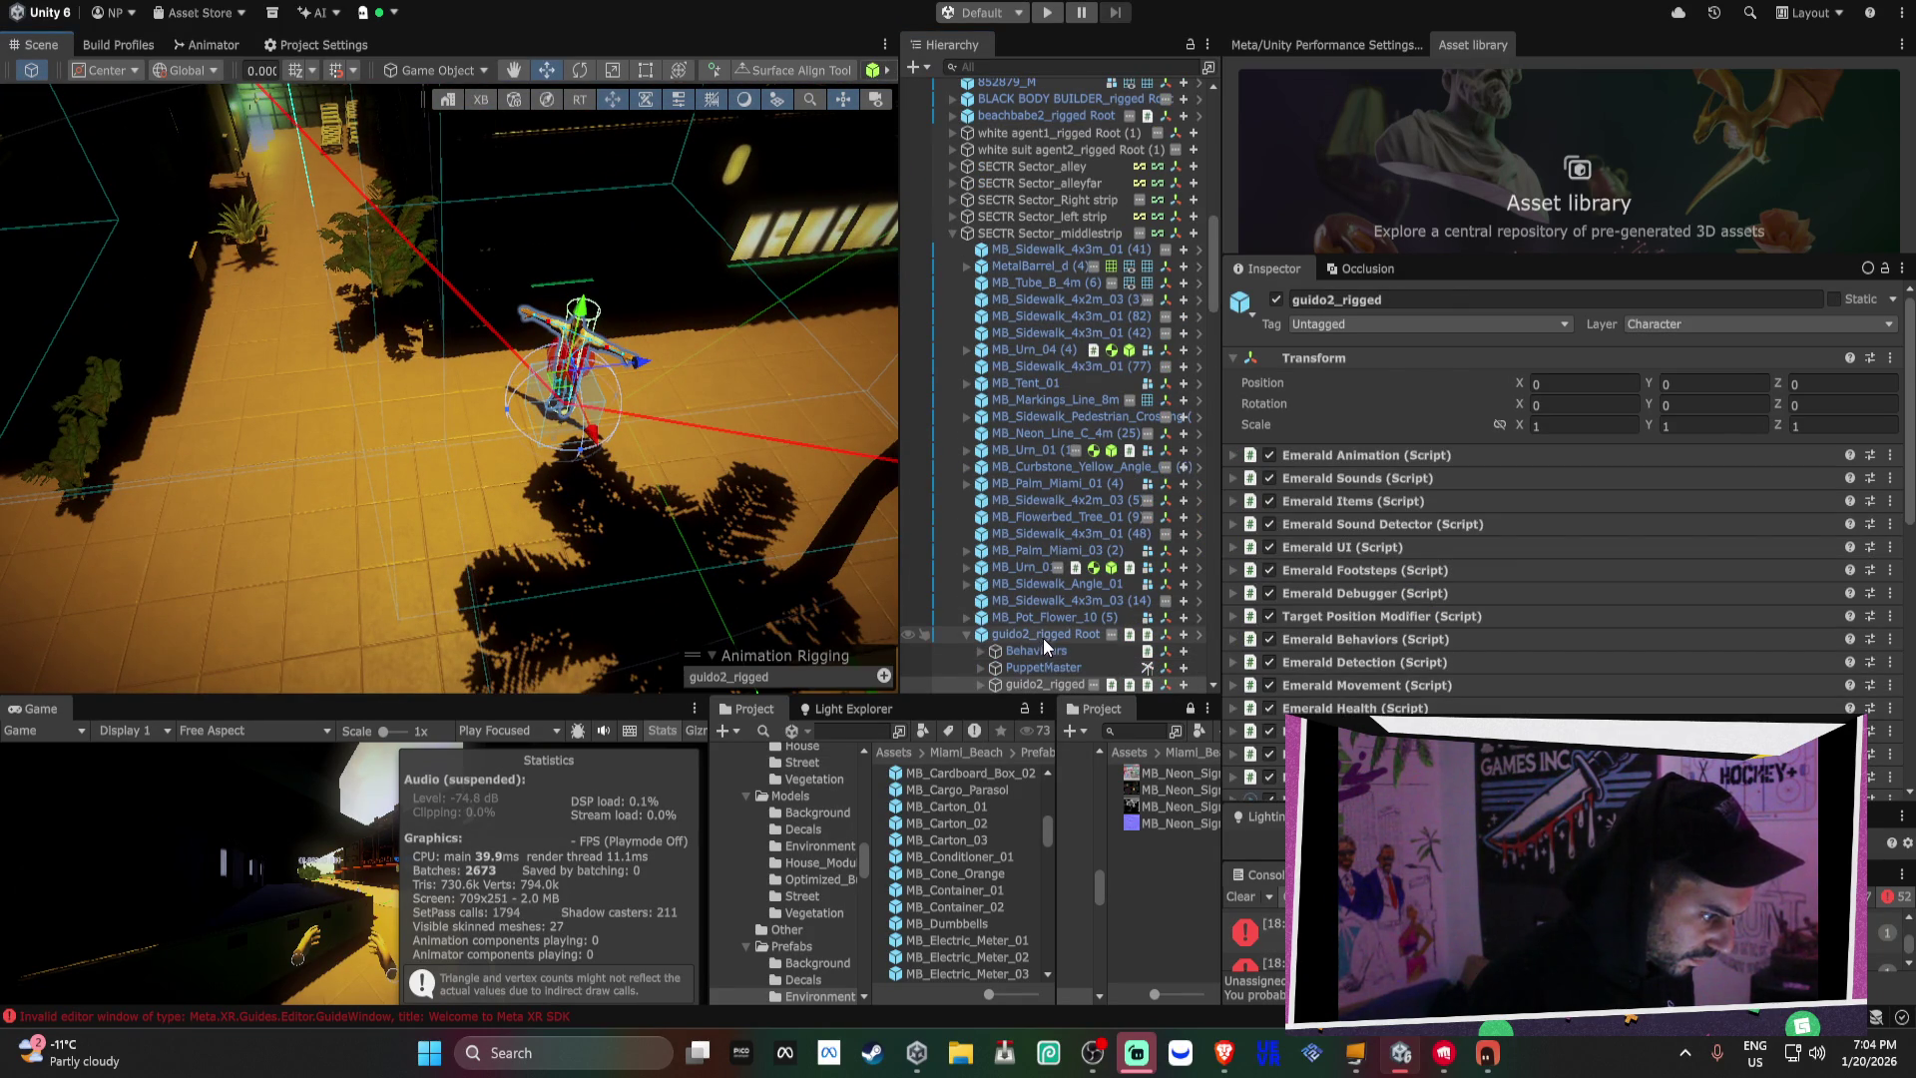
- Move guido2_rigged Root out of SECTR Sector_middlestrip and collapse both hierarchies
drag(1044, 637, 1040, 120)
click(954, 132)
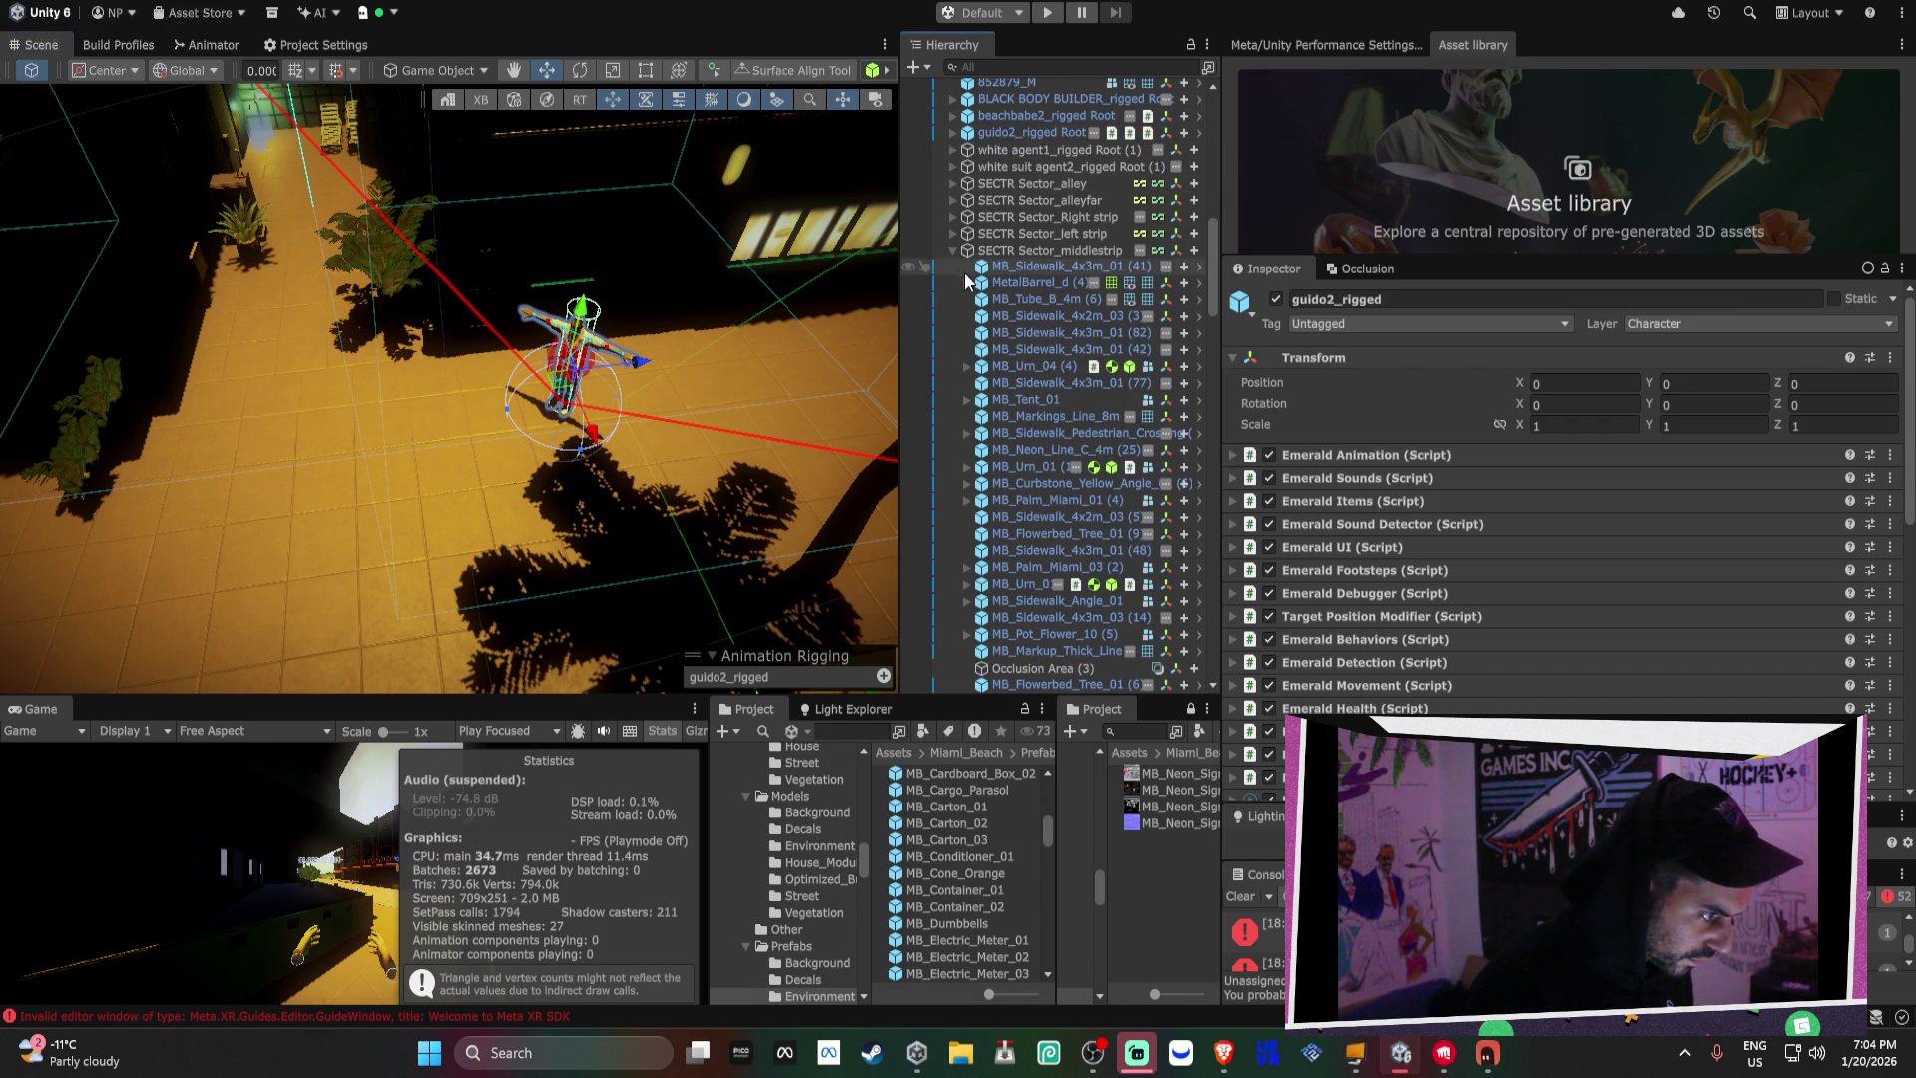
click(951, 250)
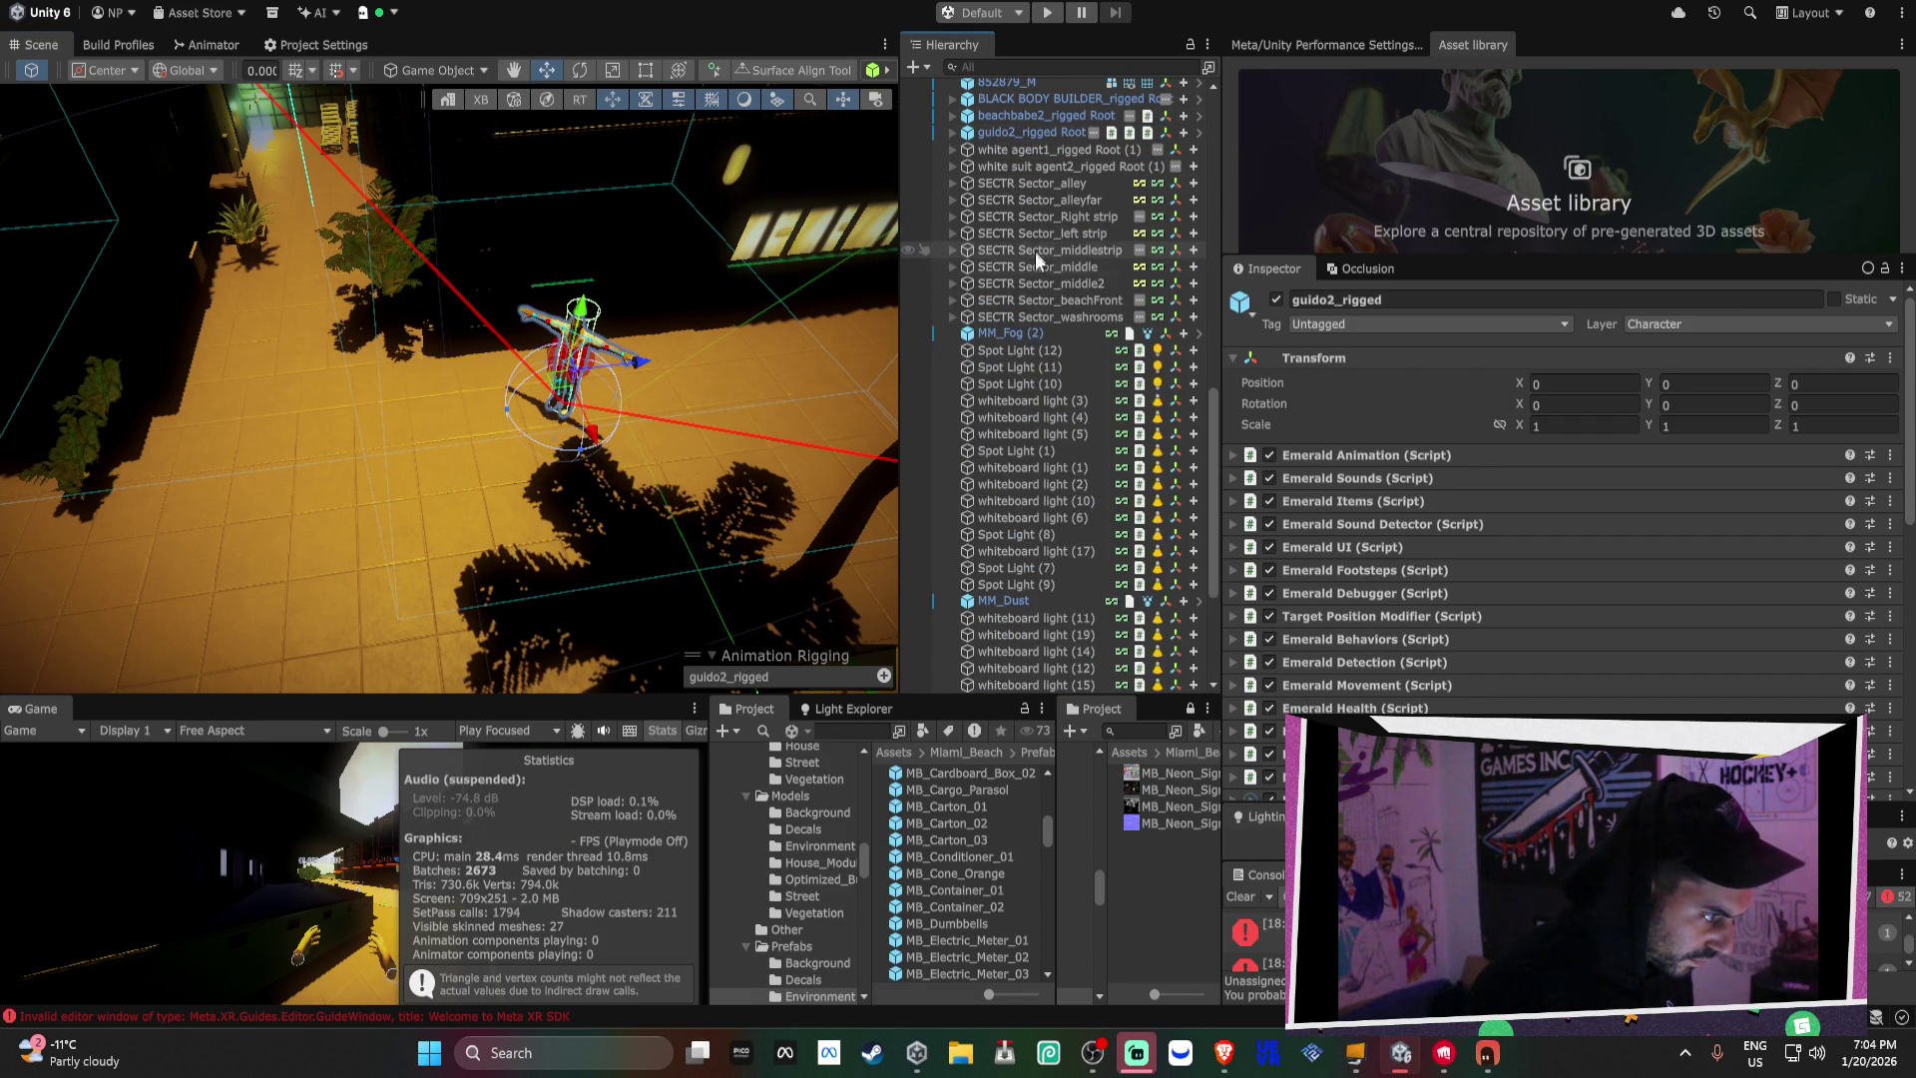
scroll(1050, 649, down, 4)
scroll(1050, 649, down, 3)
- Inspect SECTR Portal (1), frame the middle2 sector, then select the beachFront and washrooms sectors
click(1050, 673)
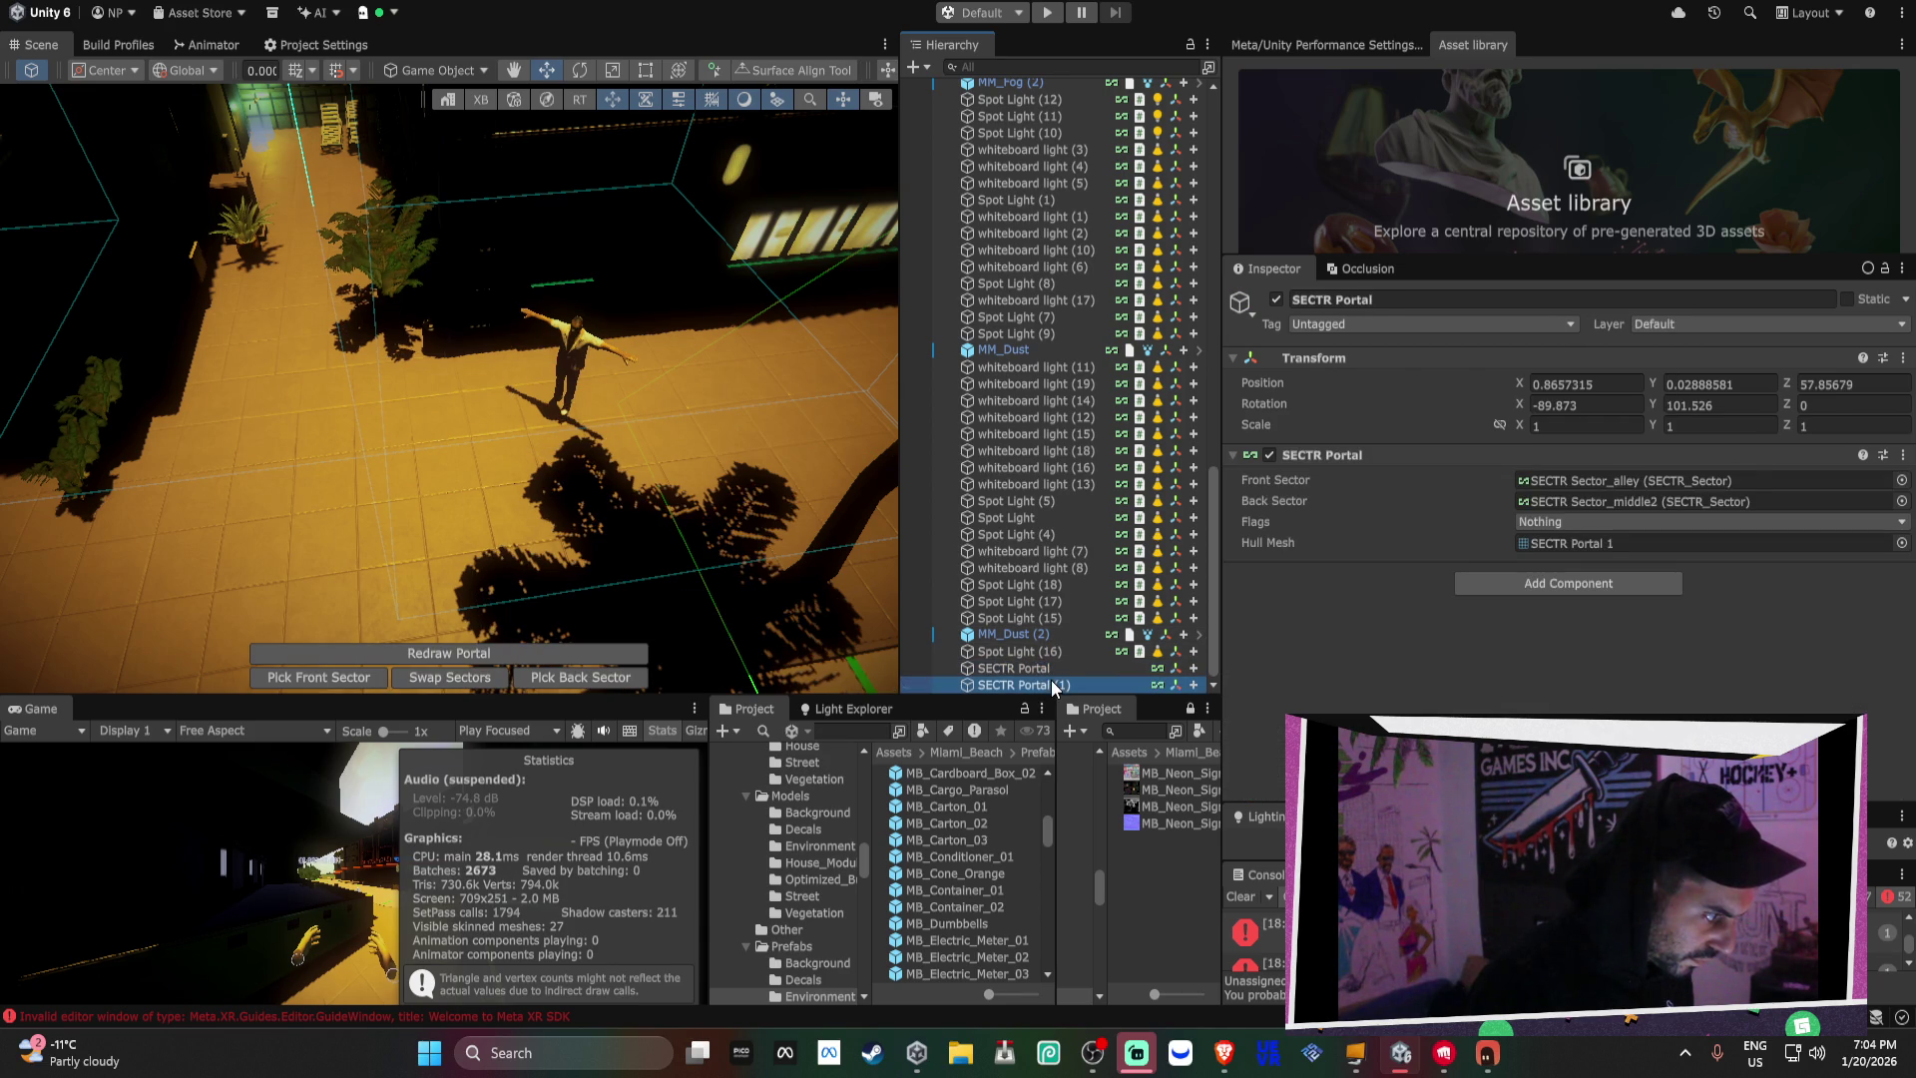
scroll(1078, 350, up, 3)
double_click(1038, 158)
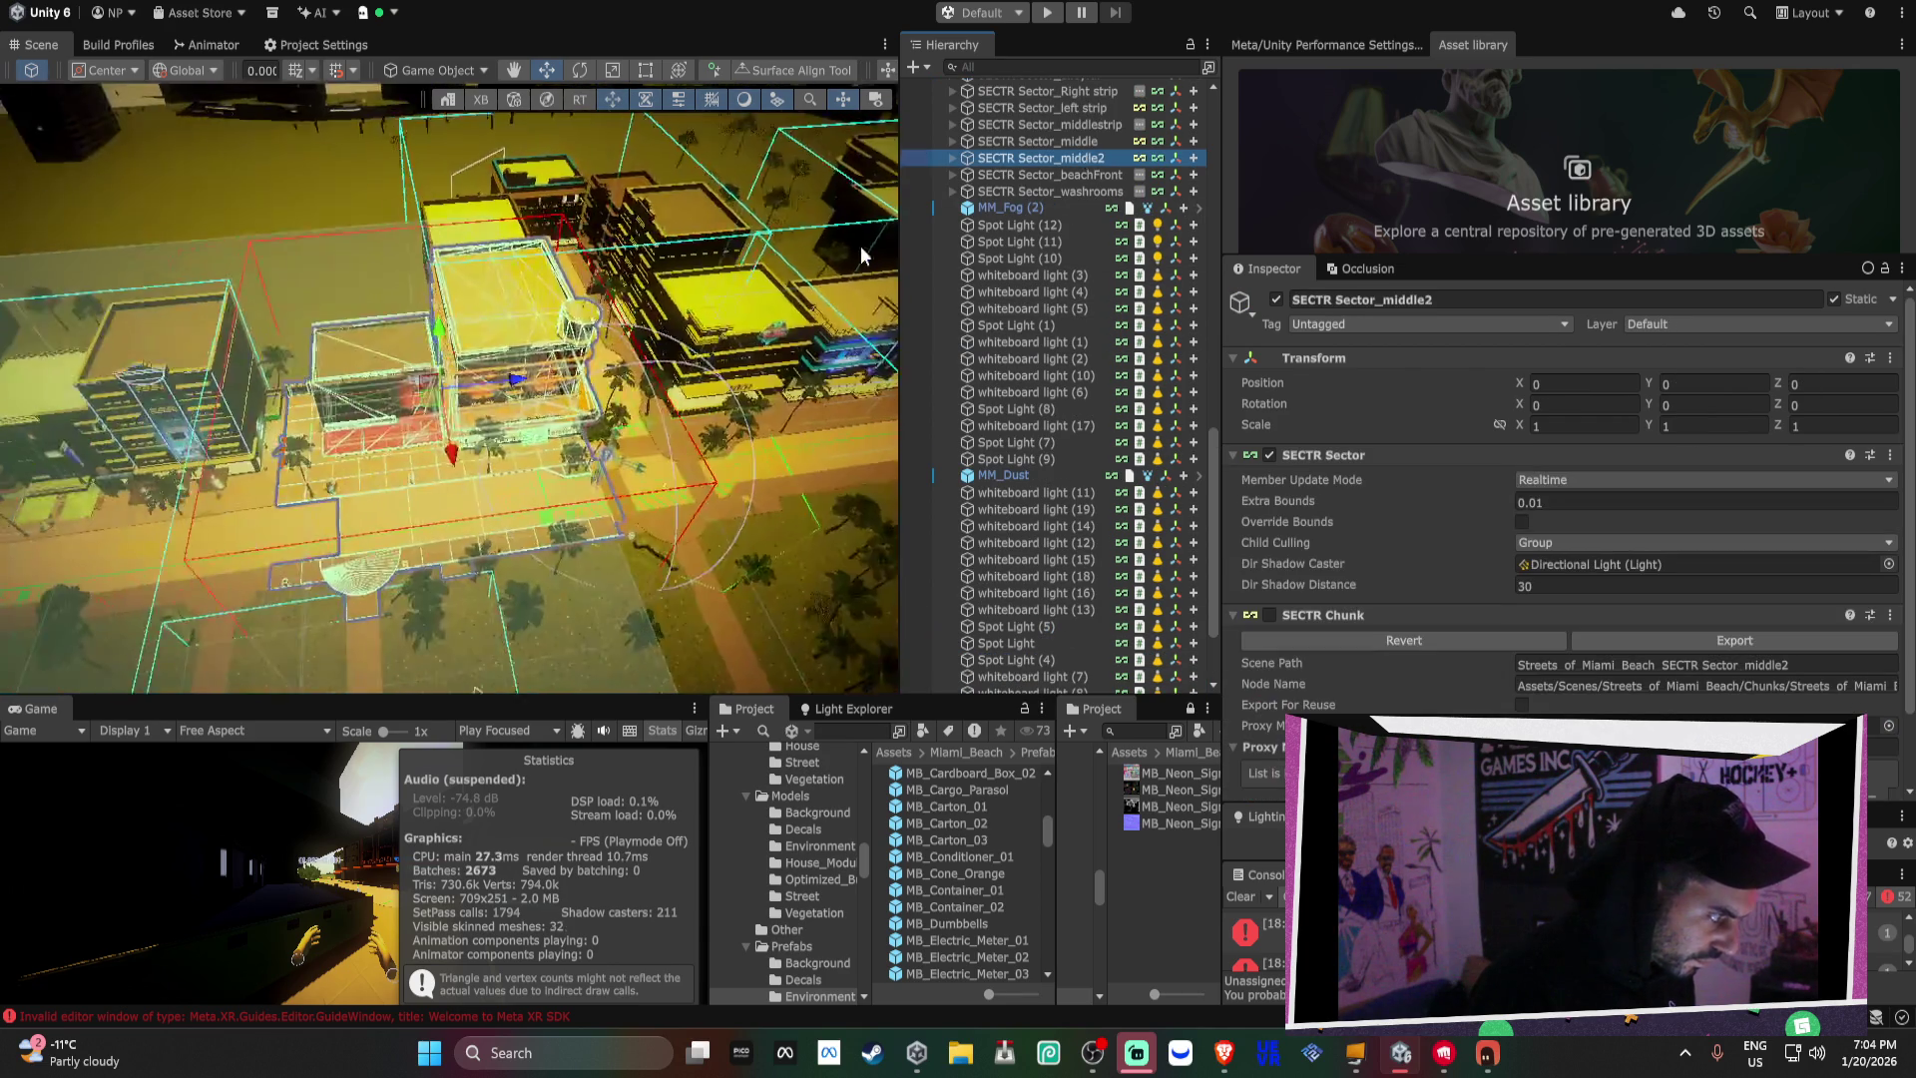
click(1052, 178)
click(1052, 191)
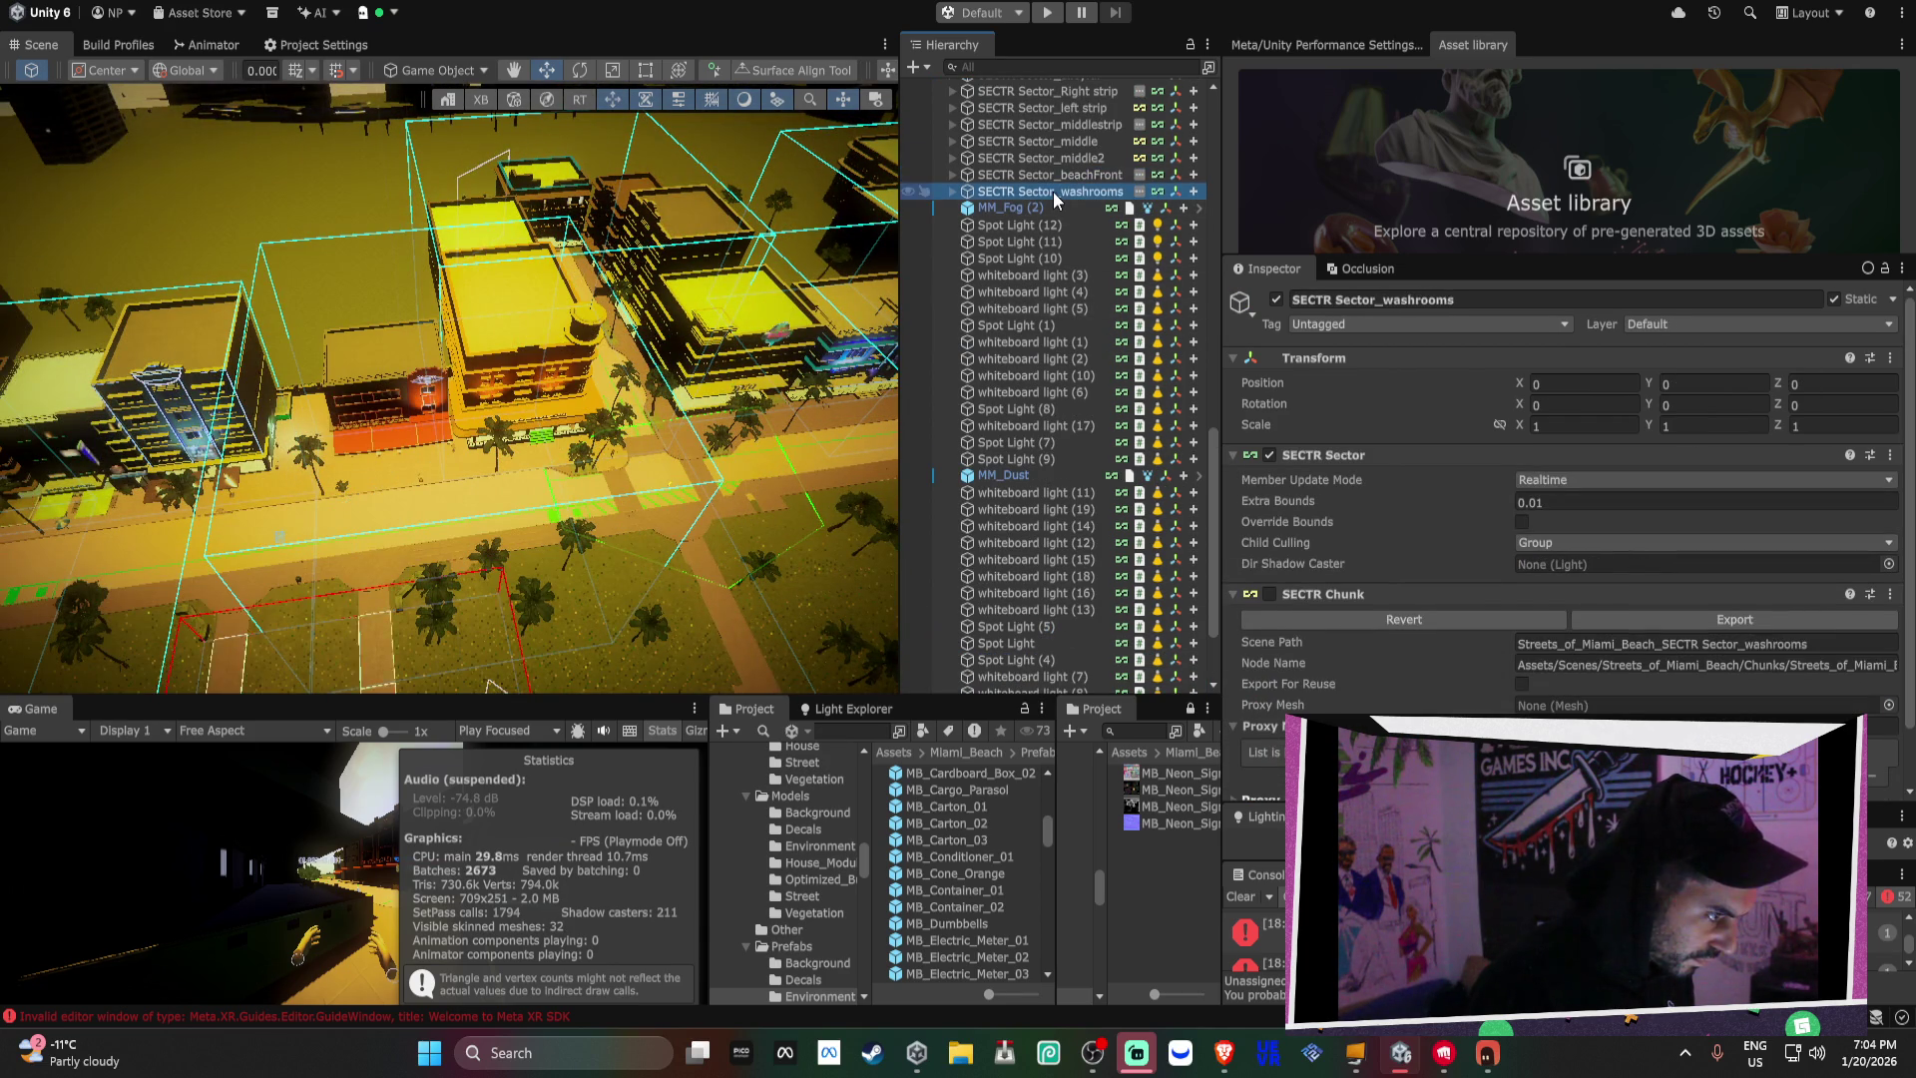
- Frame the washrooms sector, pick the MB_Embankments_Hotel, and select the 128 objects around the block
key(f)
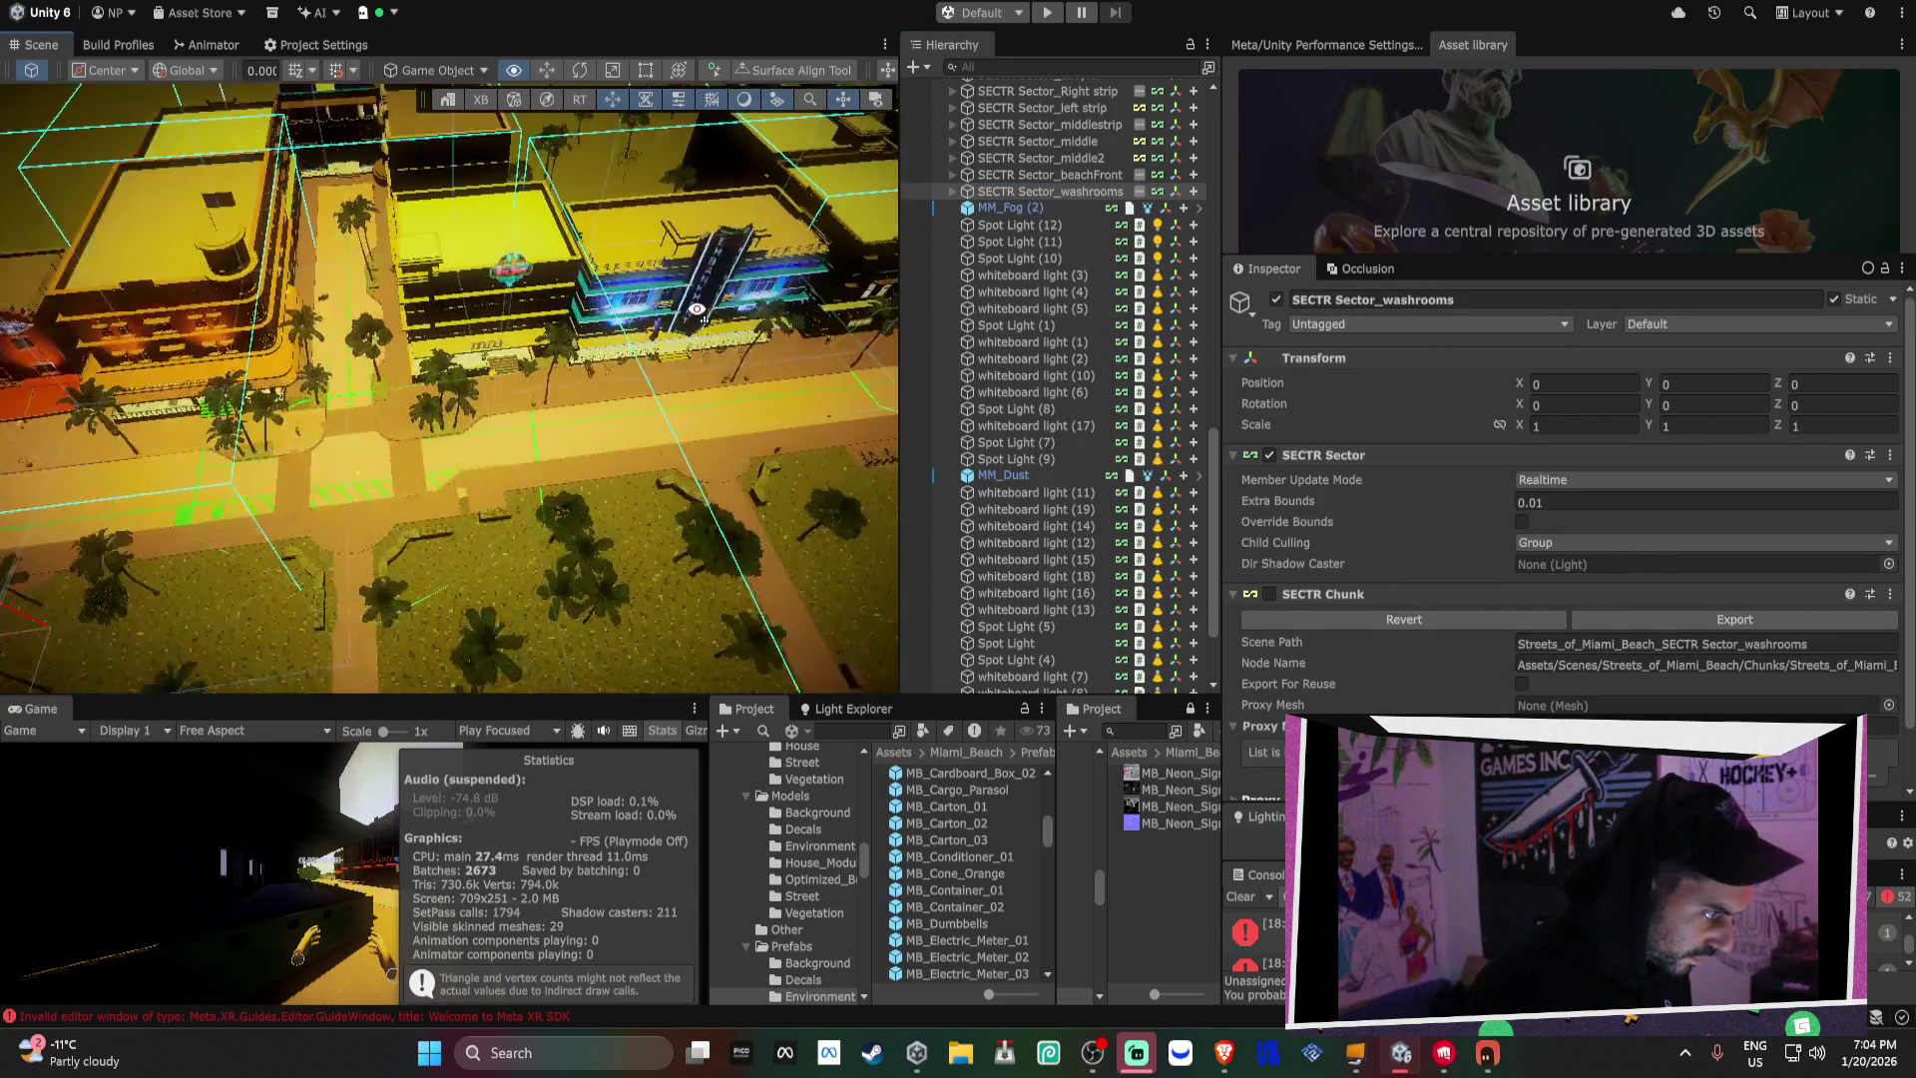
click(689, 304)
mouse_move(689, 310)
mouse_down()
mouse_move(691, 423)
mouse_move(649, 445)
mouse_up()
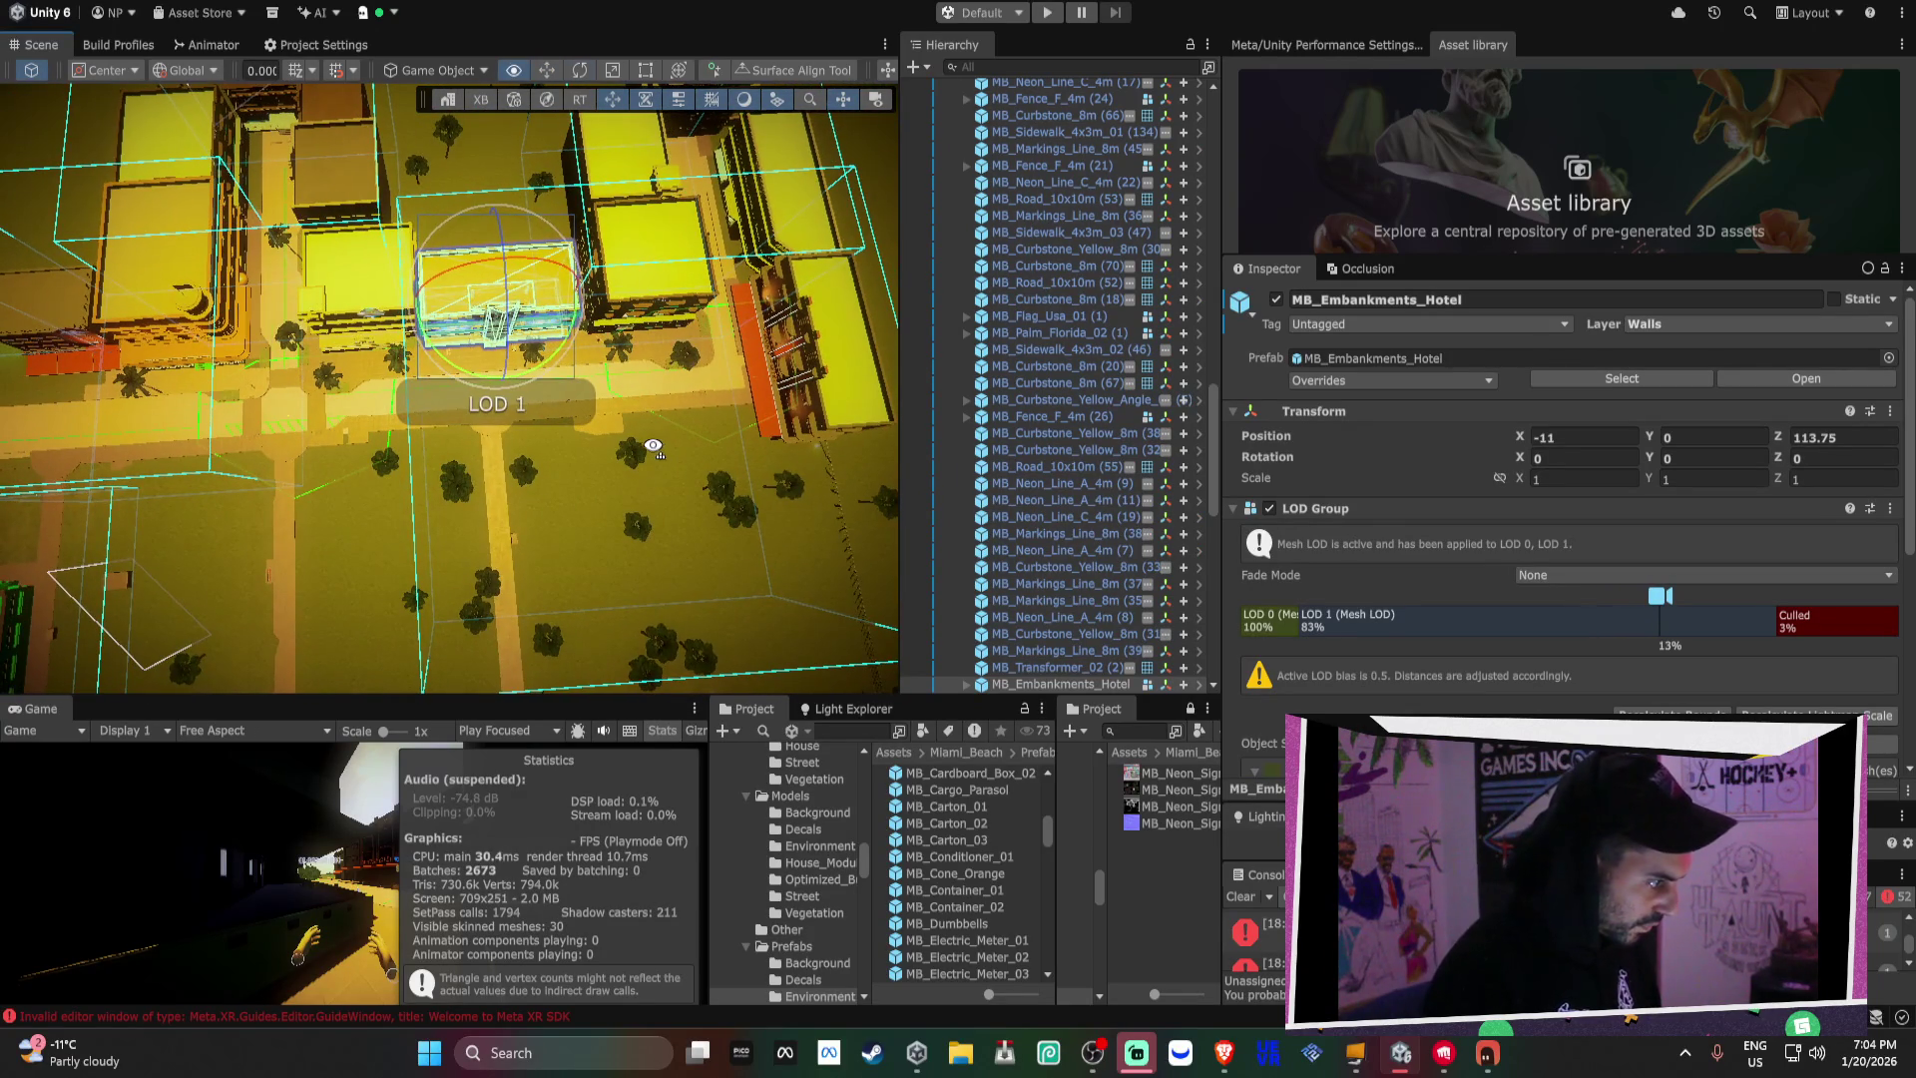
key(ctrl+a)
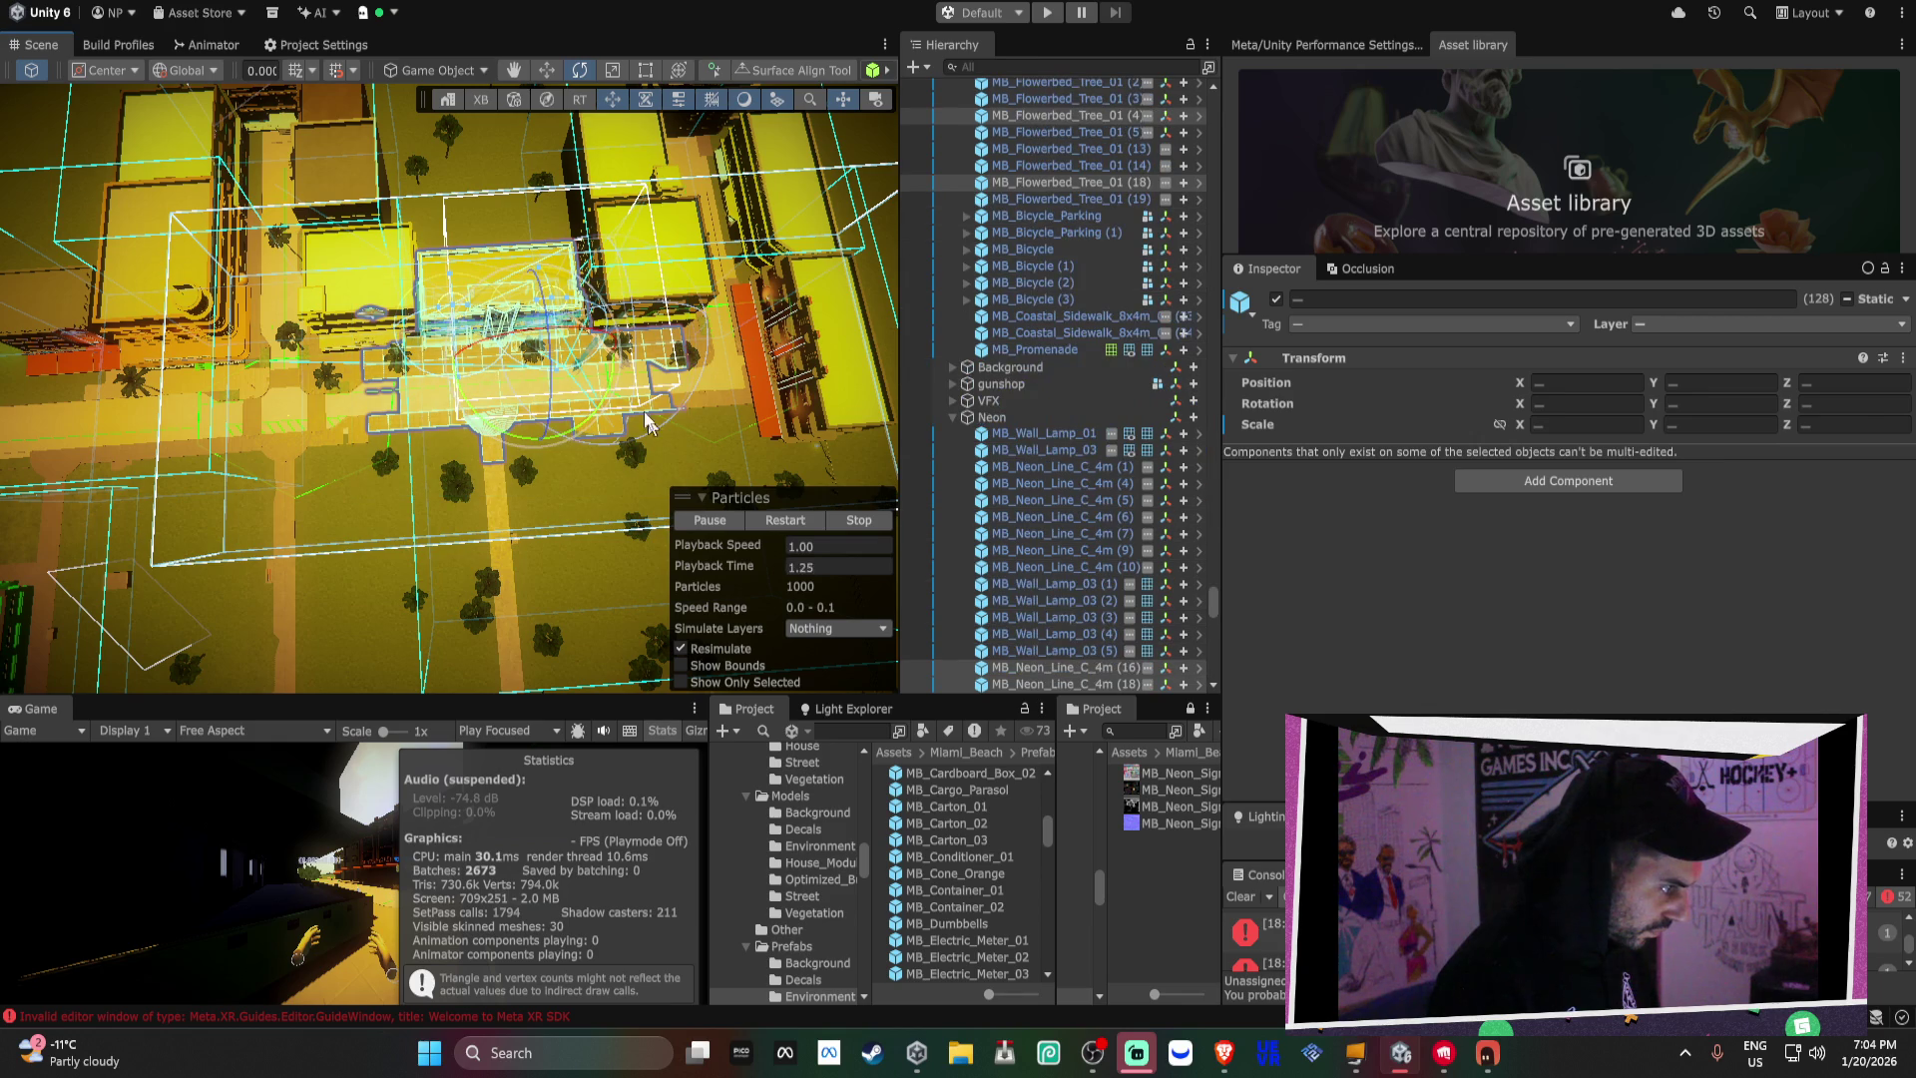
click(106, 5)
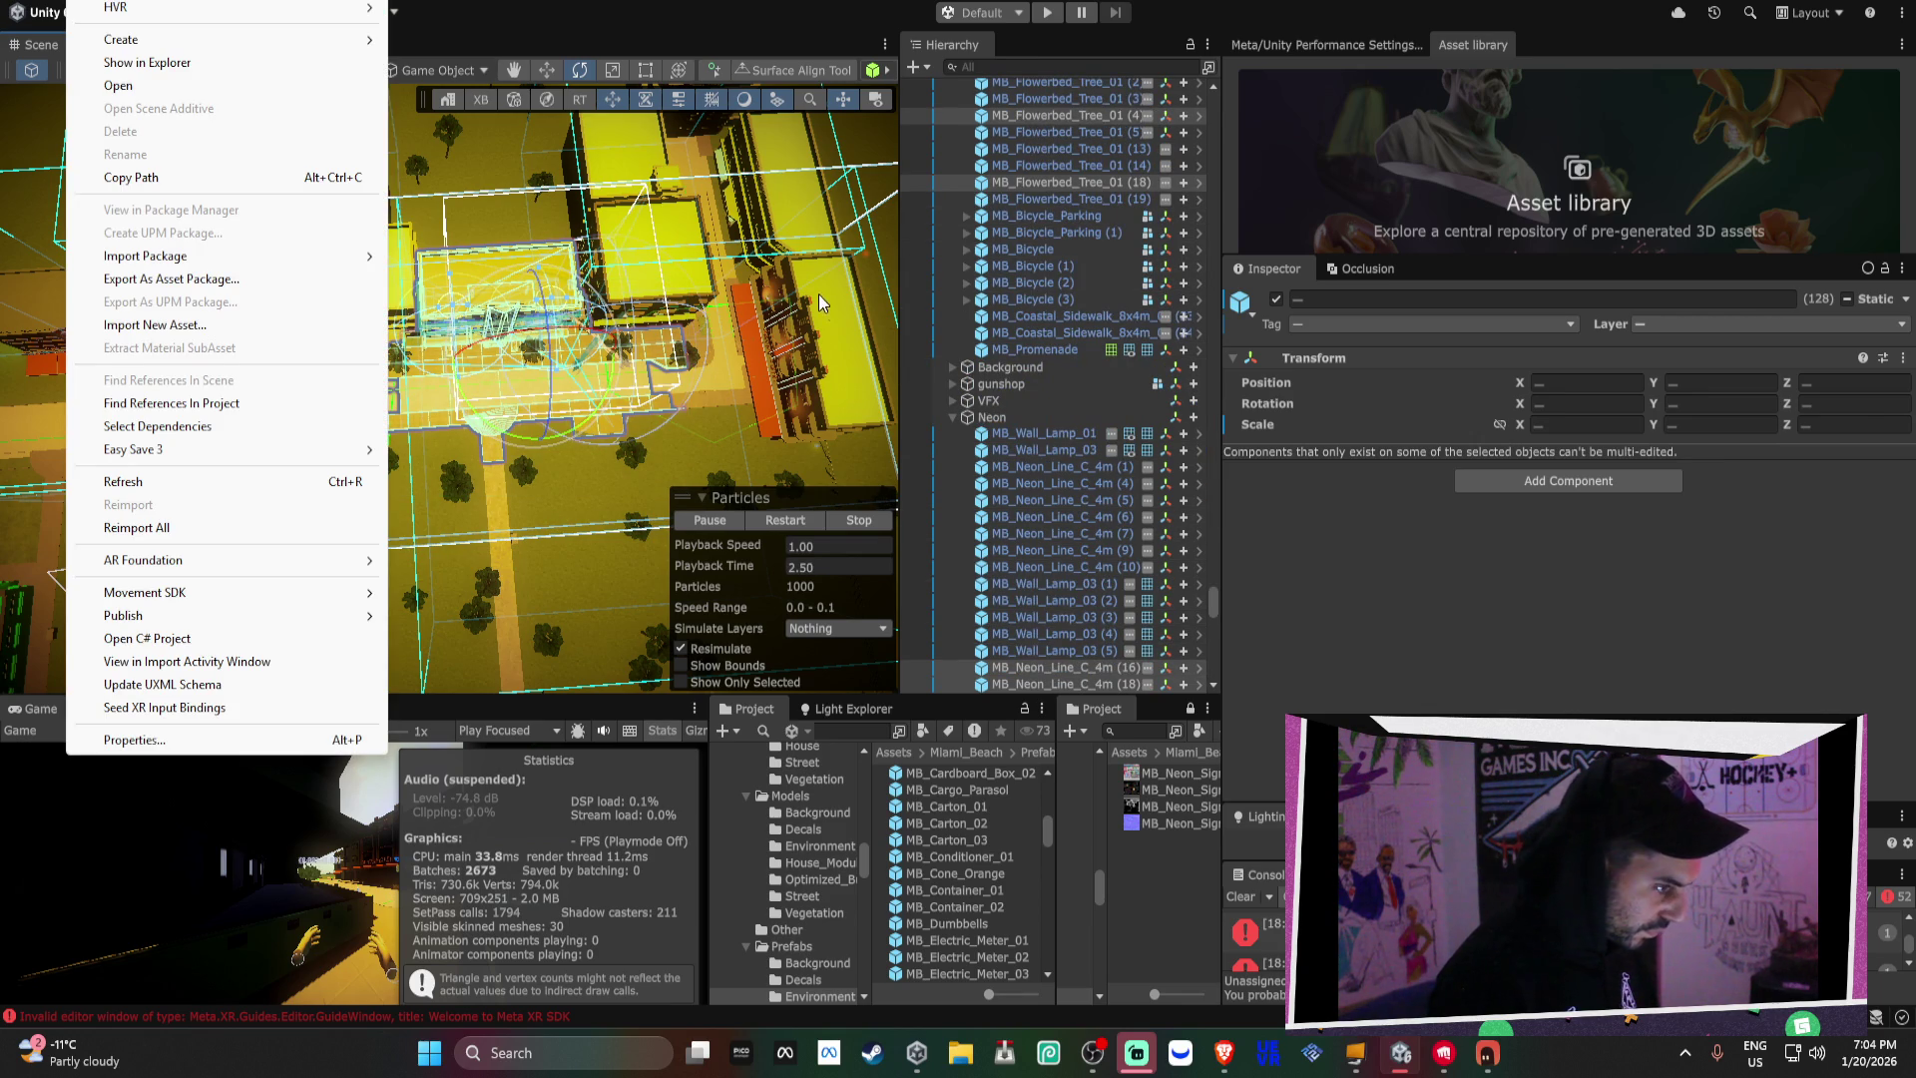
click(575, 451)
mouse_move(1210, 589)
mouse_down()
mouse_move(1206, 651)
mouse_move(1190, 472)
mouse_up()
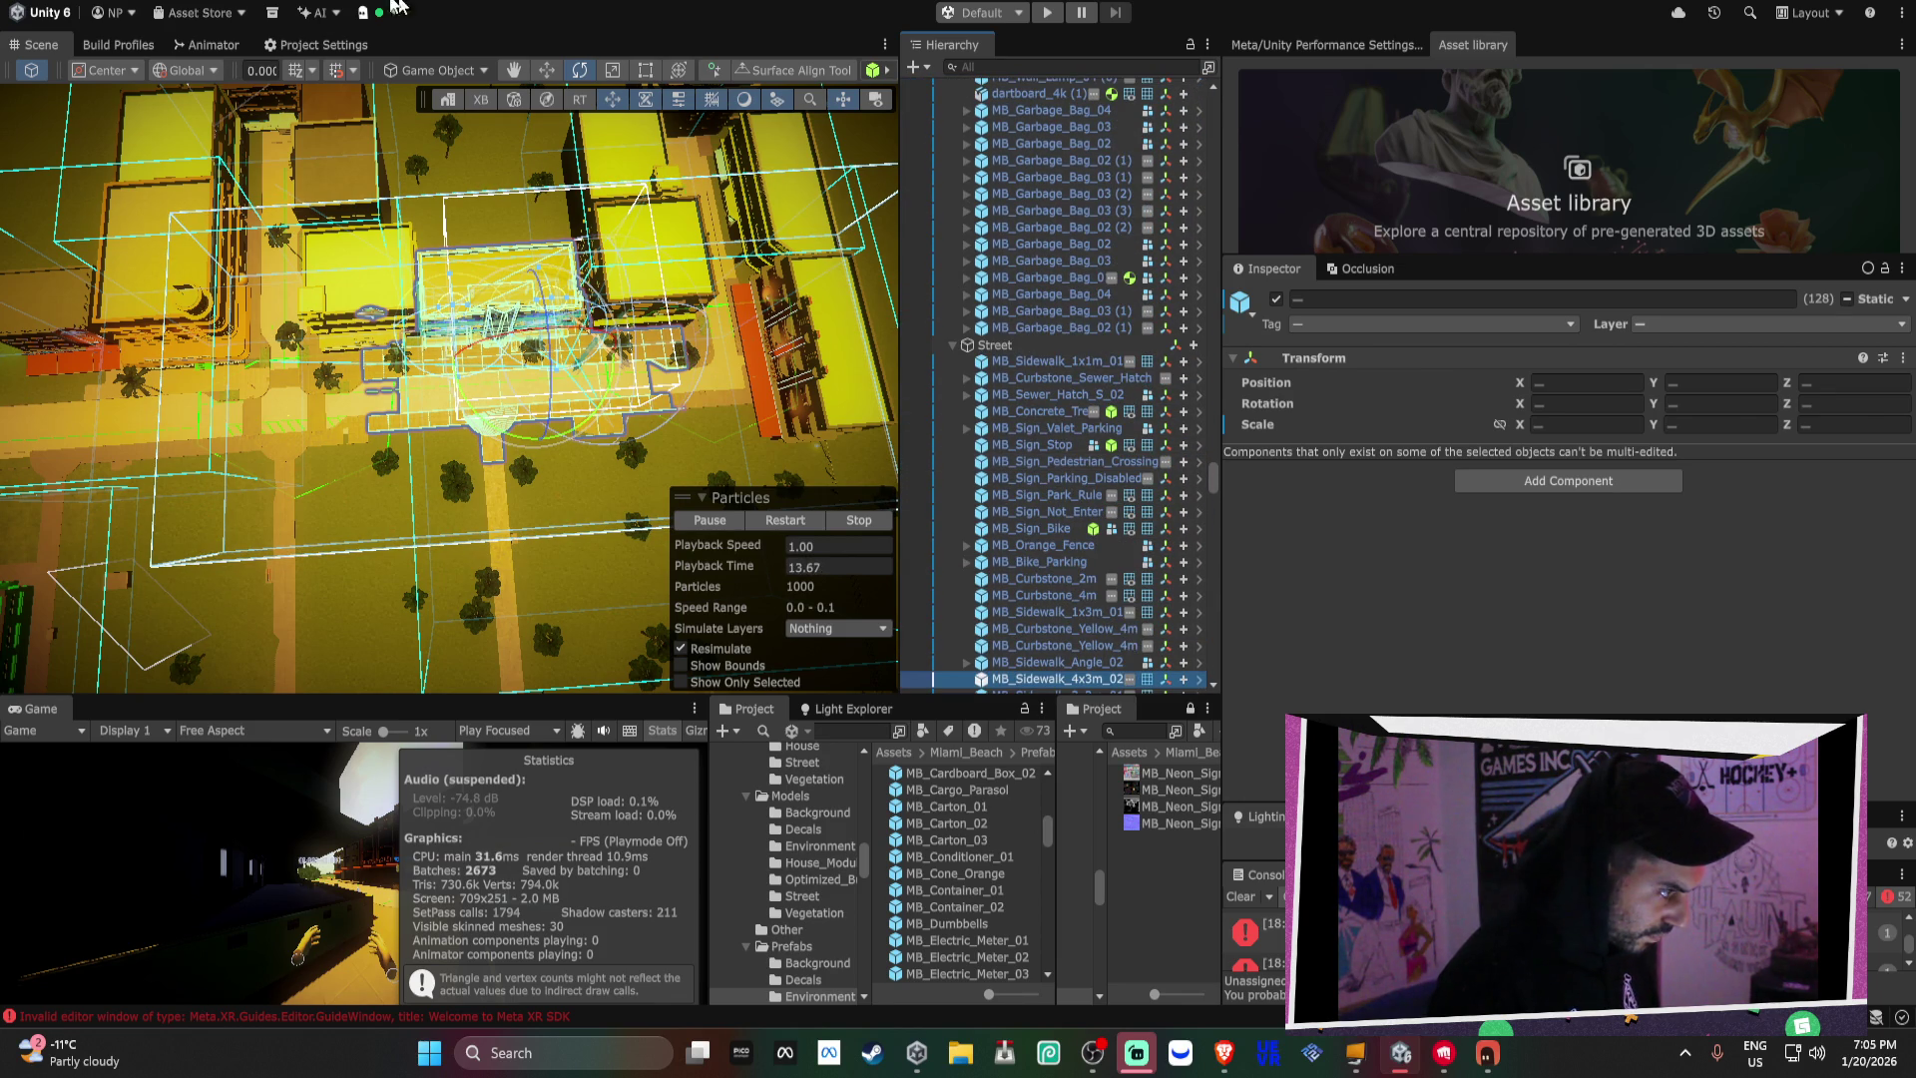
- Add a SECTR Sector via GameObject > Procedural Worlds > SECTR > CORE > Sector and confirm the warning
click(185, 3)
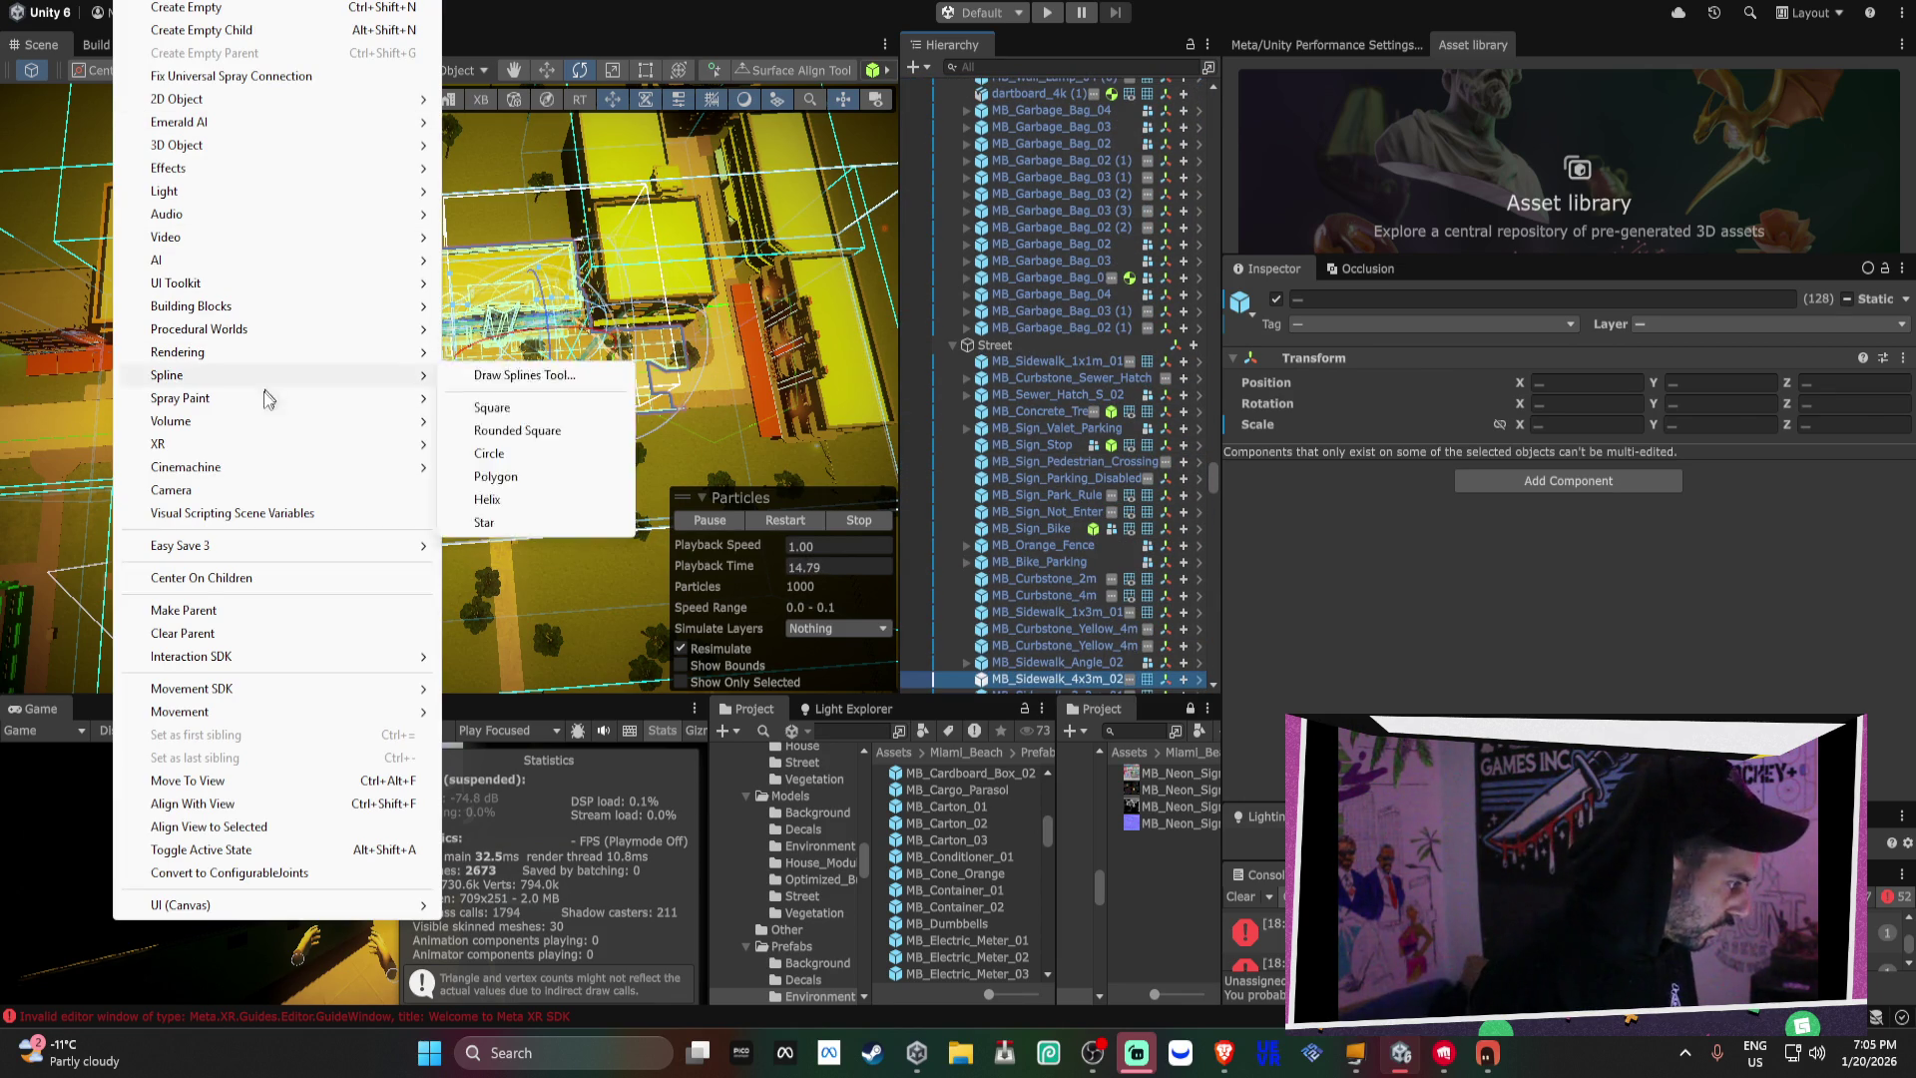
mouse_move(257, 346)
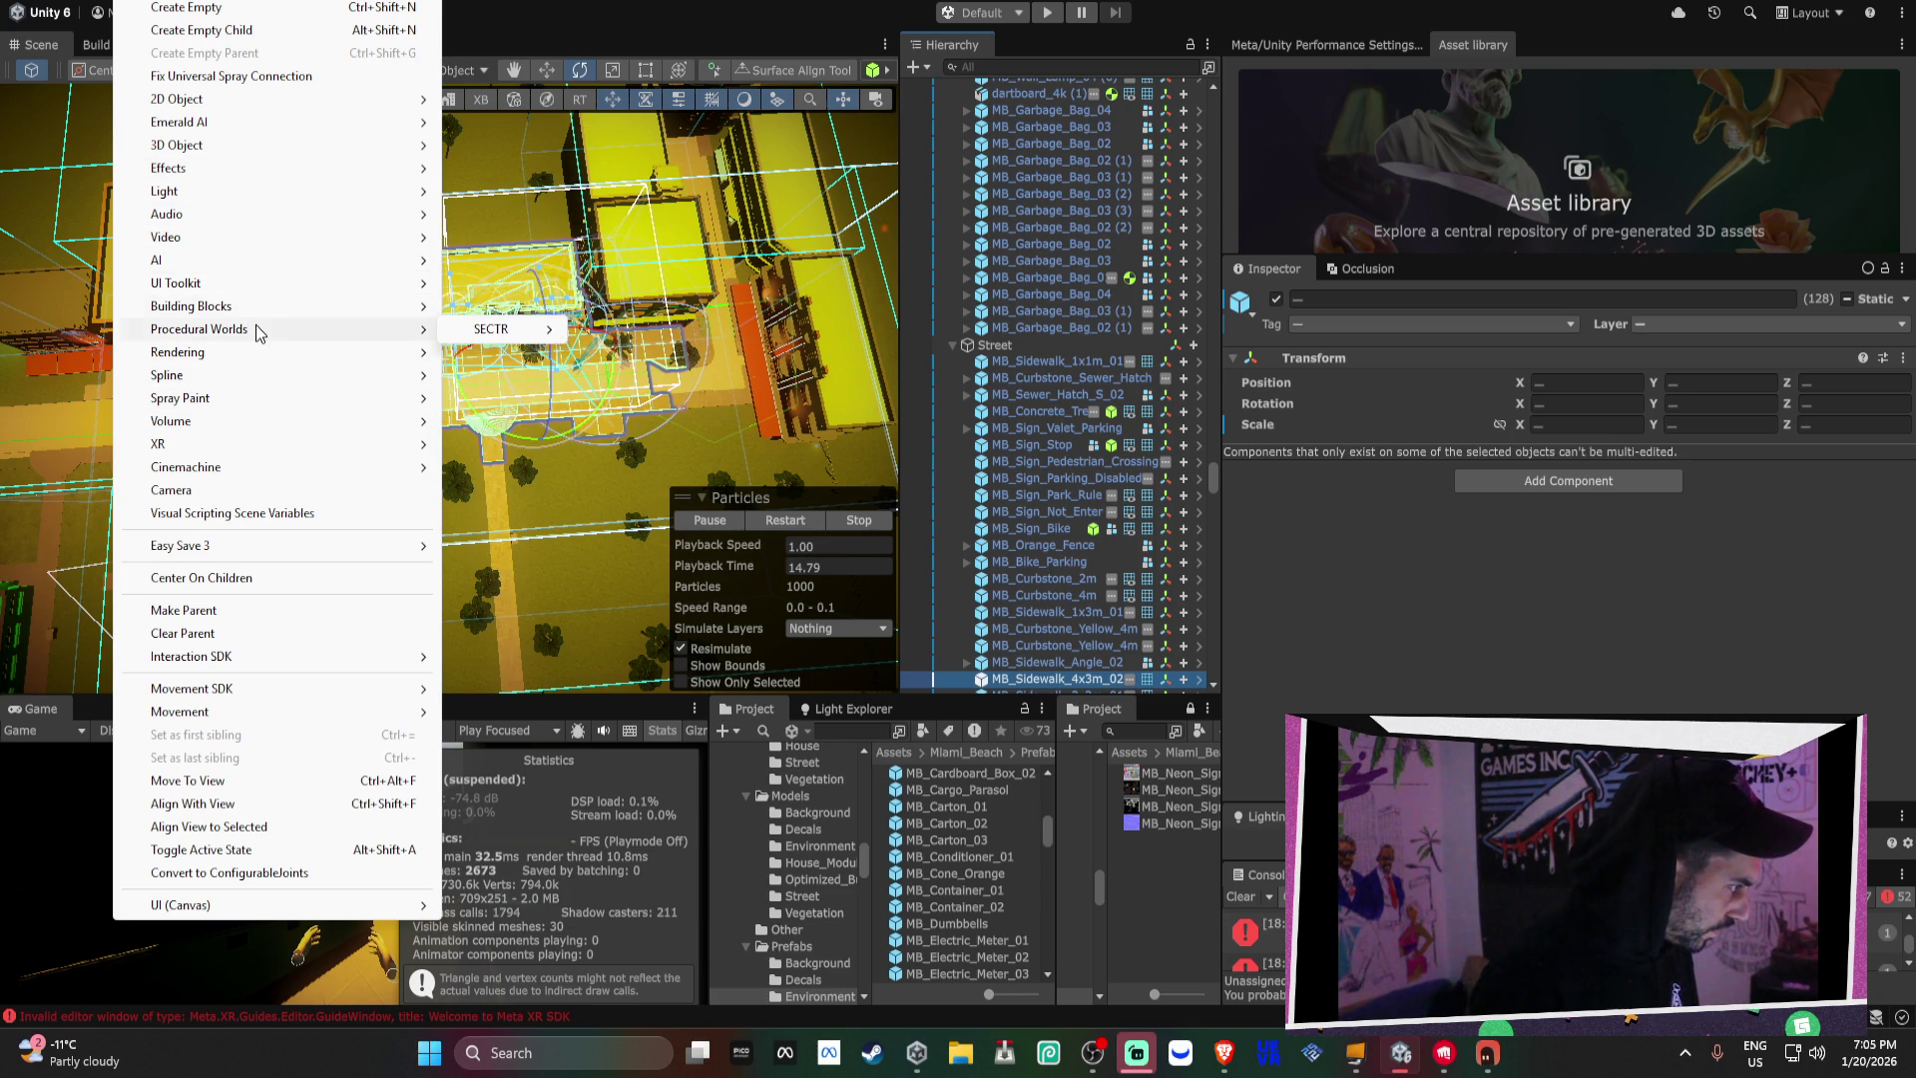
mouse_move(486, 332)
mouse_move(619, 330)
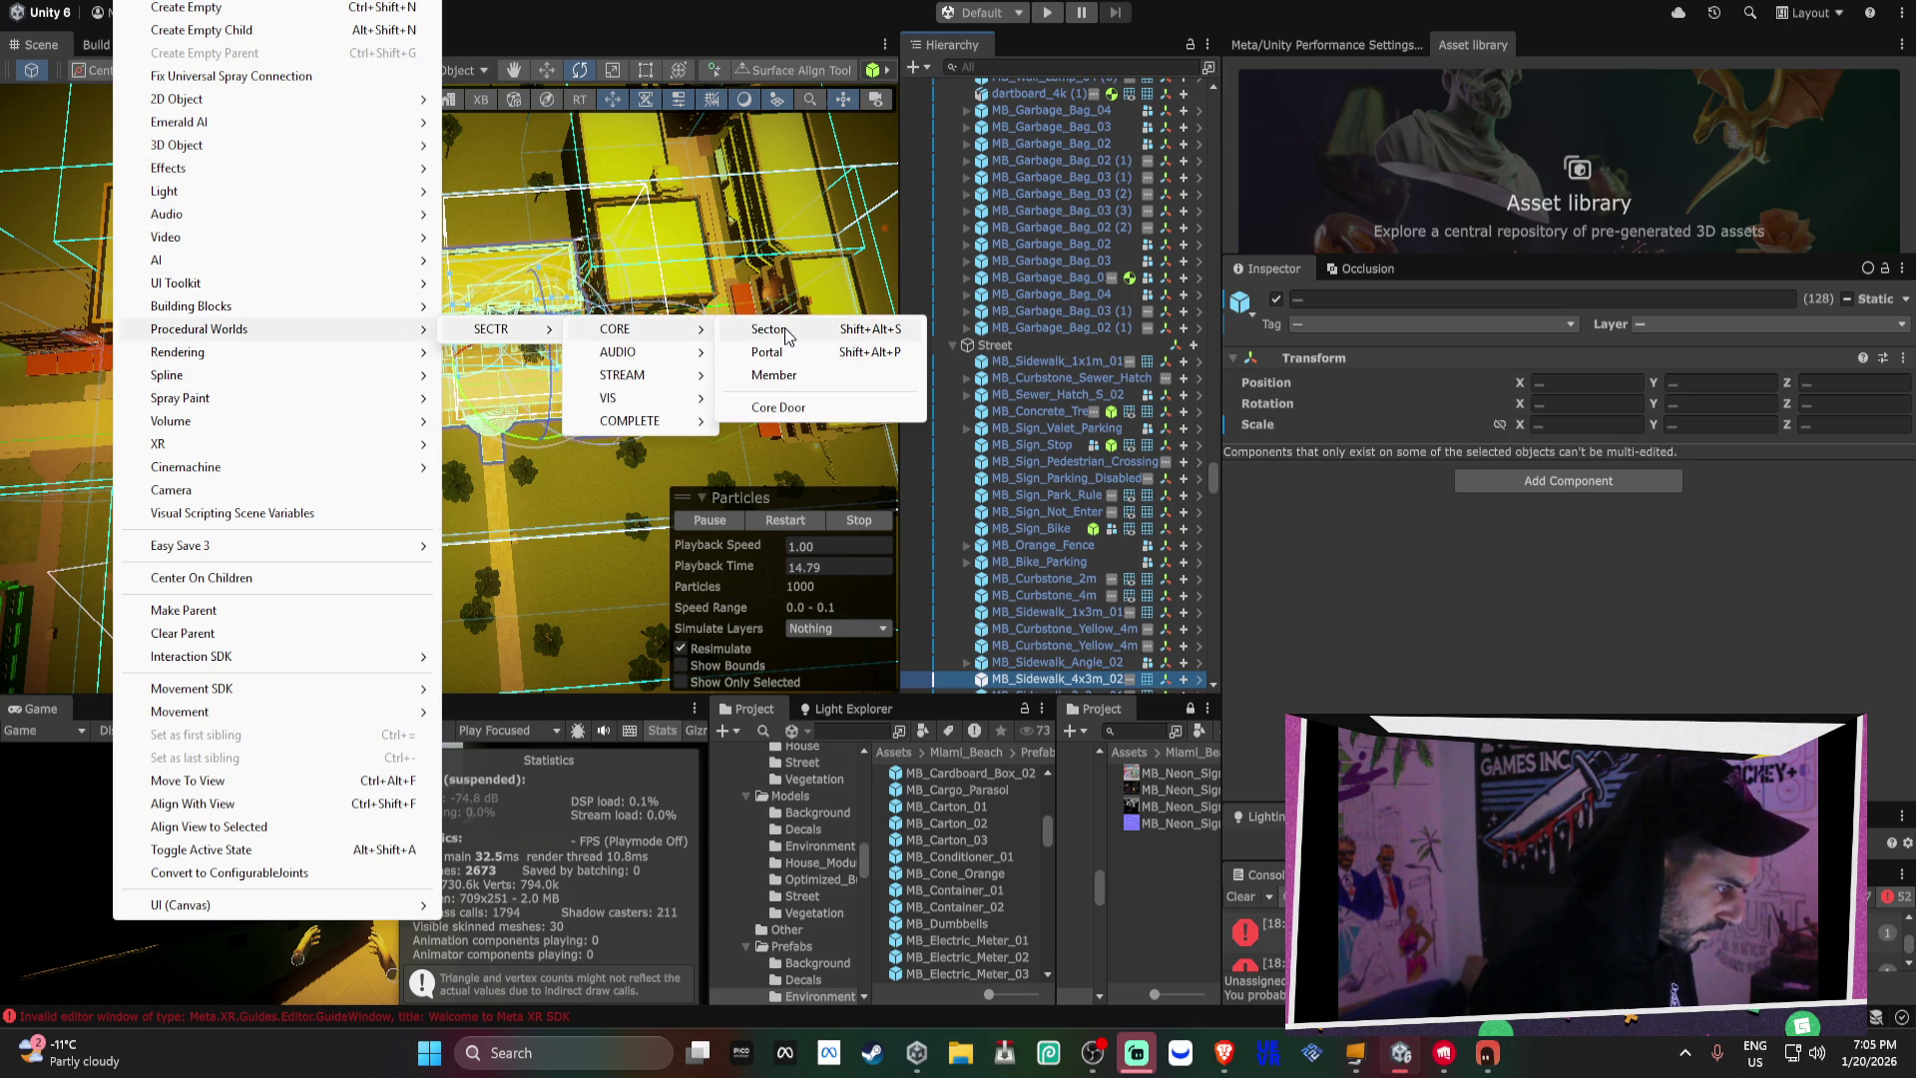
click(789, 332)
click(1075, 529)
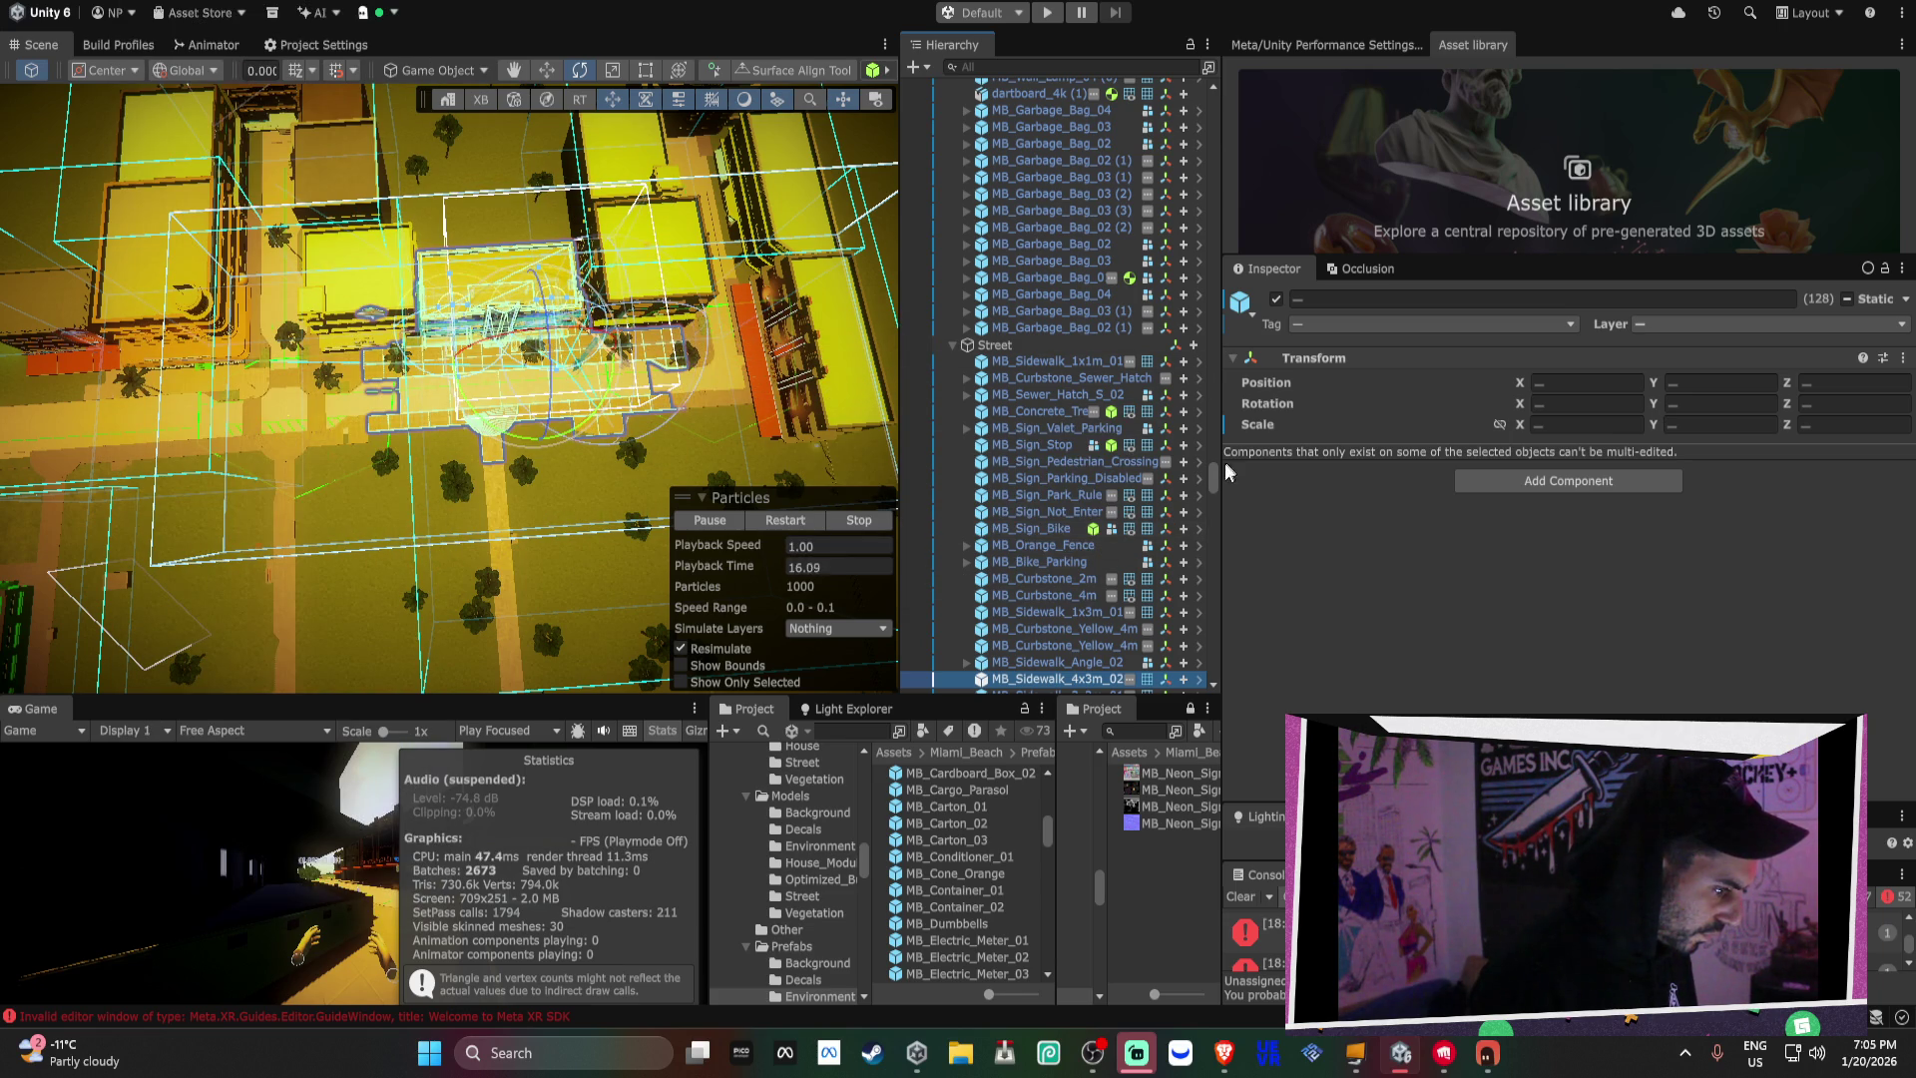
drag(1217, 477, 1187, 687)
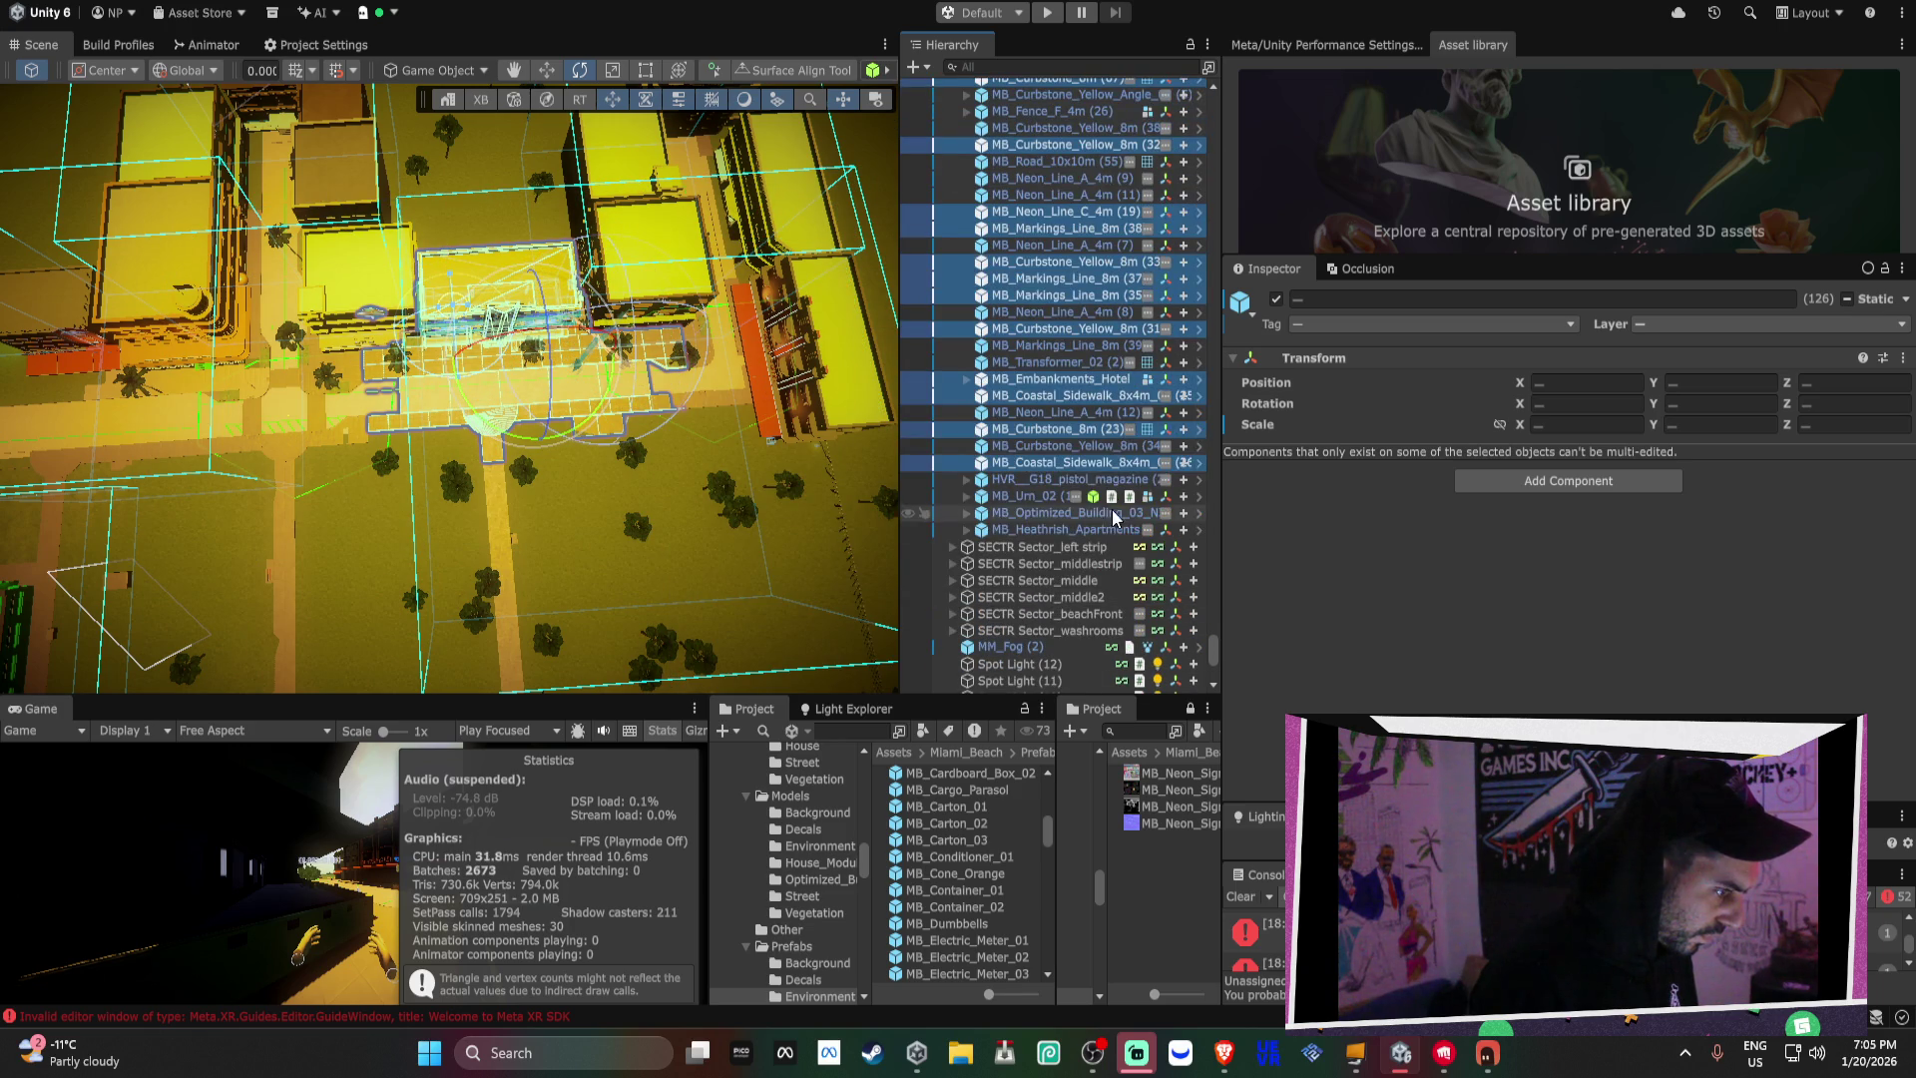
scroll(1007, 412, up, 15)
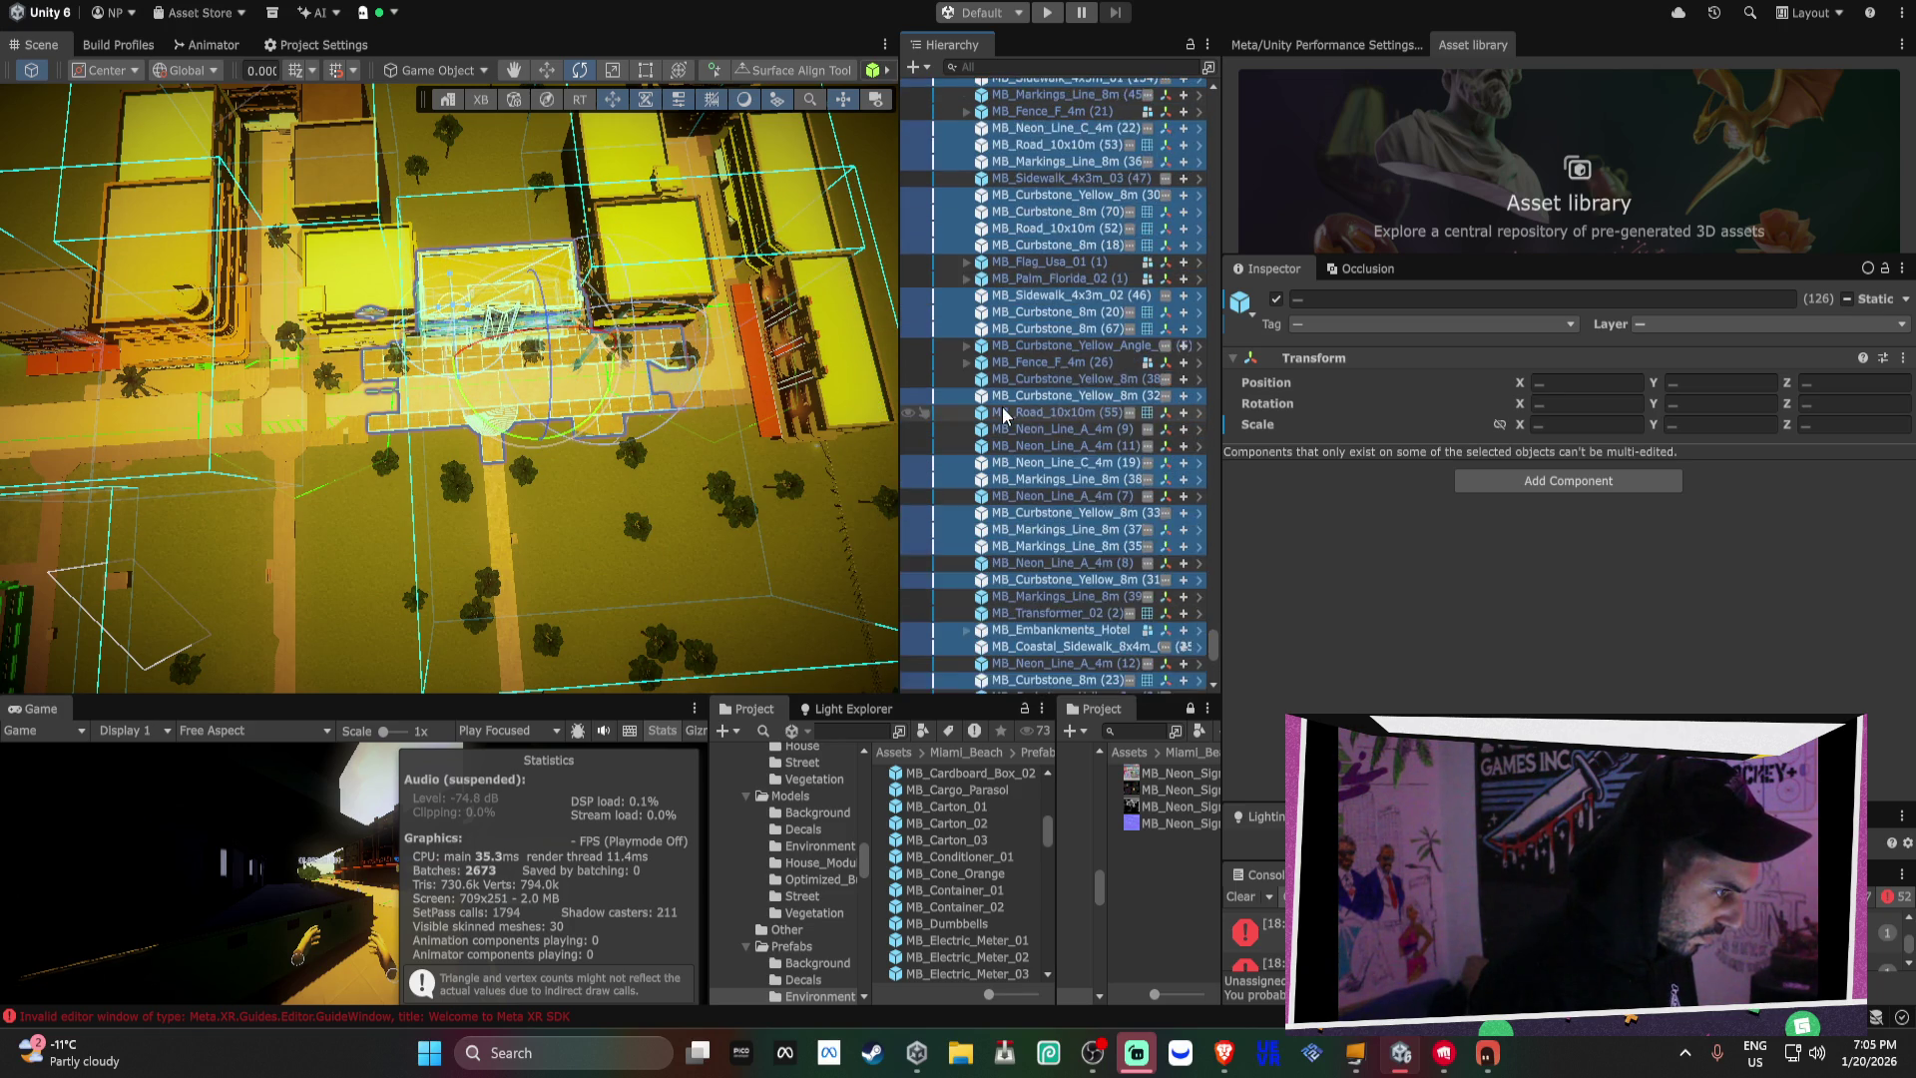
scroll(1004, 408, down, 4)
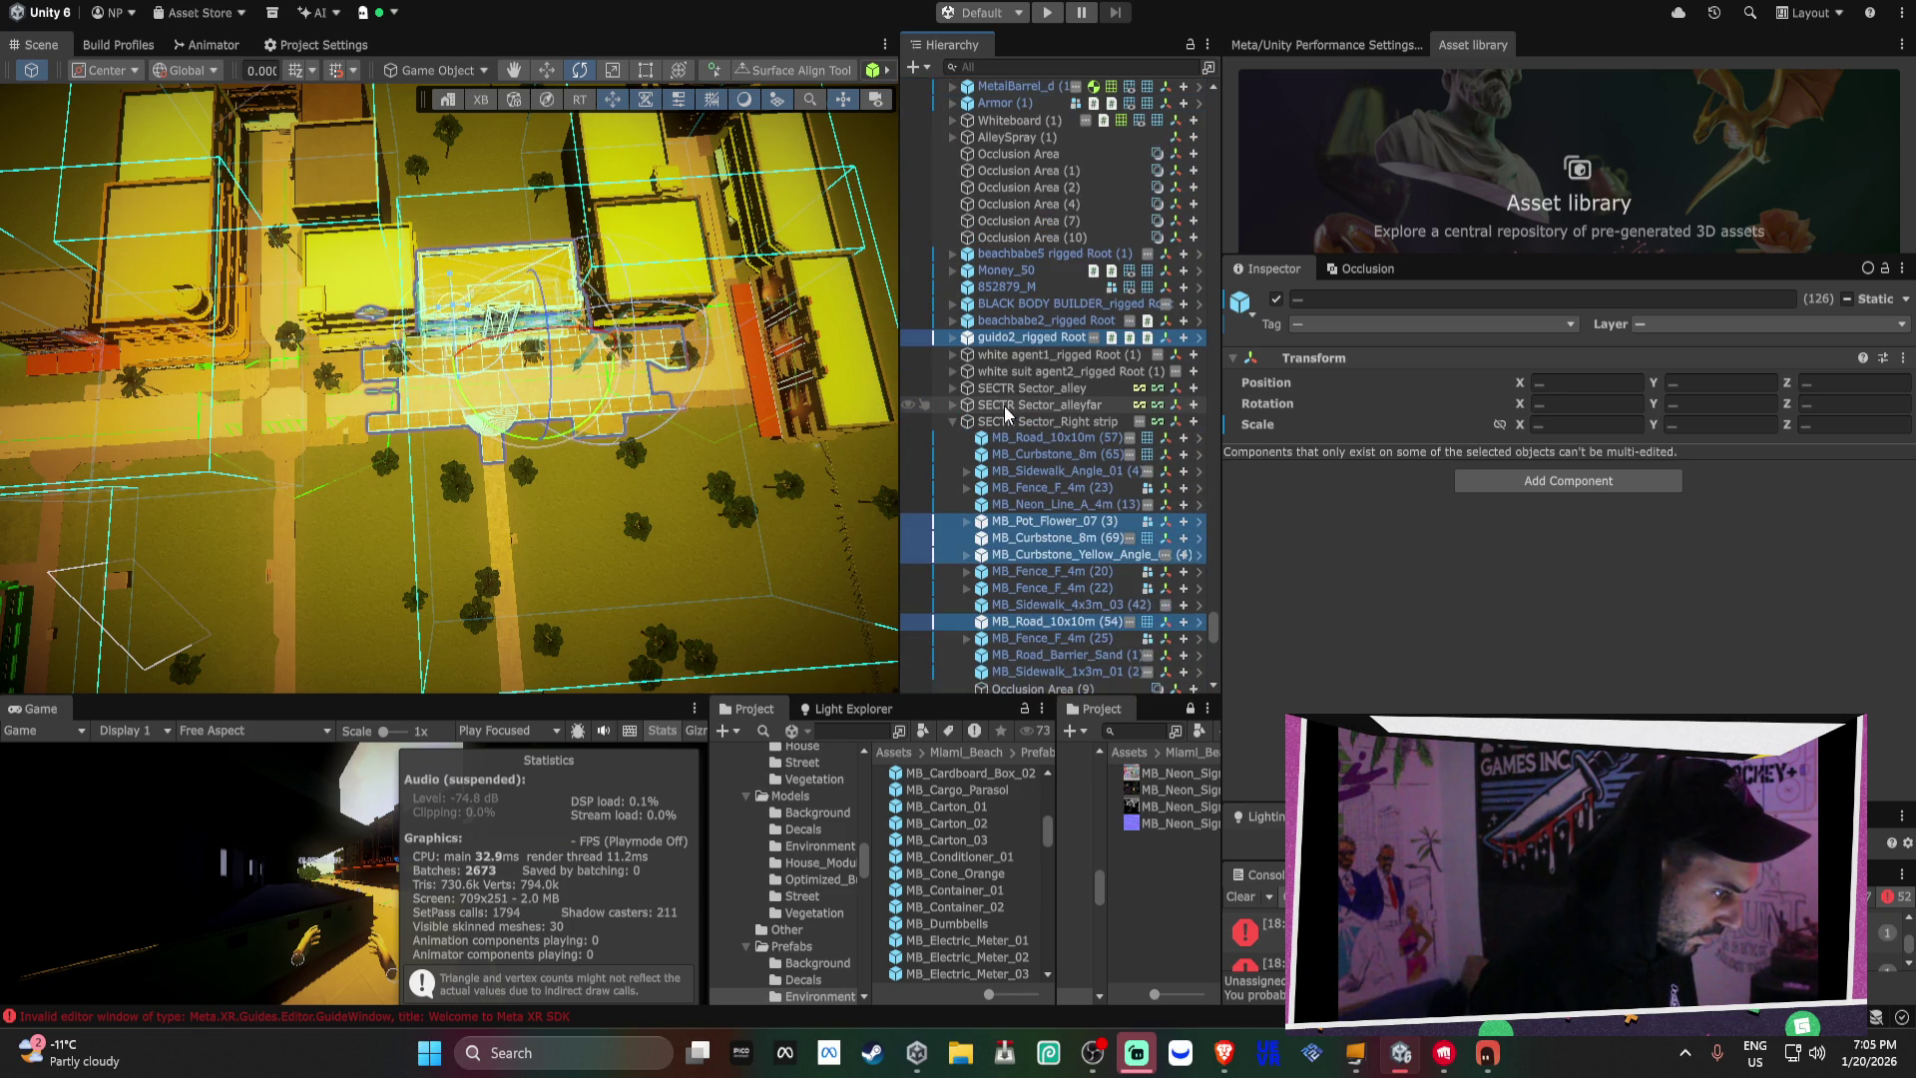
- Drop guido2_rigged Root from the selection and move the selected objects out of Right strip
ctrl+click(1043, 340)
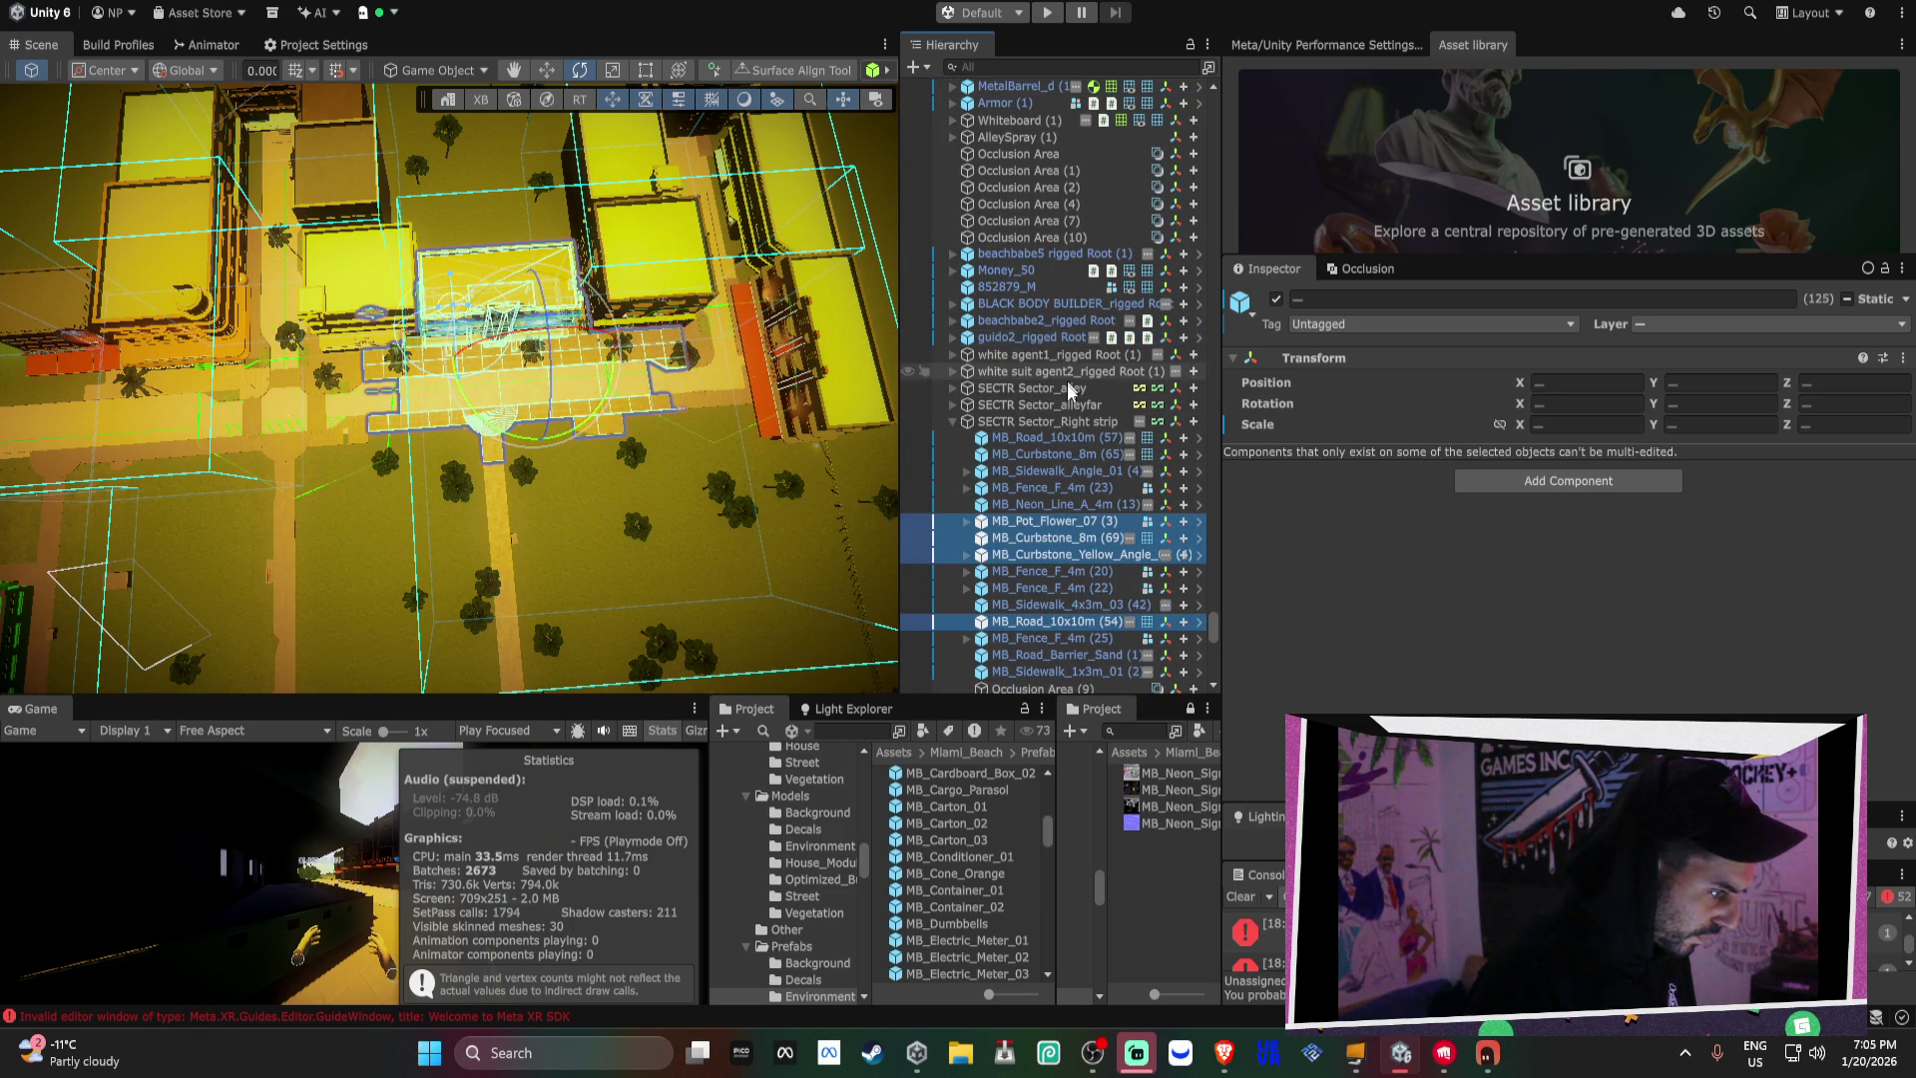
scroll(1070, 406, down, 3)
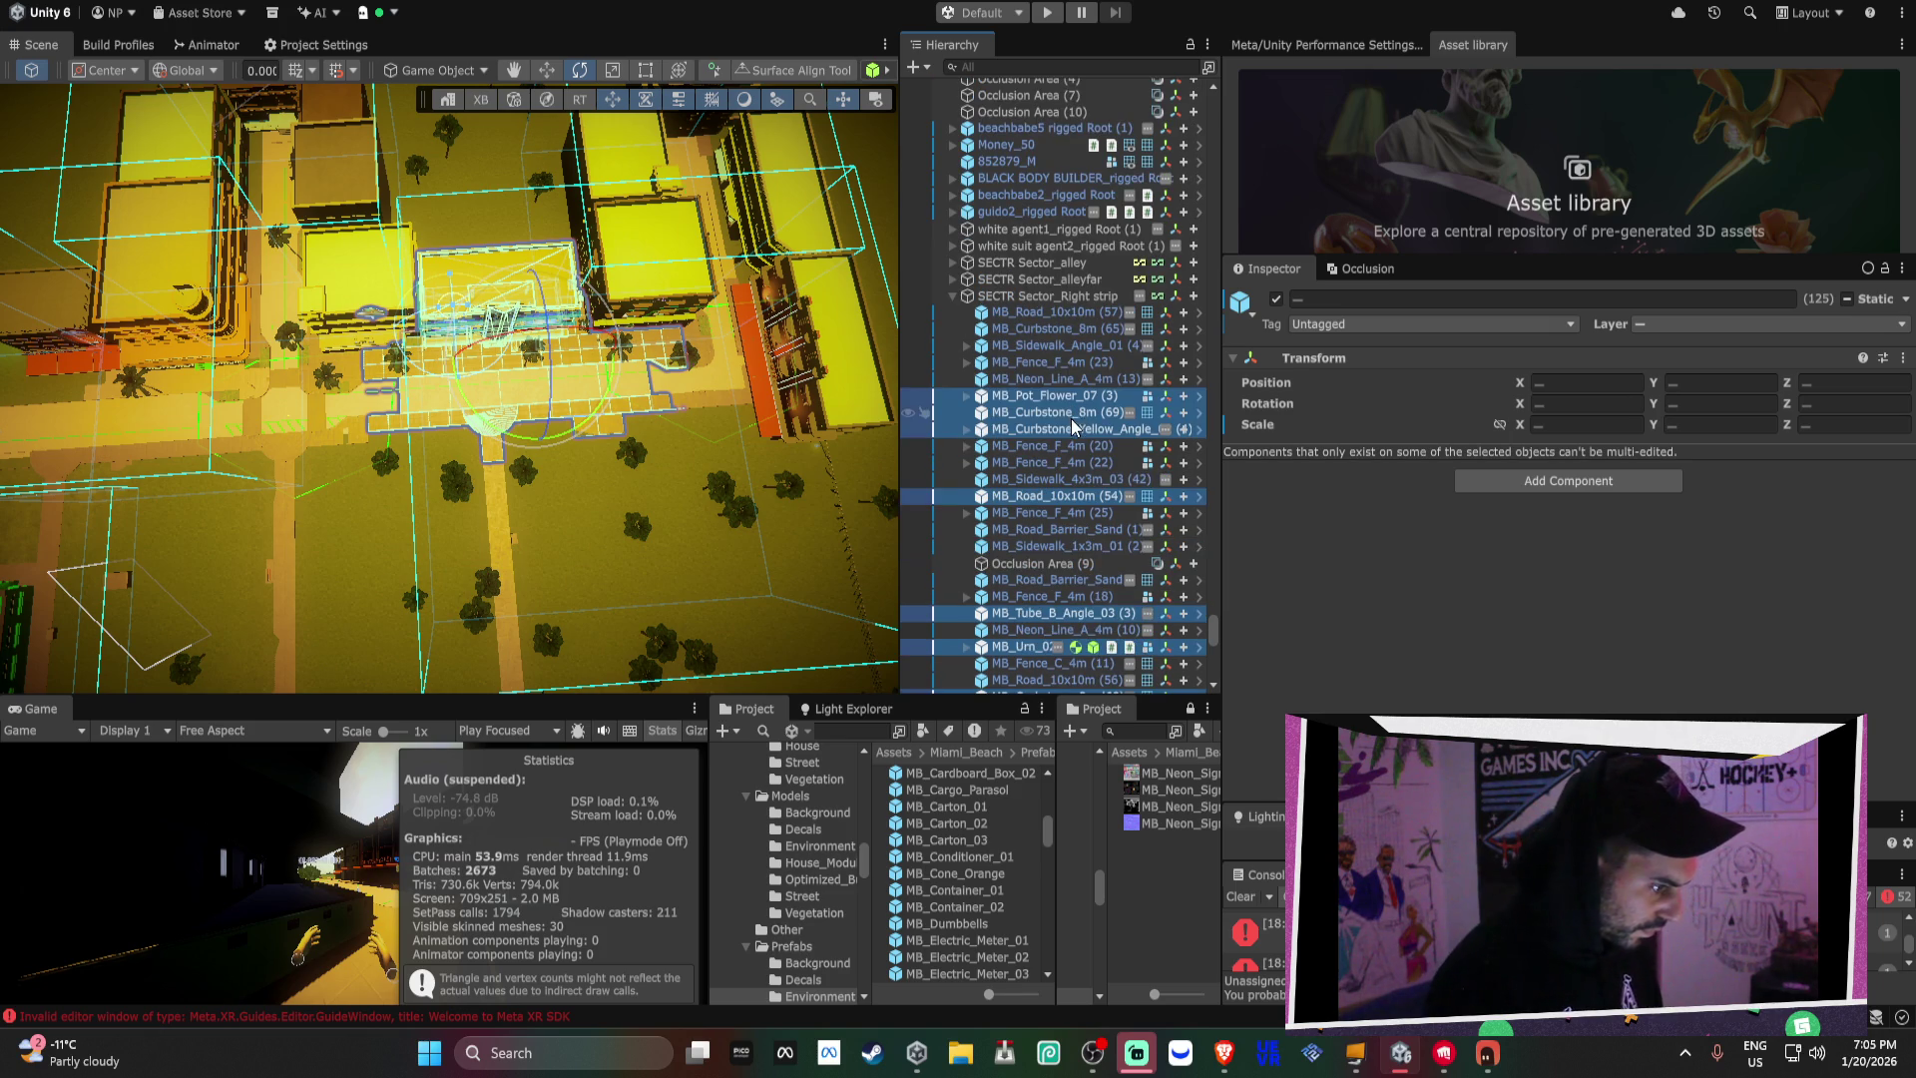
key(ctrl+z)
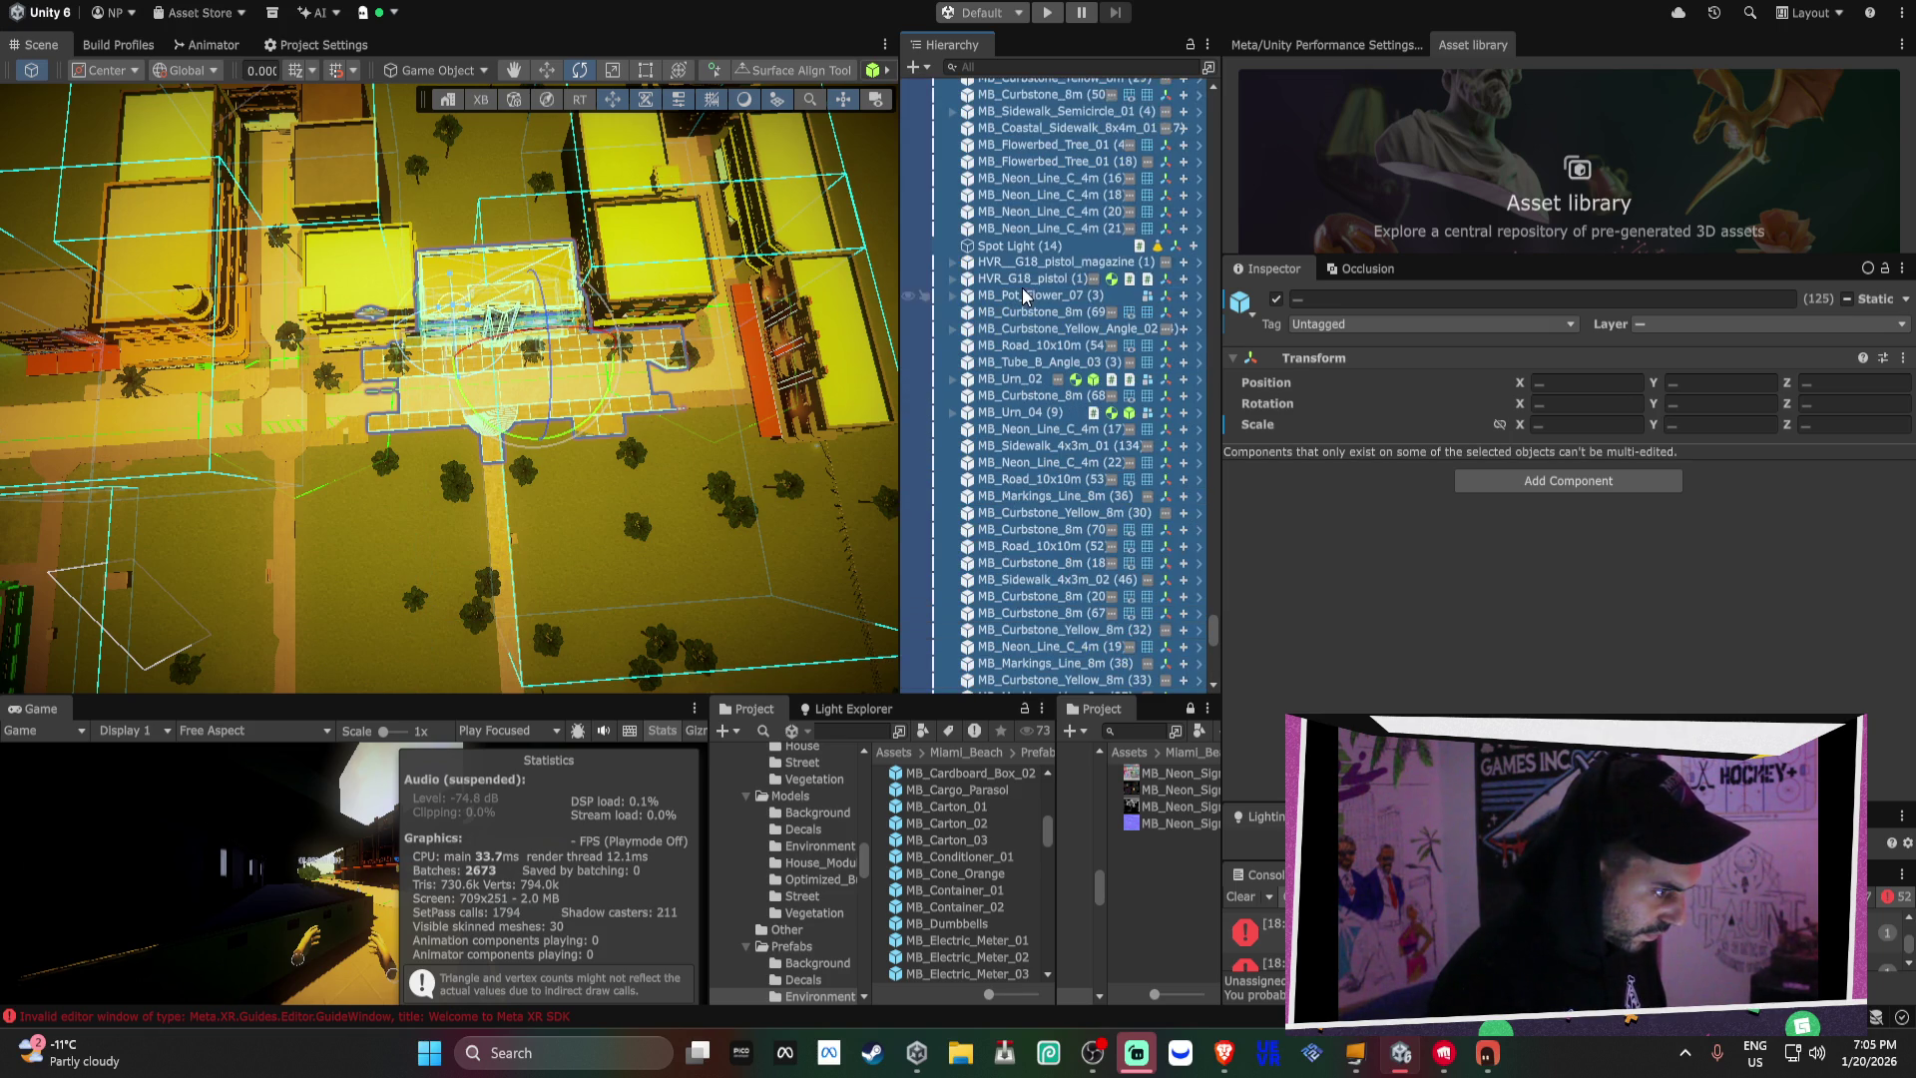
- Create another new empty SECTR Sector from the SECTR > CORE menu
click(99, 14)
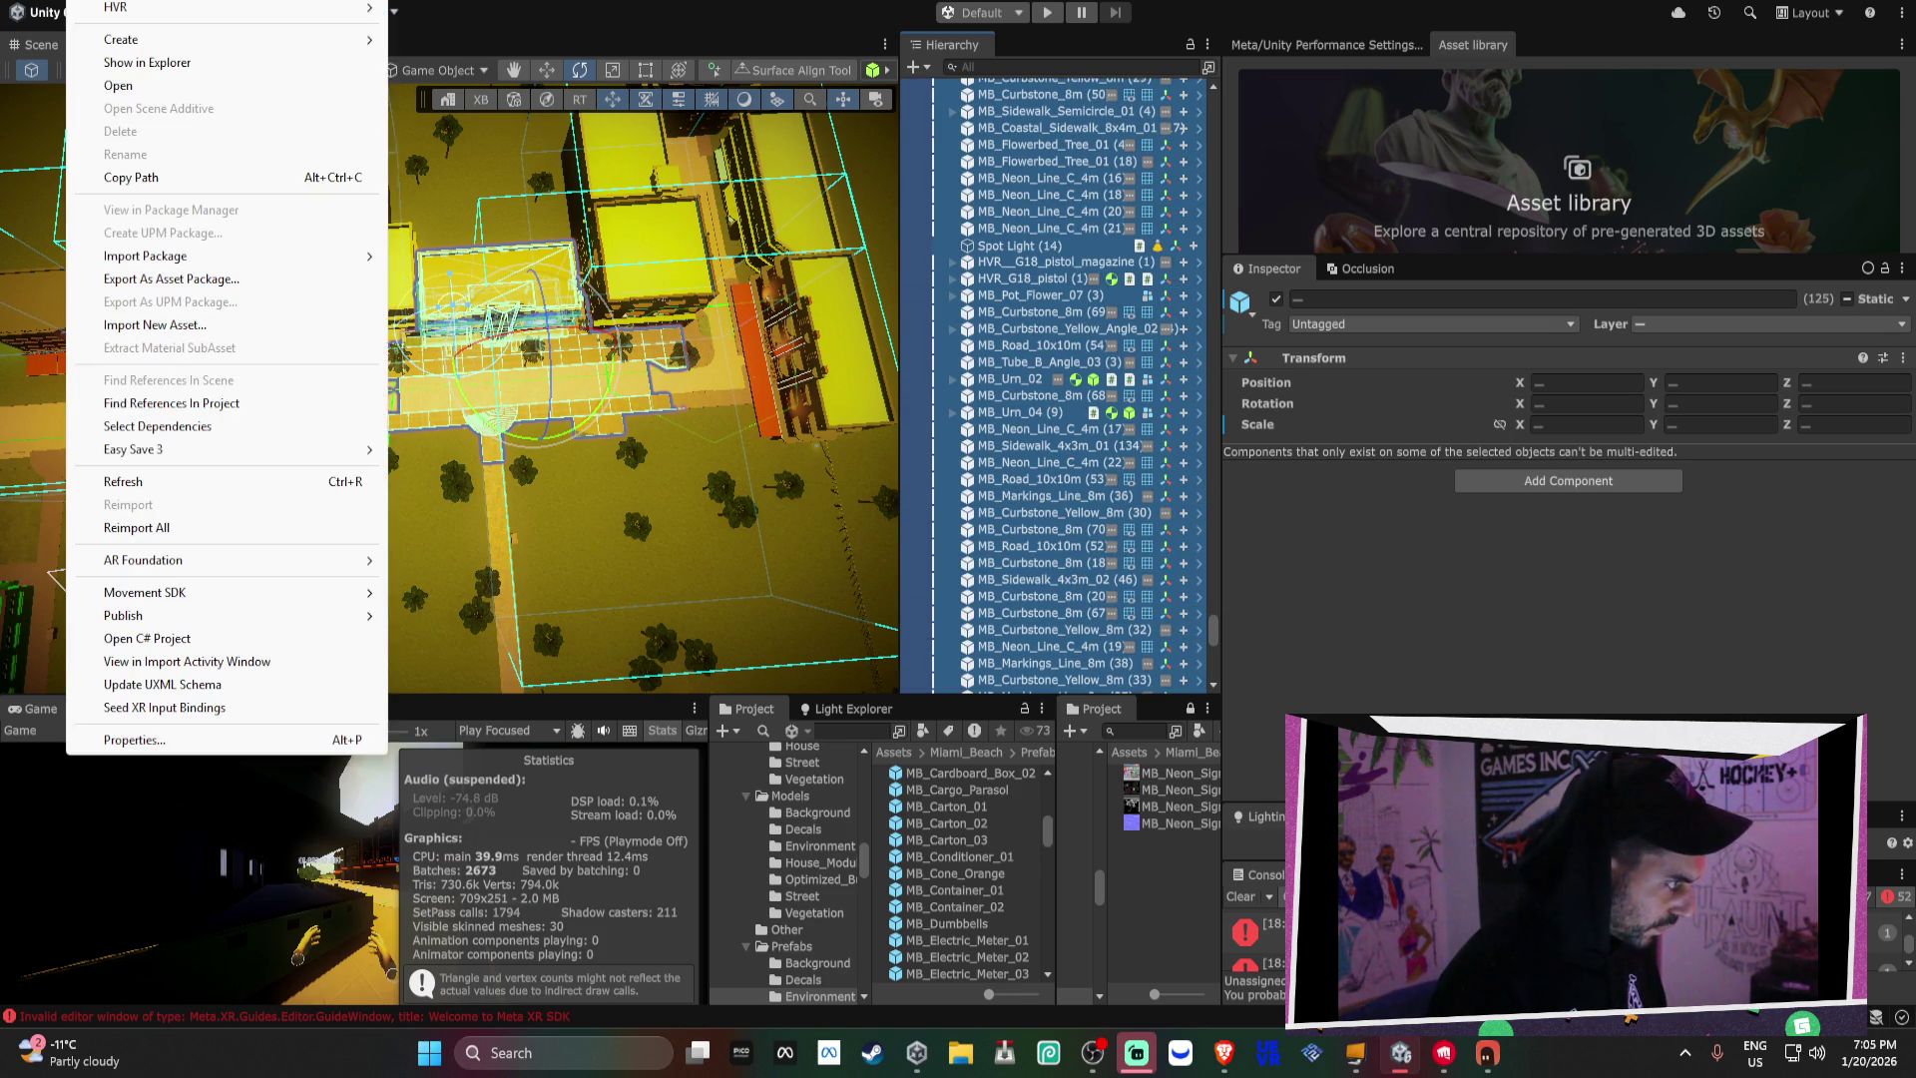
mouse_move(219, 567)
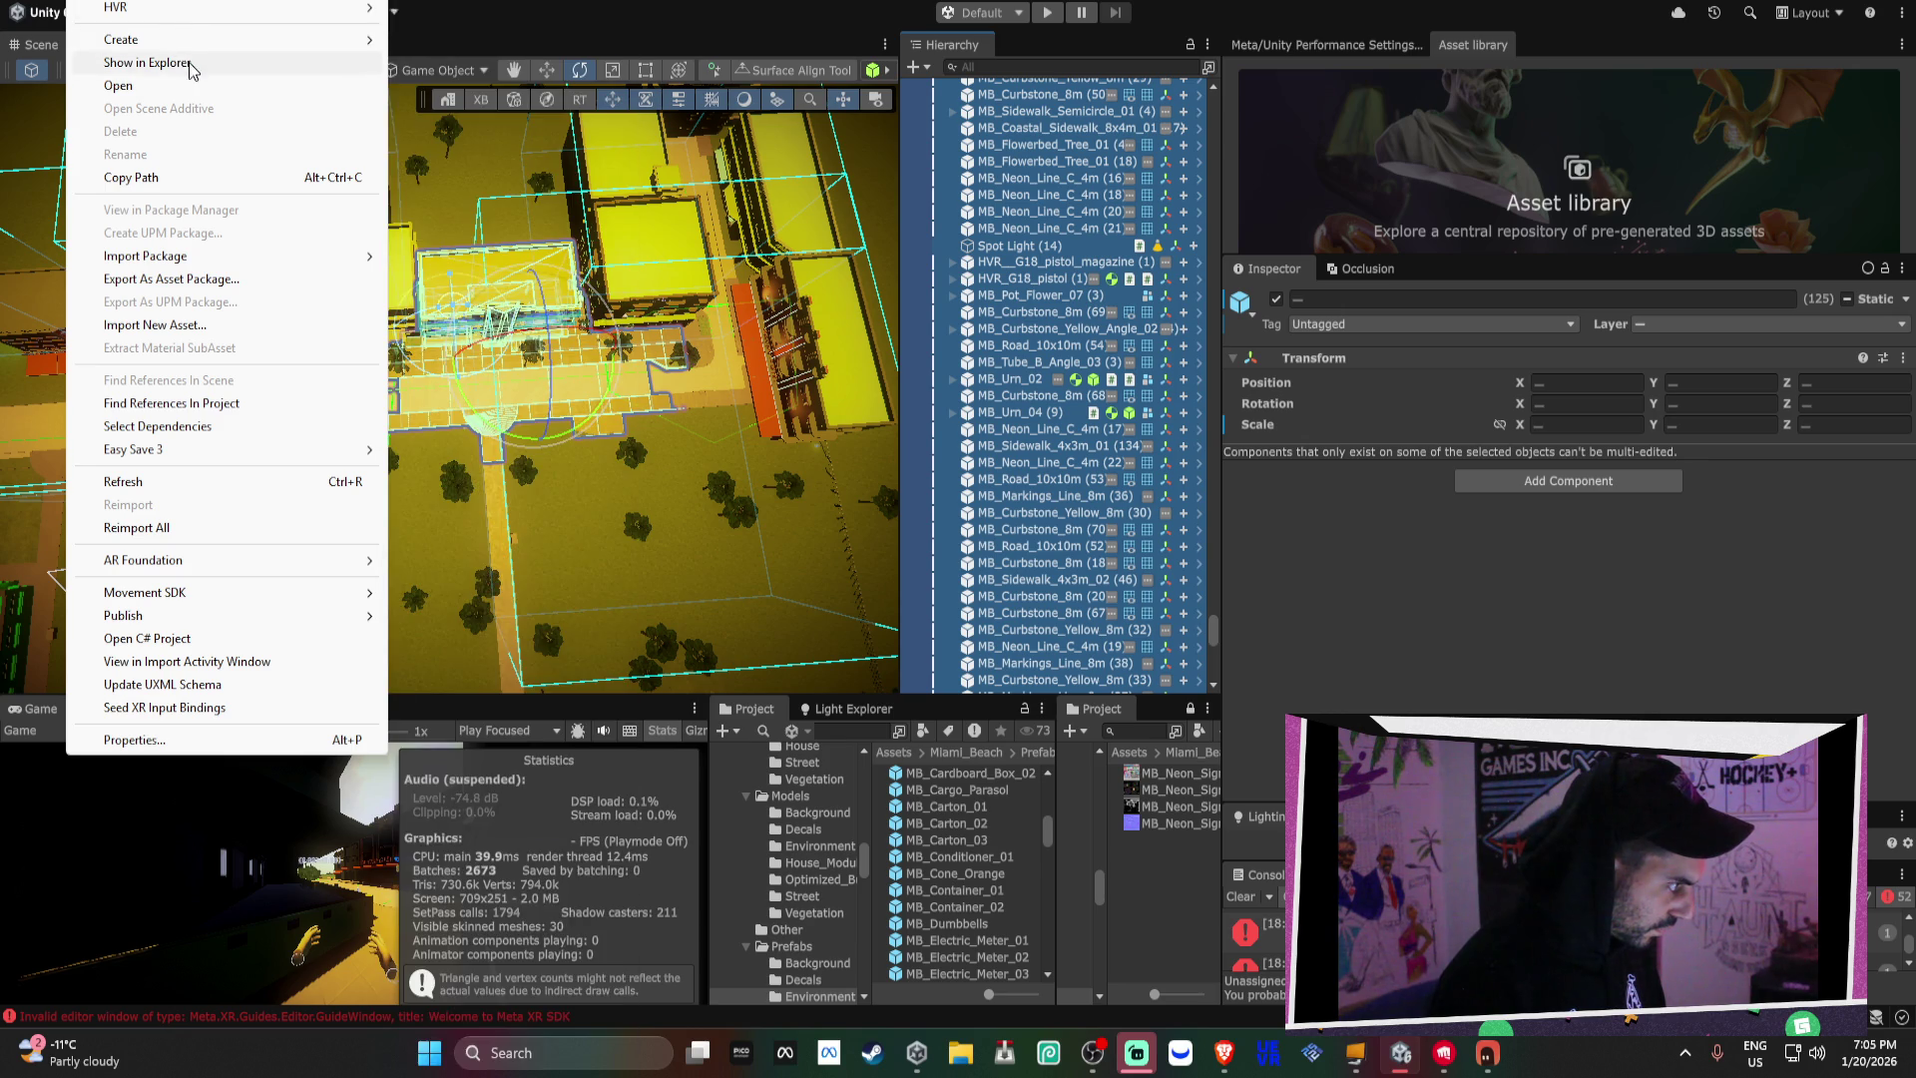
mouse_move(349, 39)
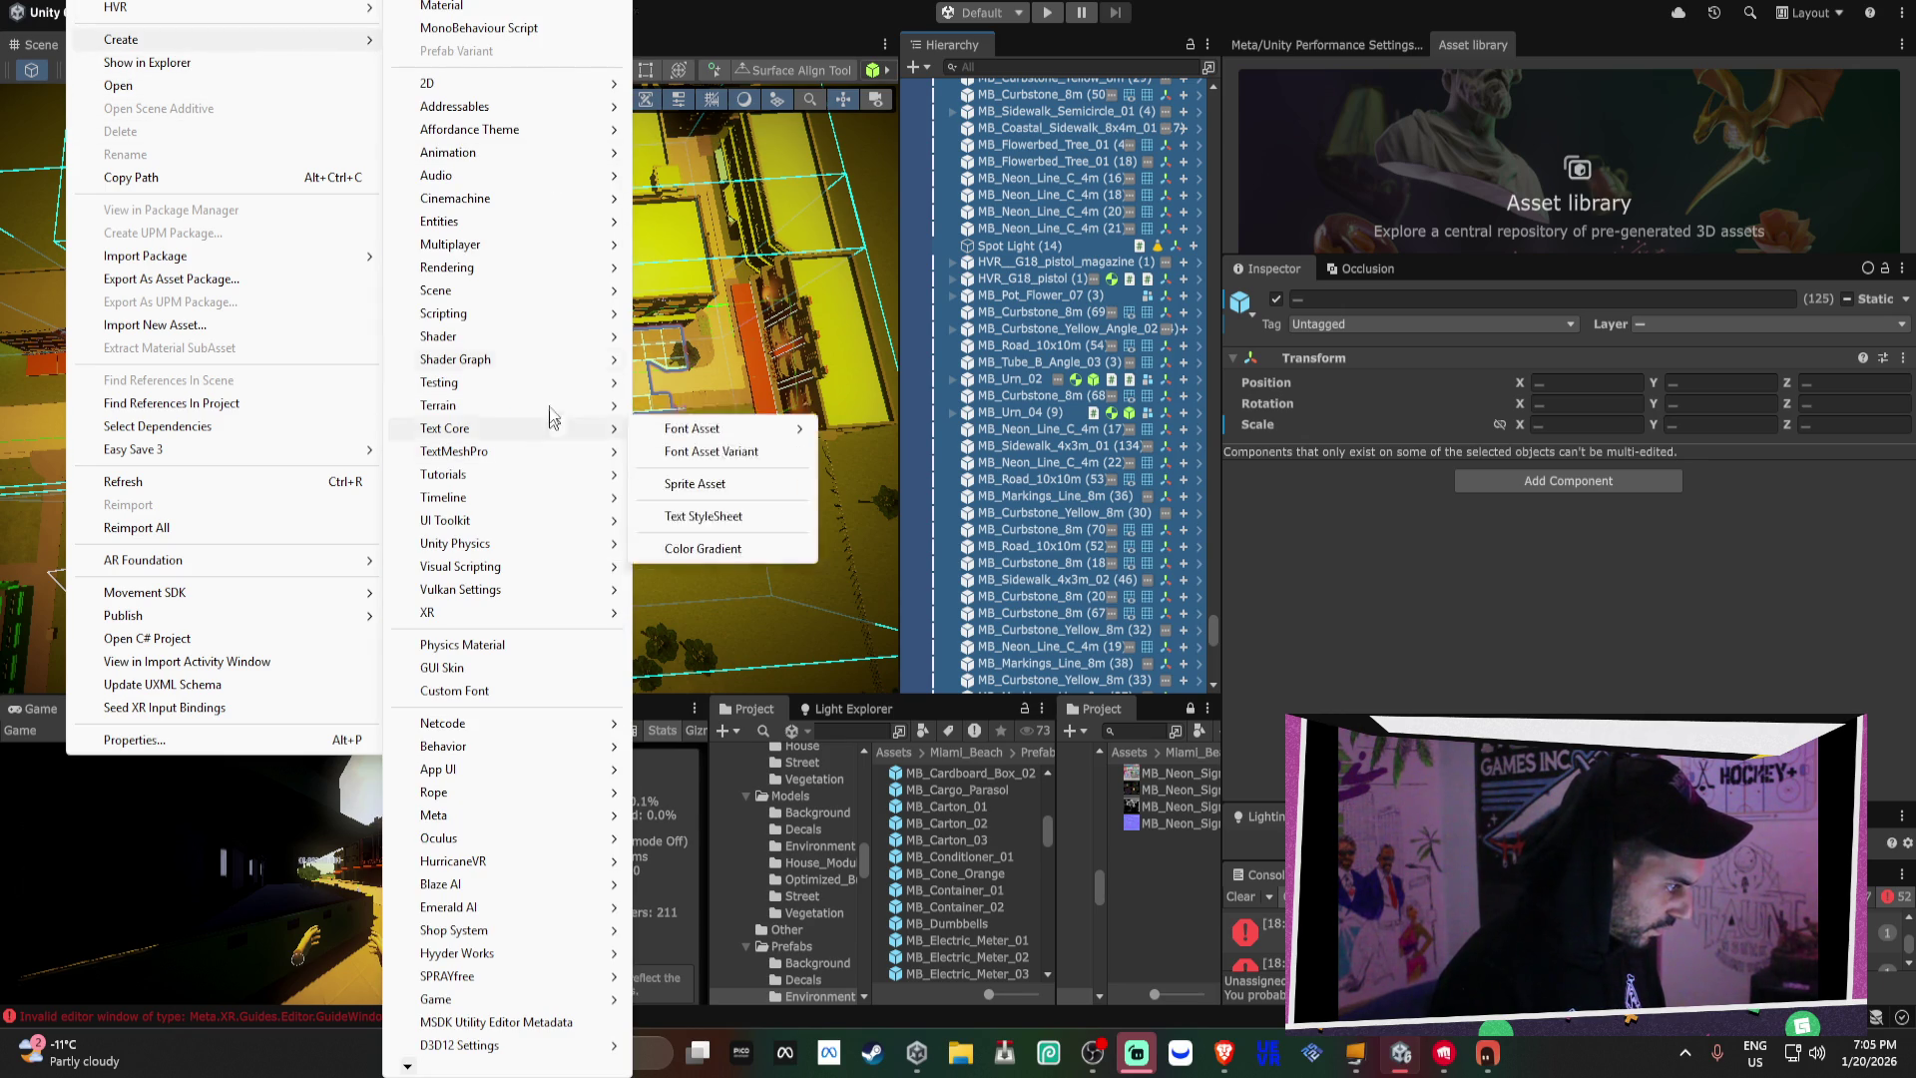
mouse_move(519, 133)
mouse_move(537, 367)
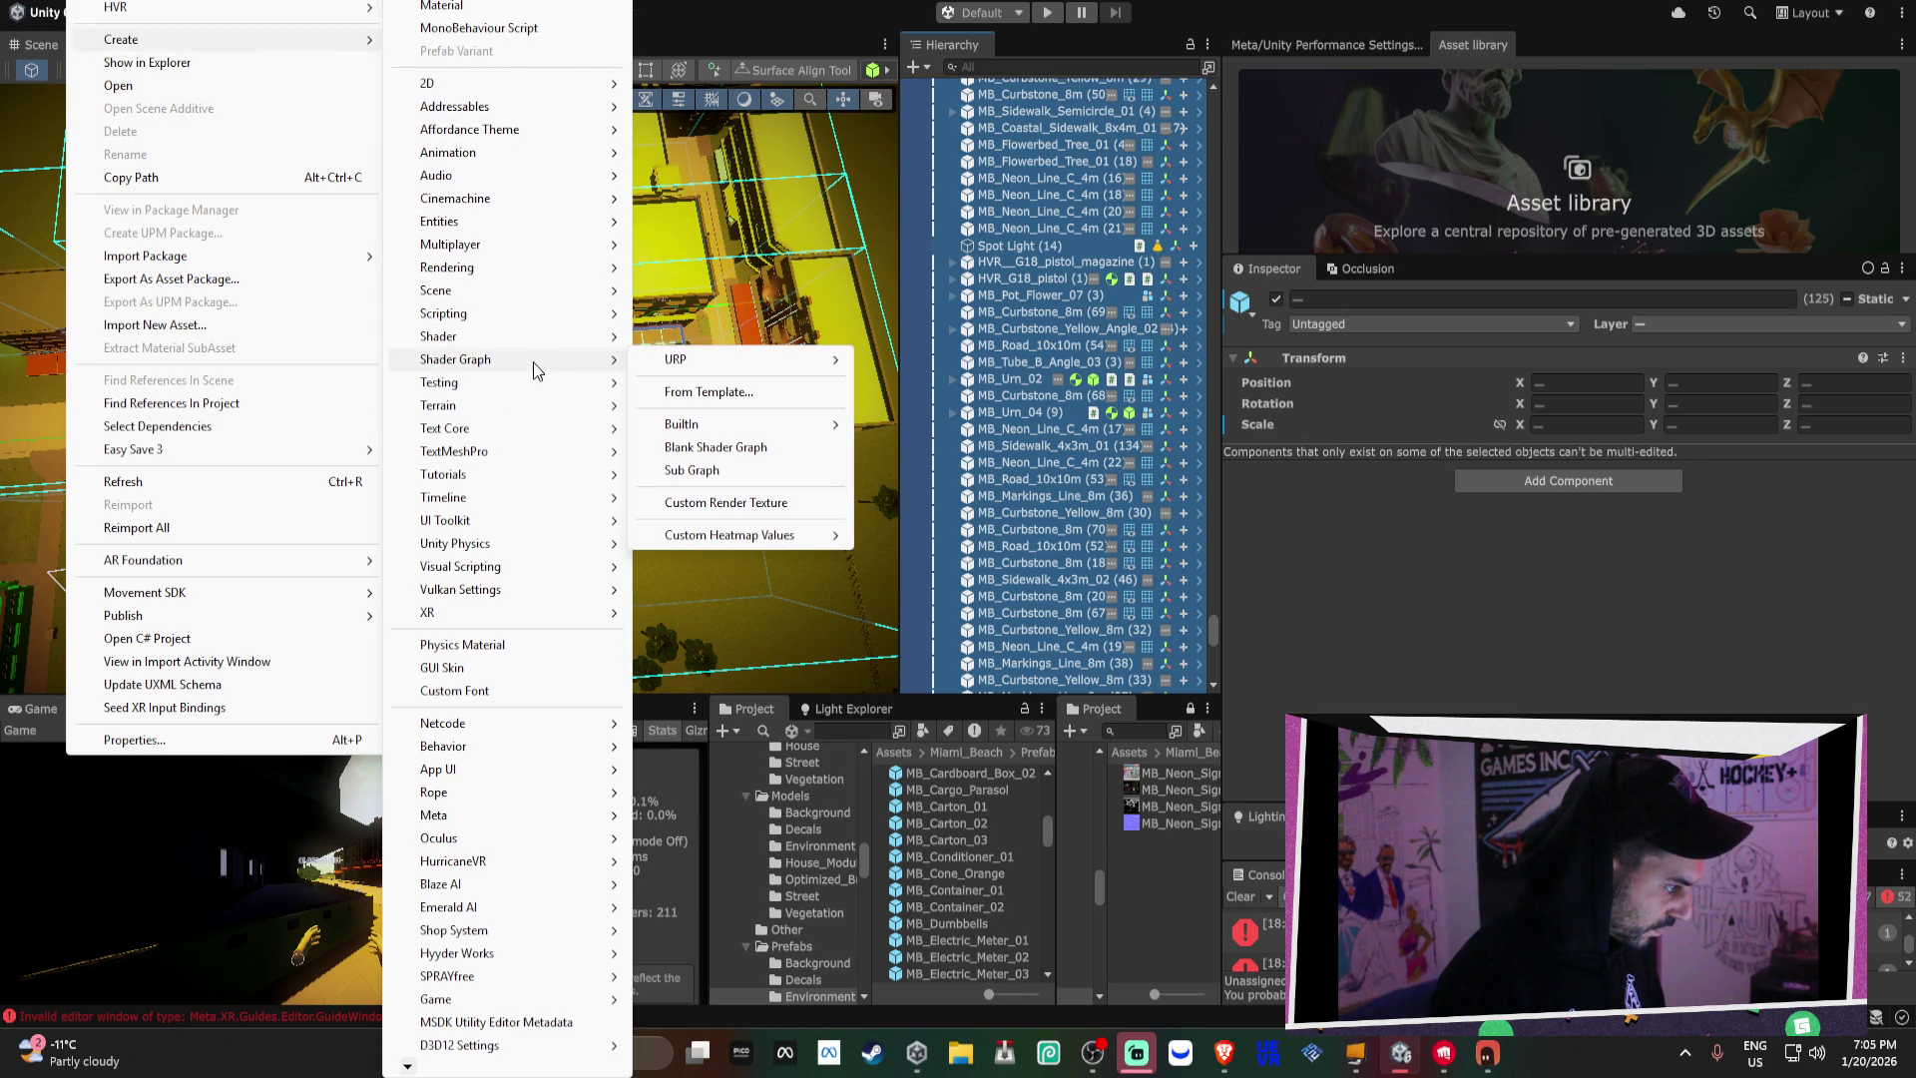
mouse_move(130, 0)
mouse_move(272, 332)
mouse_move(459, 335)
mouse_move(614, 333)
click(799, 332)
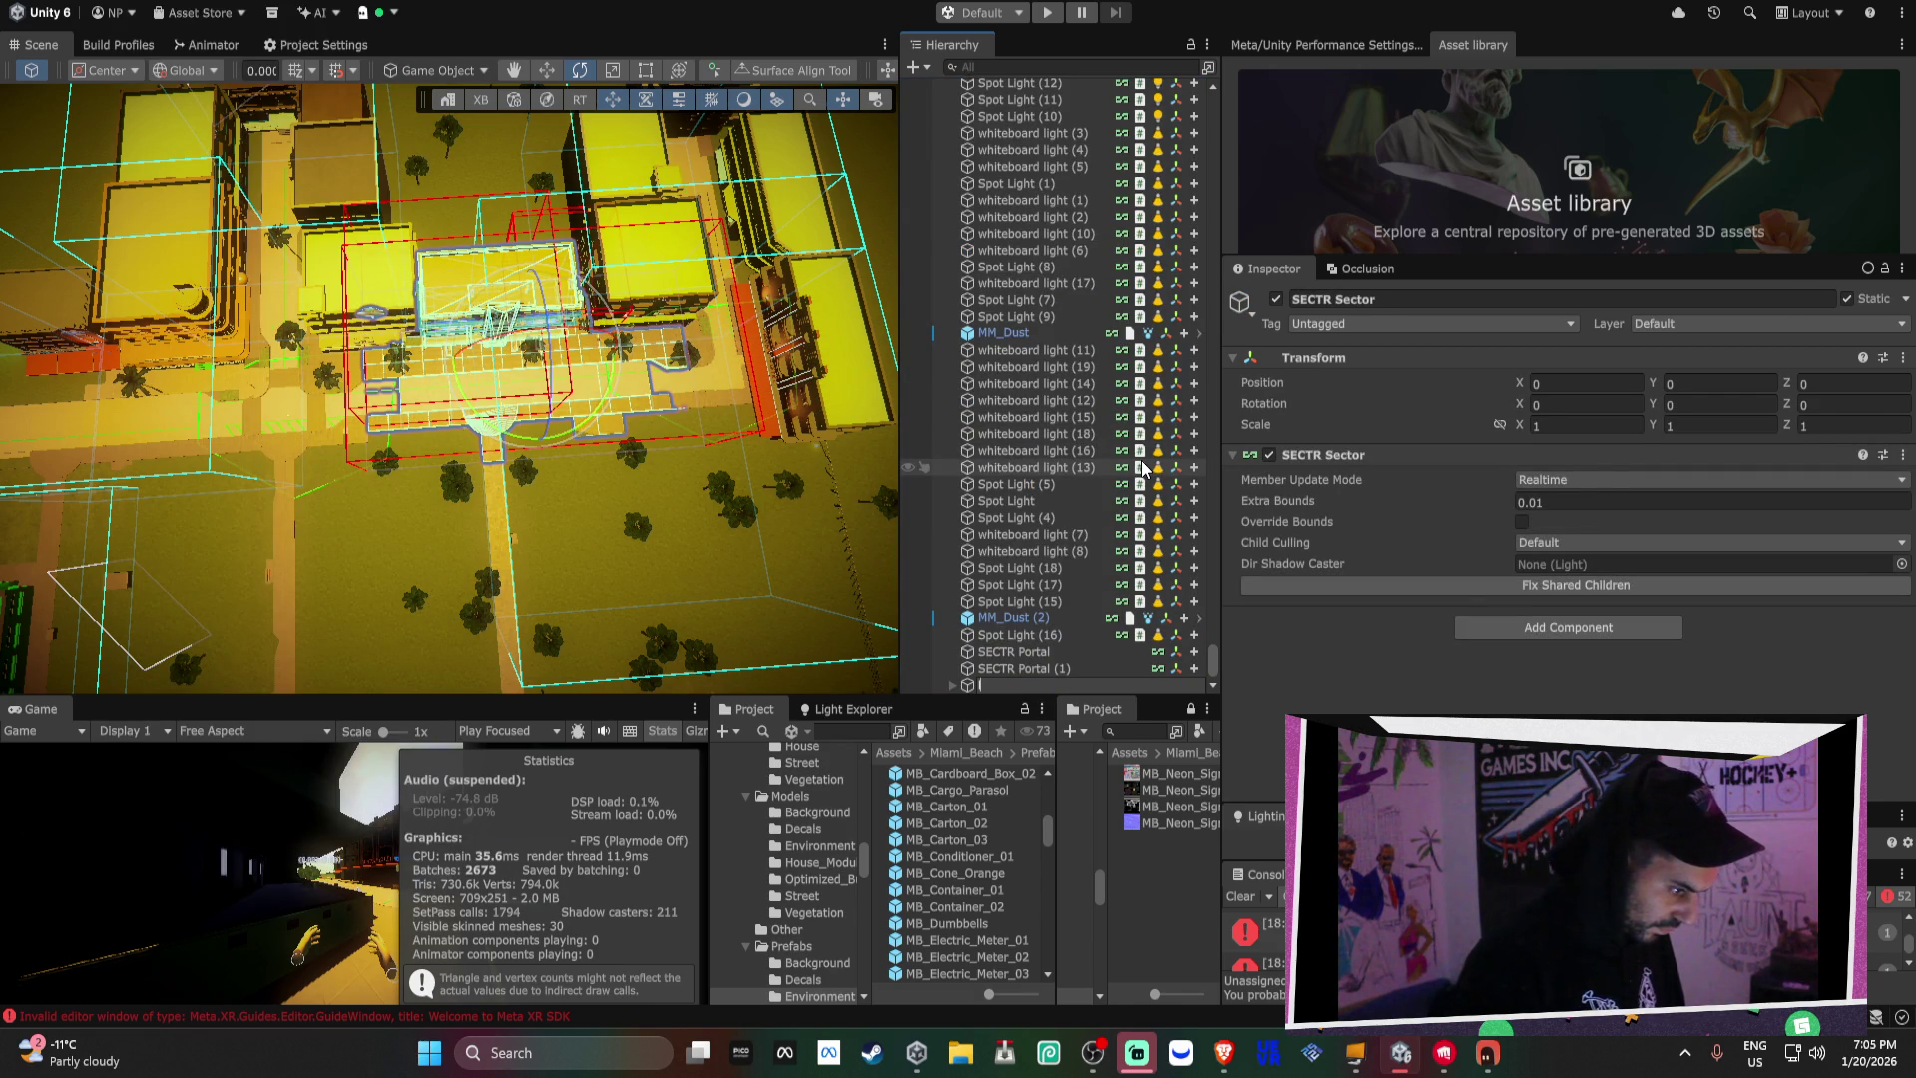
- Reselect the 125 objects, create a new SECTR Sector, and name it SECTR Sector_RIGHTMID
key(ctrl+a)
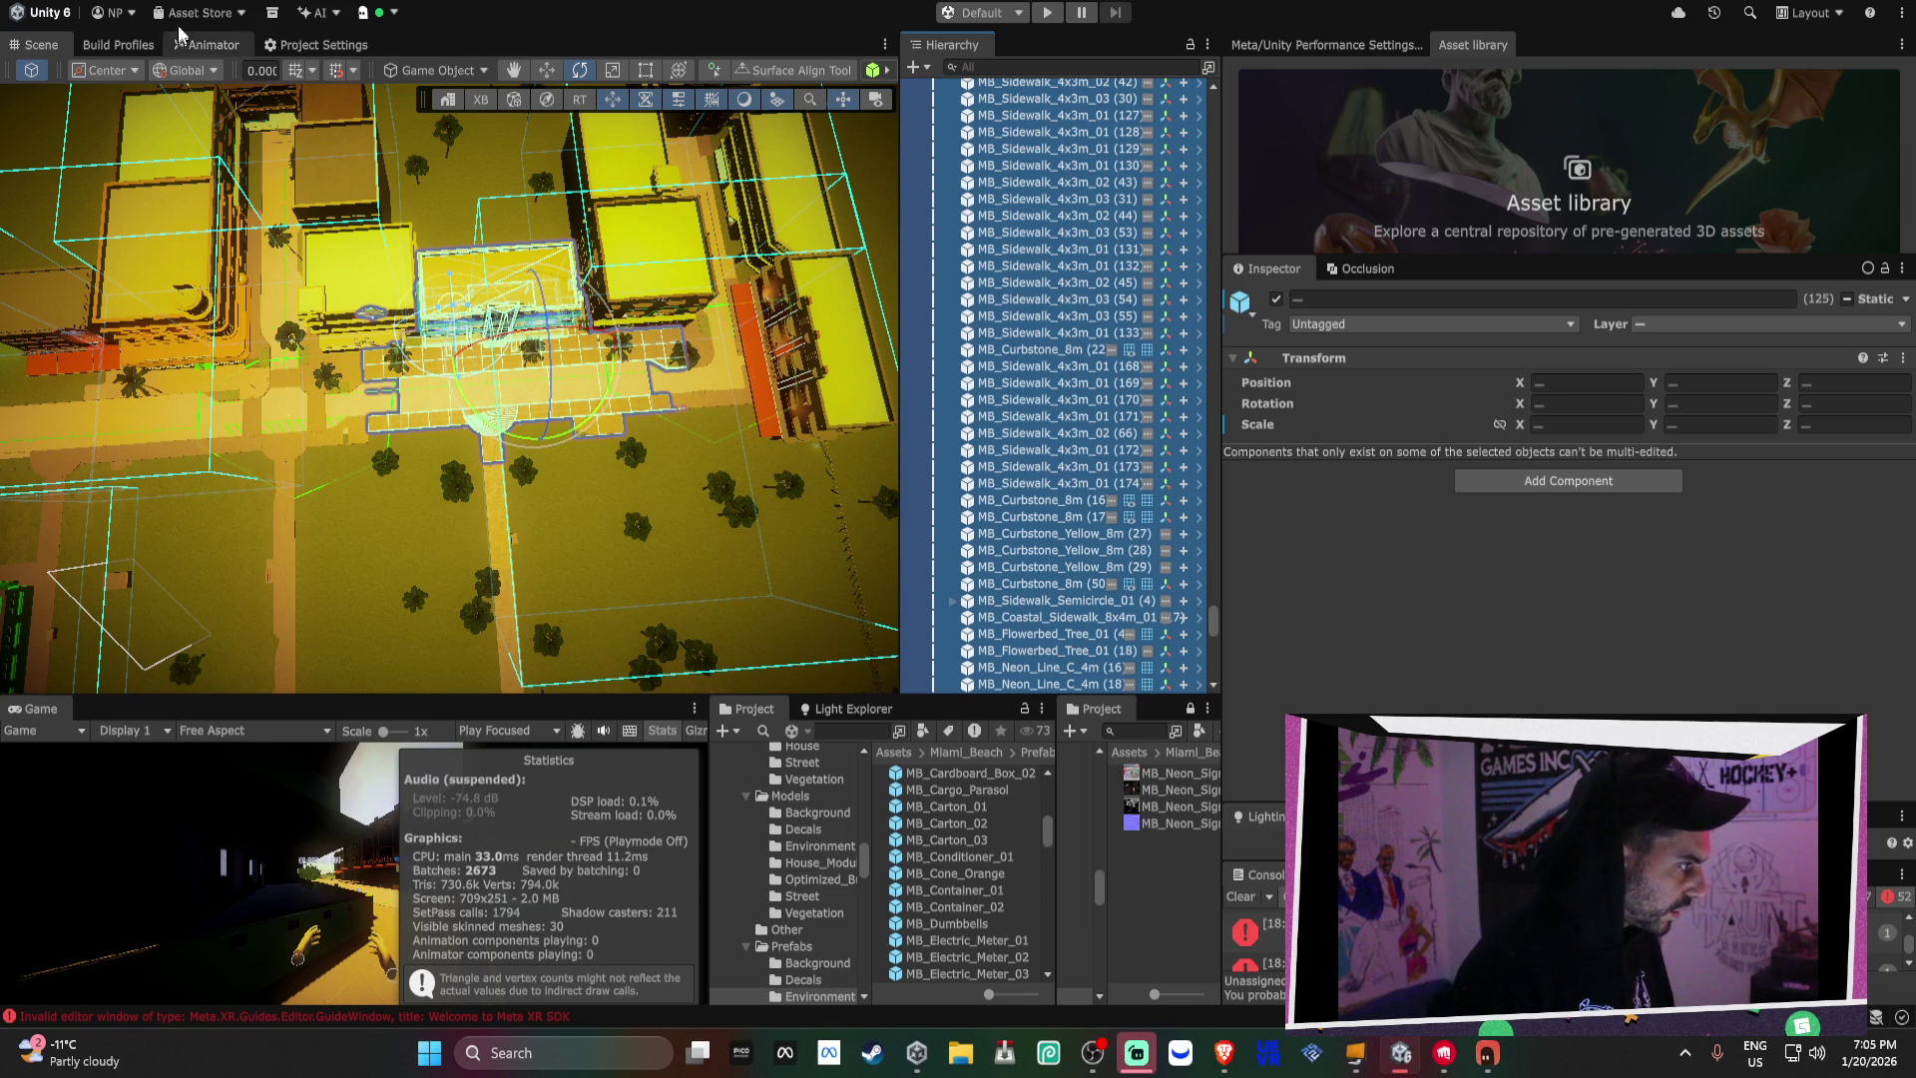
click(172, 10)
mouse_move(399, 330)
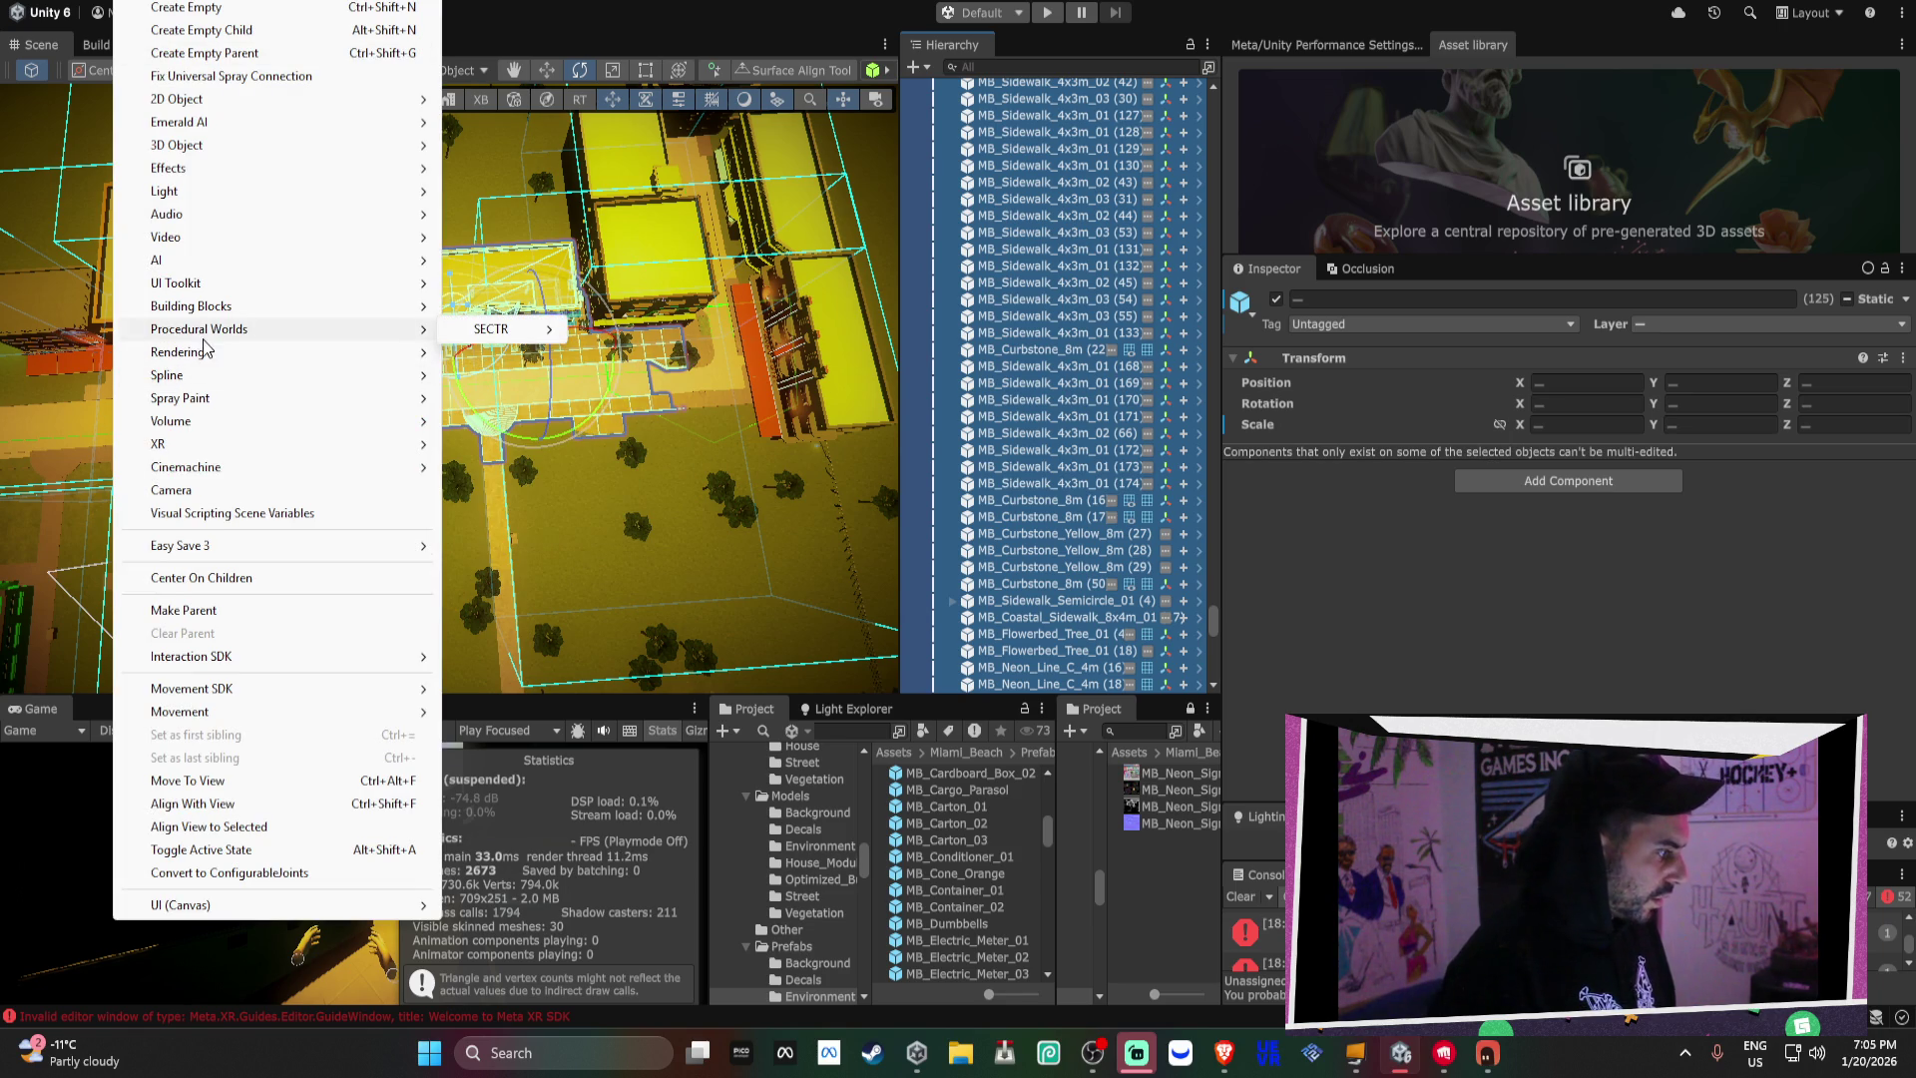
mouse_move(494, 329)
mouse_move(619, 337)
click(774, 329)
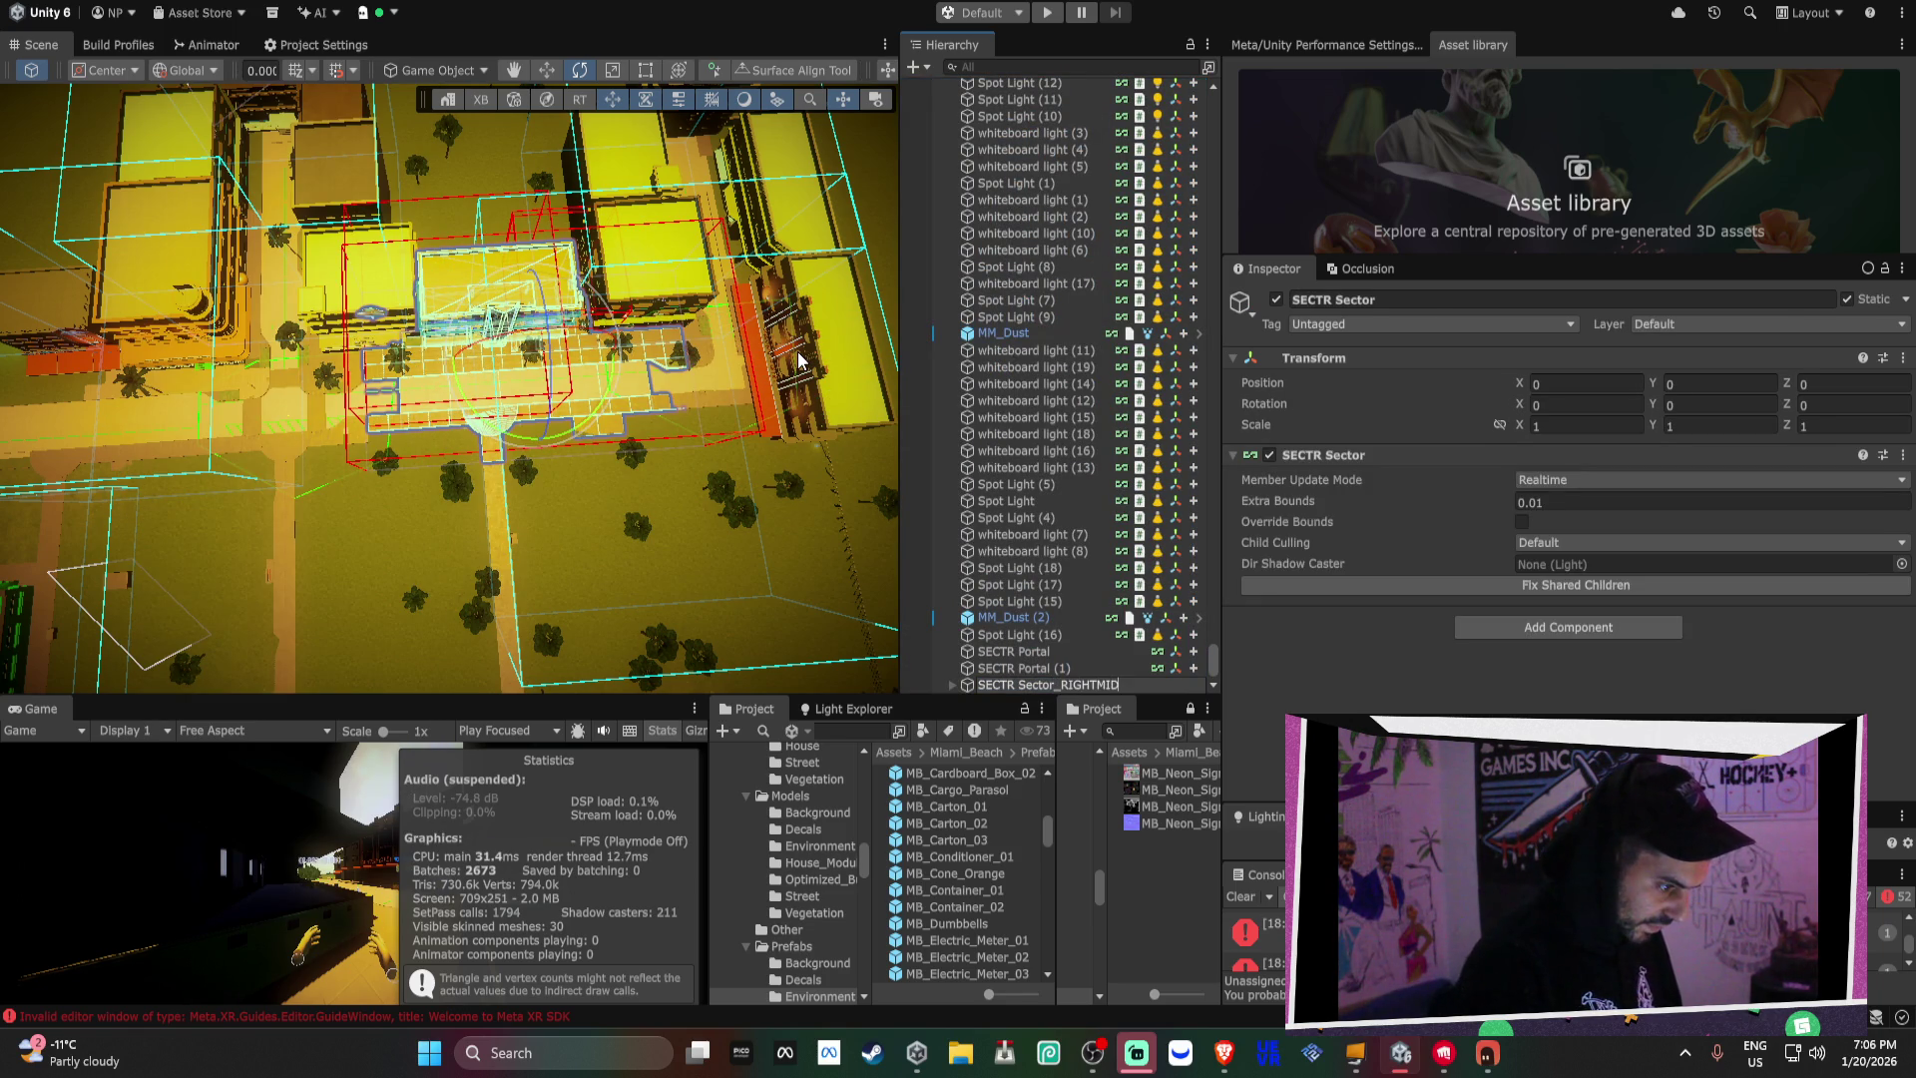
key(Return)
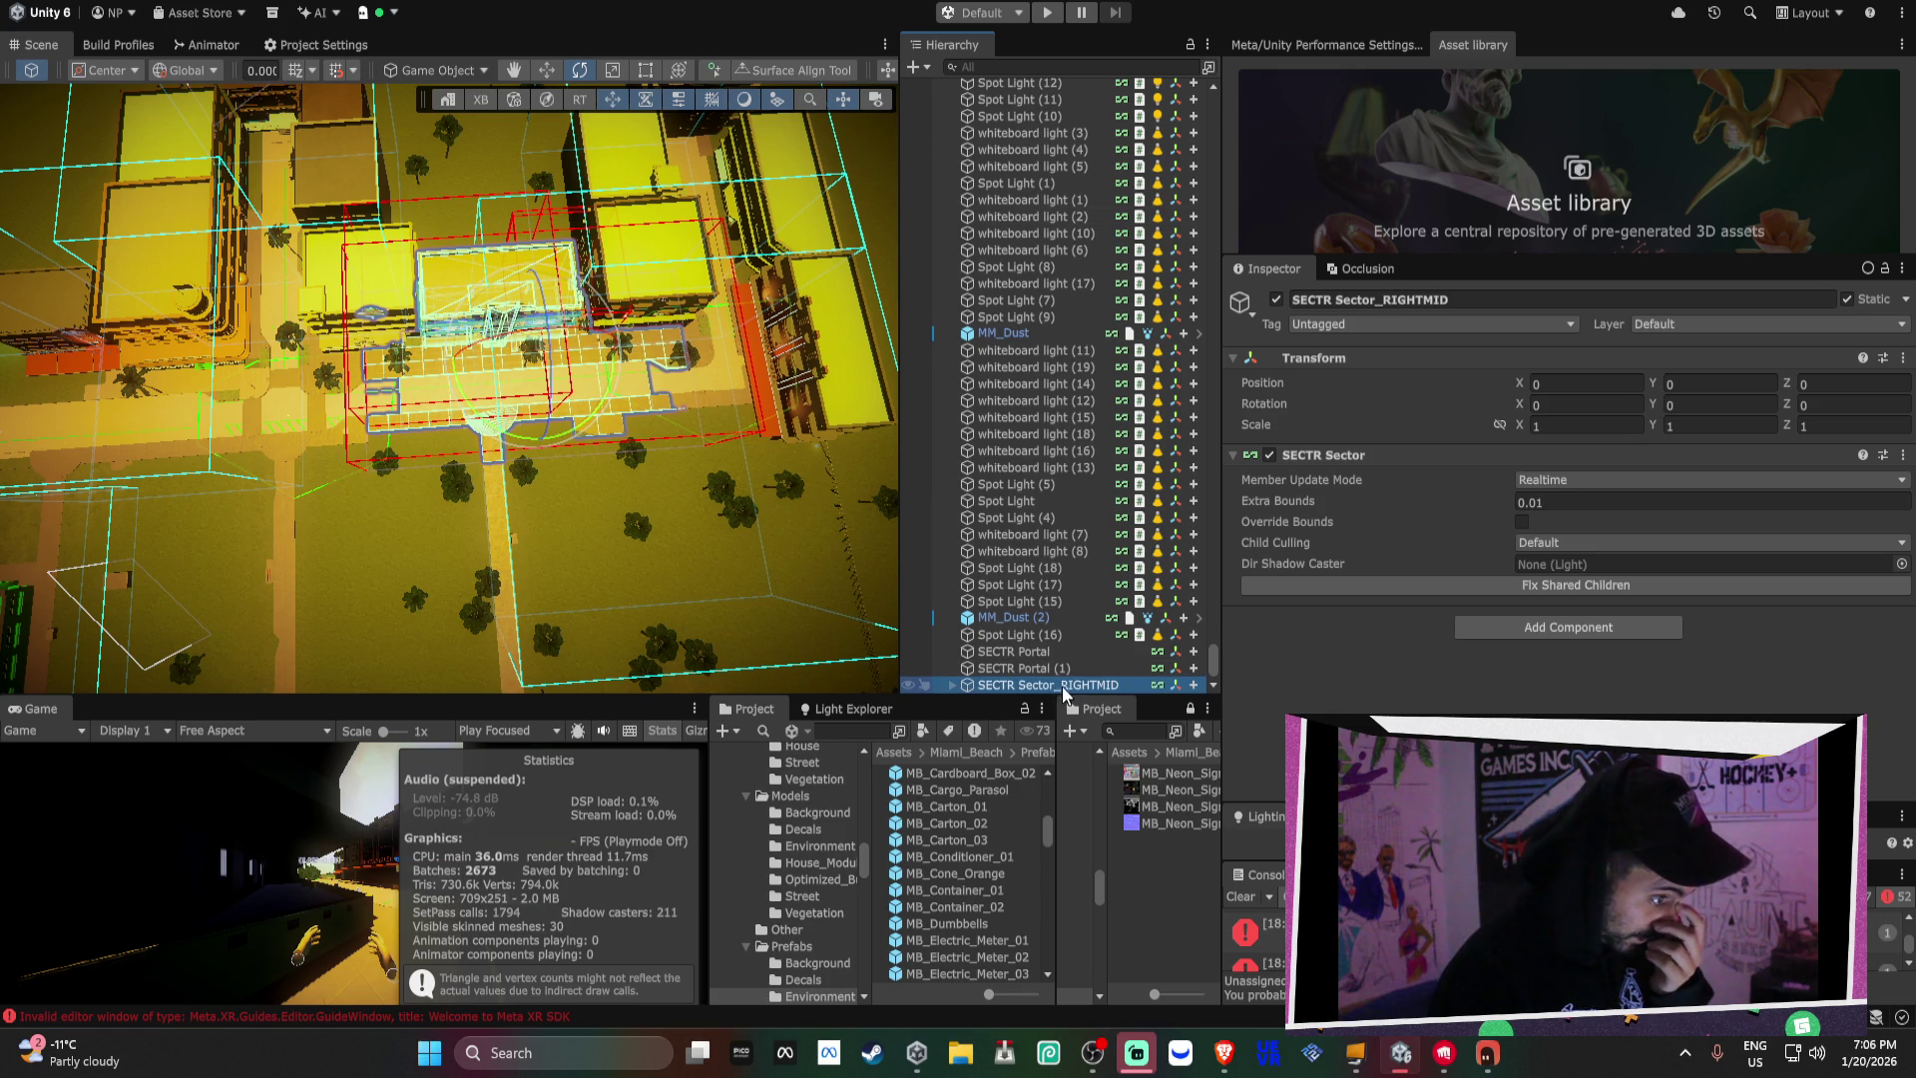
- Assign SECTR Sector_RIGHTMID as the Back Sector of SECTR Portal (1)
click(1071, 668)
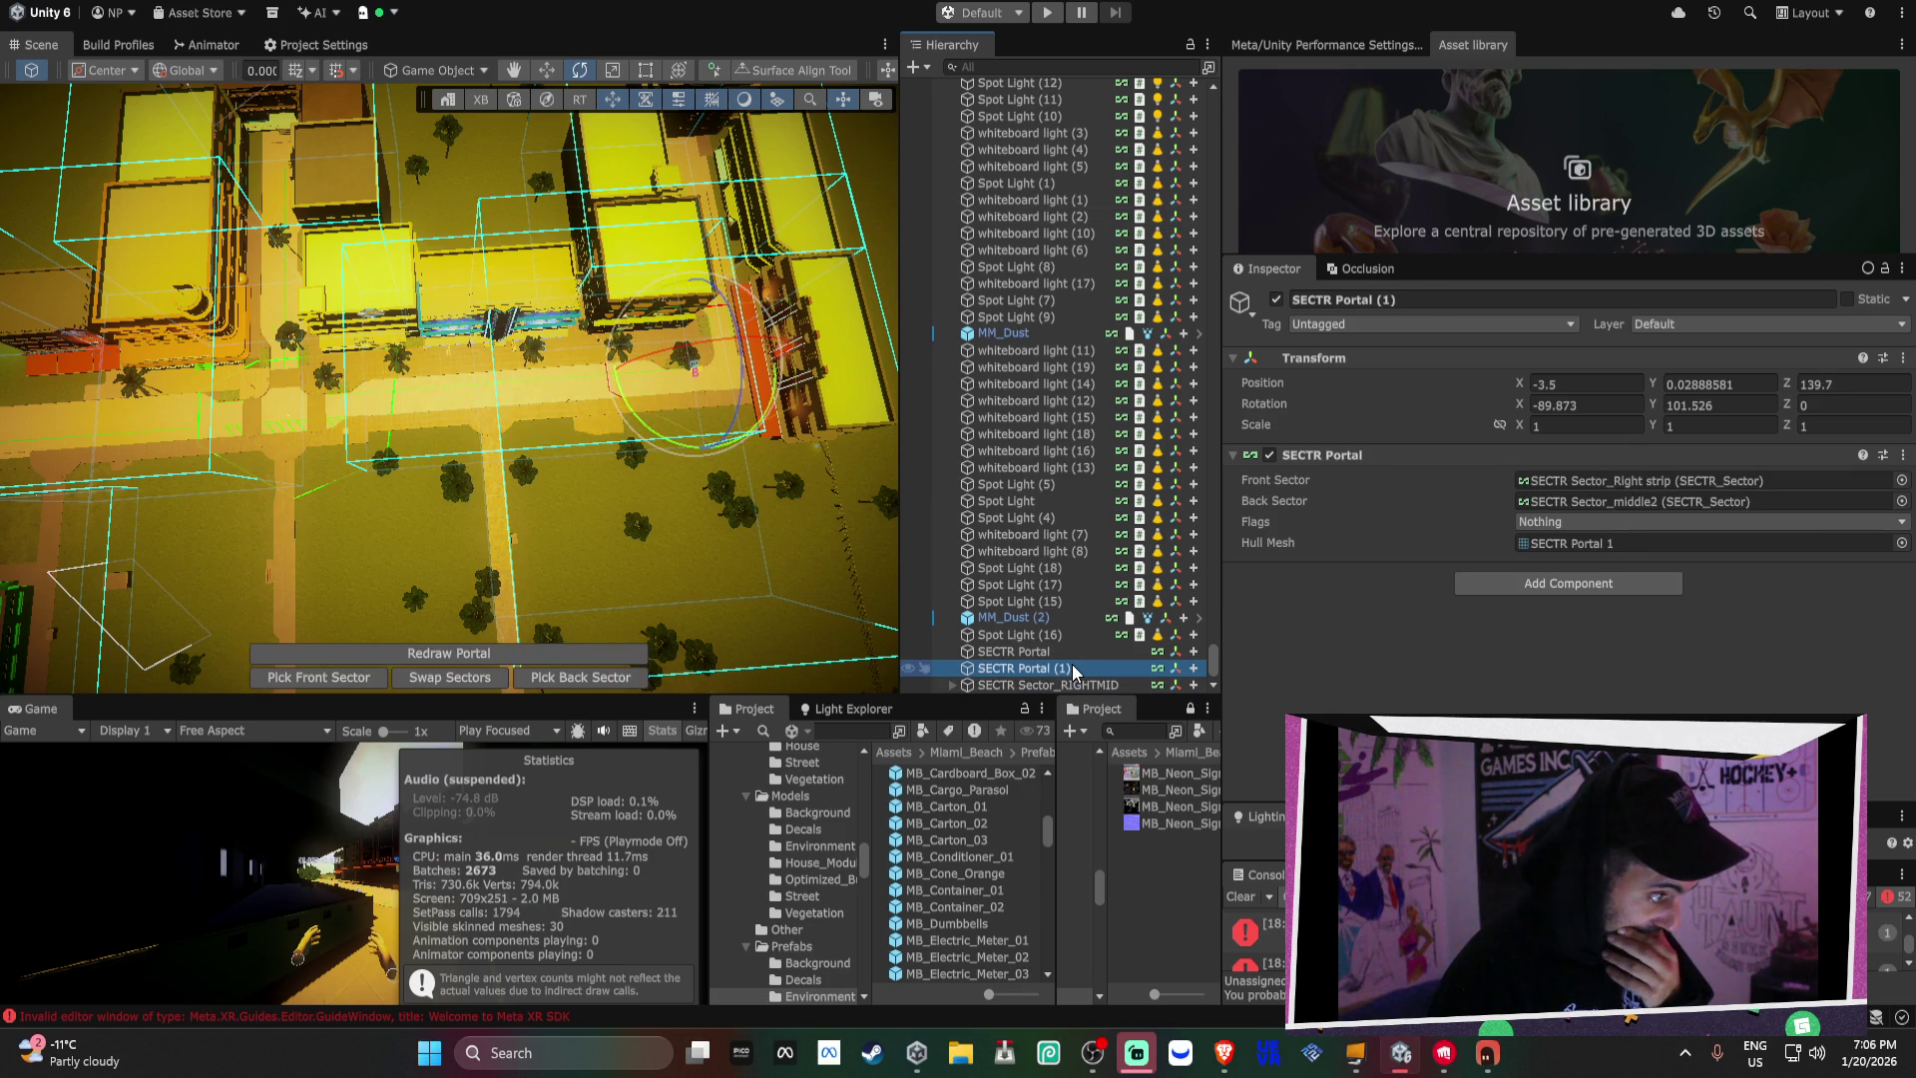
drag(1502, 544, 1577, 515)
click(1030, 685)
key(Up)
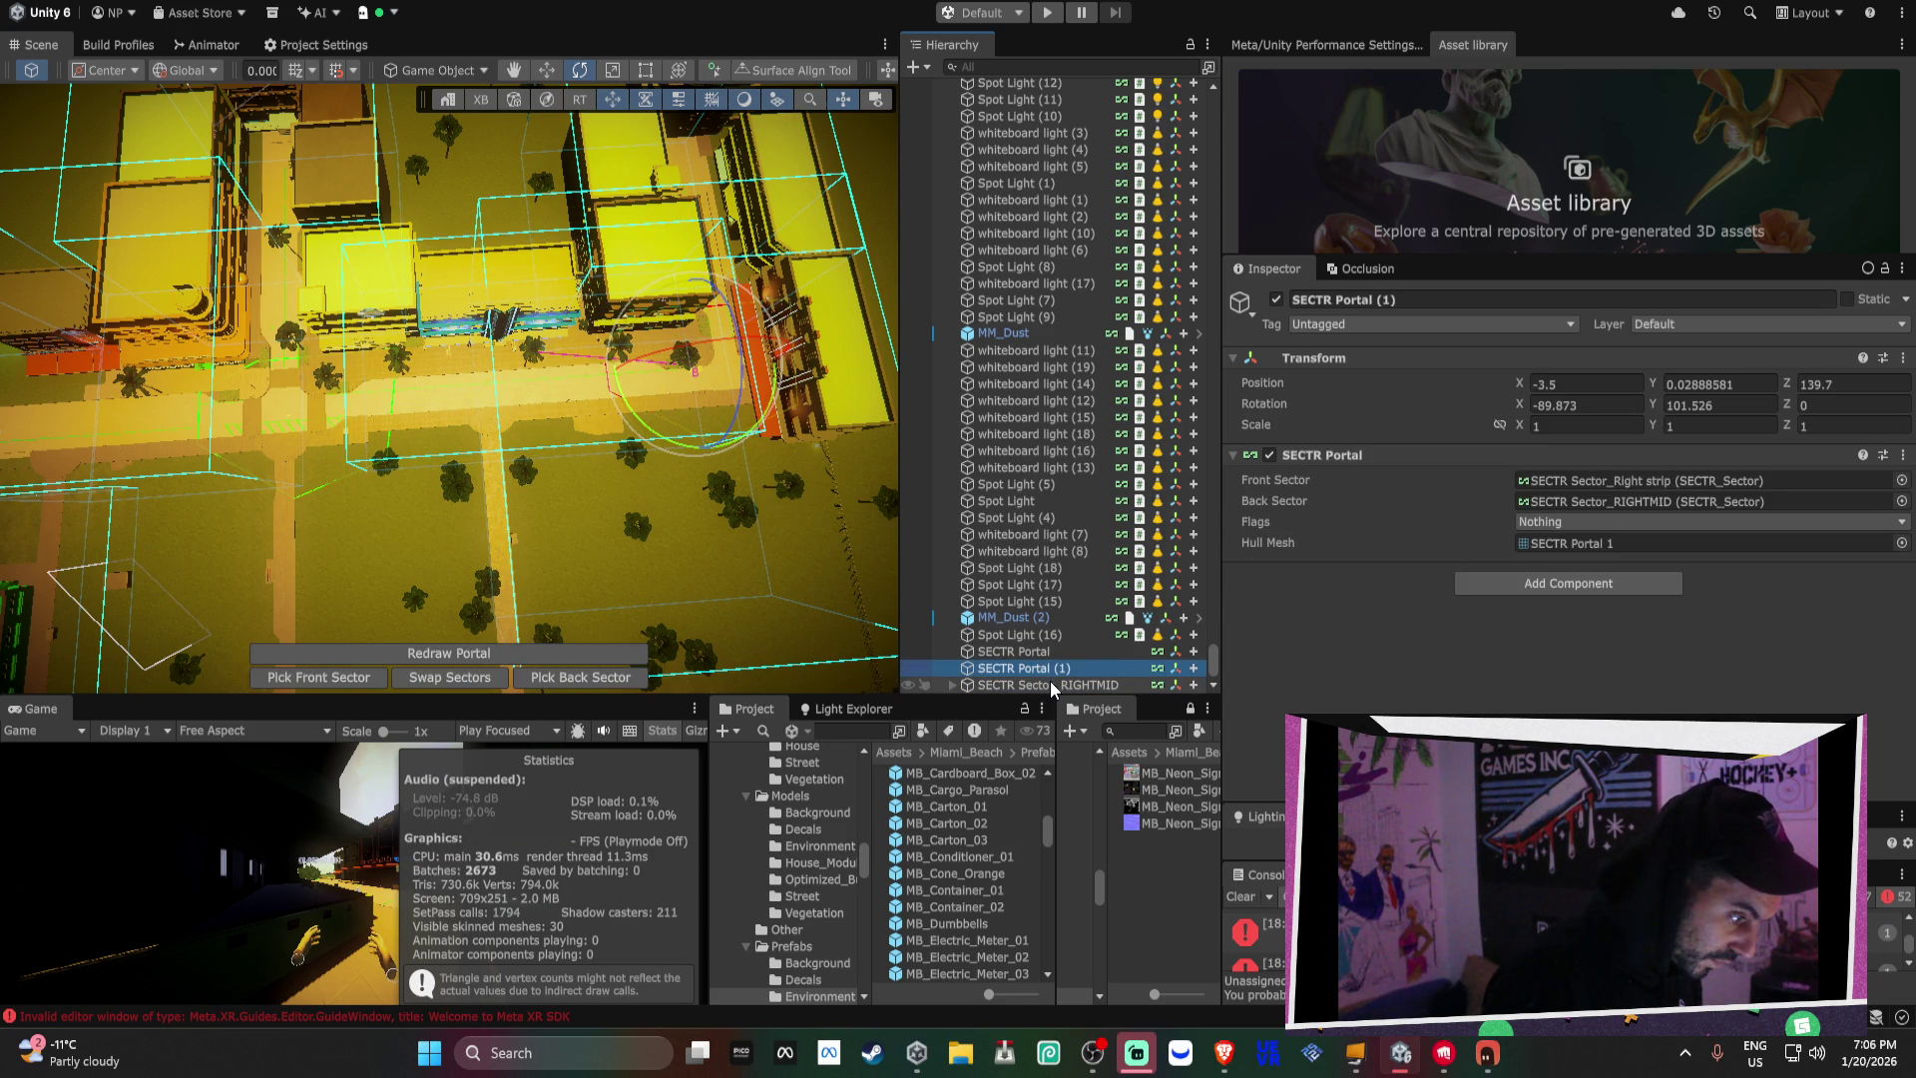
- Move the SECTR Sector_RIGHTMID row up beside the other sector rows in the Hierarchy
mouse_move(1050, 681)
mouse_down()
mouse_move(1096, 118)
mouse_move(1080, 86)
mouse_move(1082, 212)
mouse_move(1081, 175)
mouse_up()
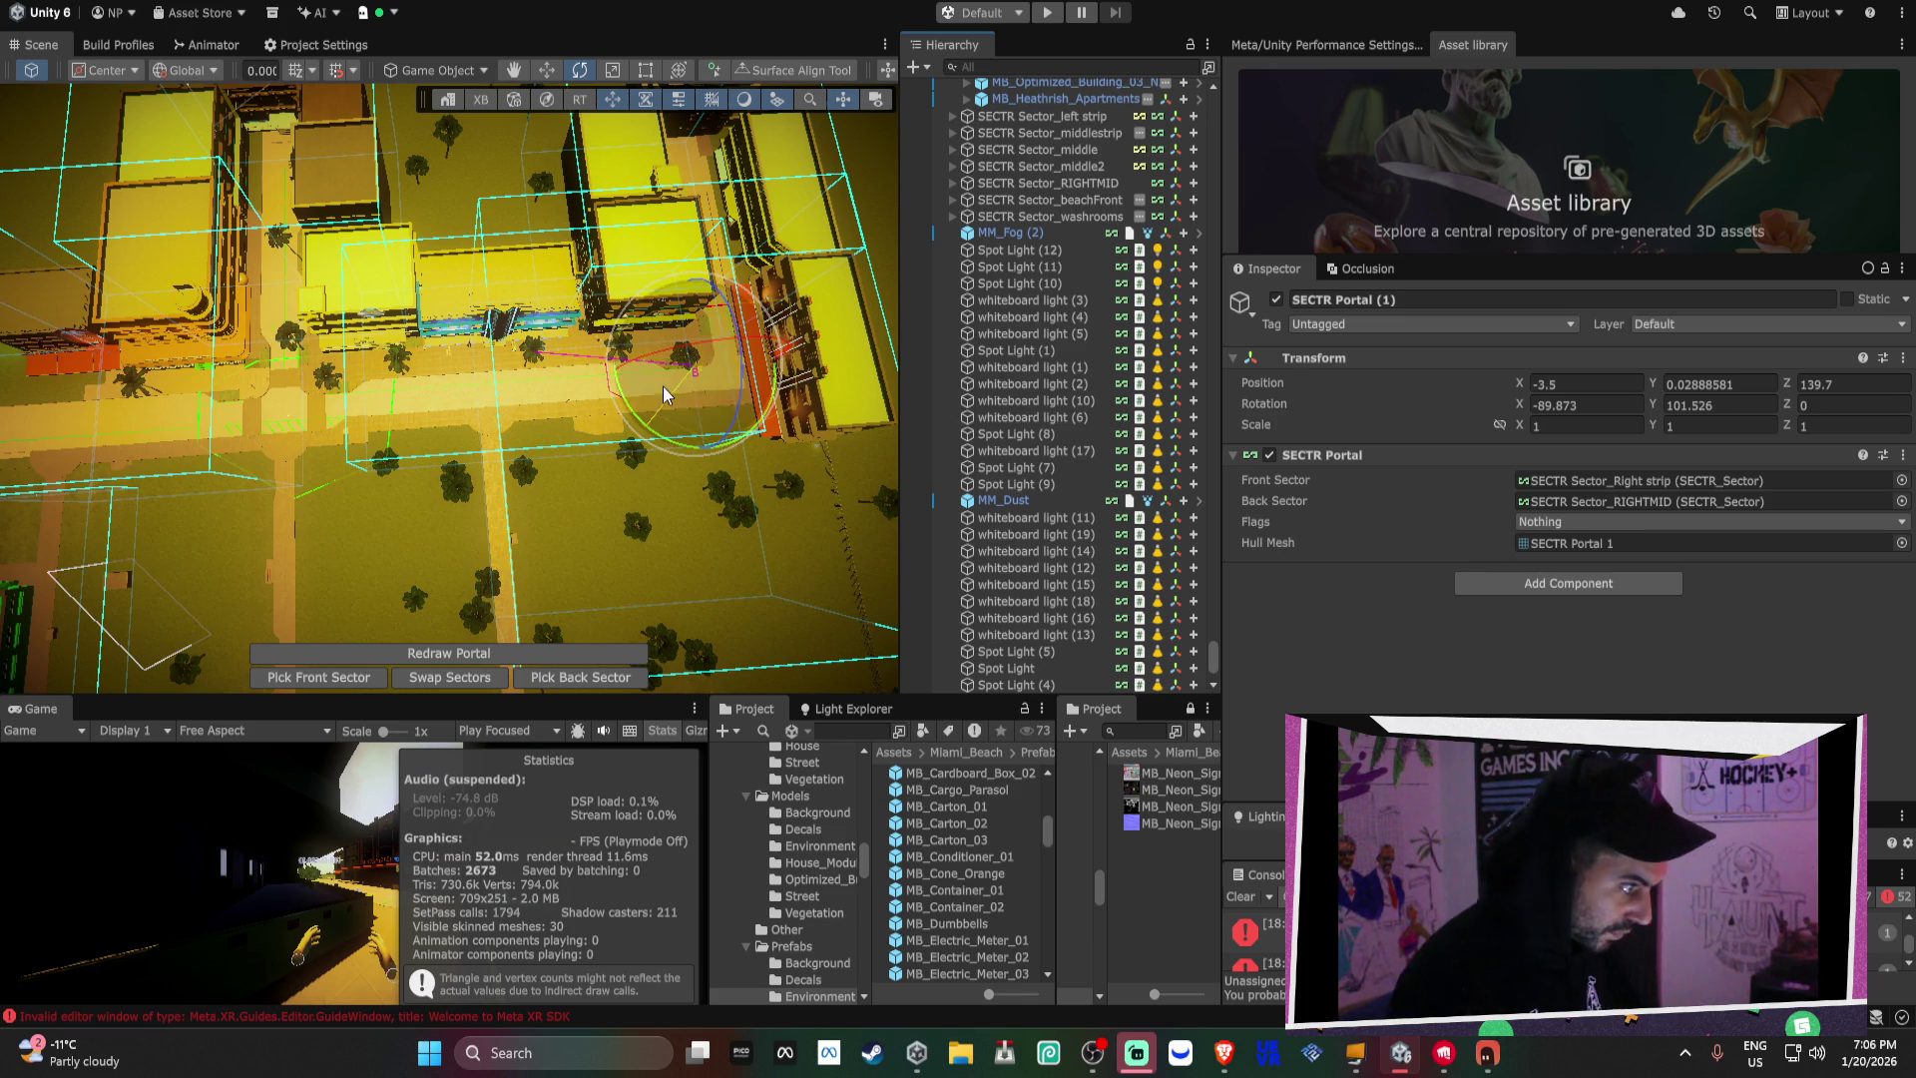
scroll(1055, 413, down, 3)
scroll(1055, 412, down, 3)
click(1070, 673)
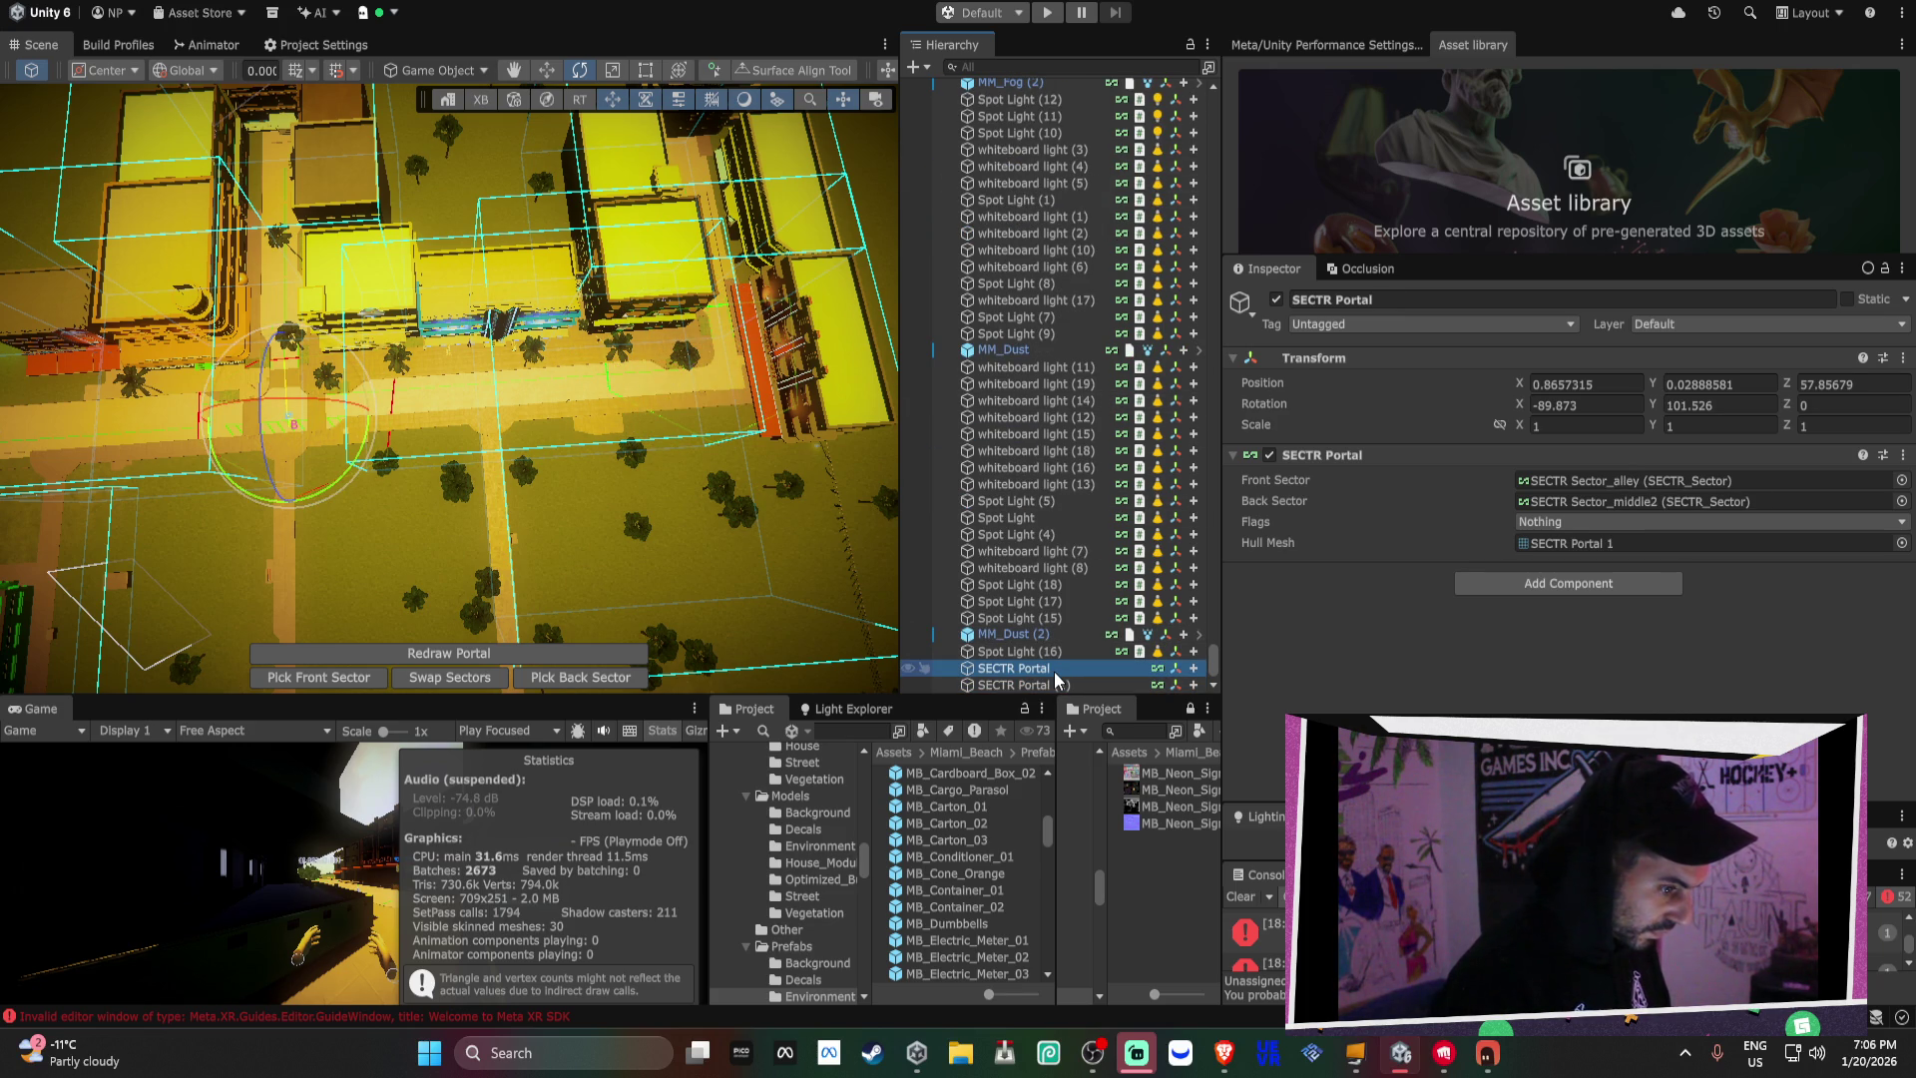
- Duplicate SECTR Portal (1) as SECTR Portal (2) and slide it along the street
click(1054, 680)
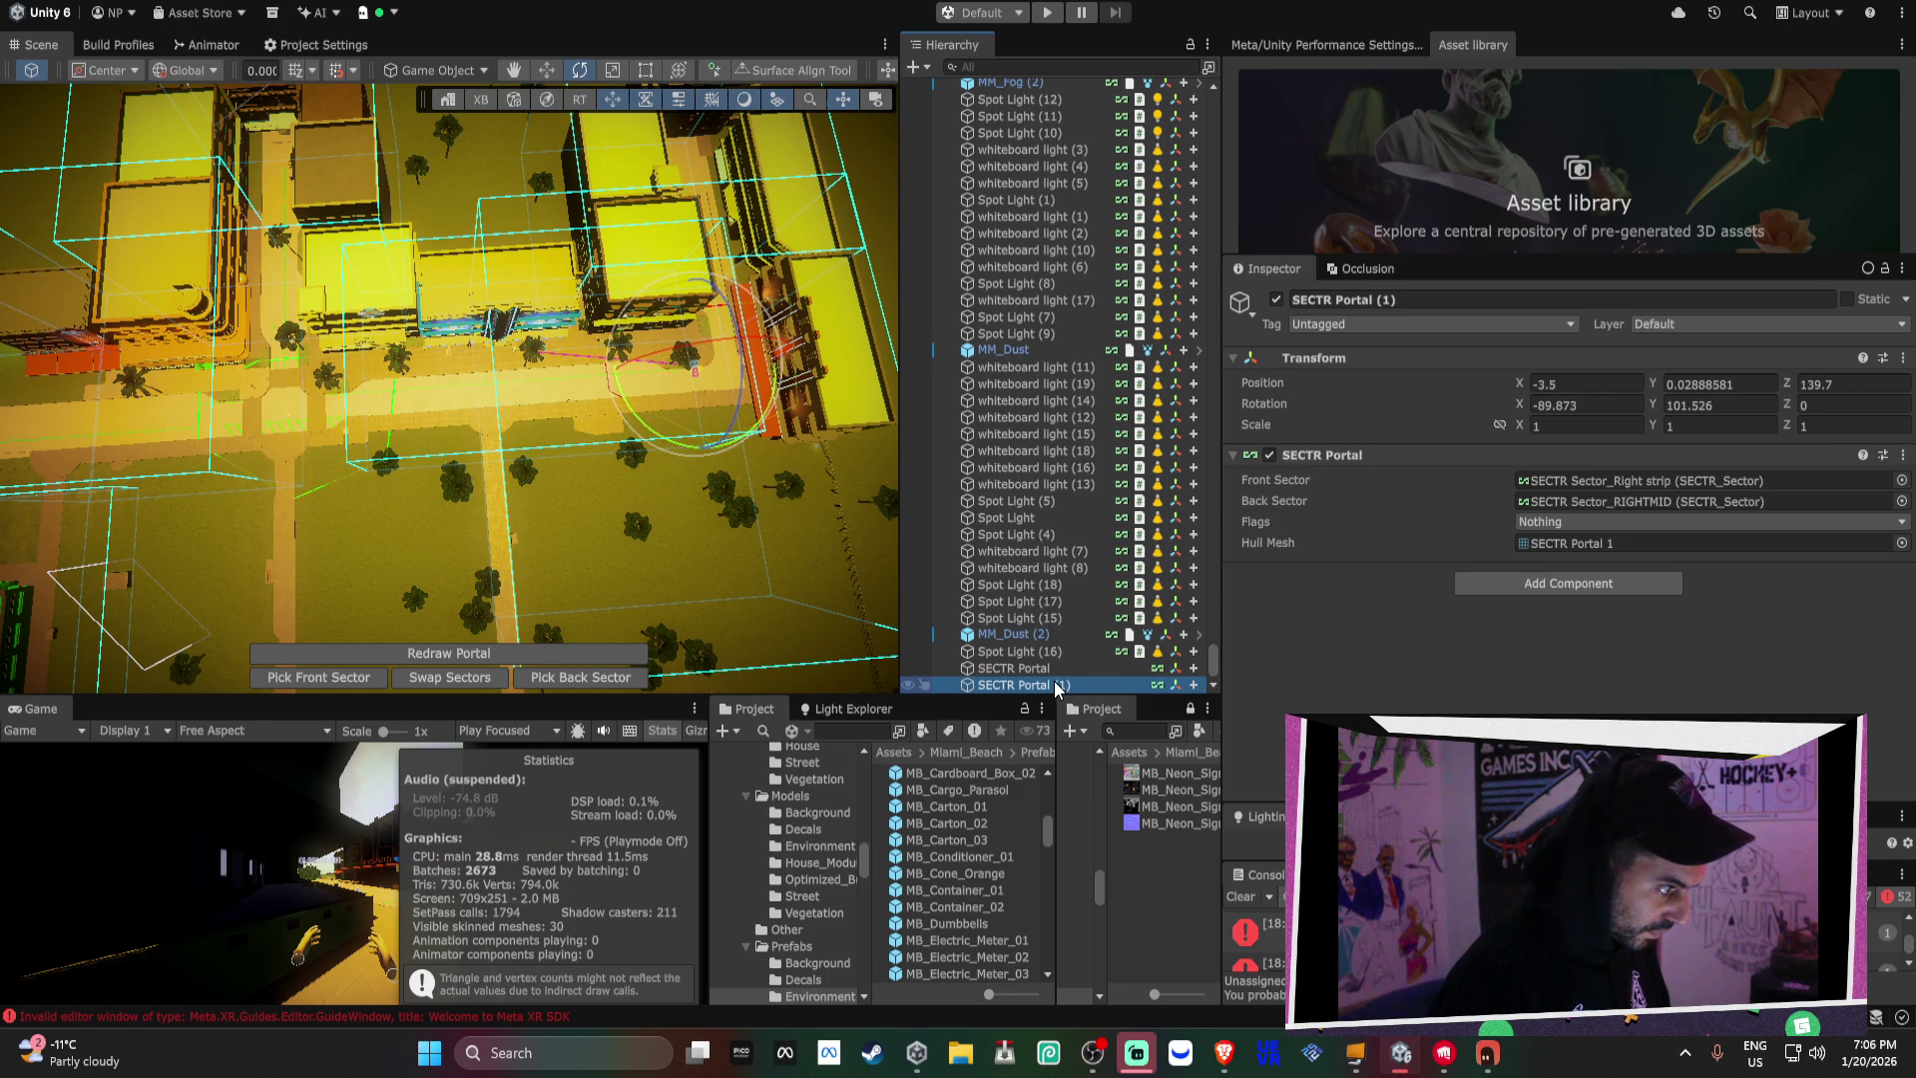
mouse_move(753, 397)
mouse_down()
mouse_move(706, 376)
mouse_move(736, 382)
mouse_move(518, 401)
mouse_up()
key(w)
key(ctrl+d)
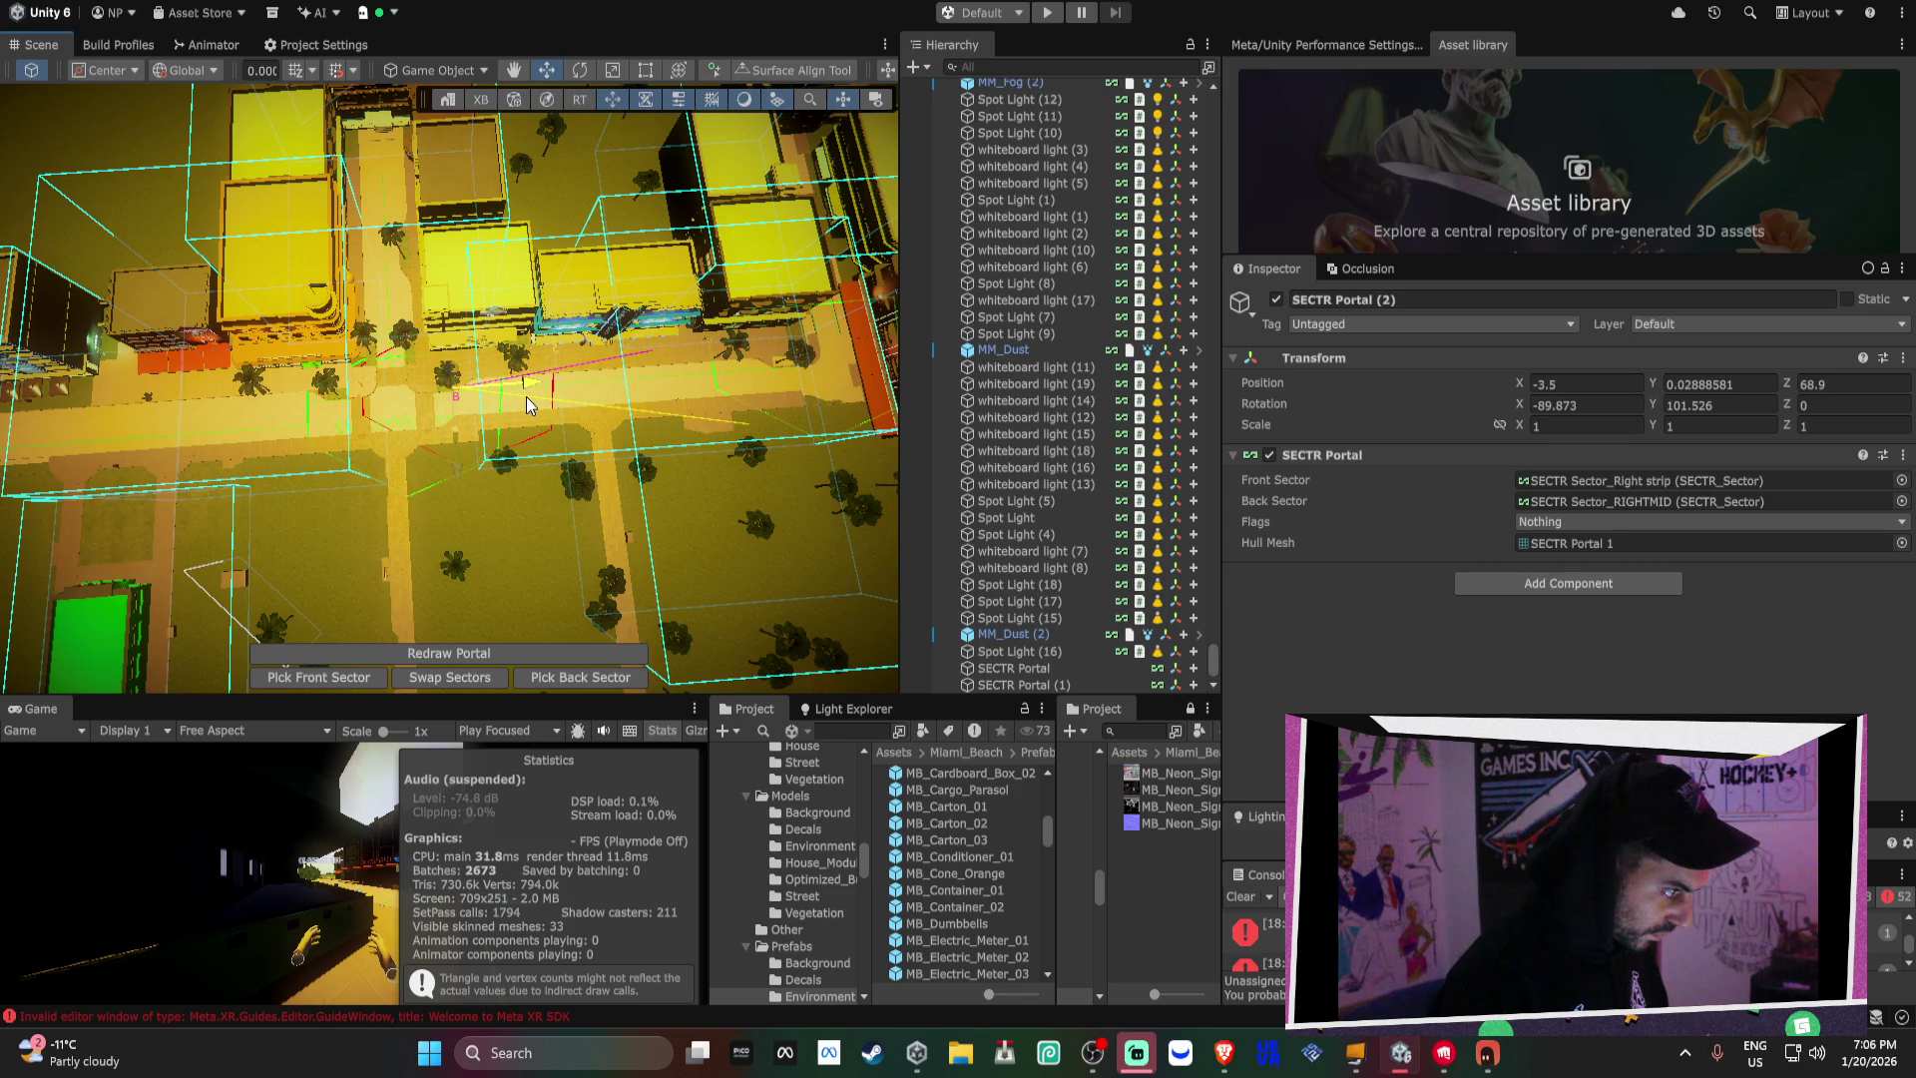
drag(527, 397, 553, 397)
- Link SECTR Portal (2) with RIGHTMID as Front Sector and middle2 as Back Sector
scroll(1054, 340, up, 3)
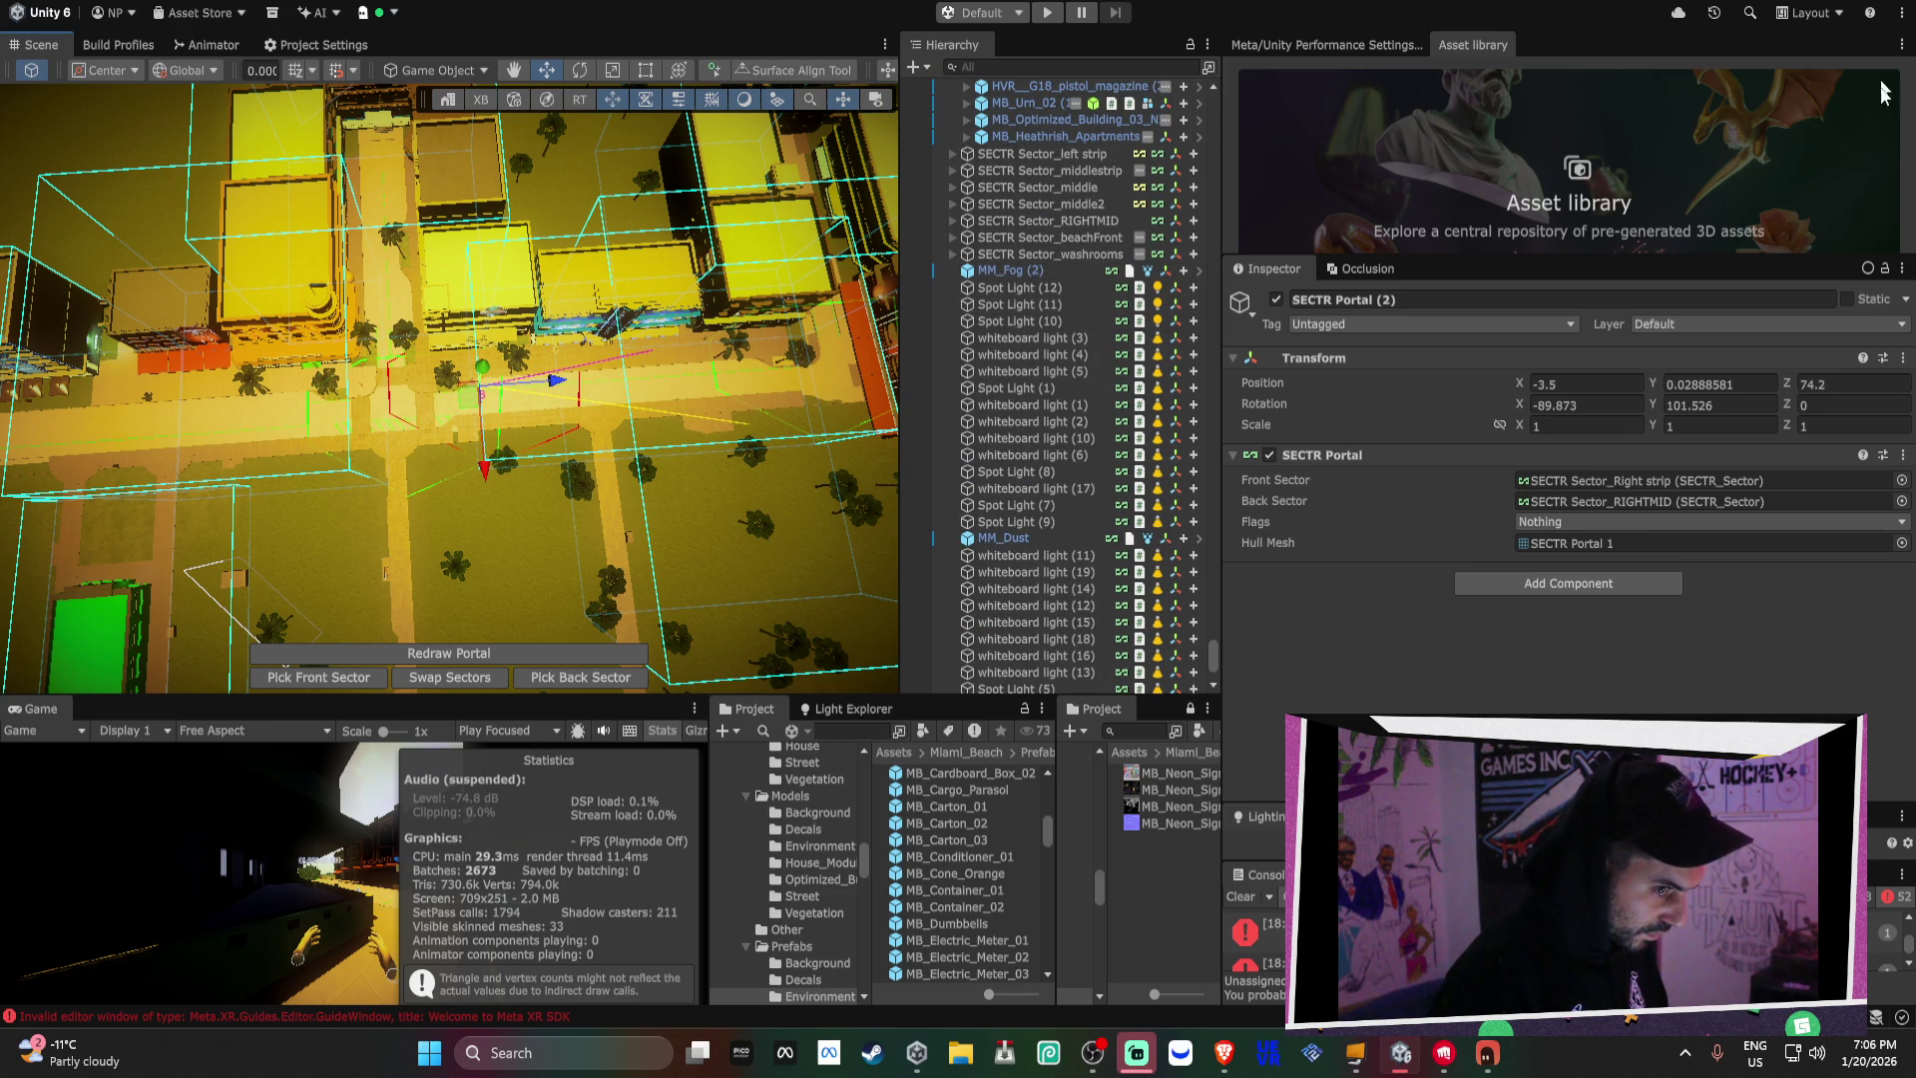
click(1064, 242)
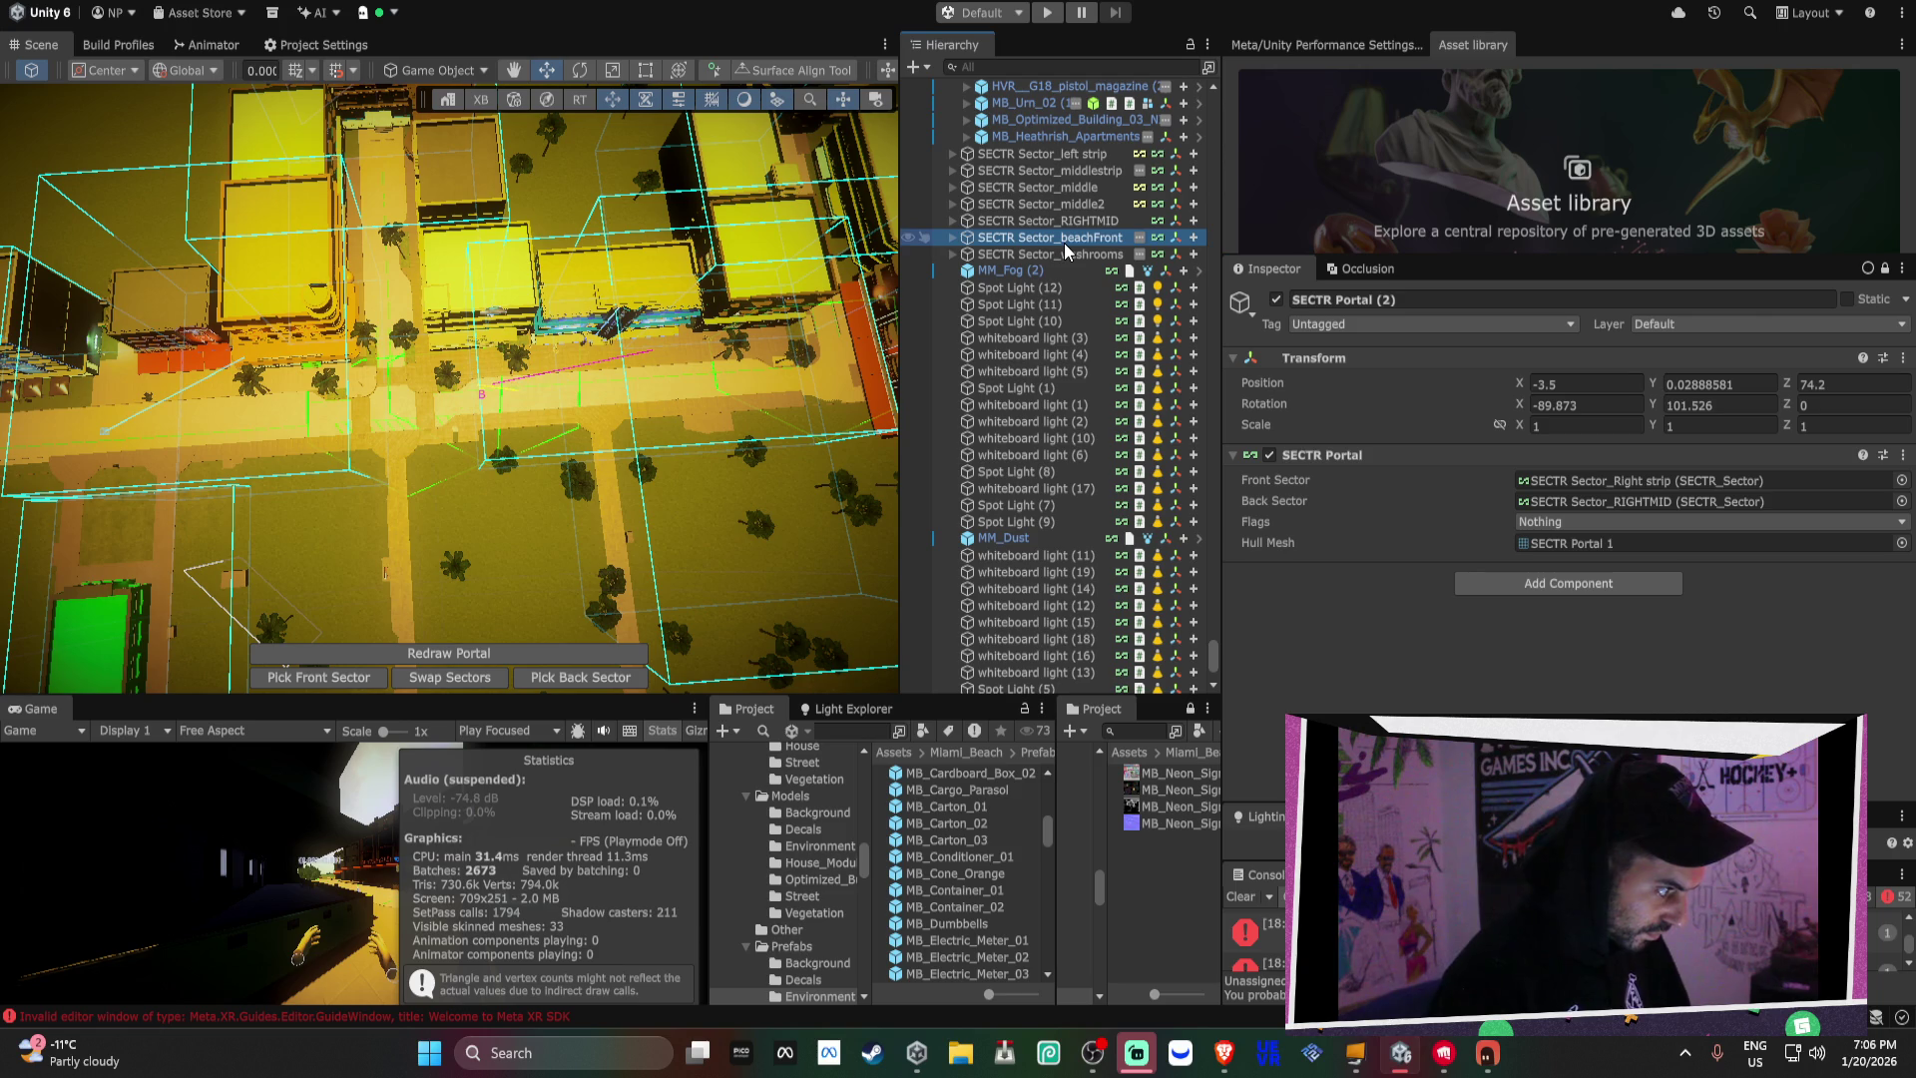
key(Up)
key(Up)
key(Up)
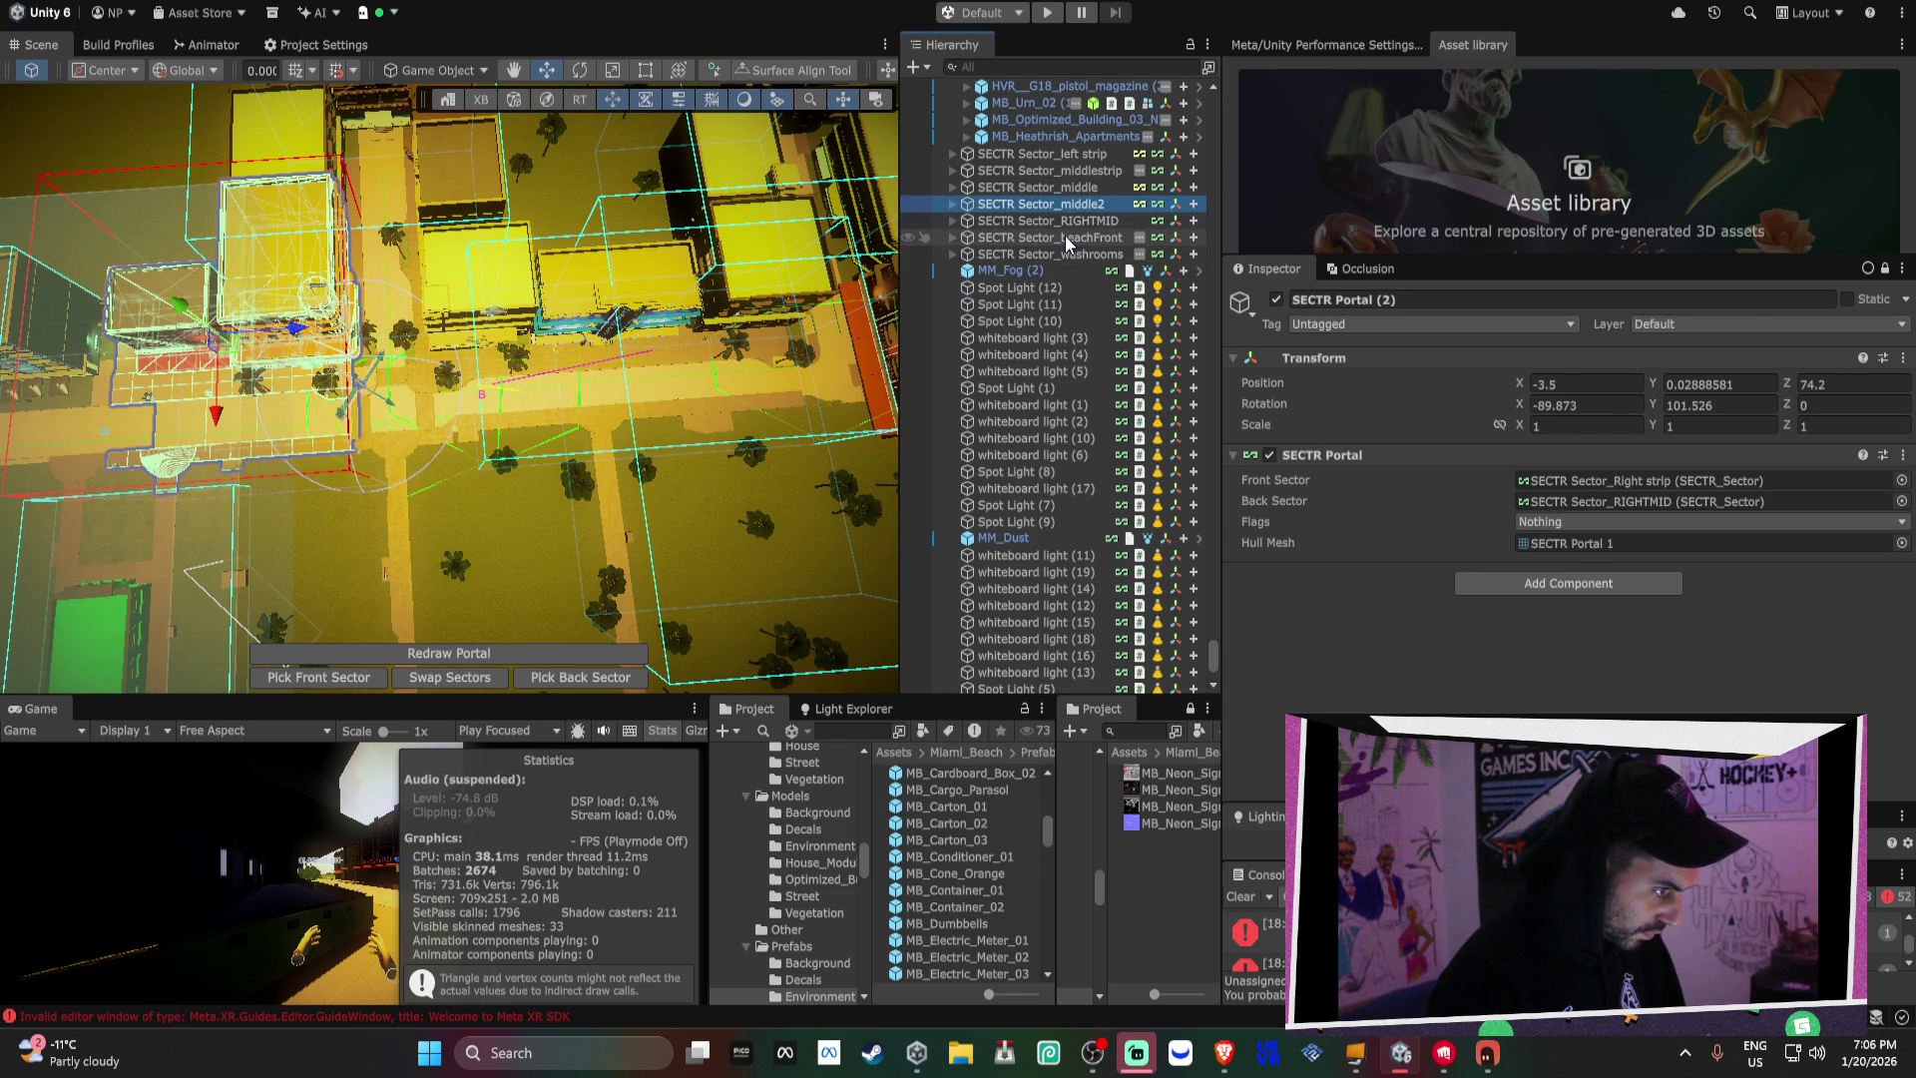
key(Down)
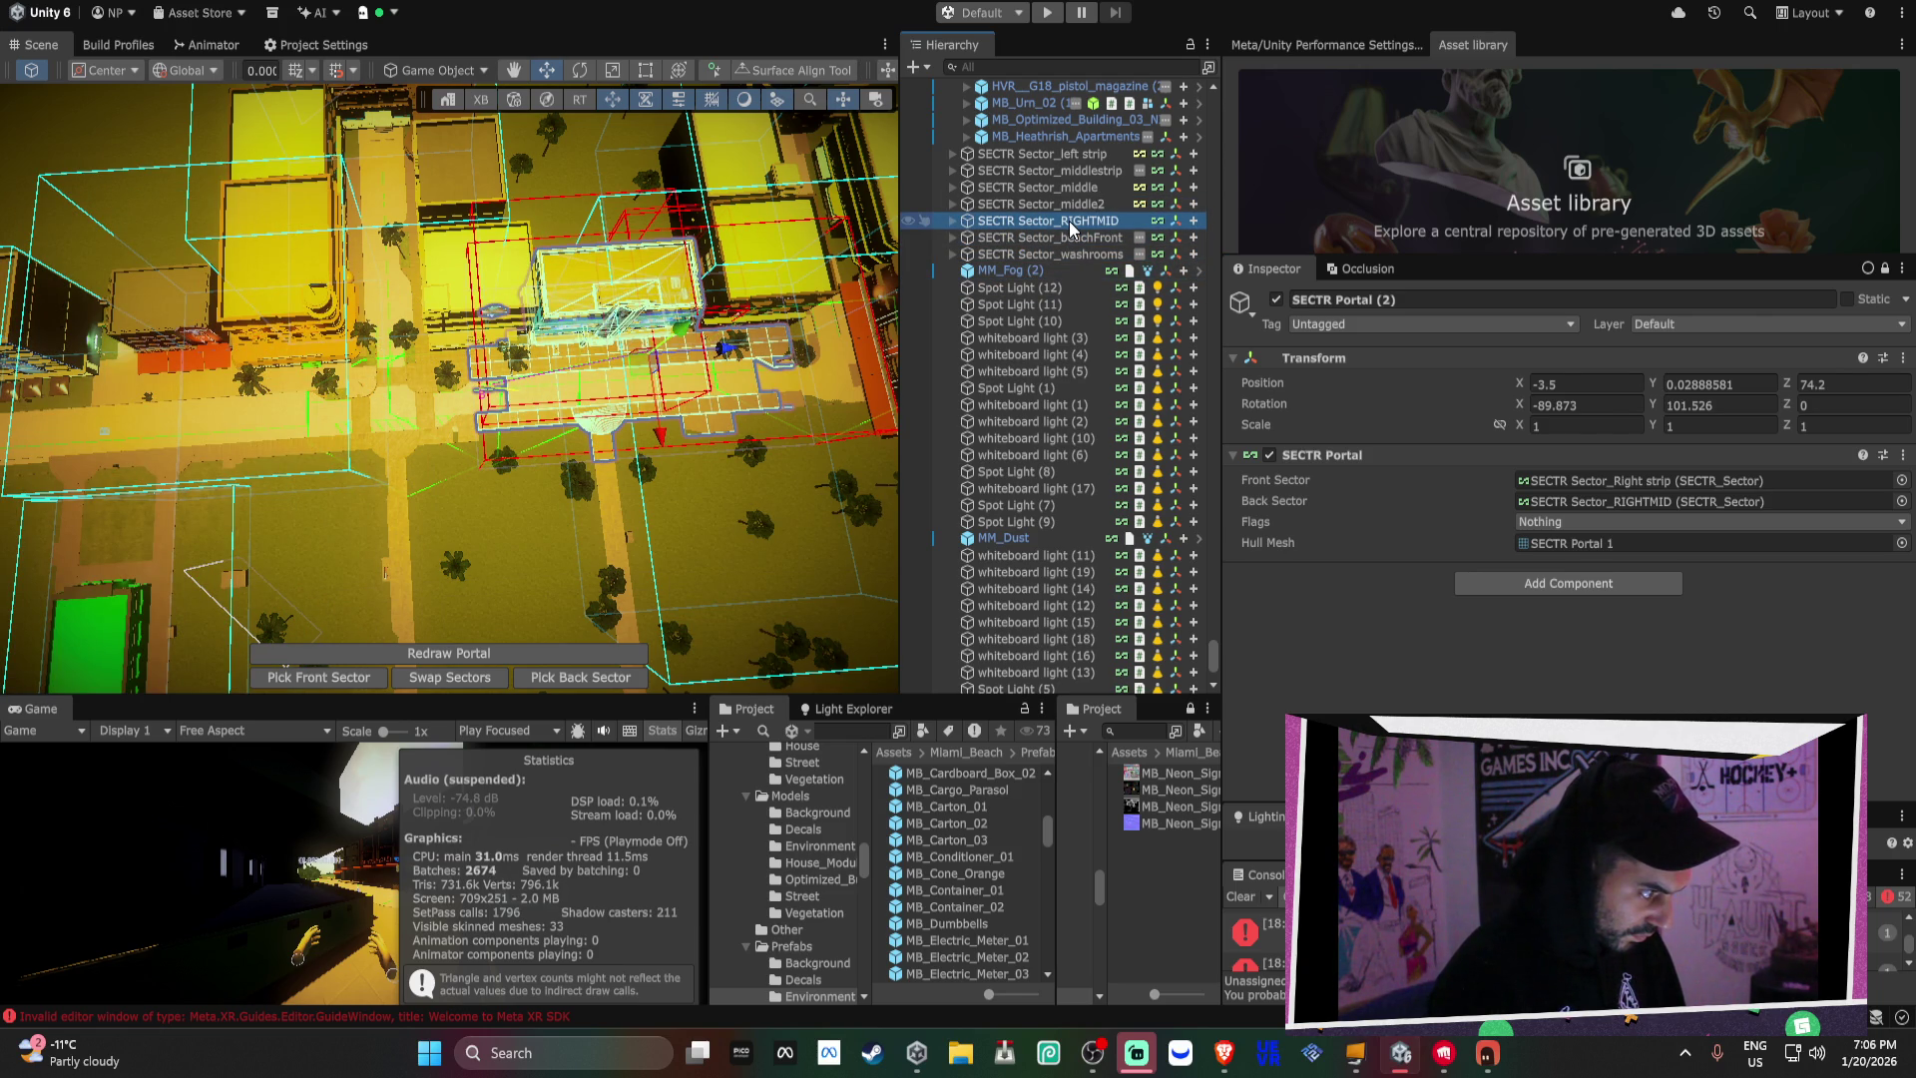
drag(1069, 220, 1575, 481)
click(1539, 490)
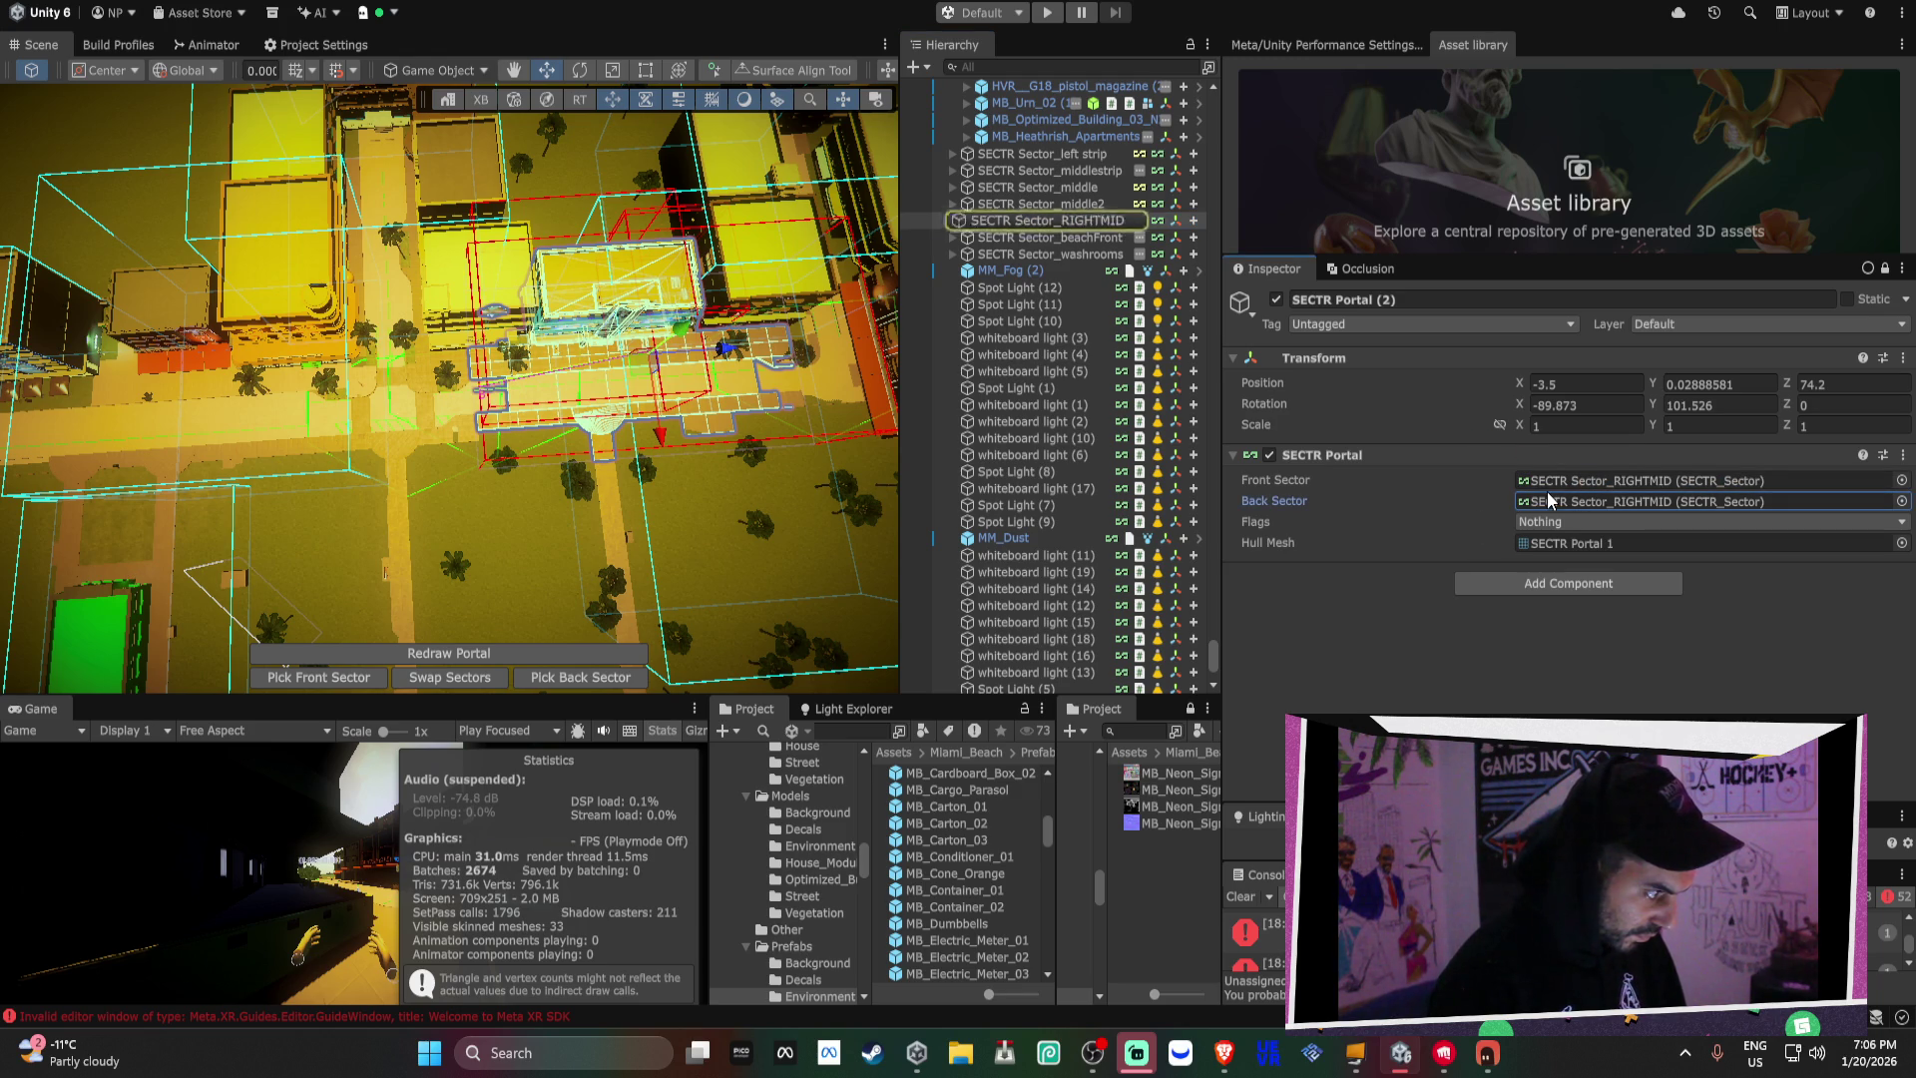
key(Up)
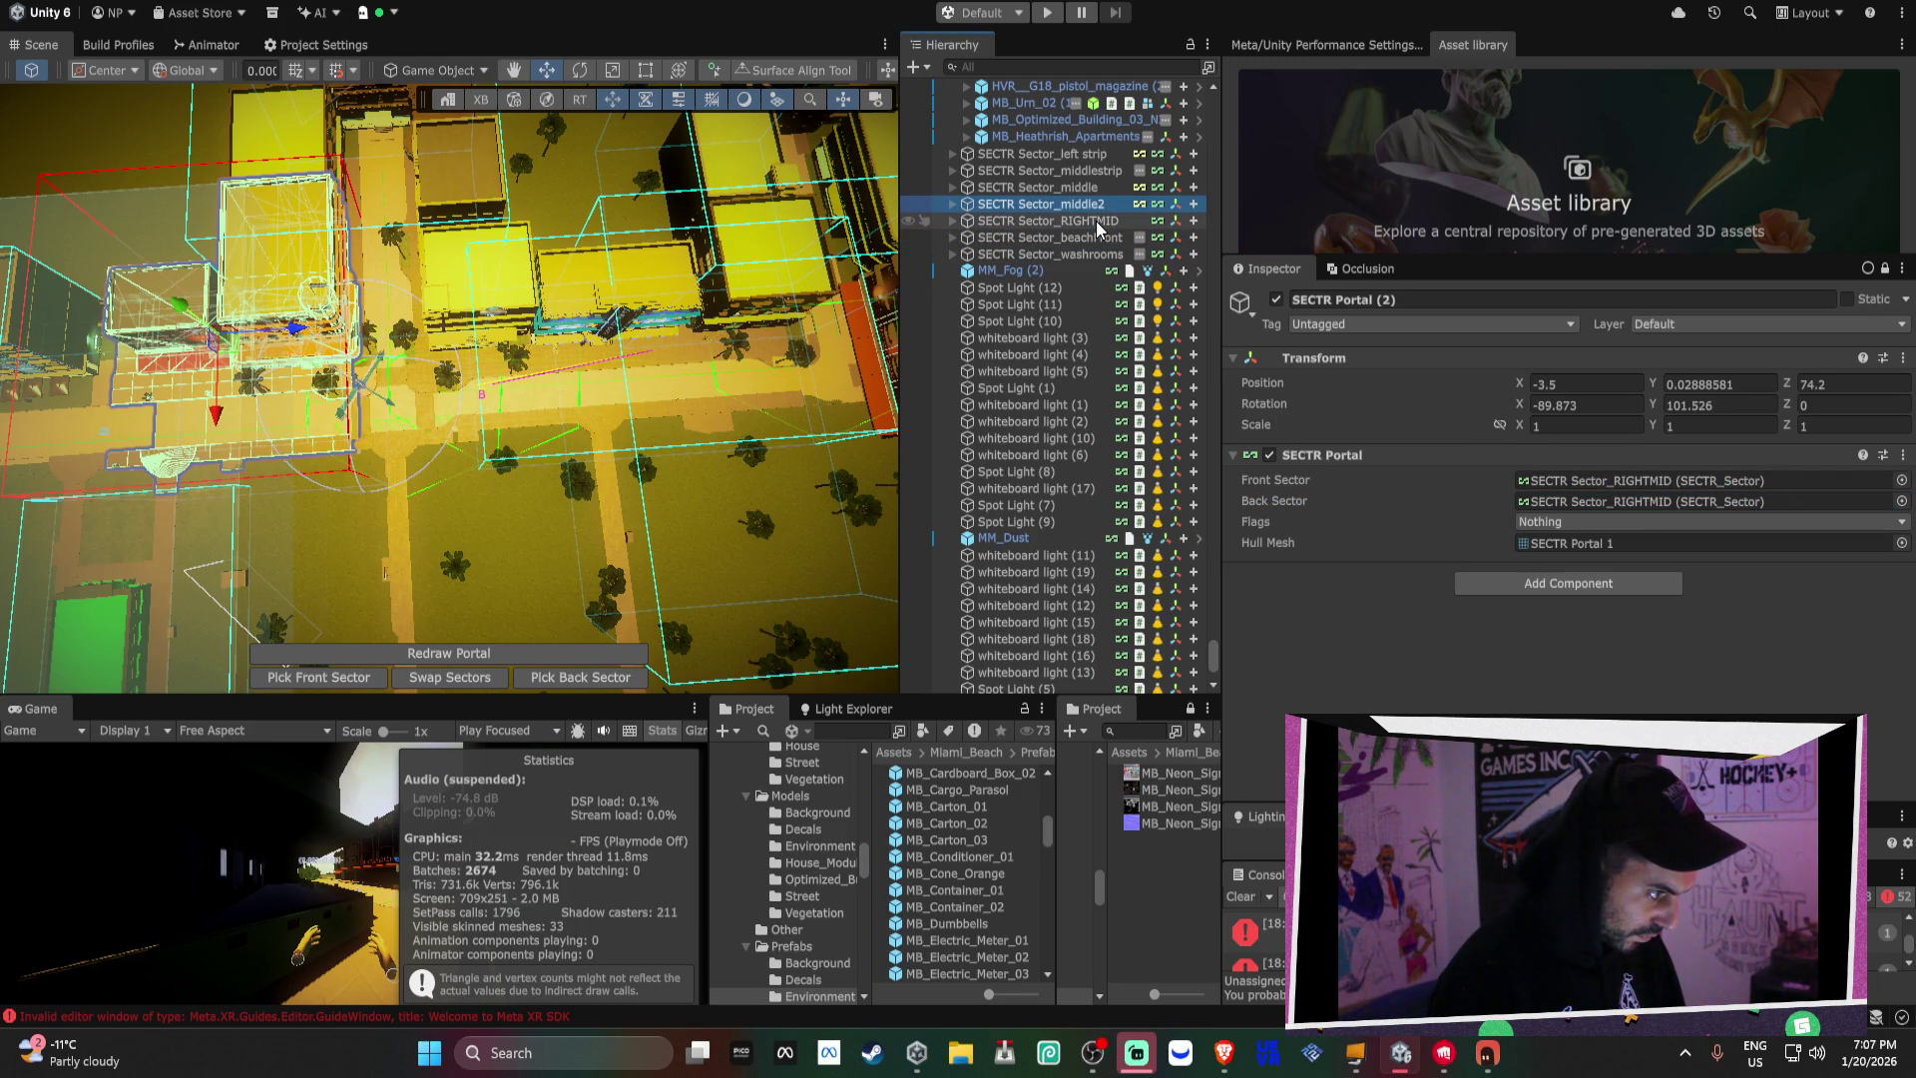
drag(1064, 204, 1591, 491)
mouse_move(842, 361)
mouse_down()
mouse_move(602, 323)
mouse_move(782, 361)
mouse_move(624, 398)
mouse_move(469, 379)
mouse_move(489, 401)
mouse_up()
click(624, 398)
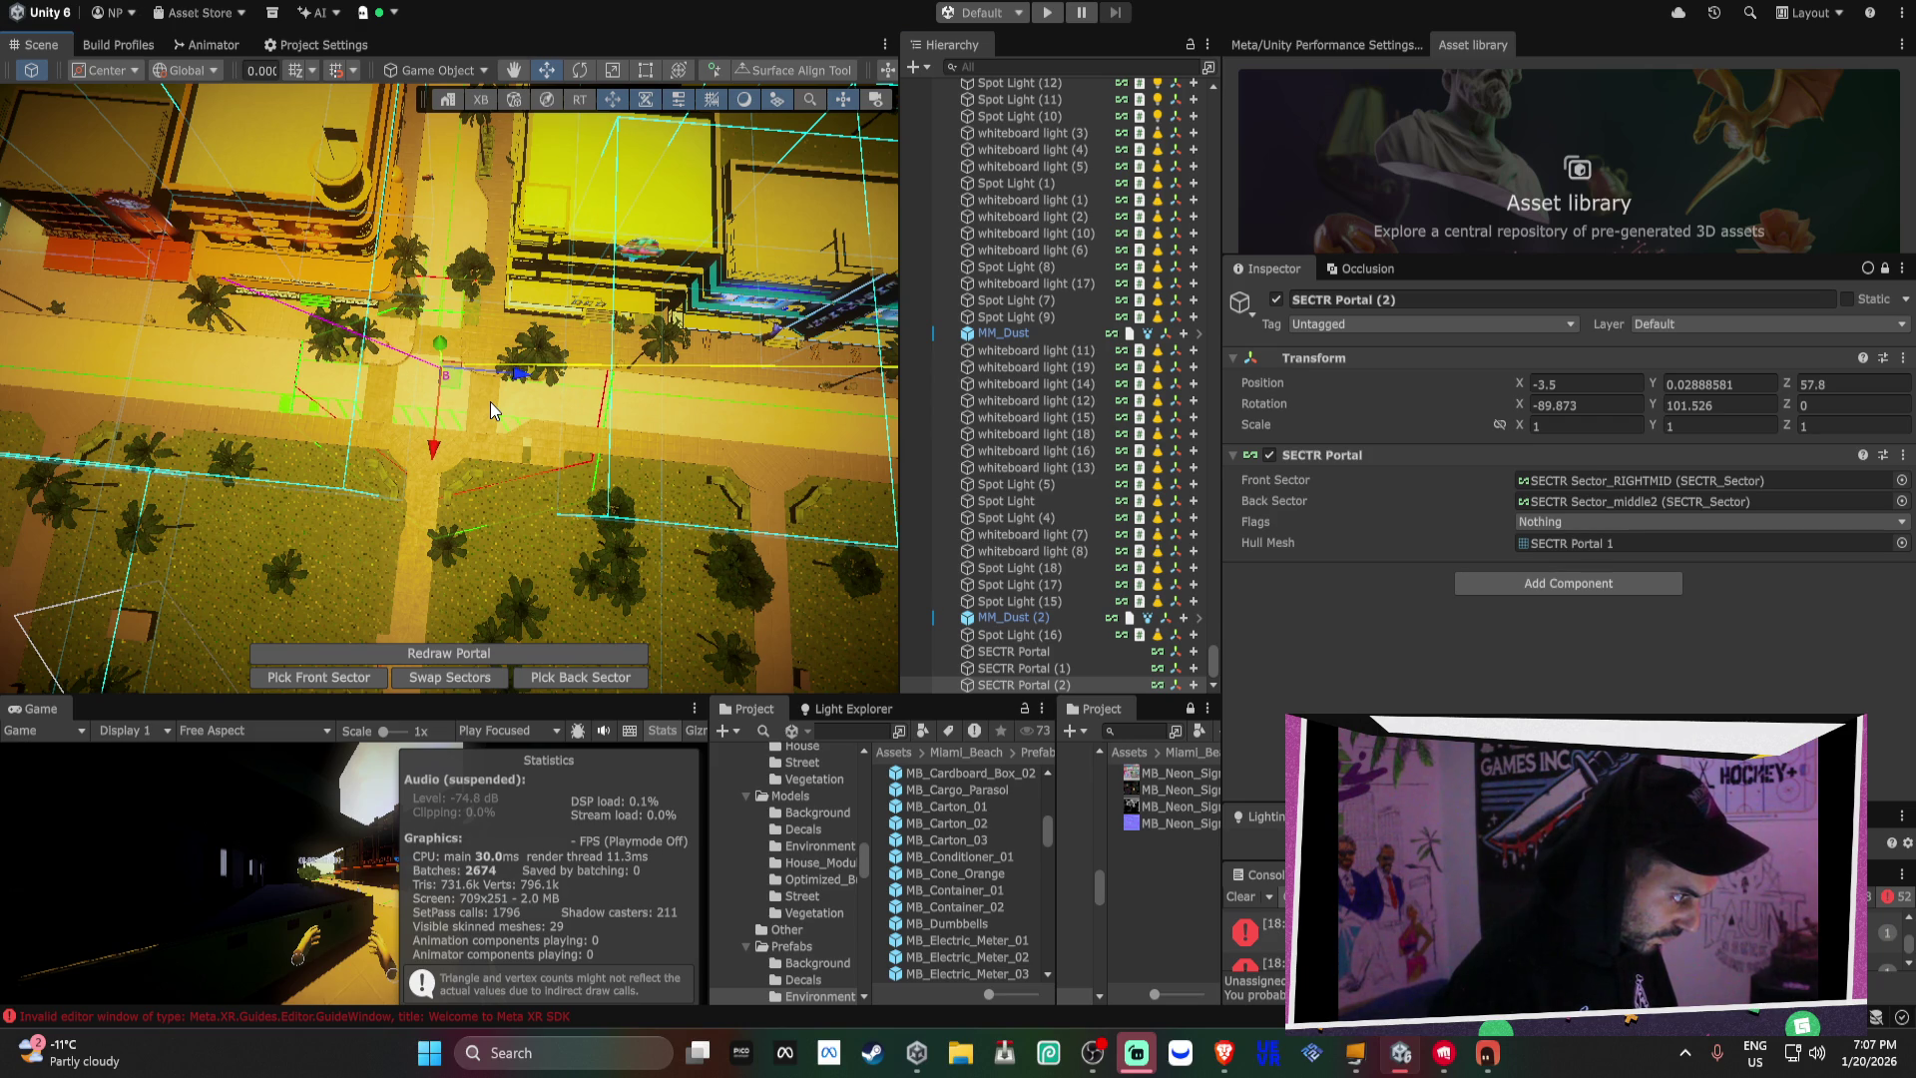
- Scale SECTR Portal (2) wider along X and taller along Y
key(r)
mouse_move(398, 353)
mouse_down()
mouse_move(288, 339)
mouse_move(430, 371)
mouse_move(479, 262)
mouse_move(539, 288)
mouse_move(548, 354)
mouse_move(611, 362)
mouse_move(582, 362)
mouse_up()
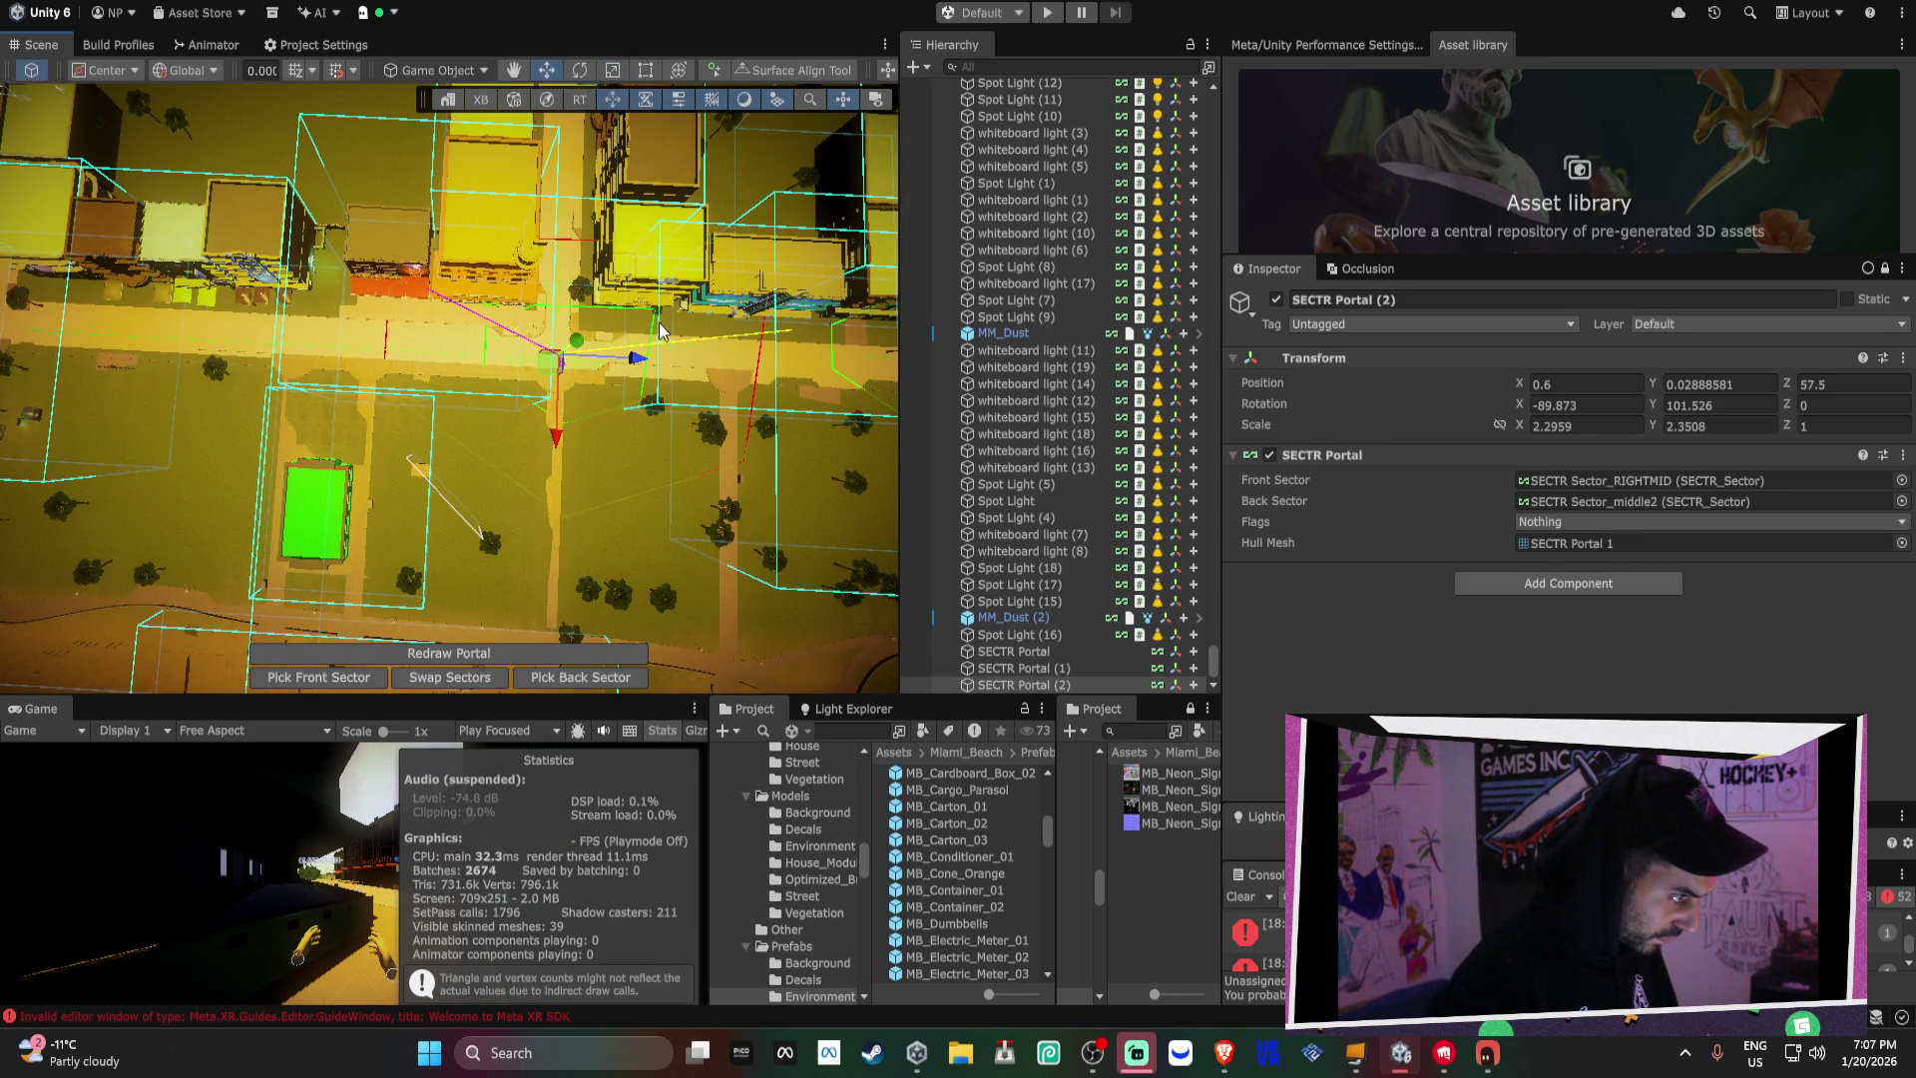
mouse_move(716, 302)
mouse_down()
mouse_move(659, 248)
mouse_move(696, 248)
mouse_move(494, 384)
mouse_up()
key(r)
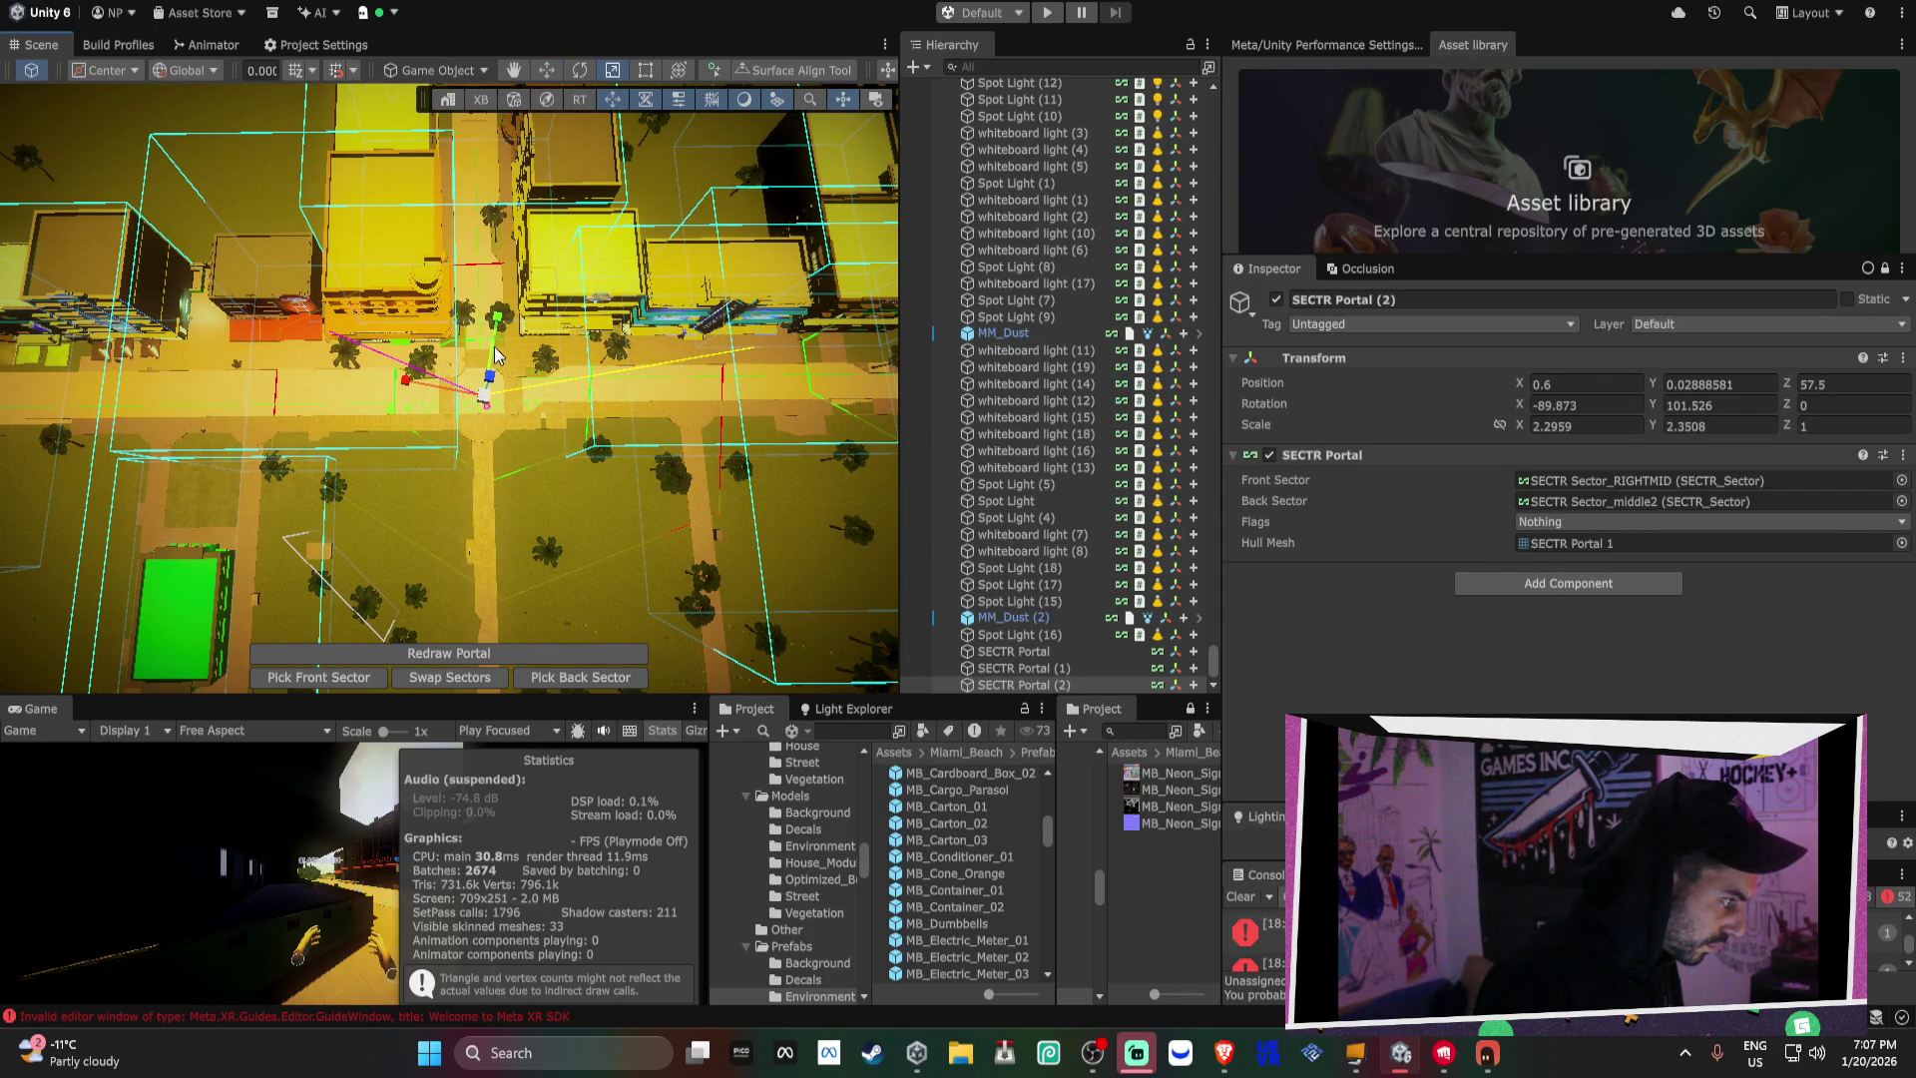
drag(502, 336, 494, 327)
click(419, 376)
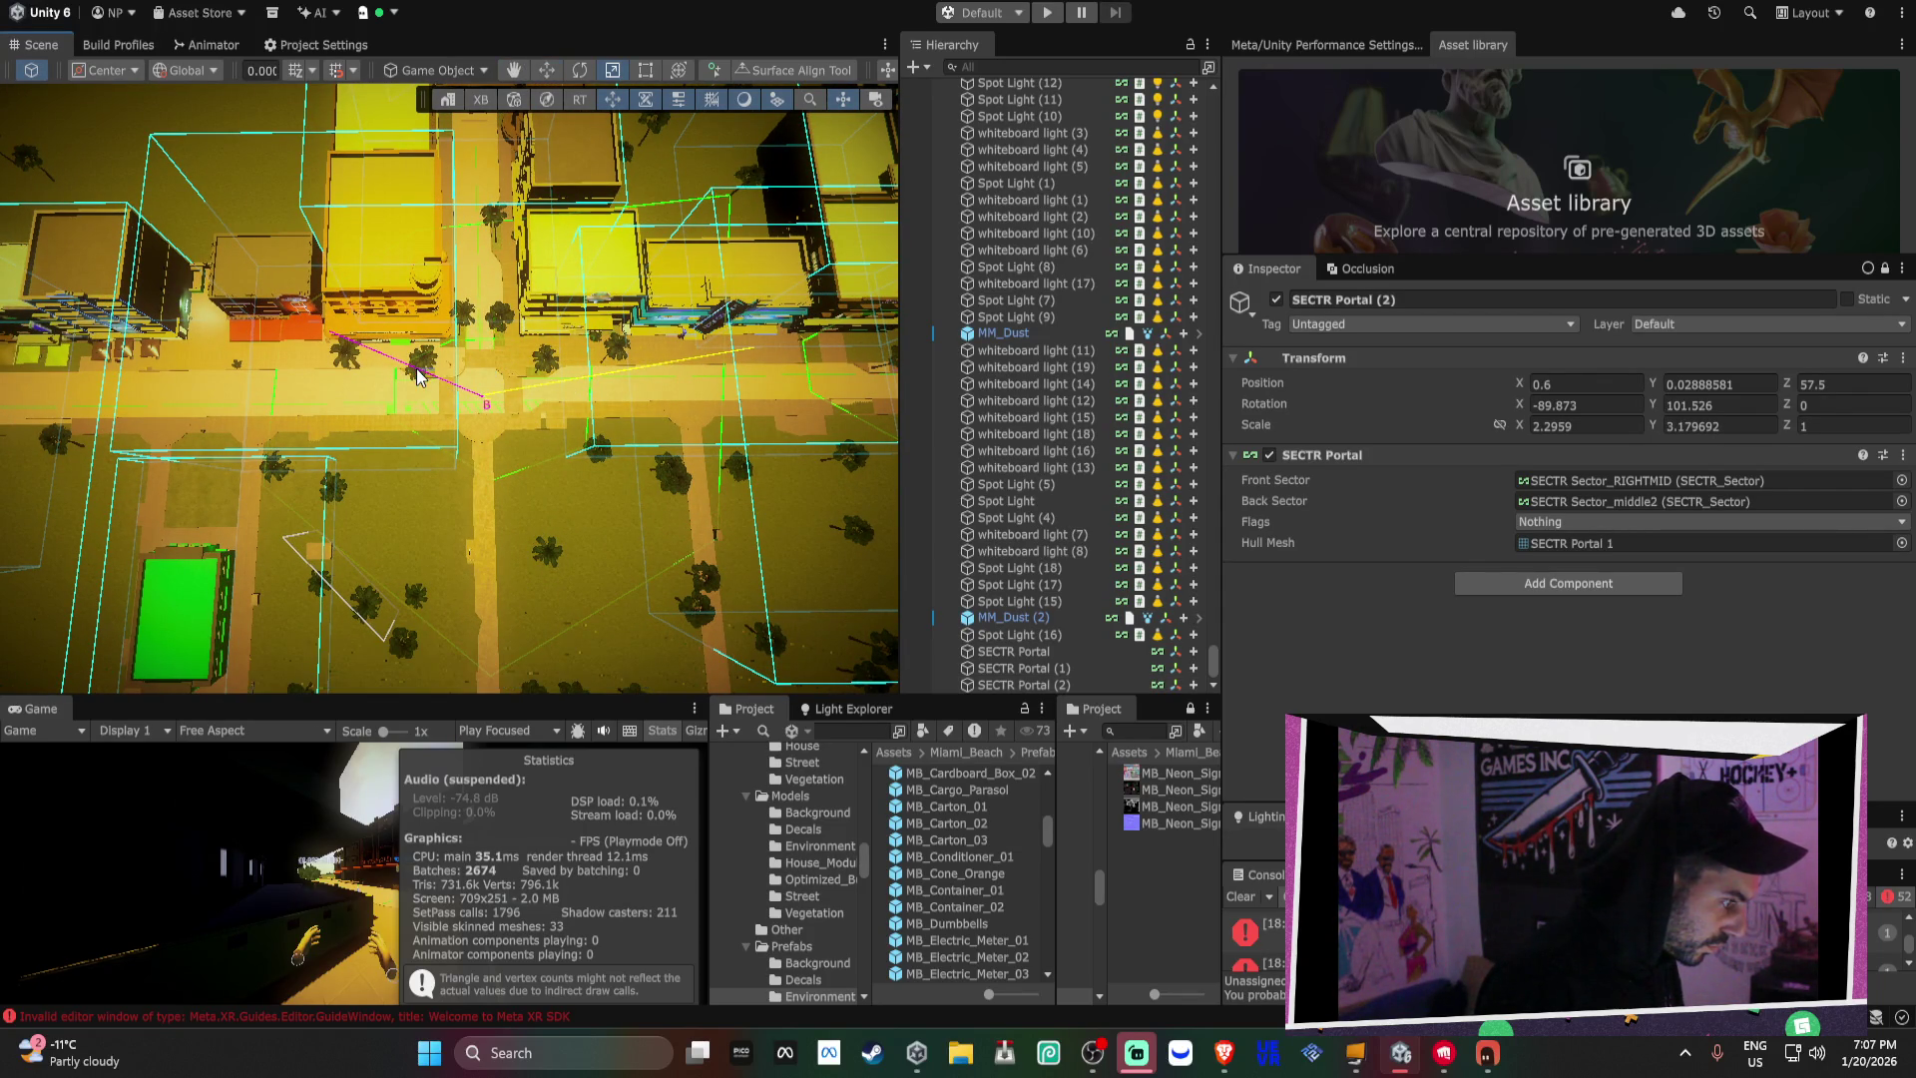
click(434, 380)
drag(410, 381, 377, 375)
mouse_move(504, 365)
mouse_down()
mouse_move(507, 323)
mouse_move(442, 334)
mouse_move(496, 379)
mouse_move(523, 357)
mouse_move(481, 471)
mouse_move(496, 423)
mouse_up()
- Move SECTR Portal (2) into the street gap, sliding it along X
key(r)
key(r)
mouse_move(515, 344)
mouse_down()
mouse_move(494, 409)
mouse_move(576, 349)
mouse_move(582, 451)
mouse_move(469, 451)
mouse_move(413, 377)
mouse_move(499, 419)
mouse_move(694, 336)
mouse_move(864, 48)
mouse_move(666, 353)
mouse_move(689, 314)
mouse_move(429, 429)
mouse_move(616, 318)
mouse_up()
scroll(544, 355, up, 5)
click(477, 455)
key(r)
key(w)
key(r)
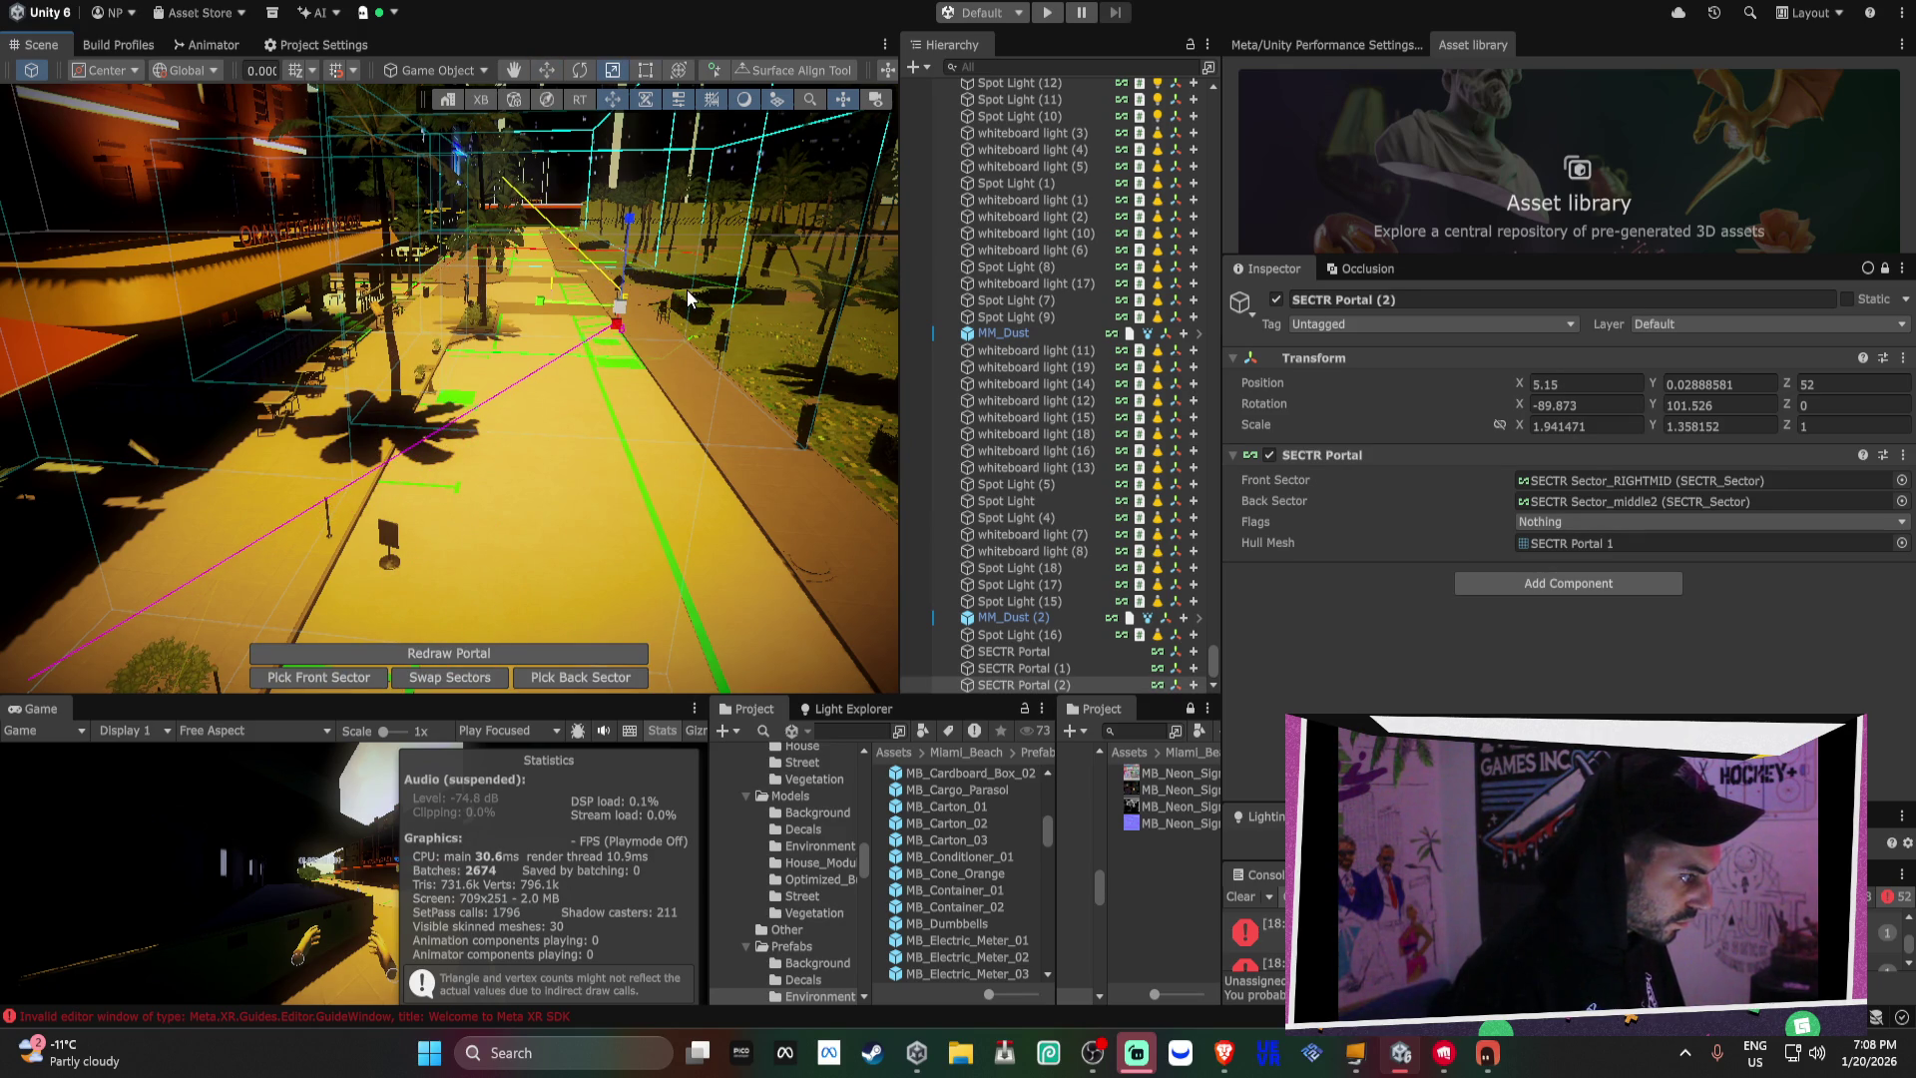
mouse_move(606, 311)
mouse_down()
mouse_move(657, 309)
mouse_move(580, 307)
mouse_up()
key(w)
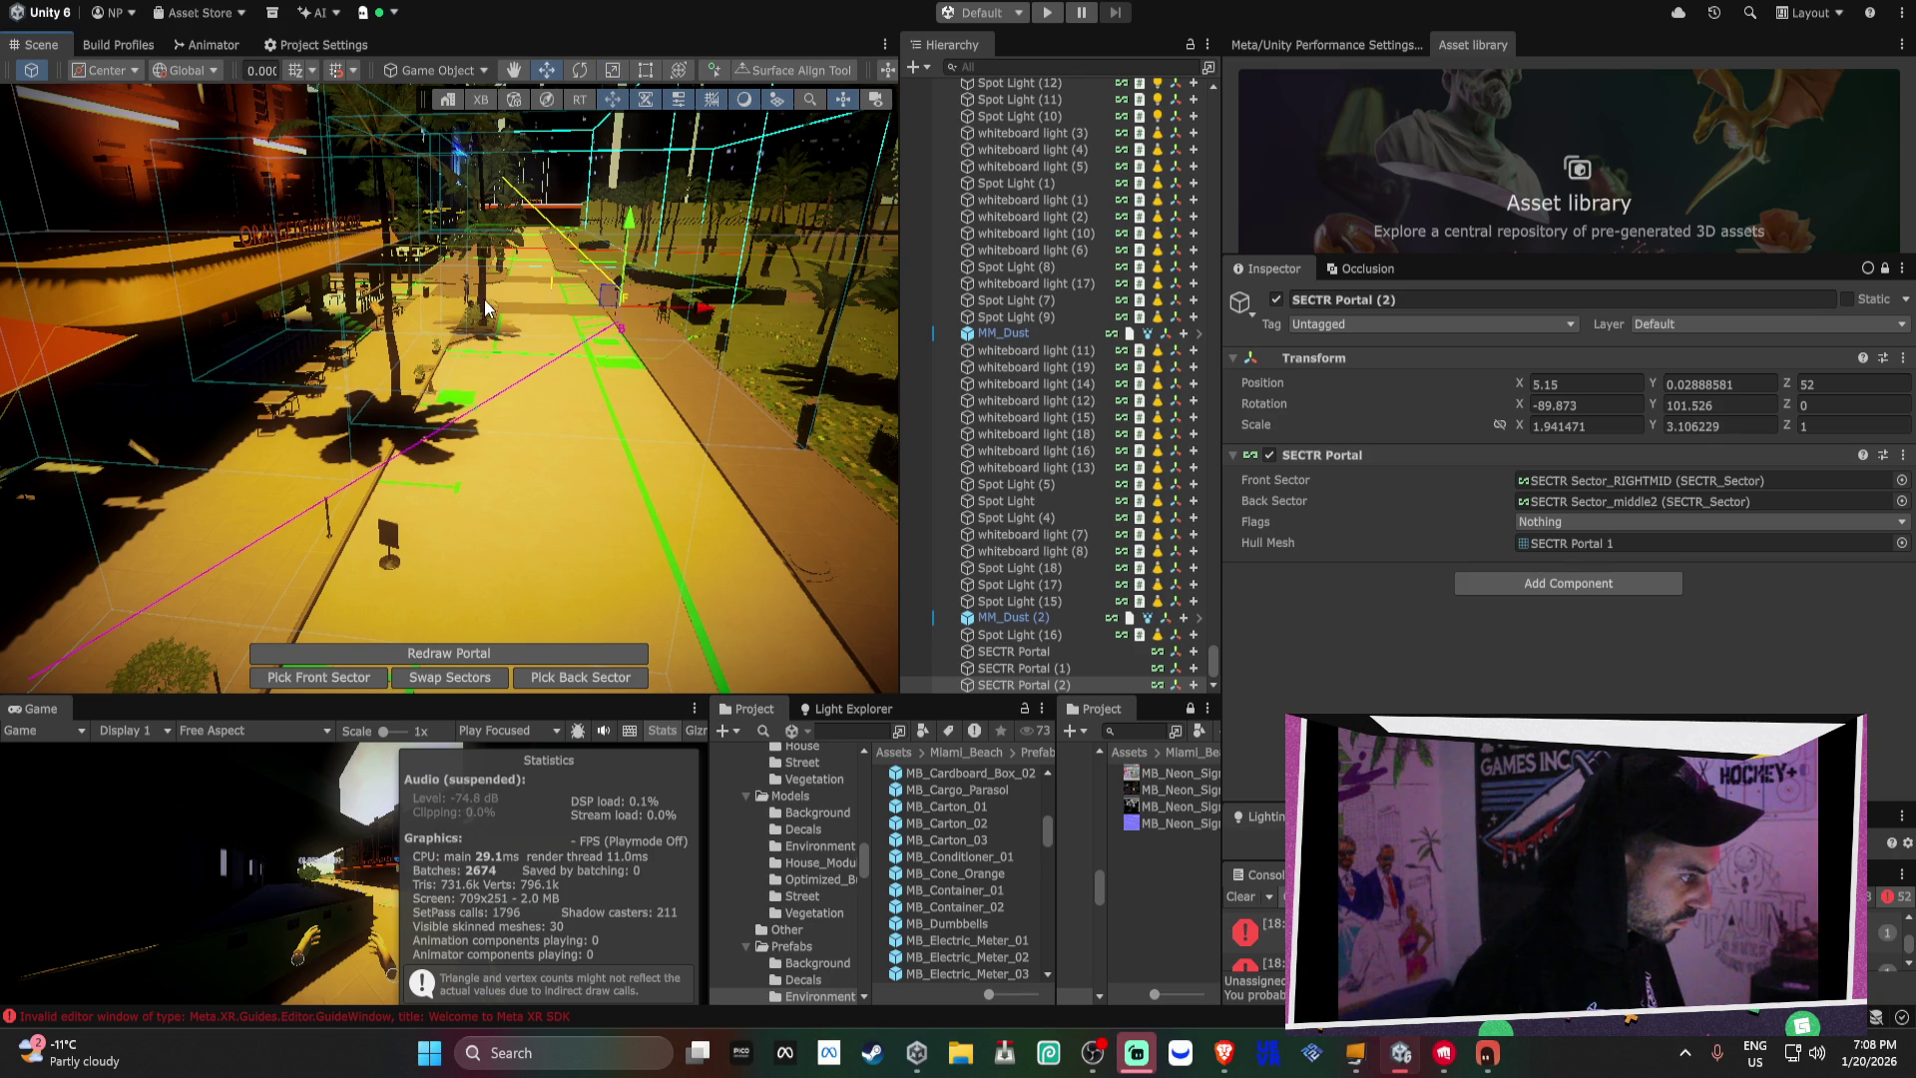
mouse_move(698, 309)
mouse_down()
mouse_move(978, 353)
mouse_move(818, 361)
mouse_move(974, 413)
mouse_up()
mouse_move(848, 399)
mouse_down()
mouse_move(828, 394)
mouse_move(728, 669)
mouse_up()
- Lower the portal's height to about 2.19 and check its fit across the street
key(r)
mouse_move(451, 379)
mouse_down()
mouse_move(475, 397)
mouse_move(439, 394)
mouse_move(878, 315)
mouse_up()
key(w)
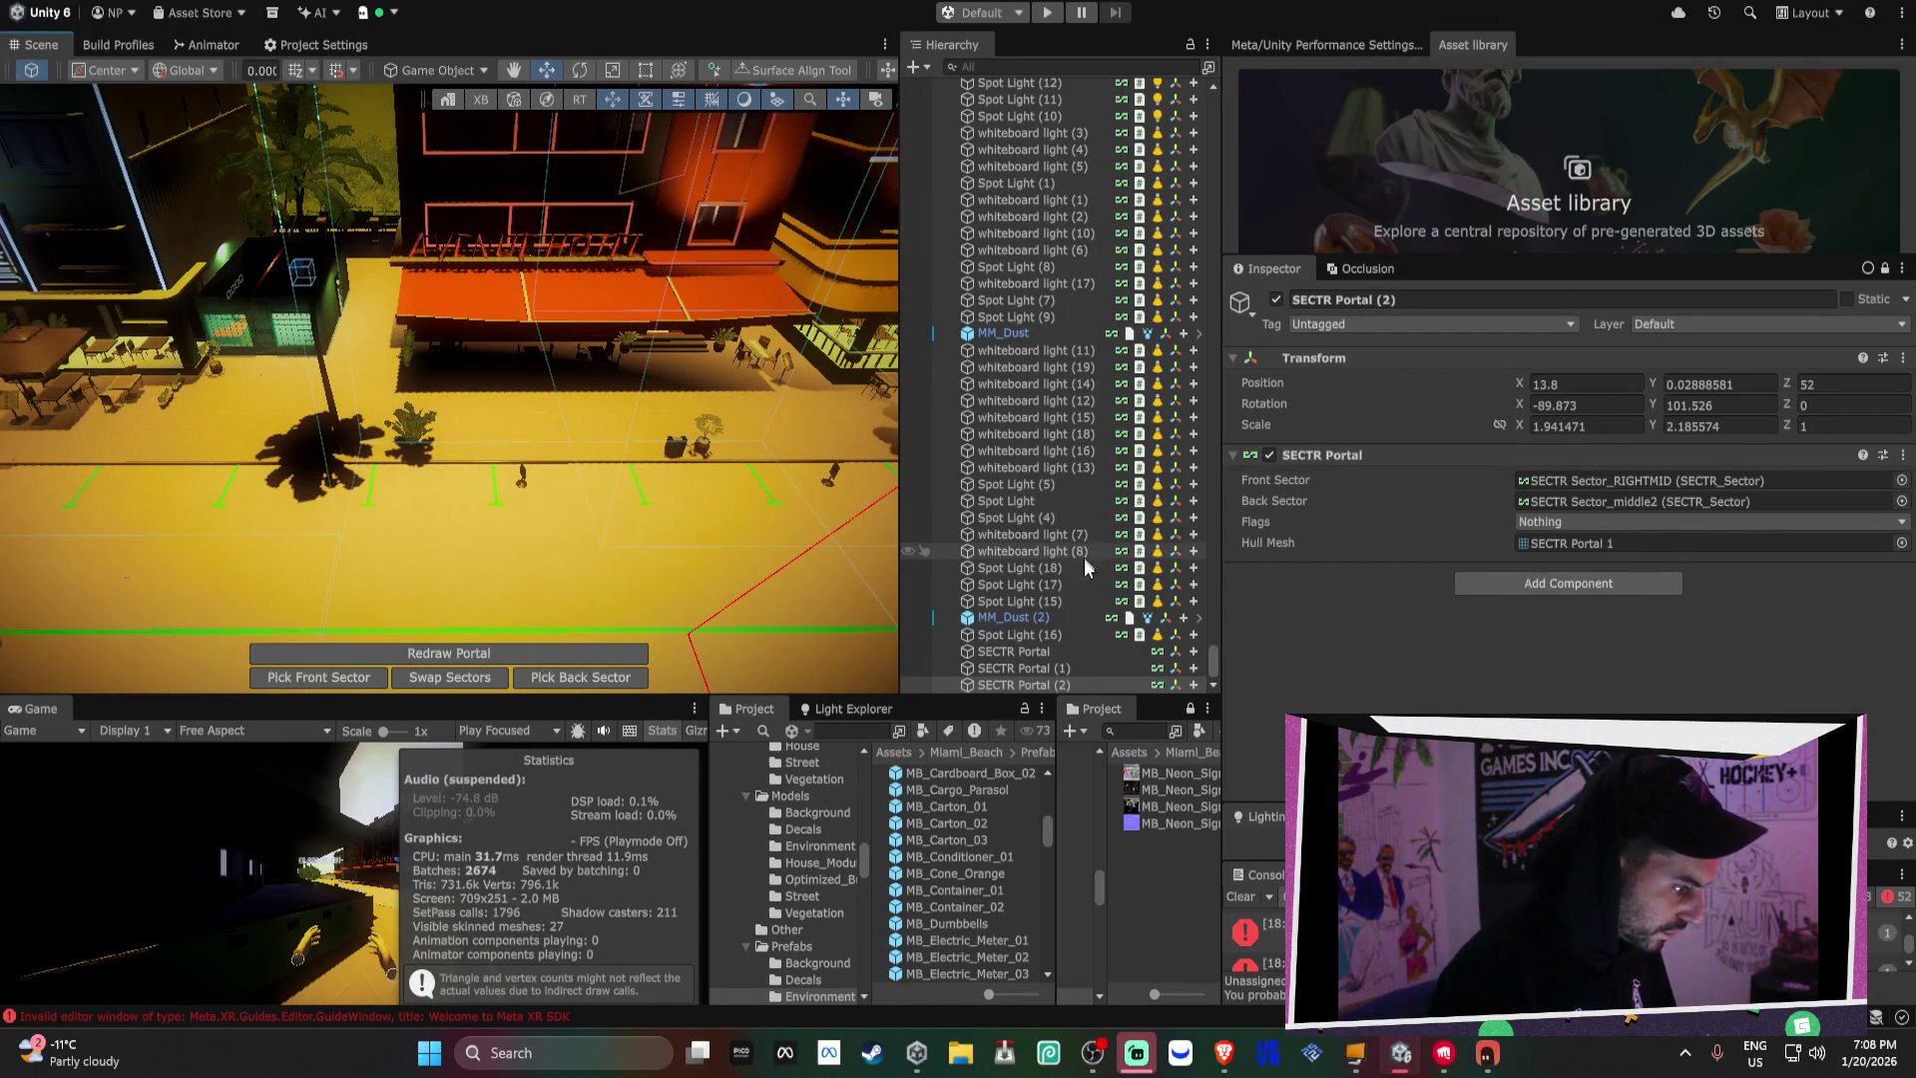
mouse_move(788, 429)
mouse_down()
mouse_move(740, 402)
mouse_move(768, 434)
mouse_move(435, 446)
mouse_move(387, 481)
mouse_move(393, 459)
mouse_up()
scroll(740, 402, down, 10)
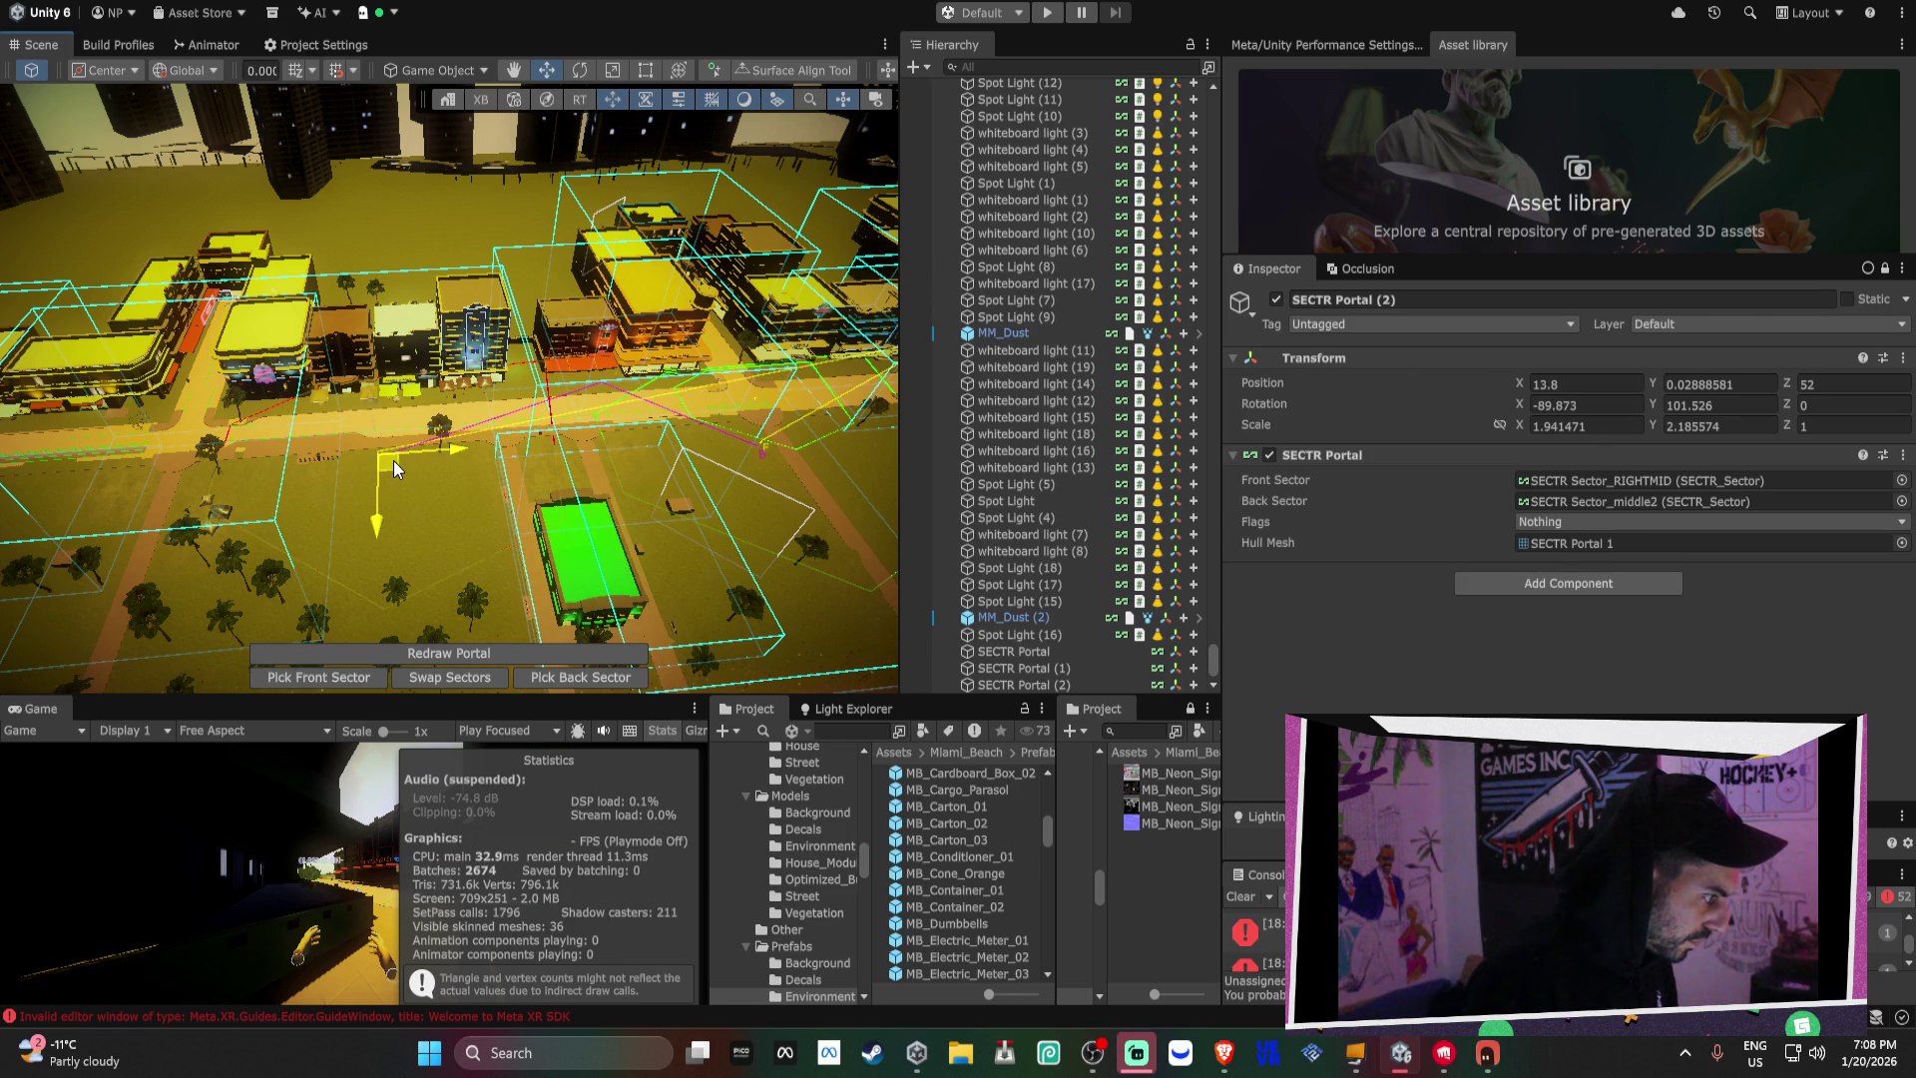
key(r)
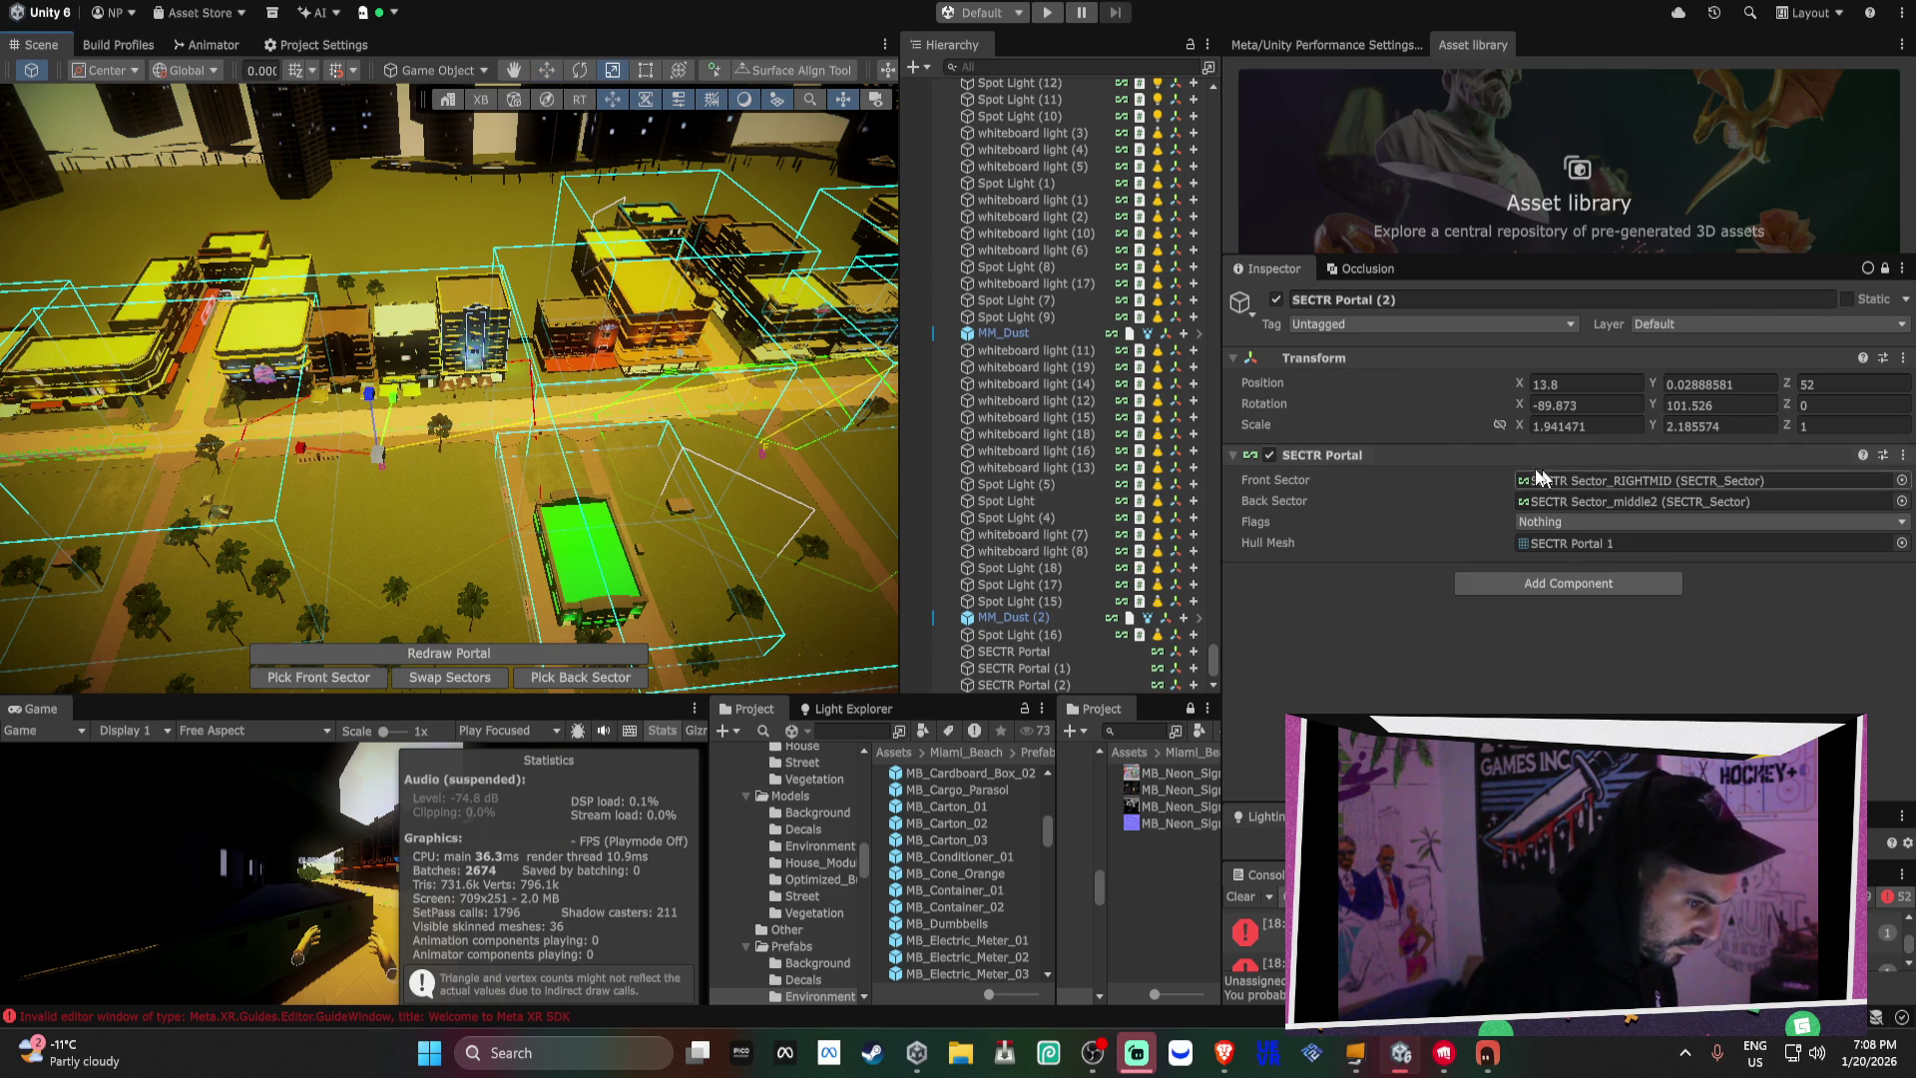
scroll(1096, 443, up, 3)
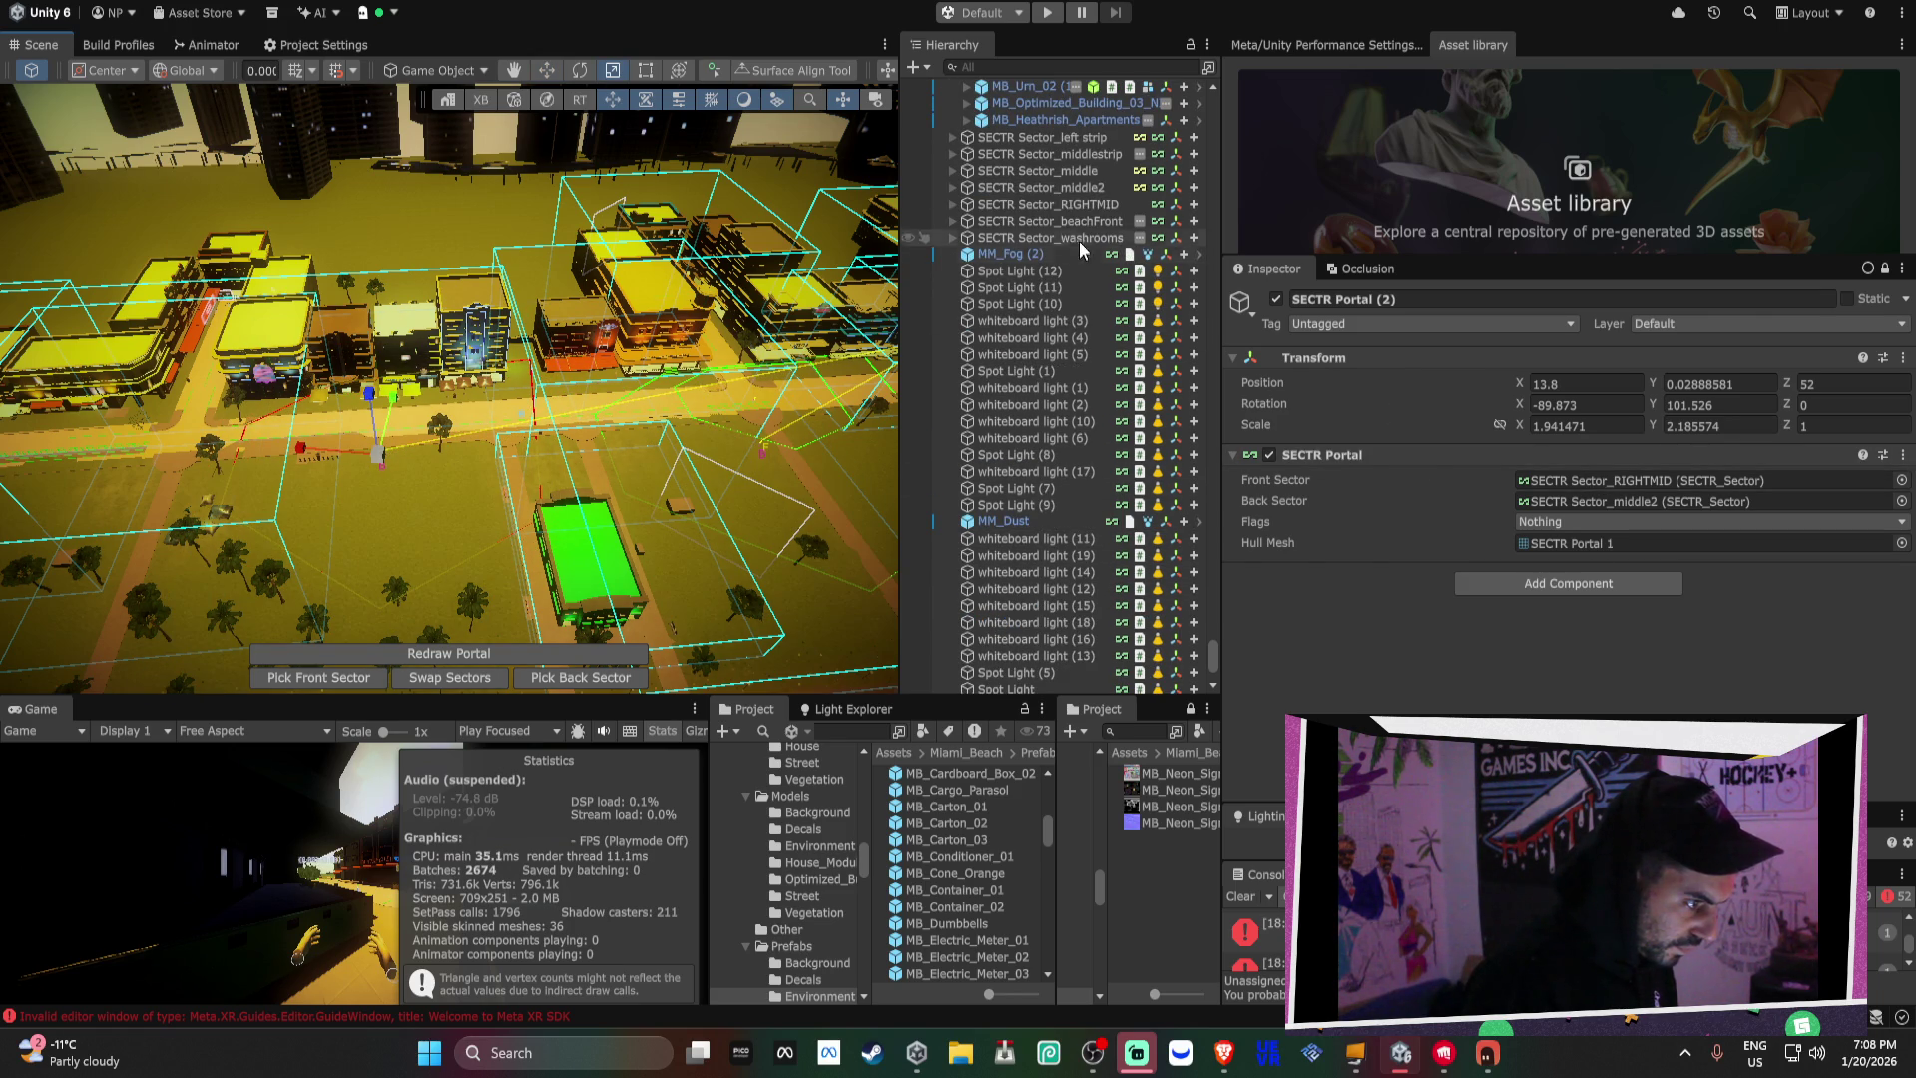
- Link SECTR Portal (2) with middle2 as Front Sector and middle as Back Sector
drag(1057, 176, 1562, 482)
click(1557, 500)
click(1071, 188)
mouse_move(1060, 171)
mouse_down()
mouse_move(1577, 461)
mouse_move(1603, 505)
mouse_up()
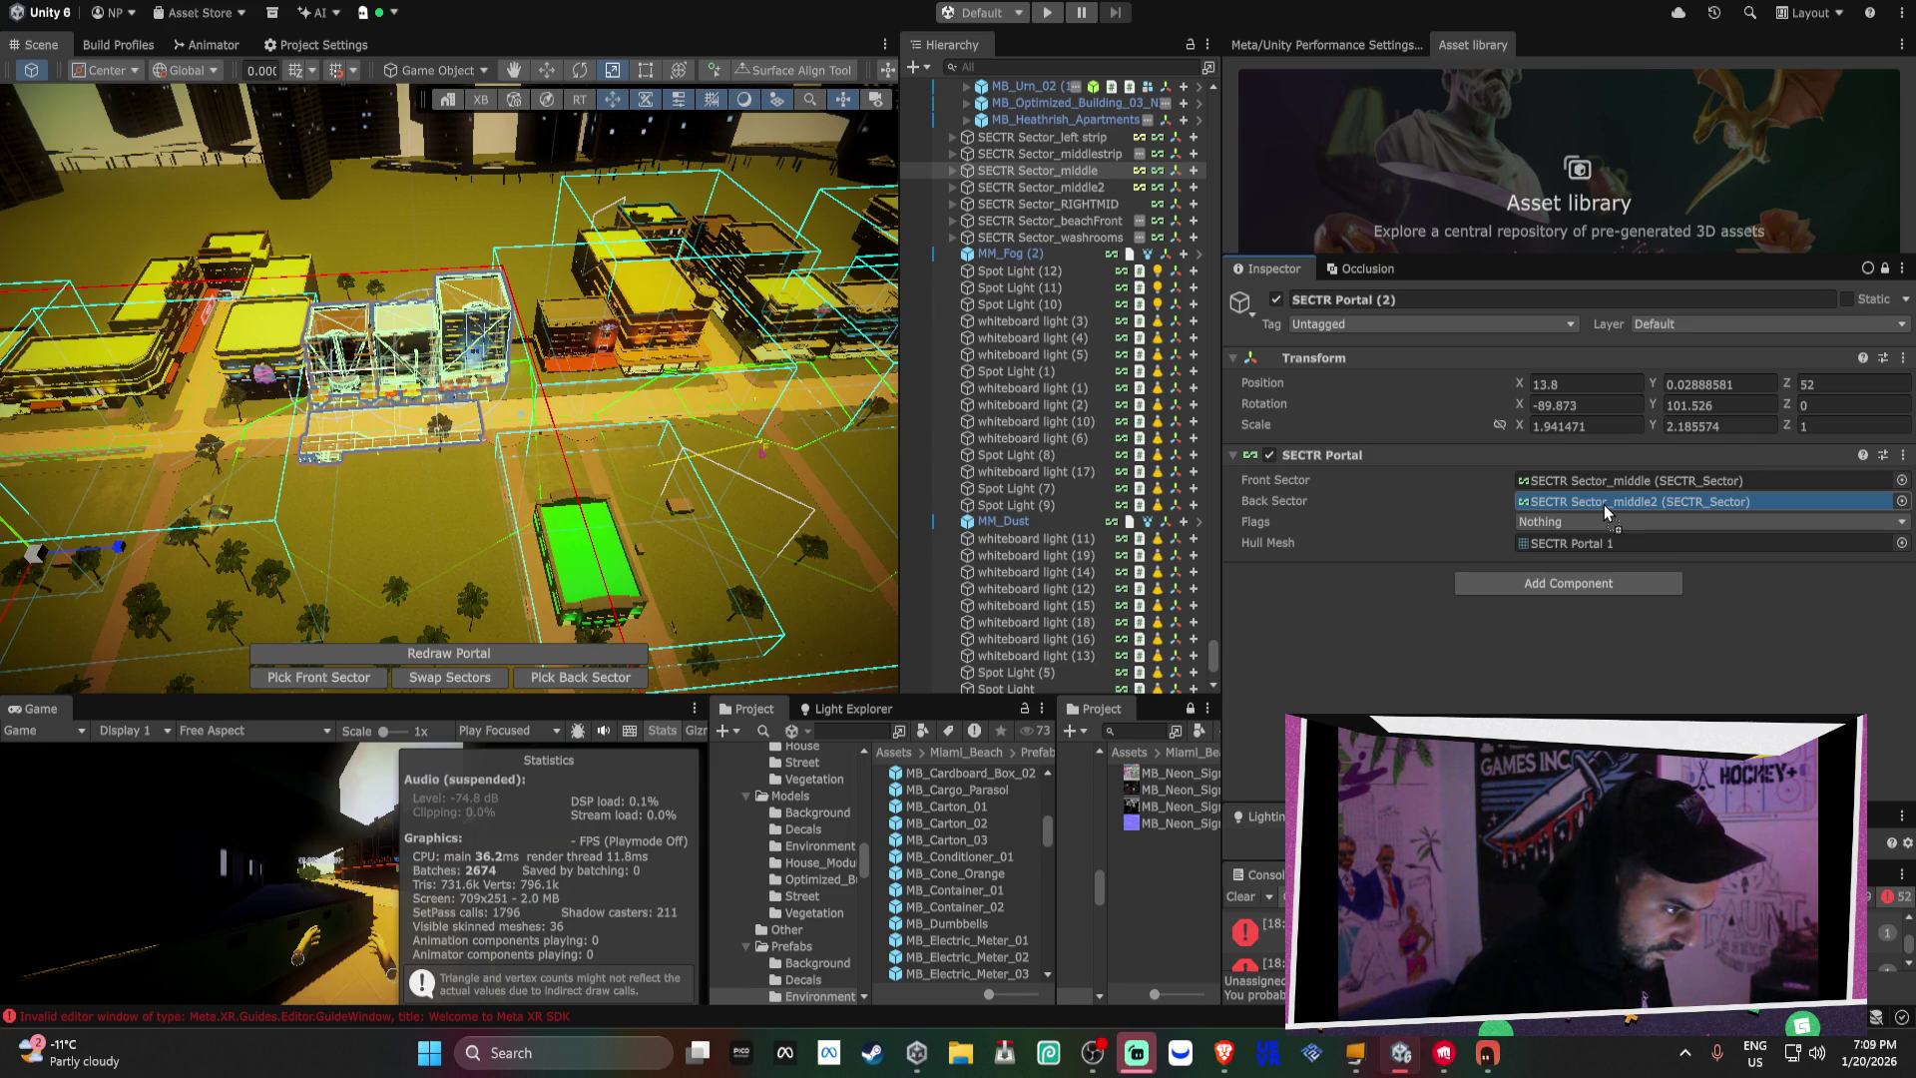
drag(1603, 505, 1607, 481)
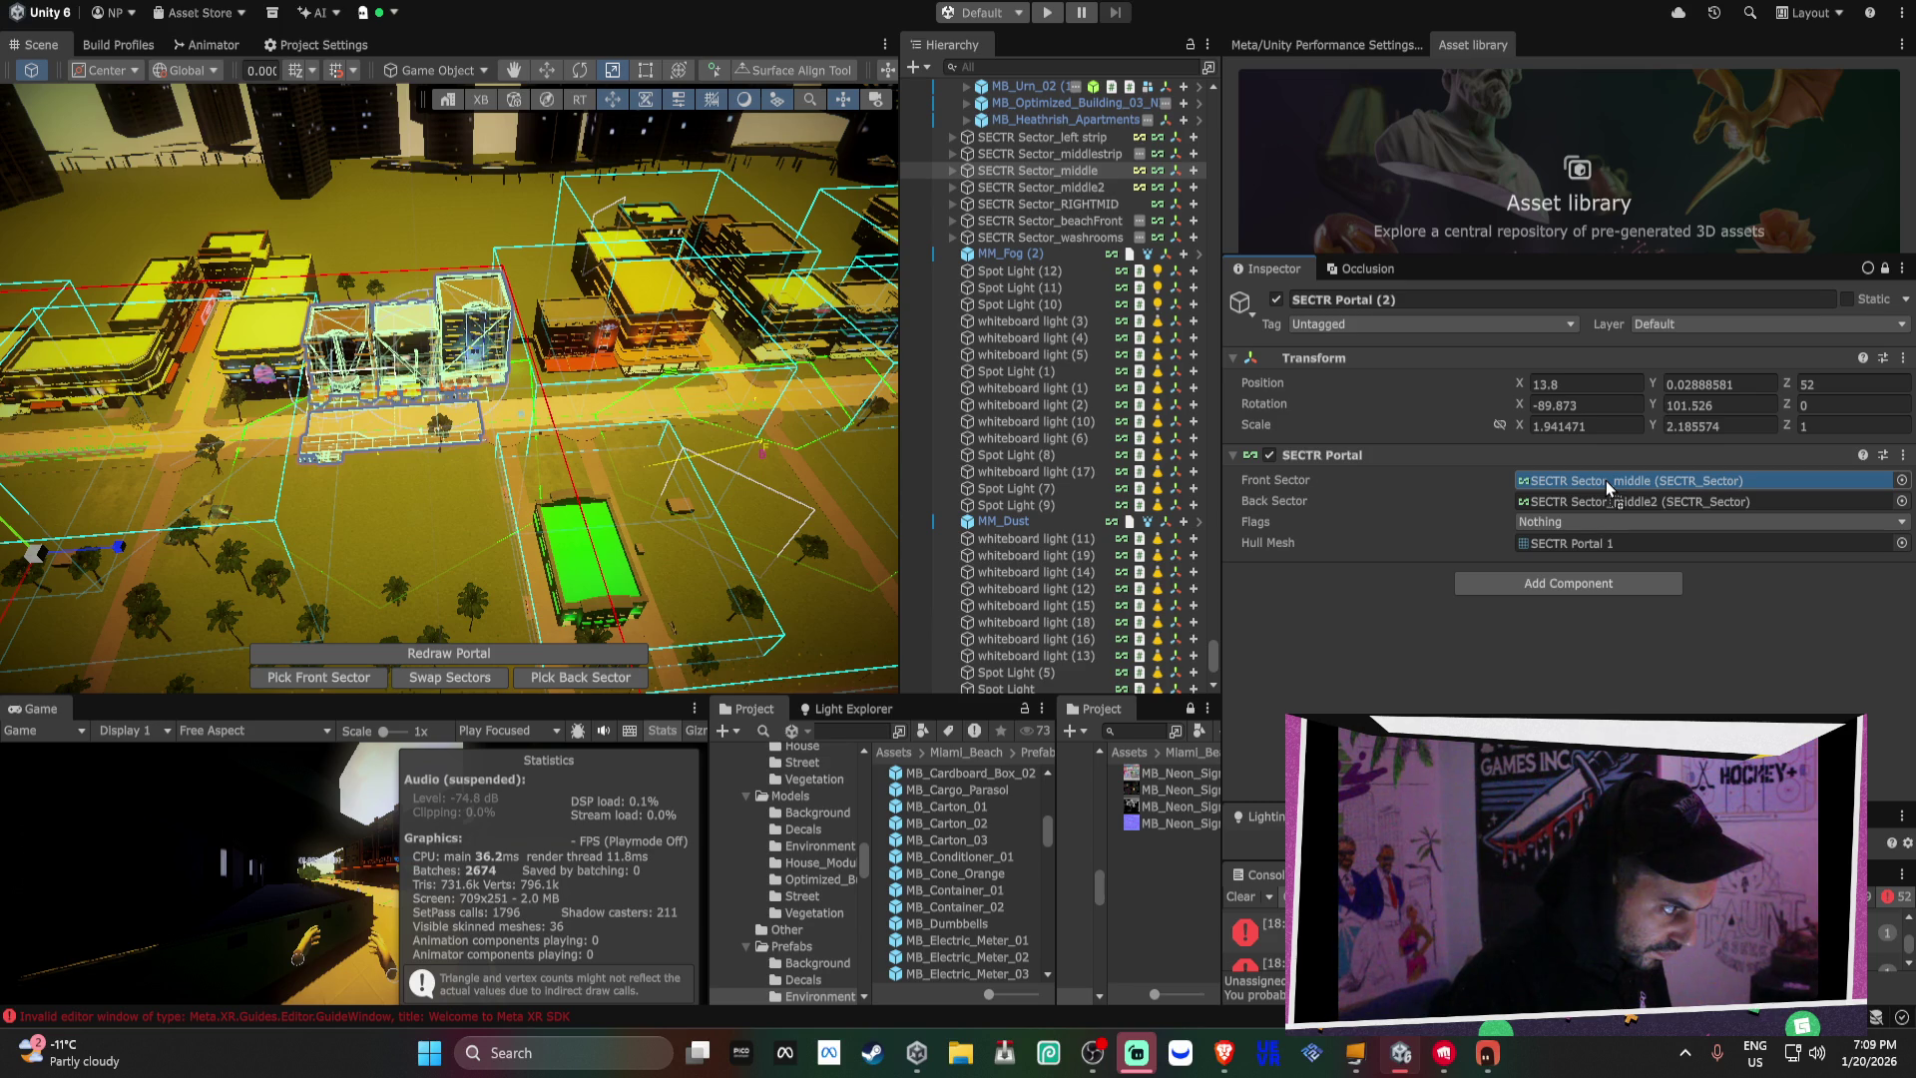
drag(1607, 481, 1607, 482)
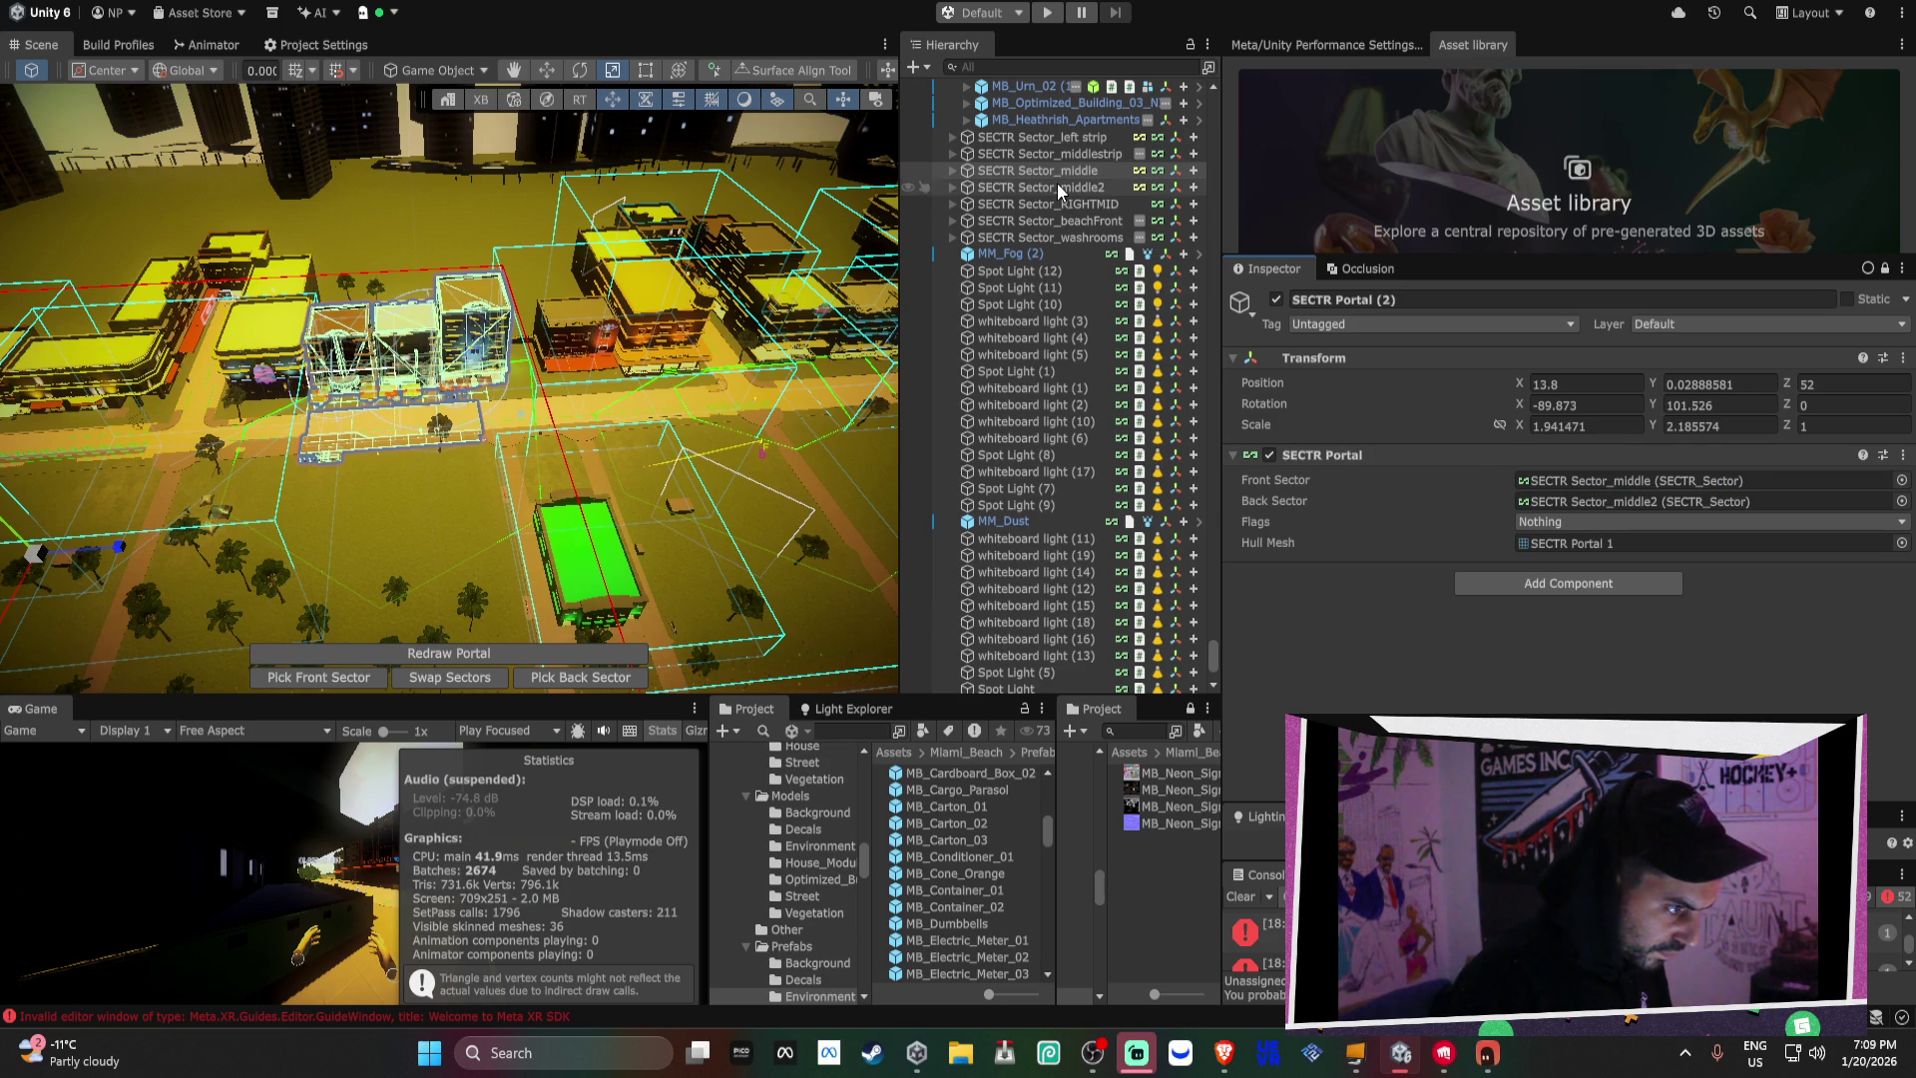
click(1060, 188)
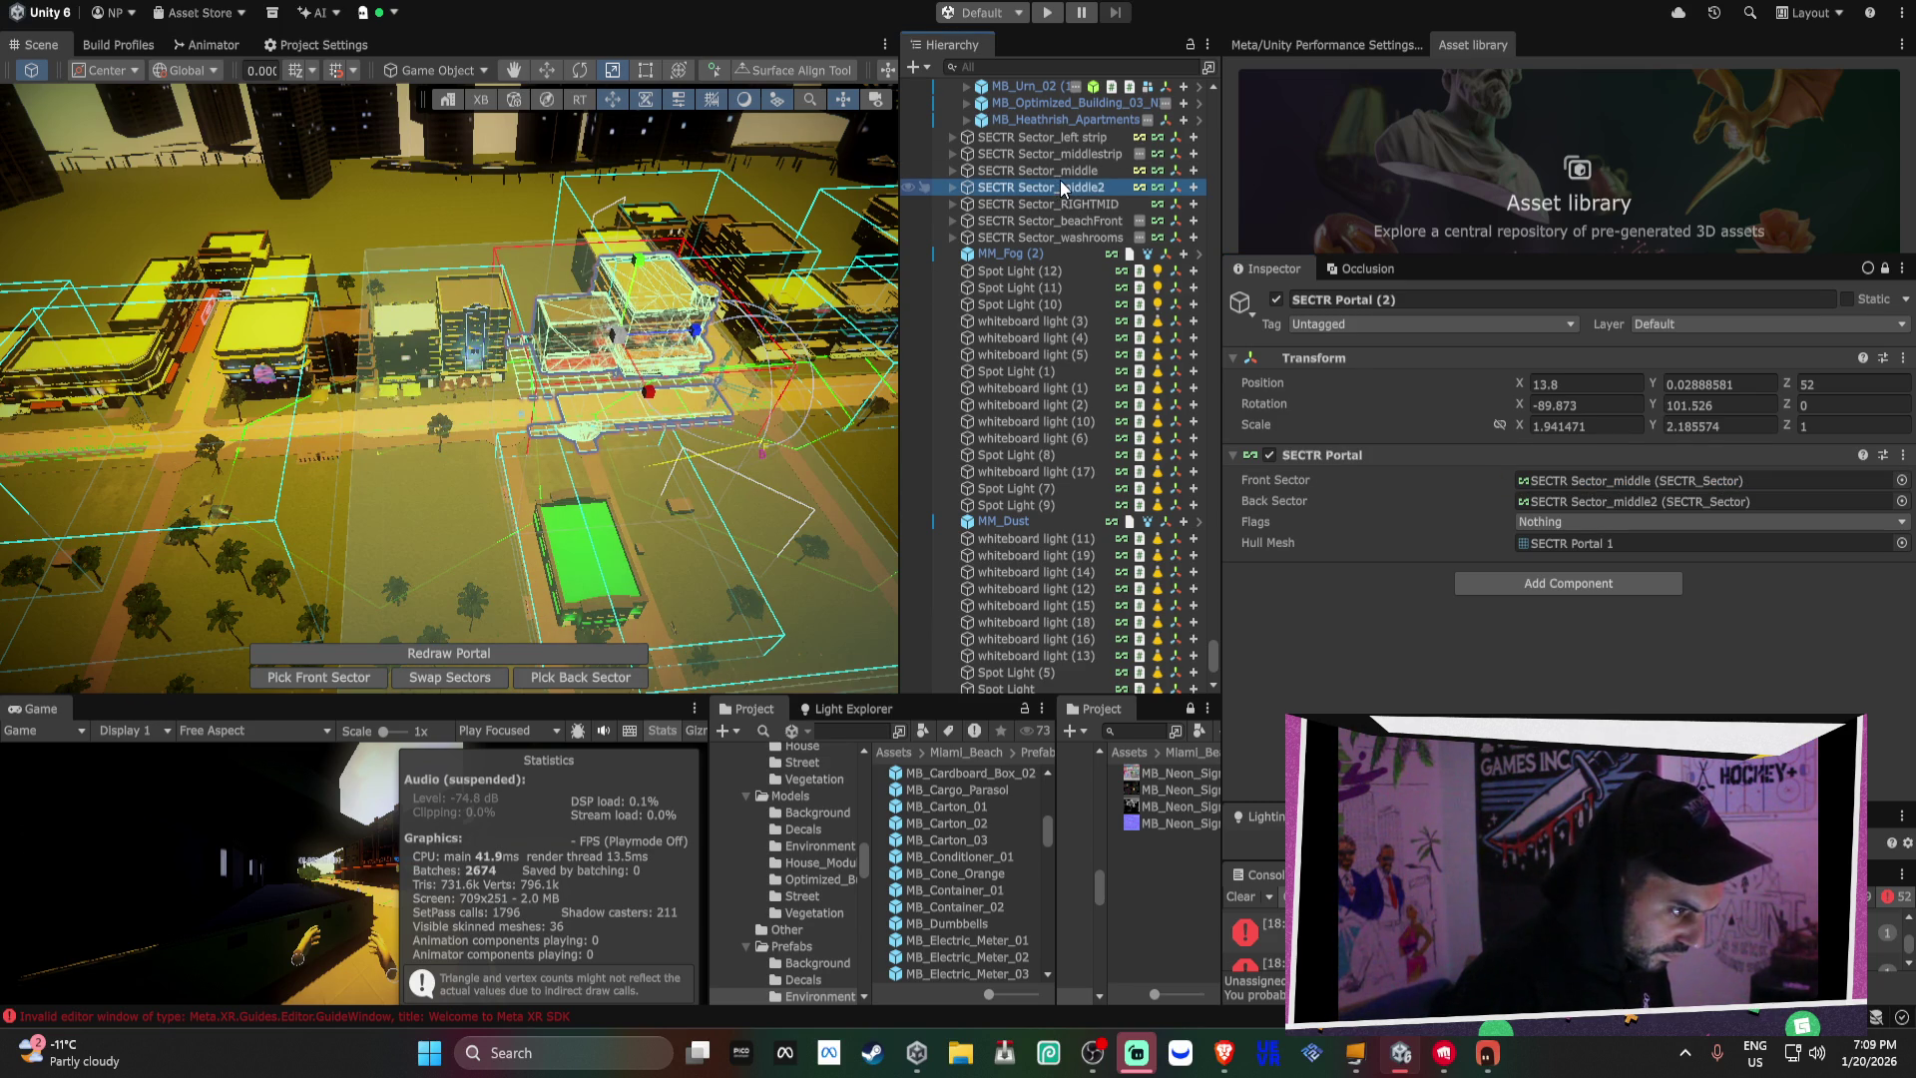
click(1058, 175)
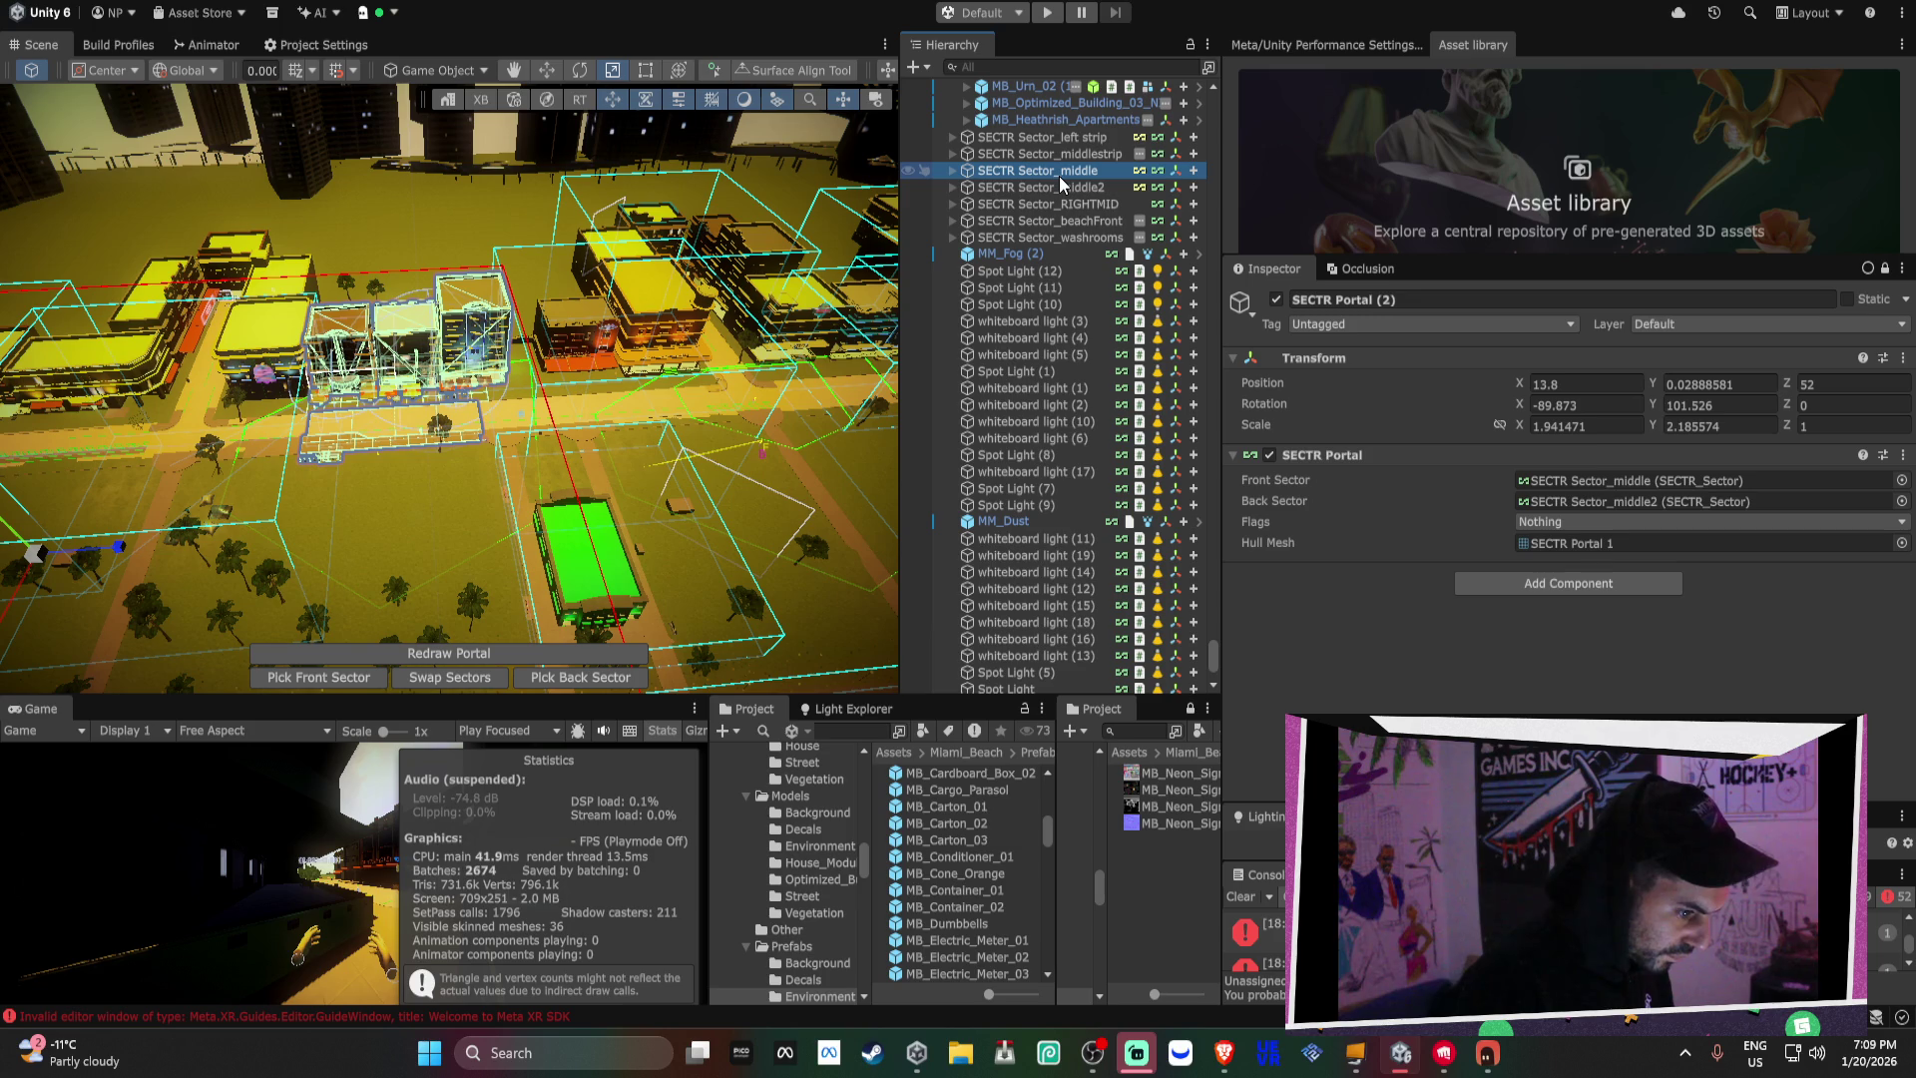
mouse_move(1060, 180)
mouse_down()
mouse_move(1607, 448)
mouse_move(1597, 483)
mouse_up()
click(1086, 188)
mouse_move(1060, 170)
mouse_down()
mouse_move(1497, 470)
mouse_move(1597, 501)
mouse_up()
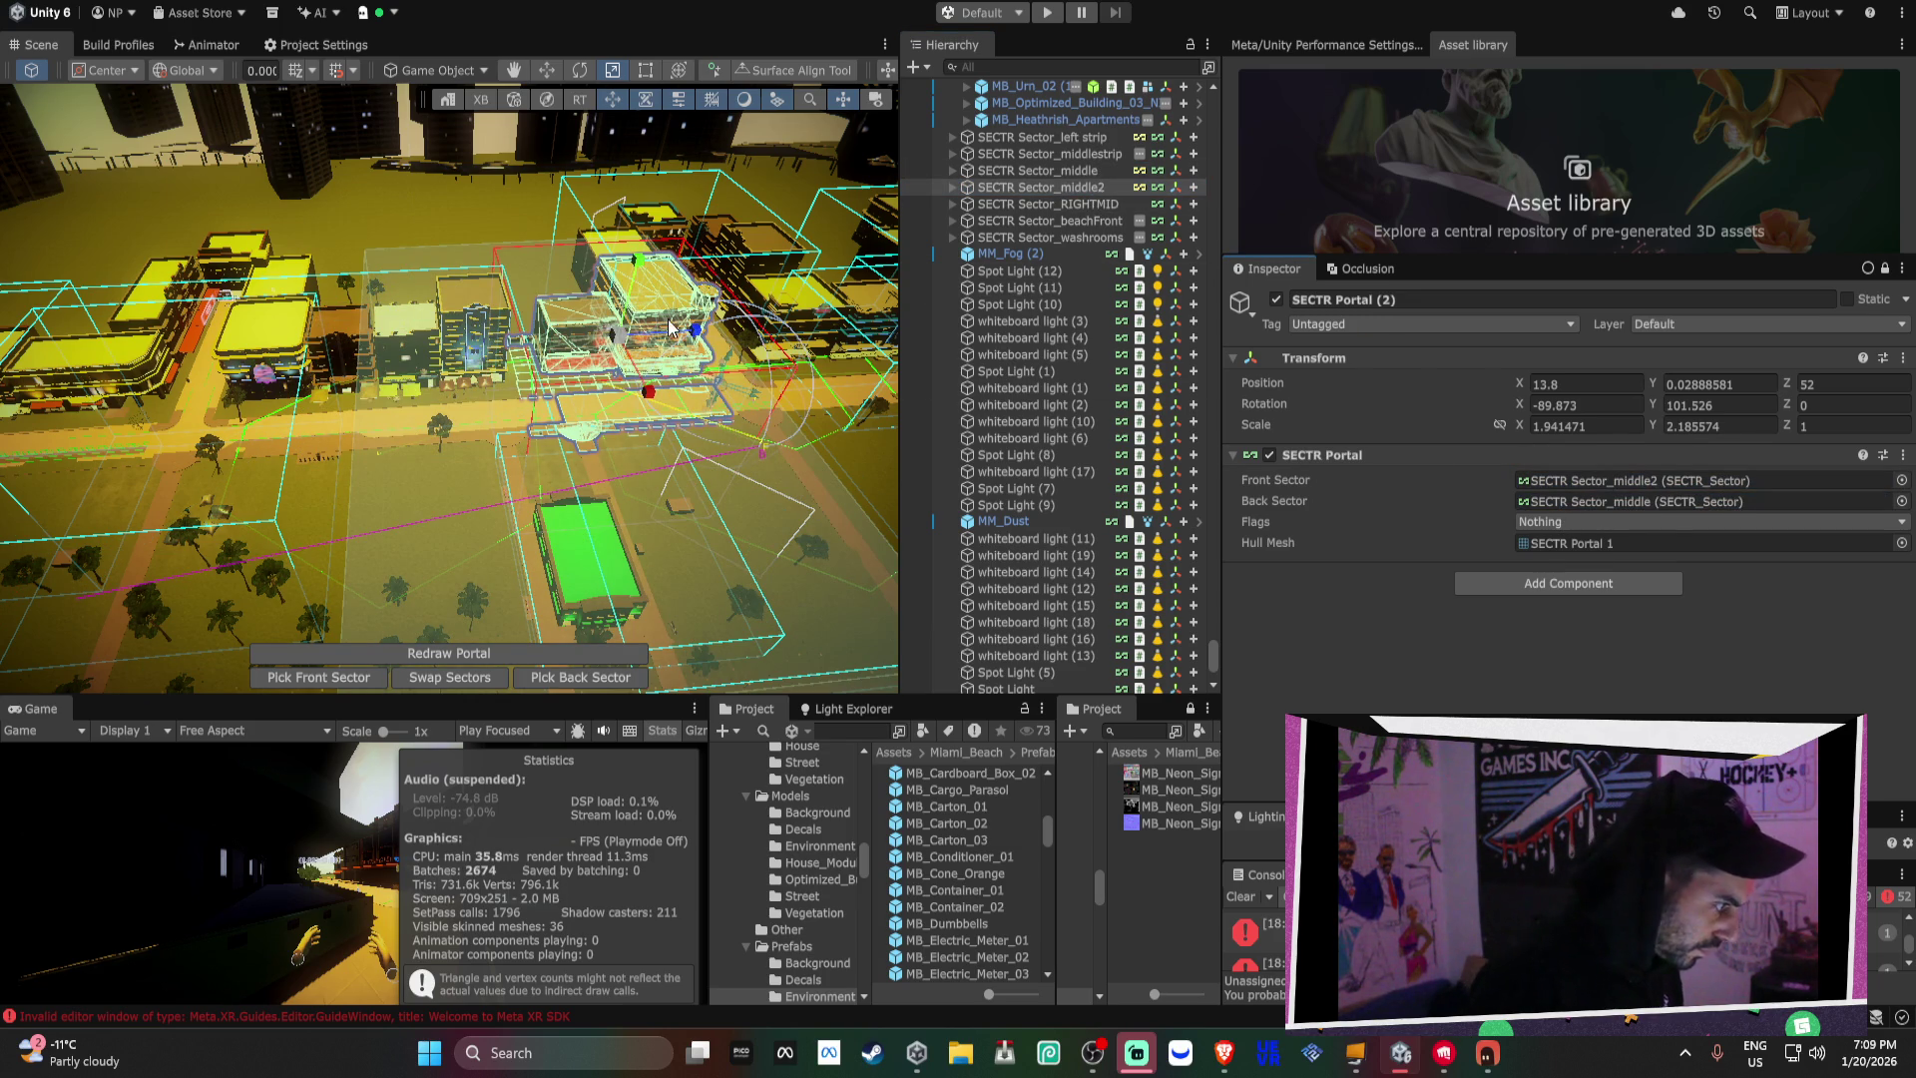
- Check the middle and middle2 sector extents, then select SECTR Portal (3)
click(1076, 172)
click(1075, 188)
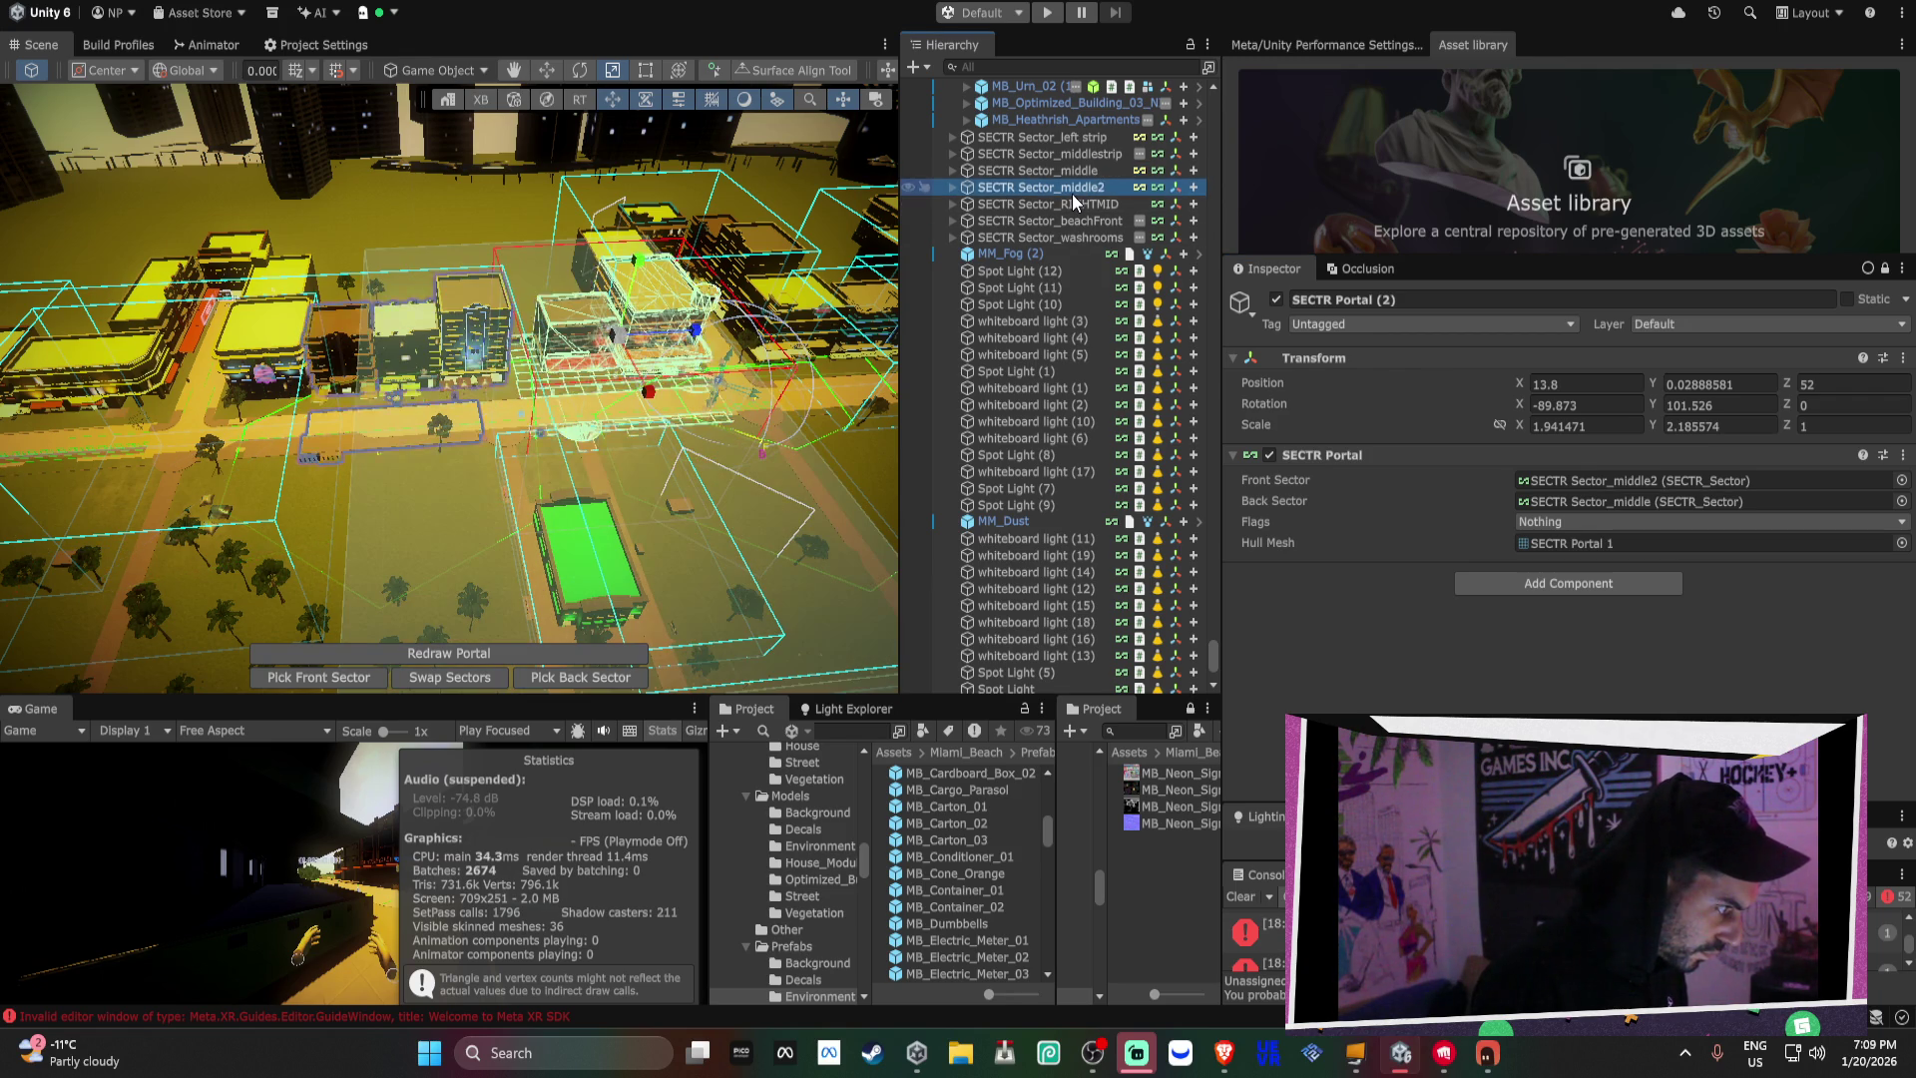
scroll(1083, 419, down, 5)
click(998, 684)
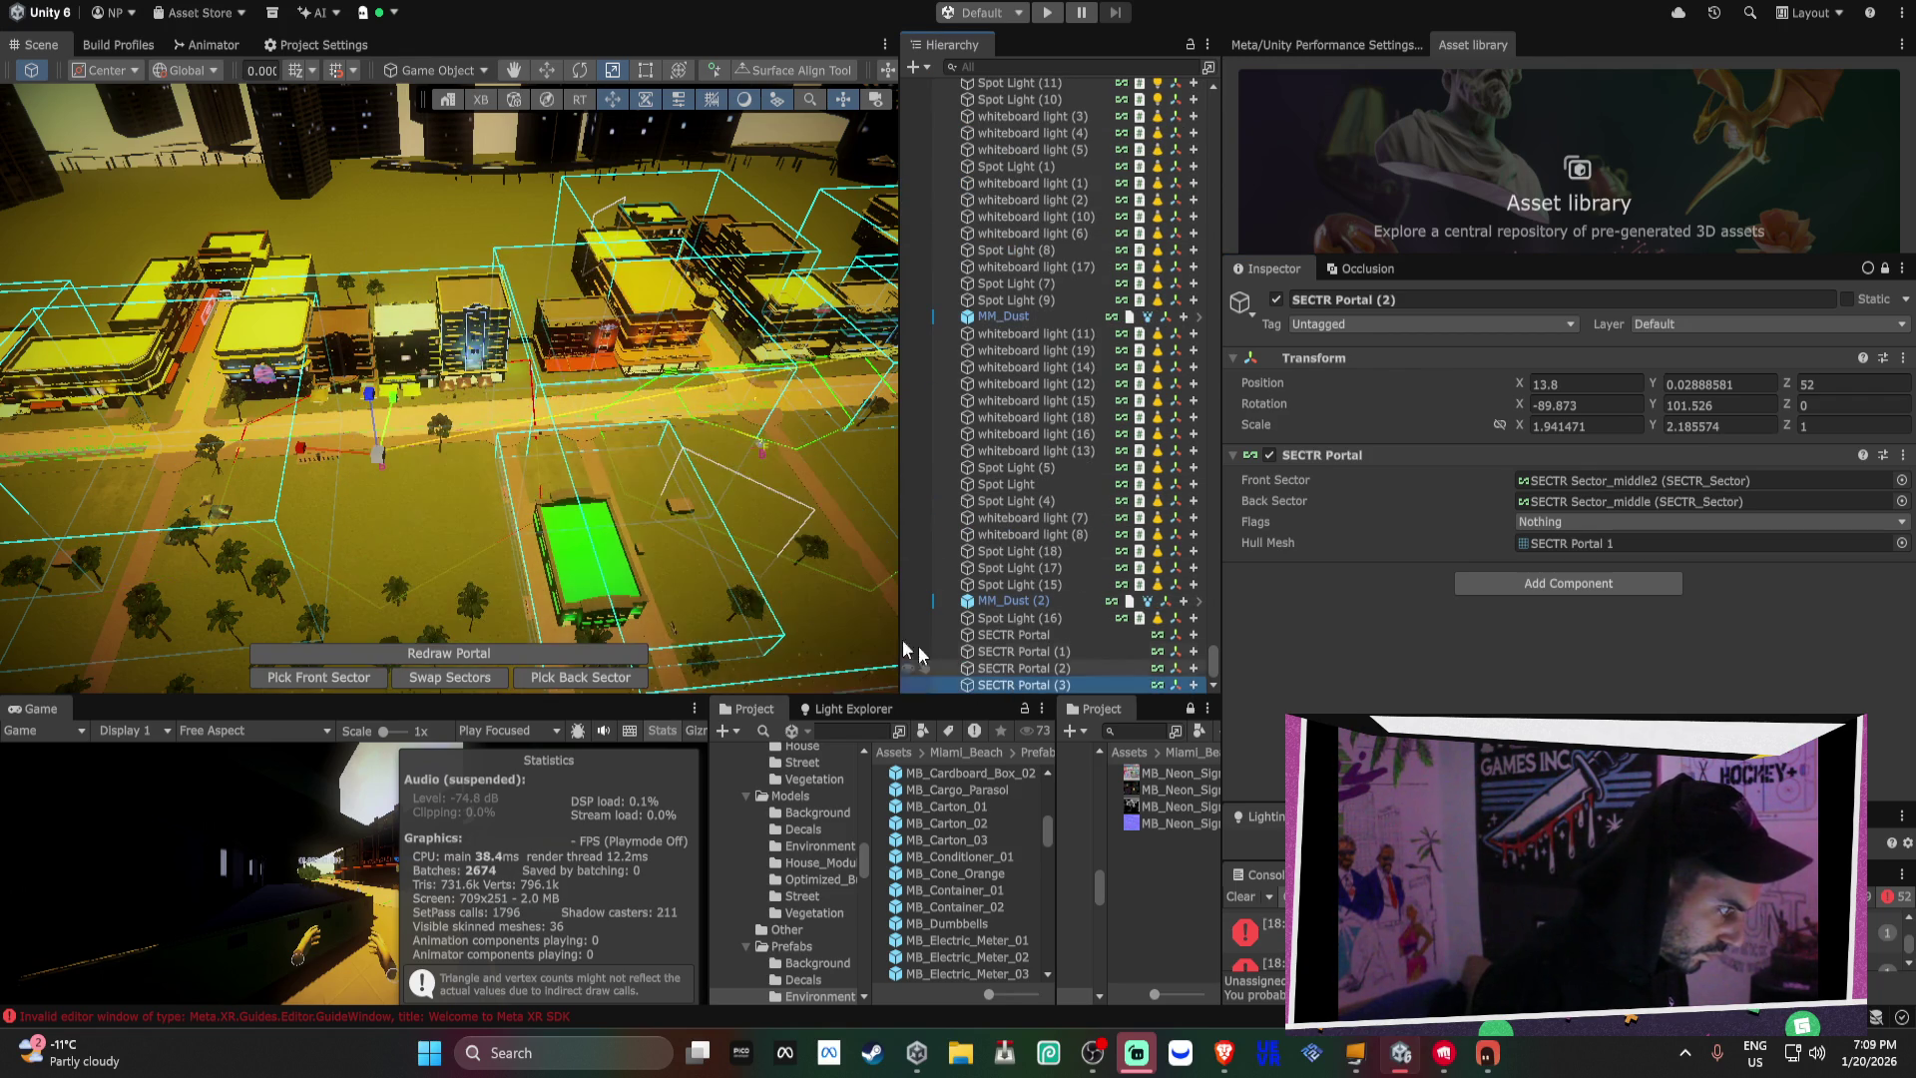
- Widen SECTR Portal (3) across the street with the Scale tool
scroll(437, 451, up, 5)
key(w)
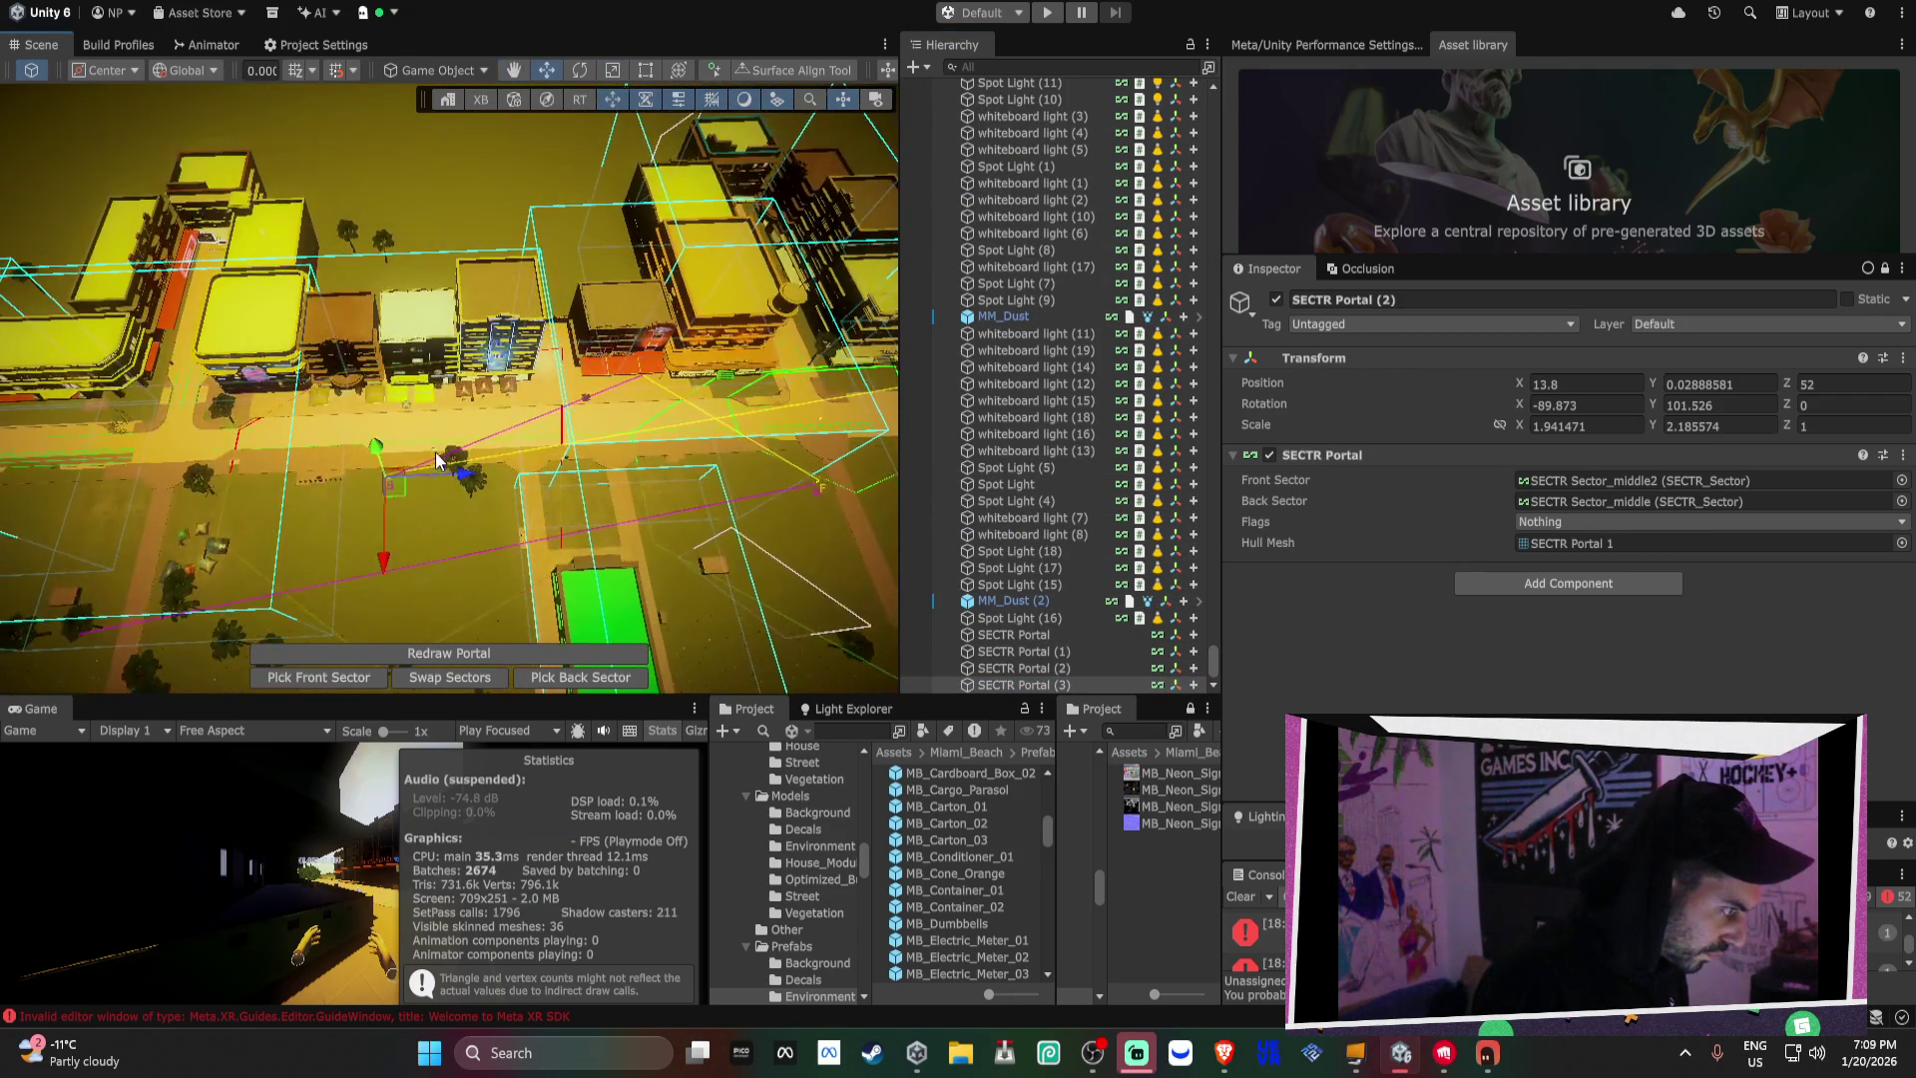
key(r)
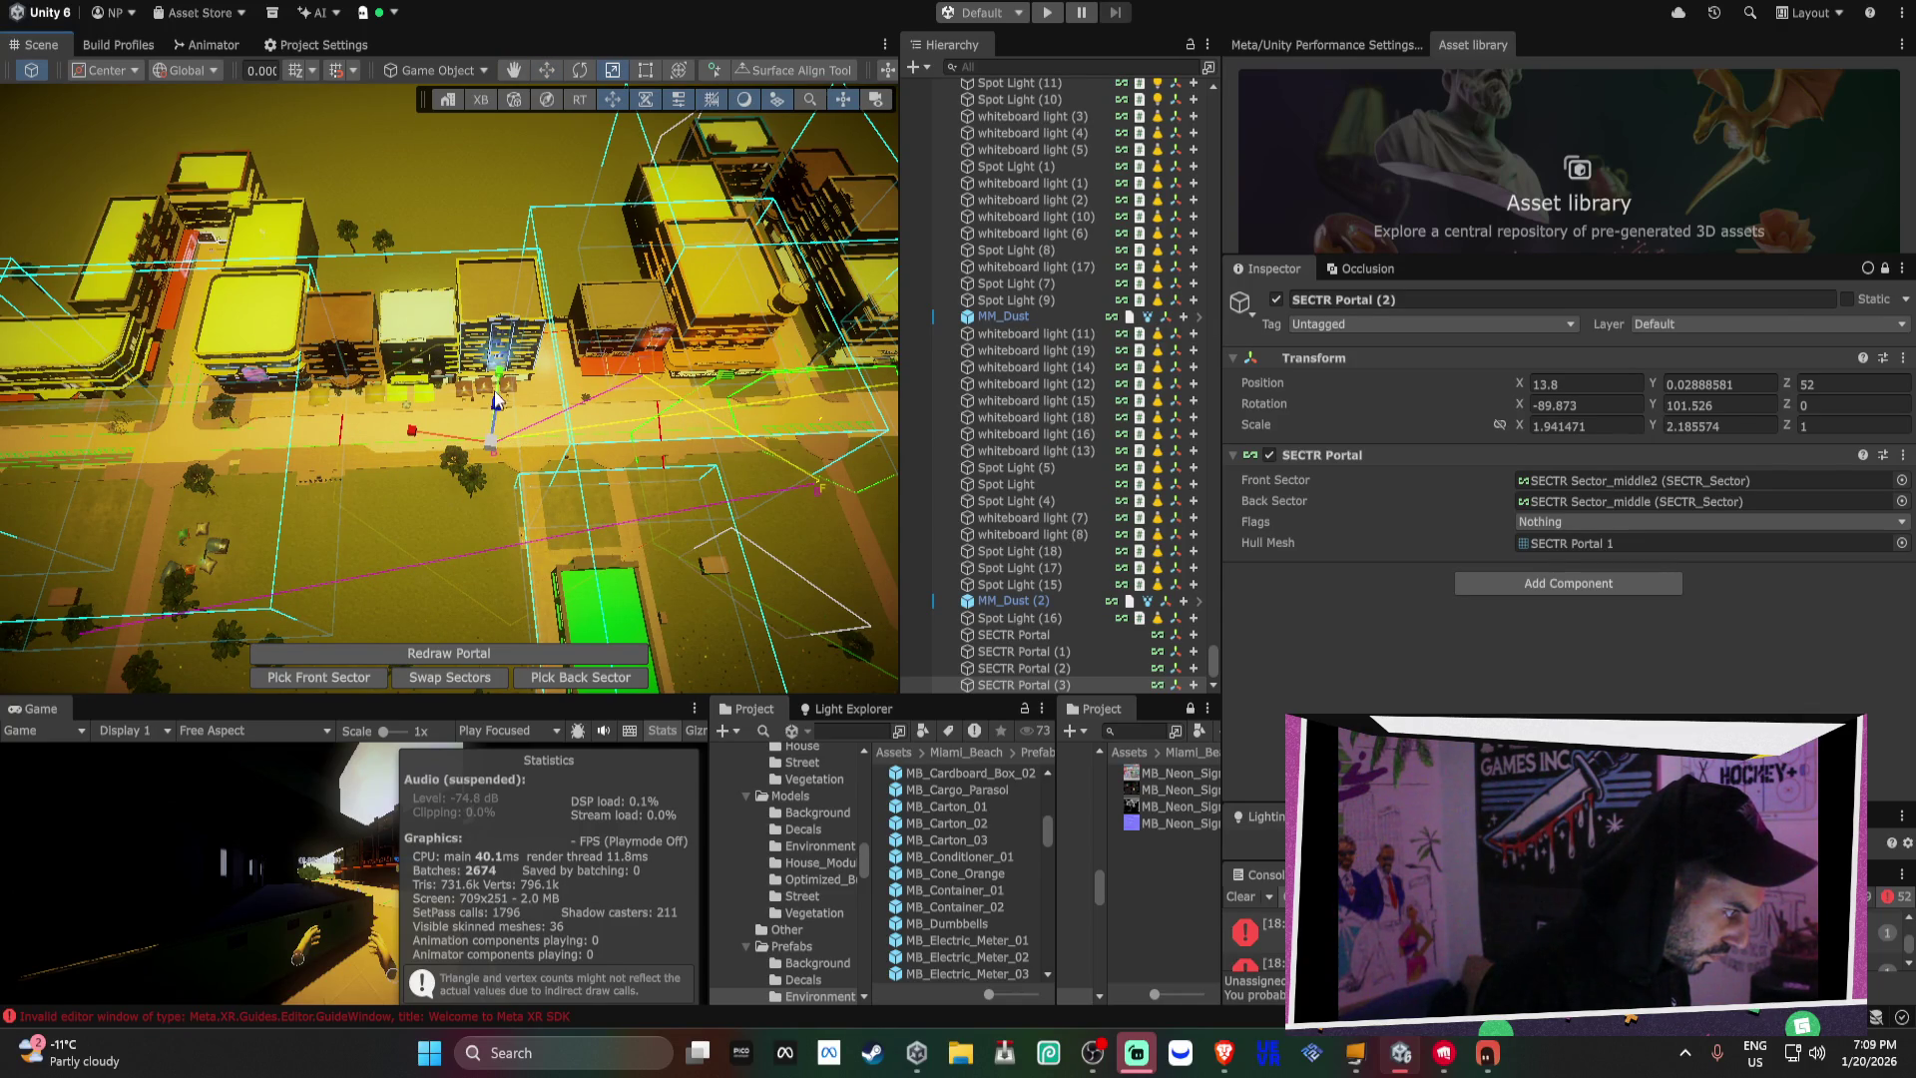
key(w)
key(r)
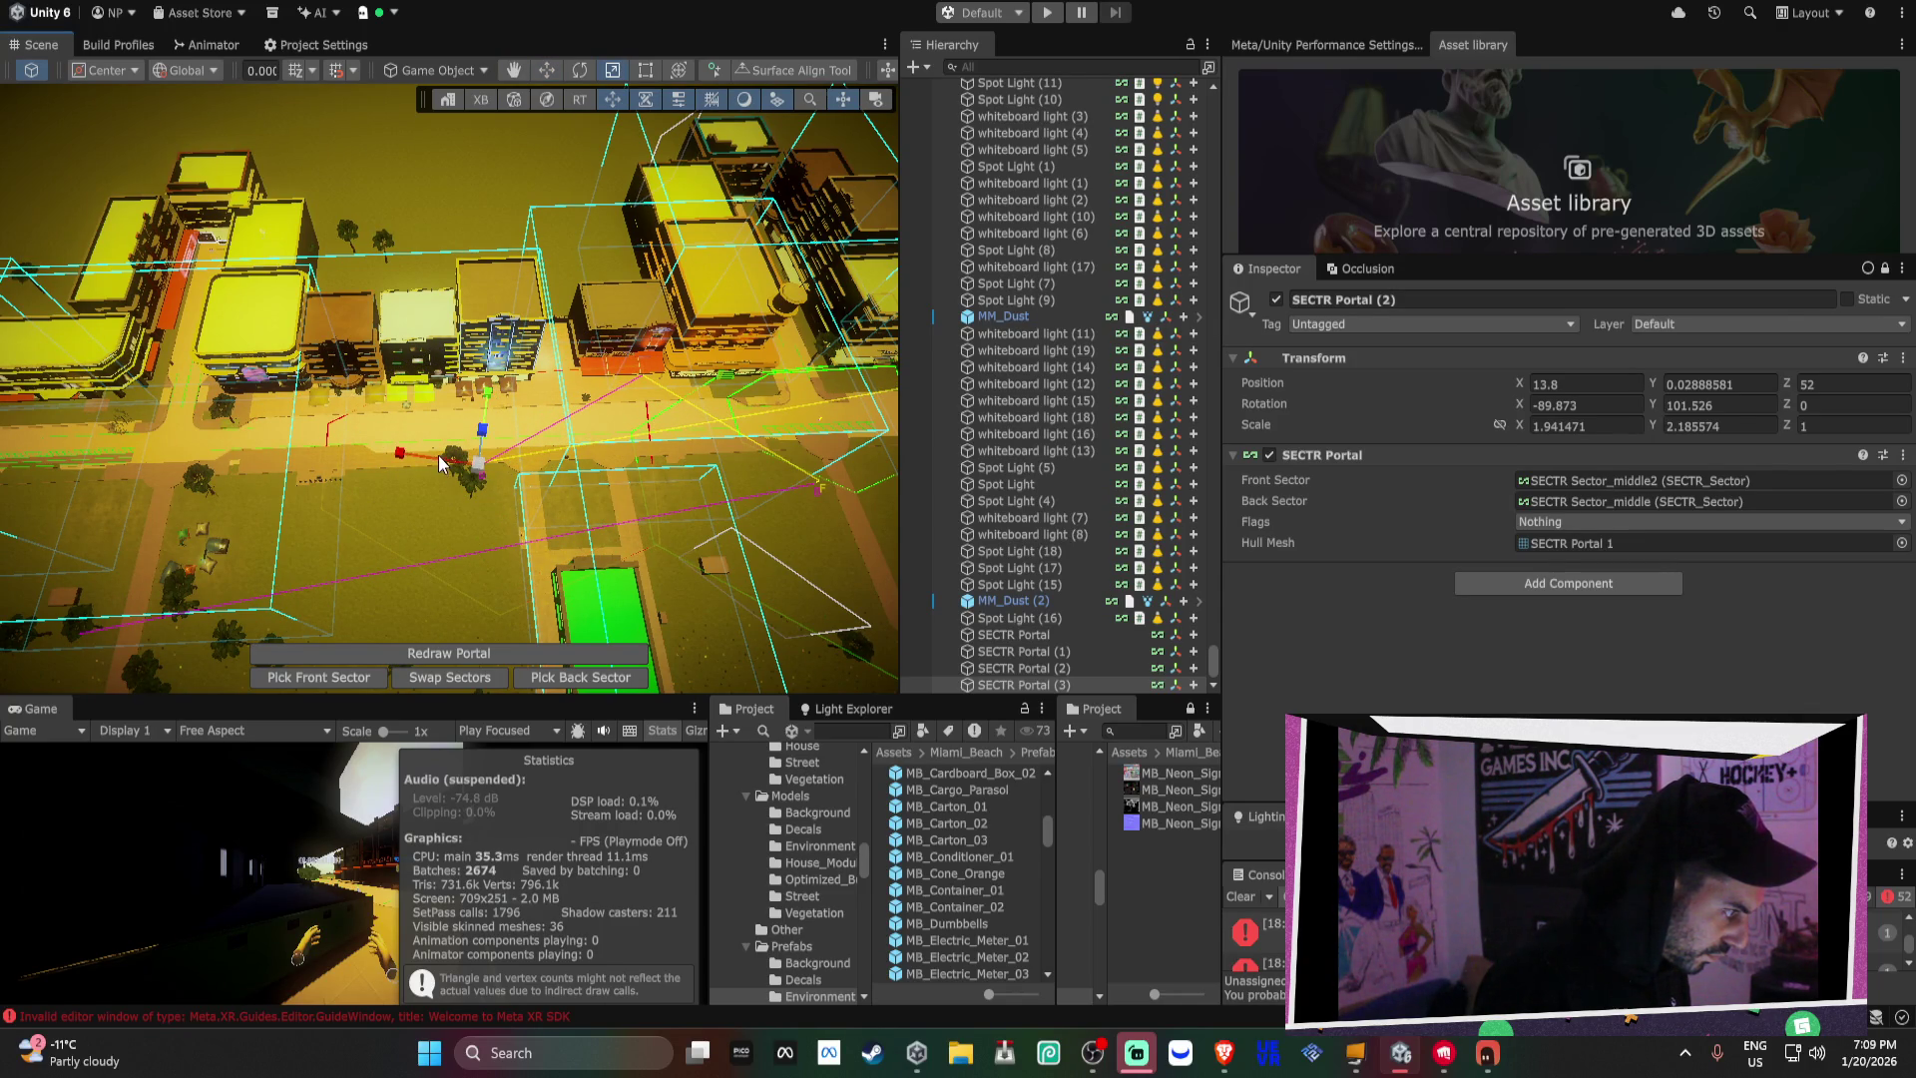
drag(459, 459, 429, 453)
- Slide SECTR Portal (3) left along the street and down onto the sector boundary
key(w)
scroll(536, 437, up, 3)
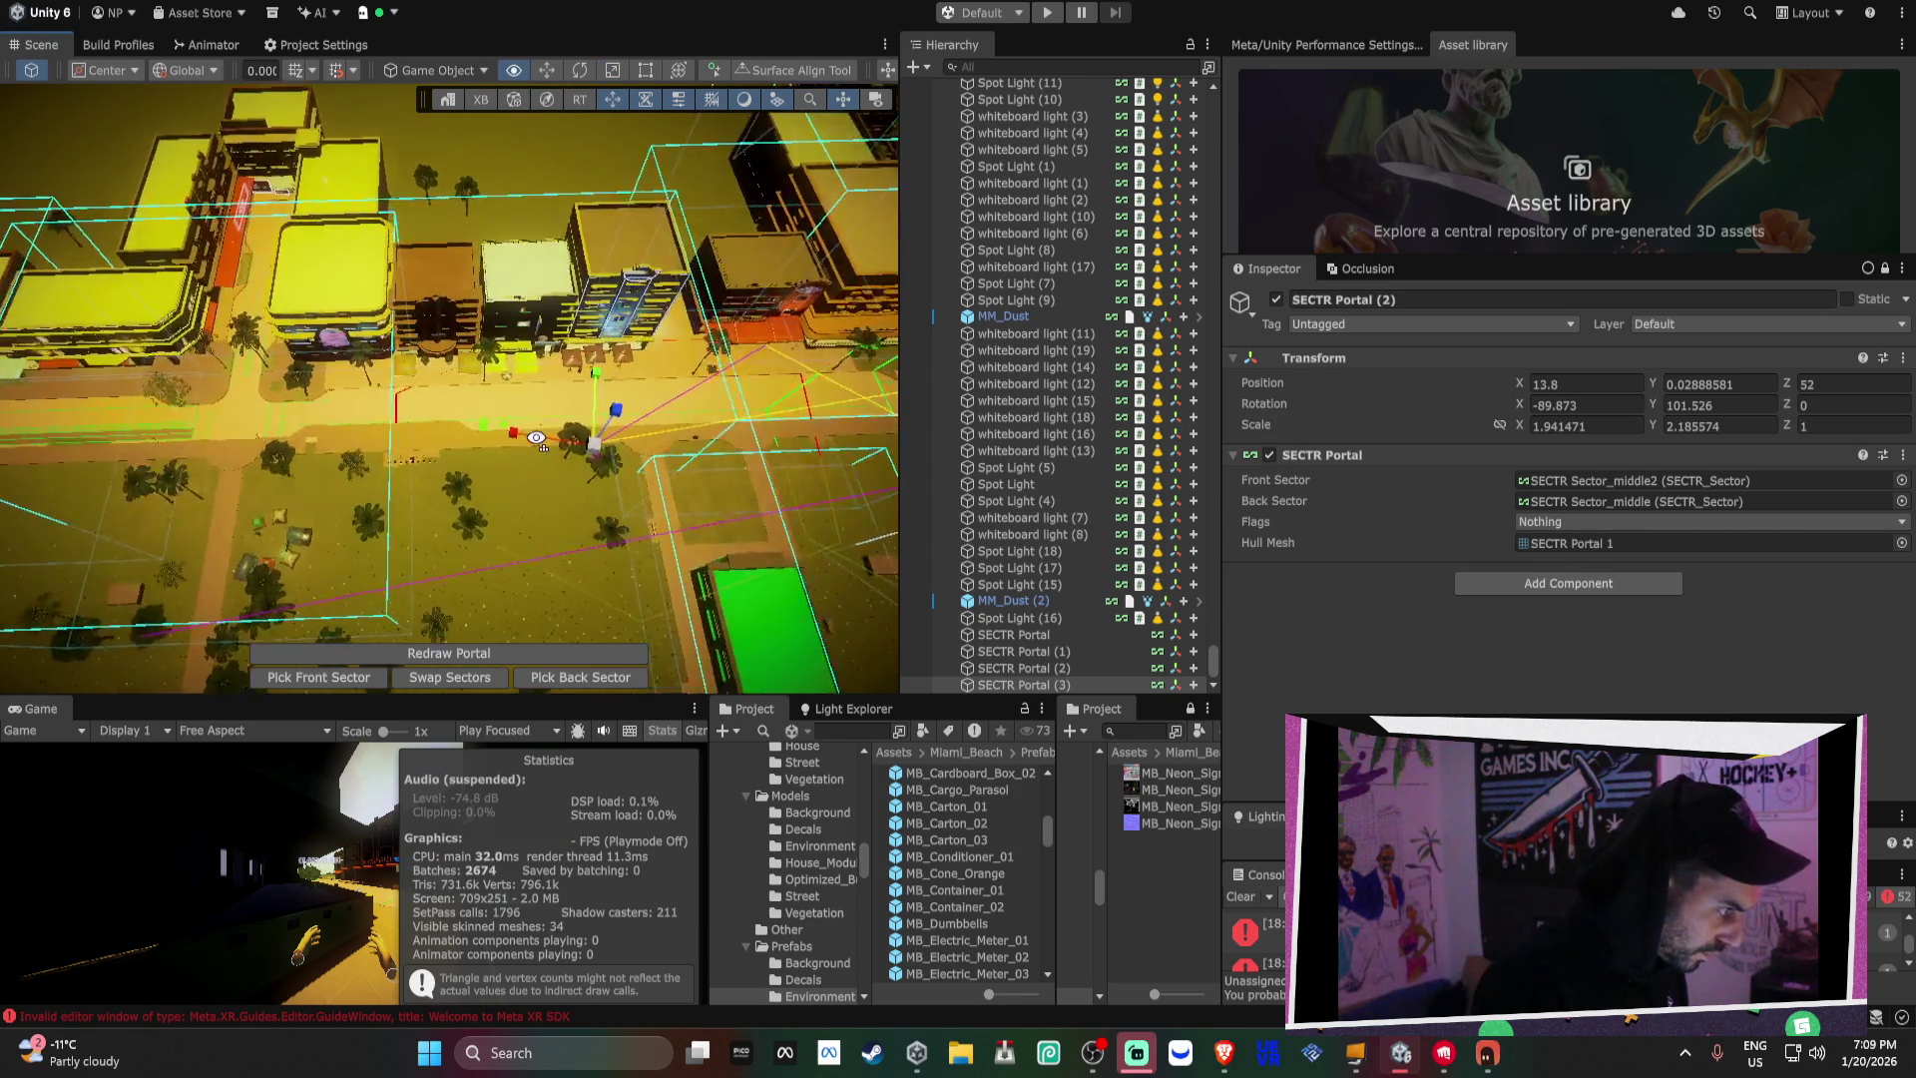
mouse_move(691, 445)
mouse_down()
mouse_move(259, 439)
mouse_move(275, 386)
mouse_move(291, 398)
mouse_up()
key(r)
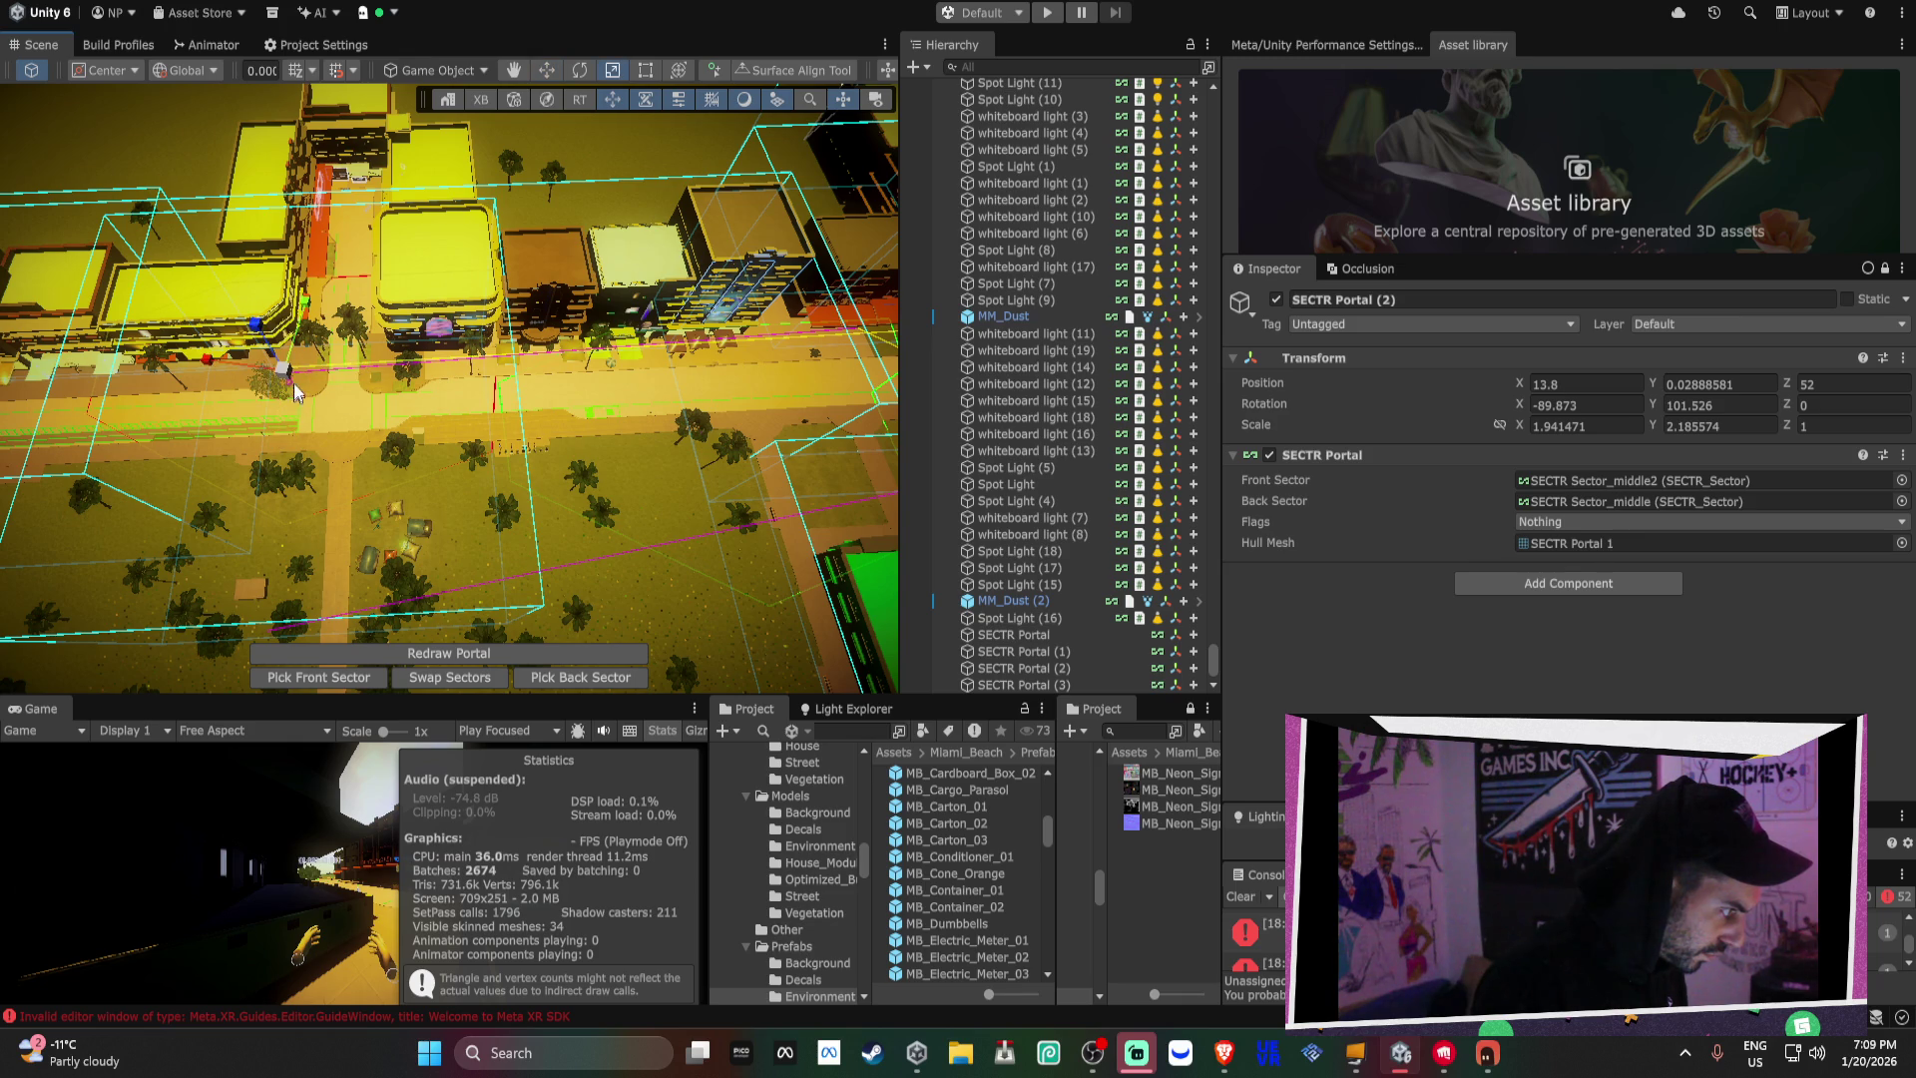
mouse_move(382, 349)
mouse_down()
mouse_move(354, 347)
mouse_move(411, 405)
mouse_move(400, 437)
mouse_move(407, 383)
mouse_up()
key(r)
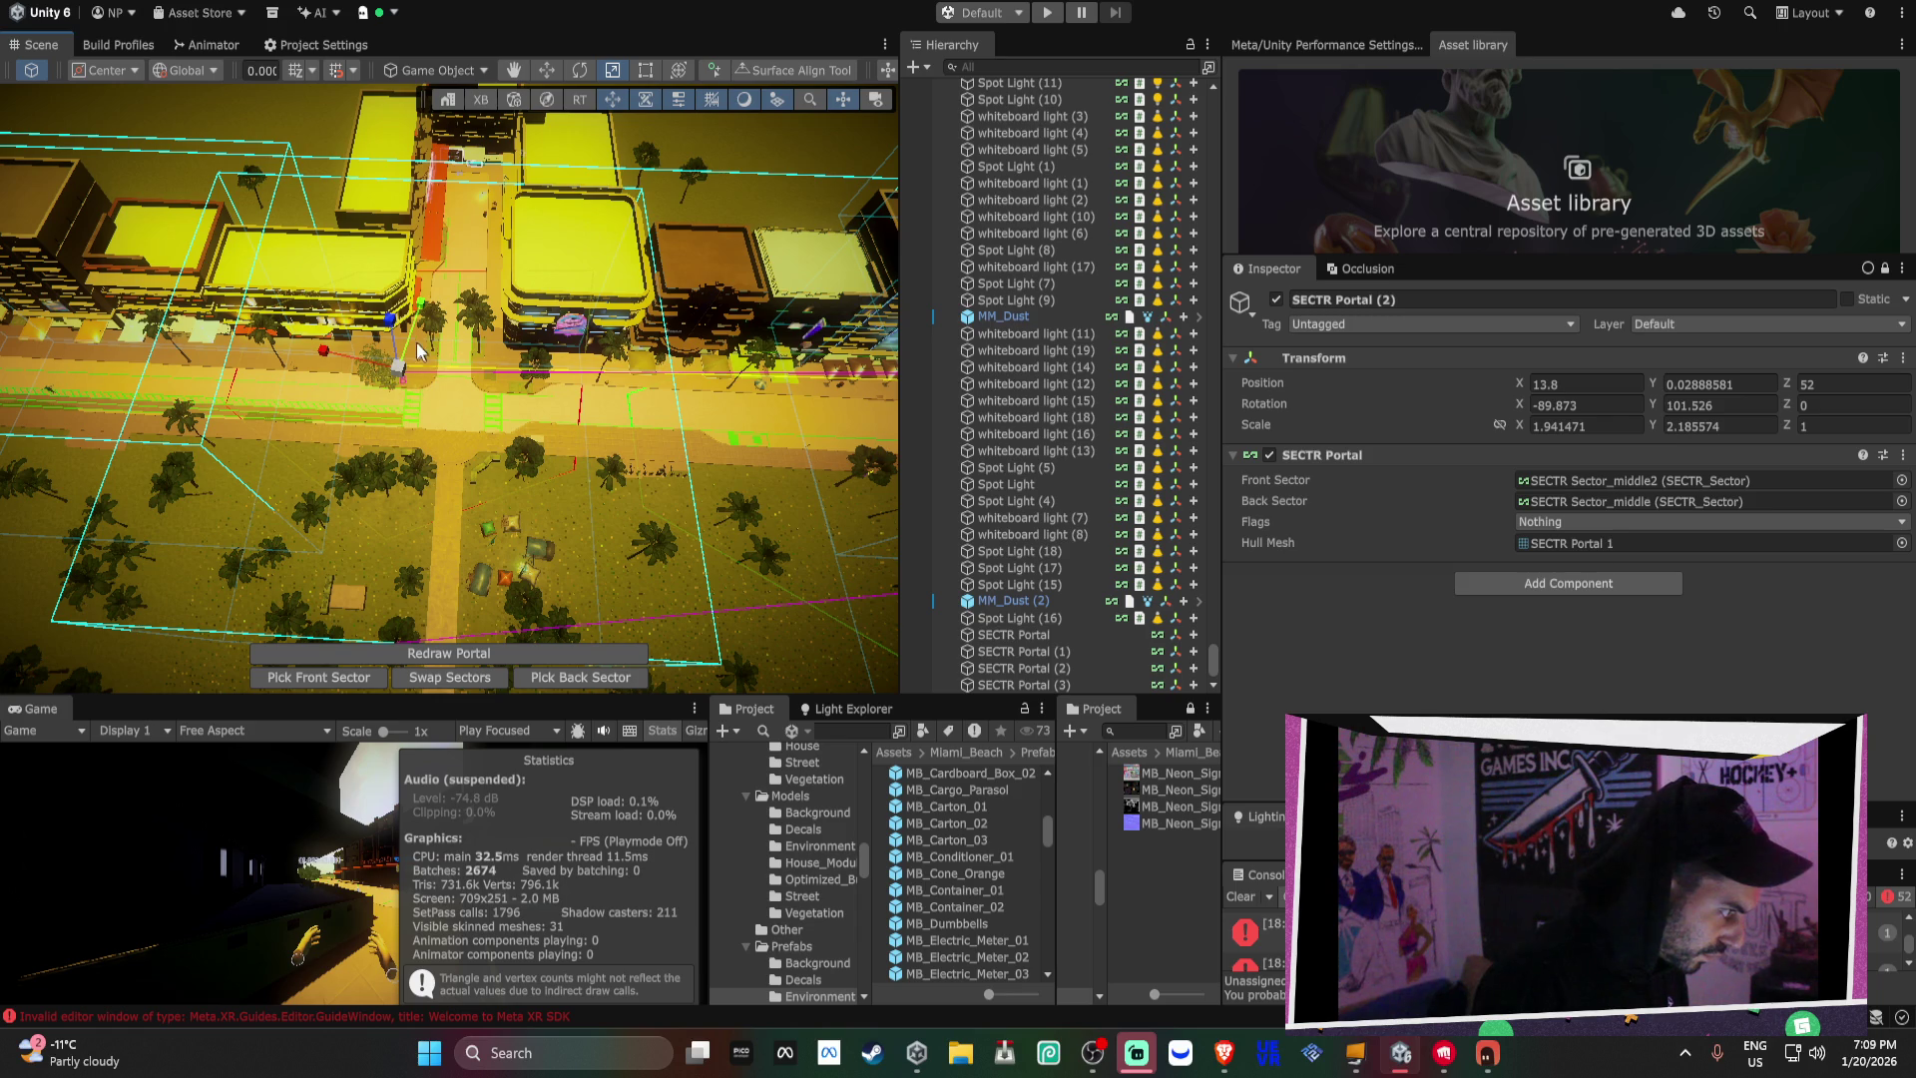
key(w)
mouse_move(401, 367)
mouse_down()
mouse_move(397, 423)
mouse_move(417, 385)
mouse_up()
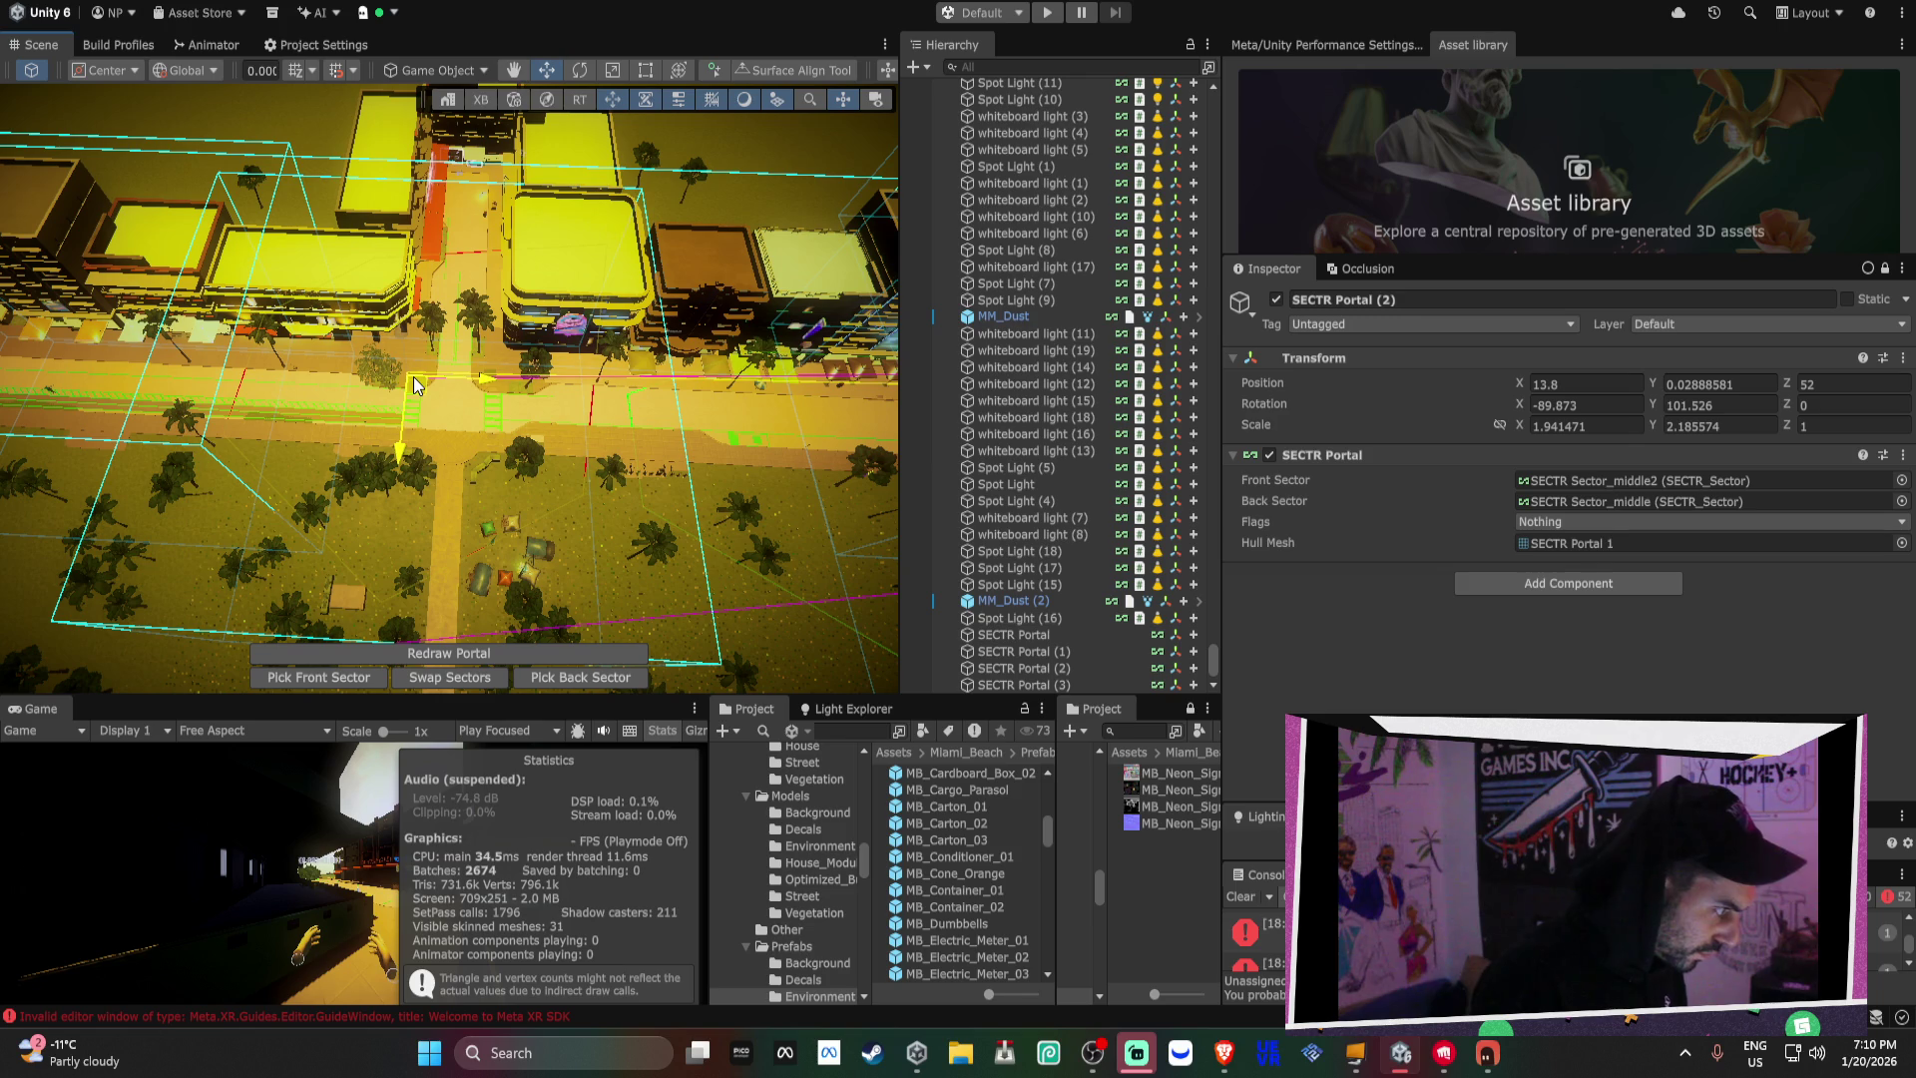
scroll(1098, 399, up, 6)
drag(1092, 288, 1533, 482)
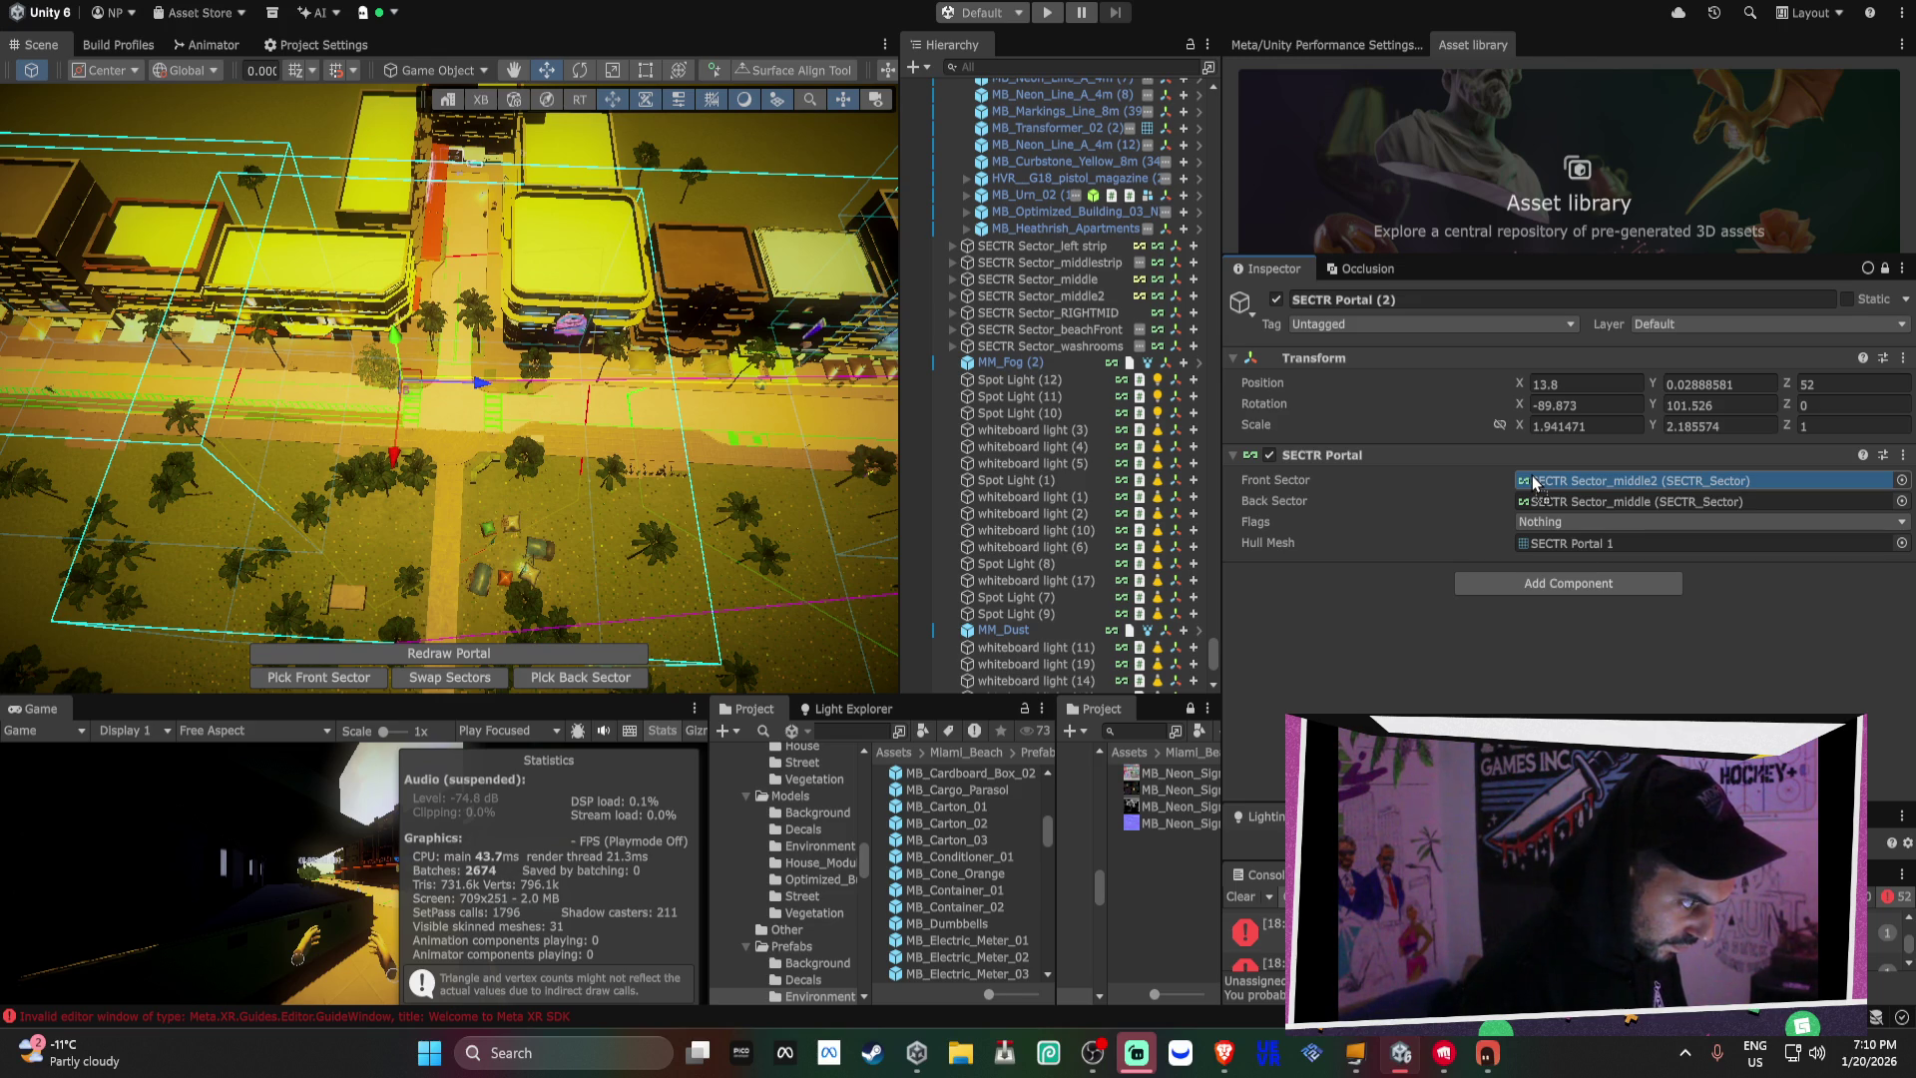
- Link SECTR Portal (2) with Sector_middle in front and Sector_middlestrip behind
drag(1540, 495, 1542, 481)
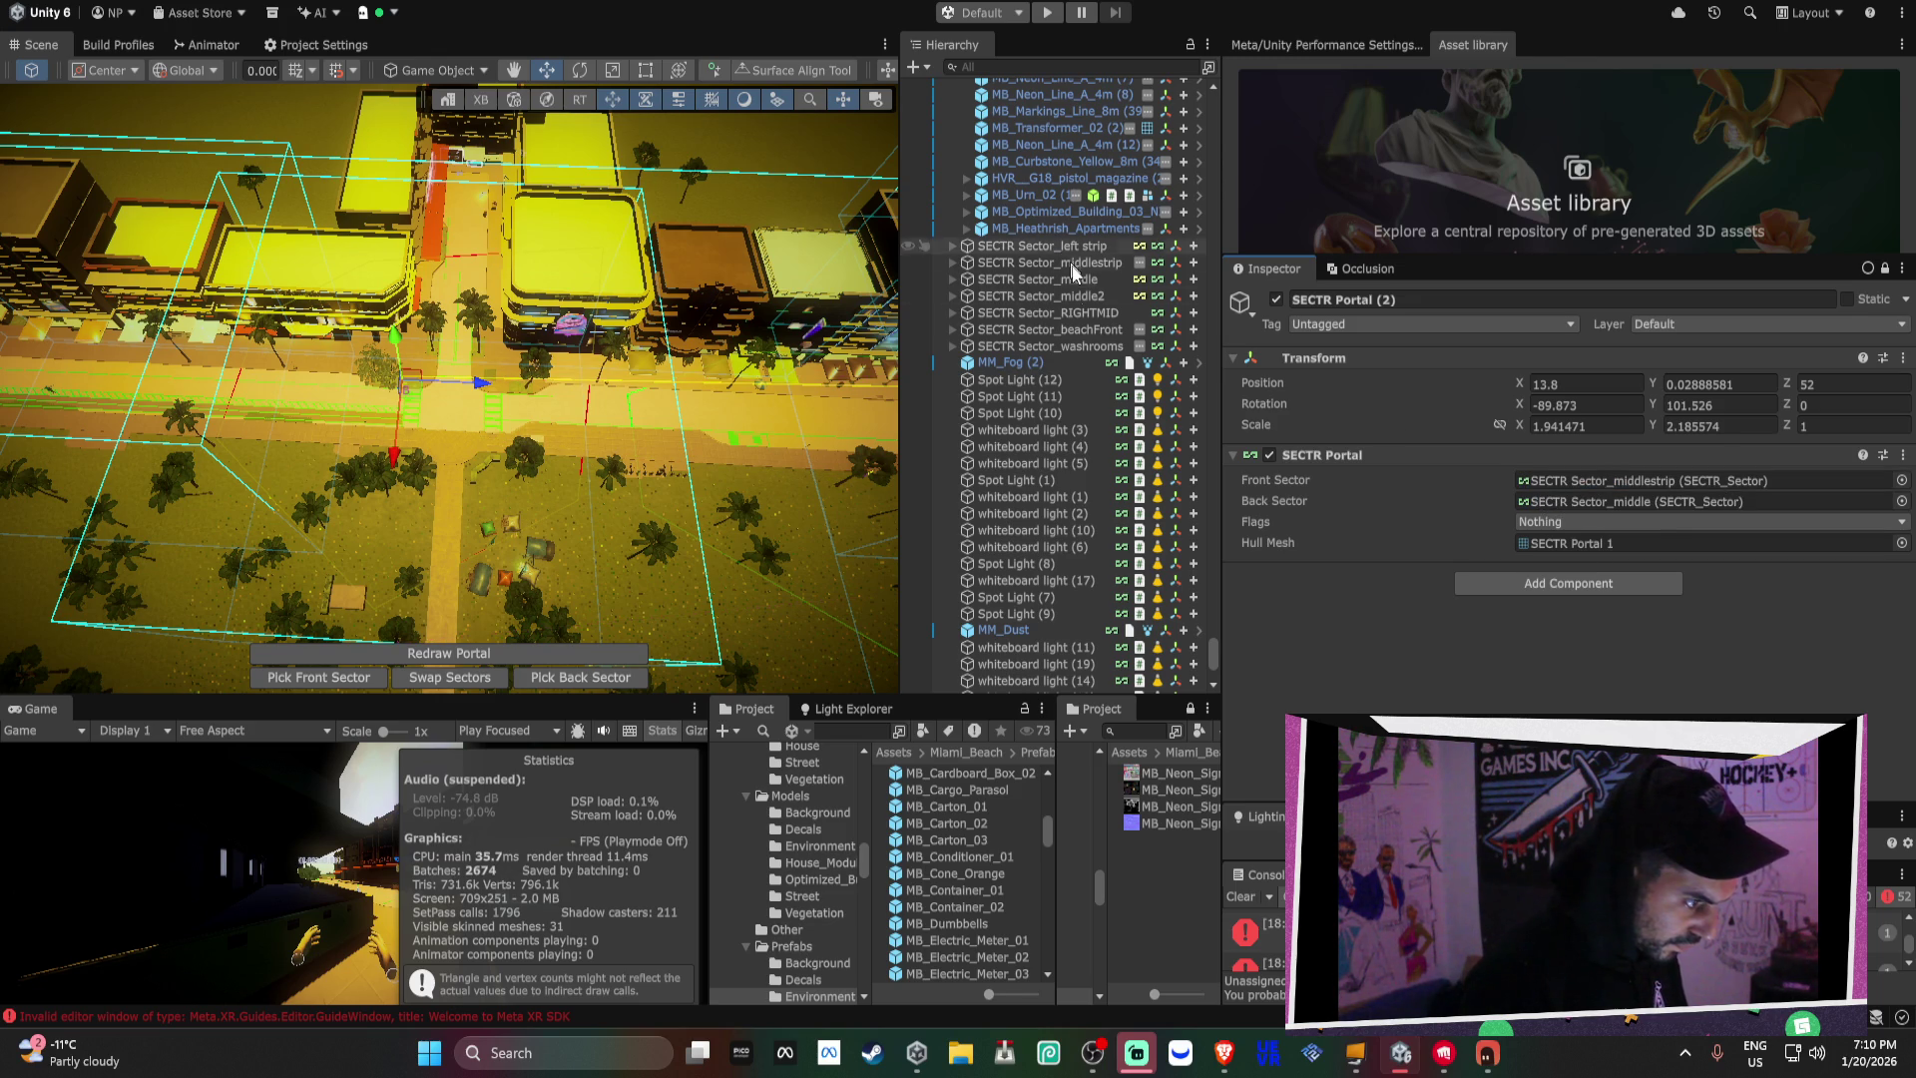
click(1099, 267)
mouse_move(1098, 265)
mouse_down()
mouse_move(1548, 386)
mouse_move(1597, 499)
mouse_up()
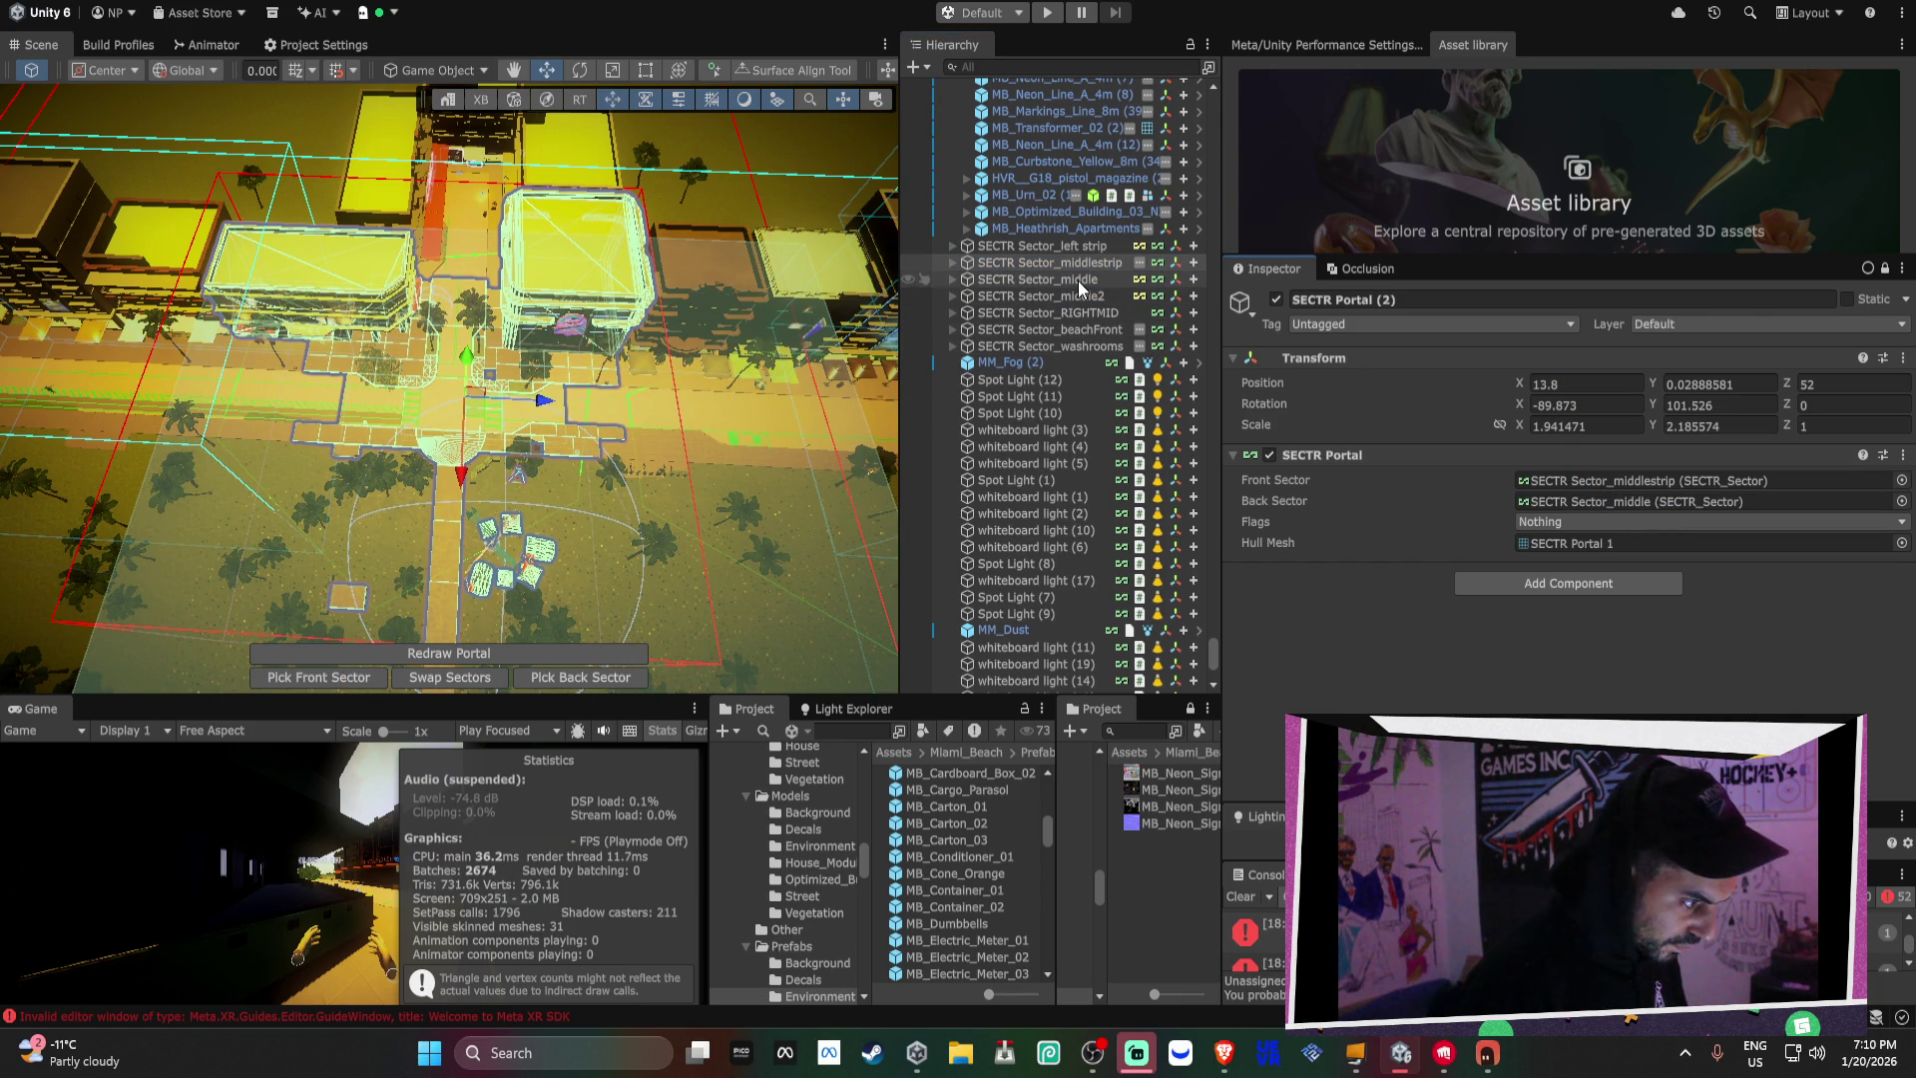
click(1078, 283)
drag(1078, 283, 1575, 516)
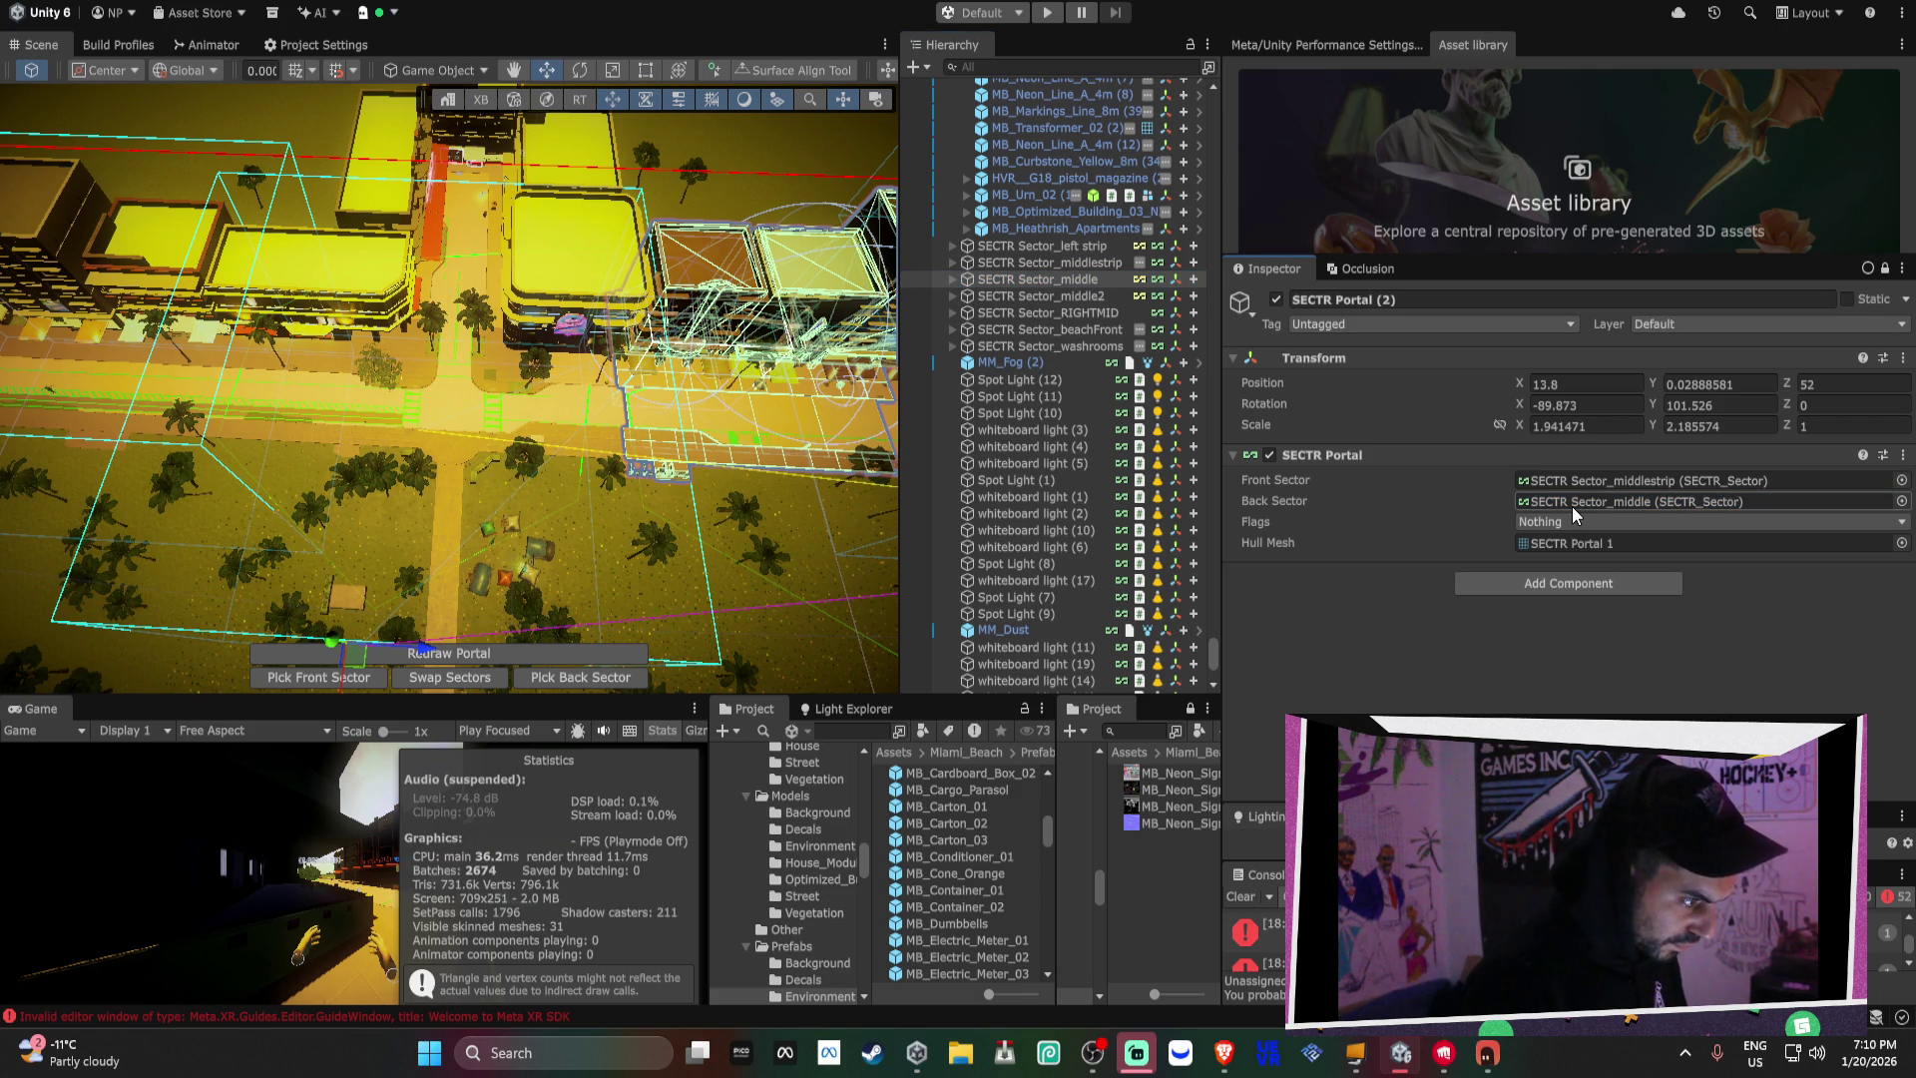
mouse_move(1054, 267)
mouse_down()
mouse_move(1596, 501)
mouse_move(1597, 483)
mouse_up()
click(1595, 487)
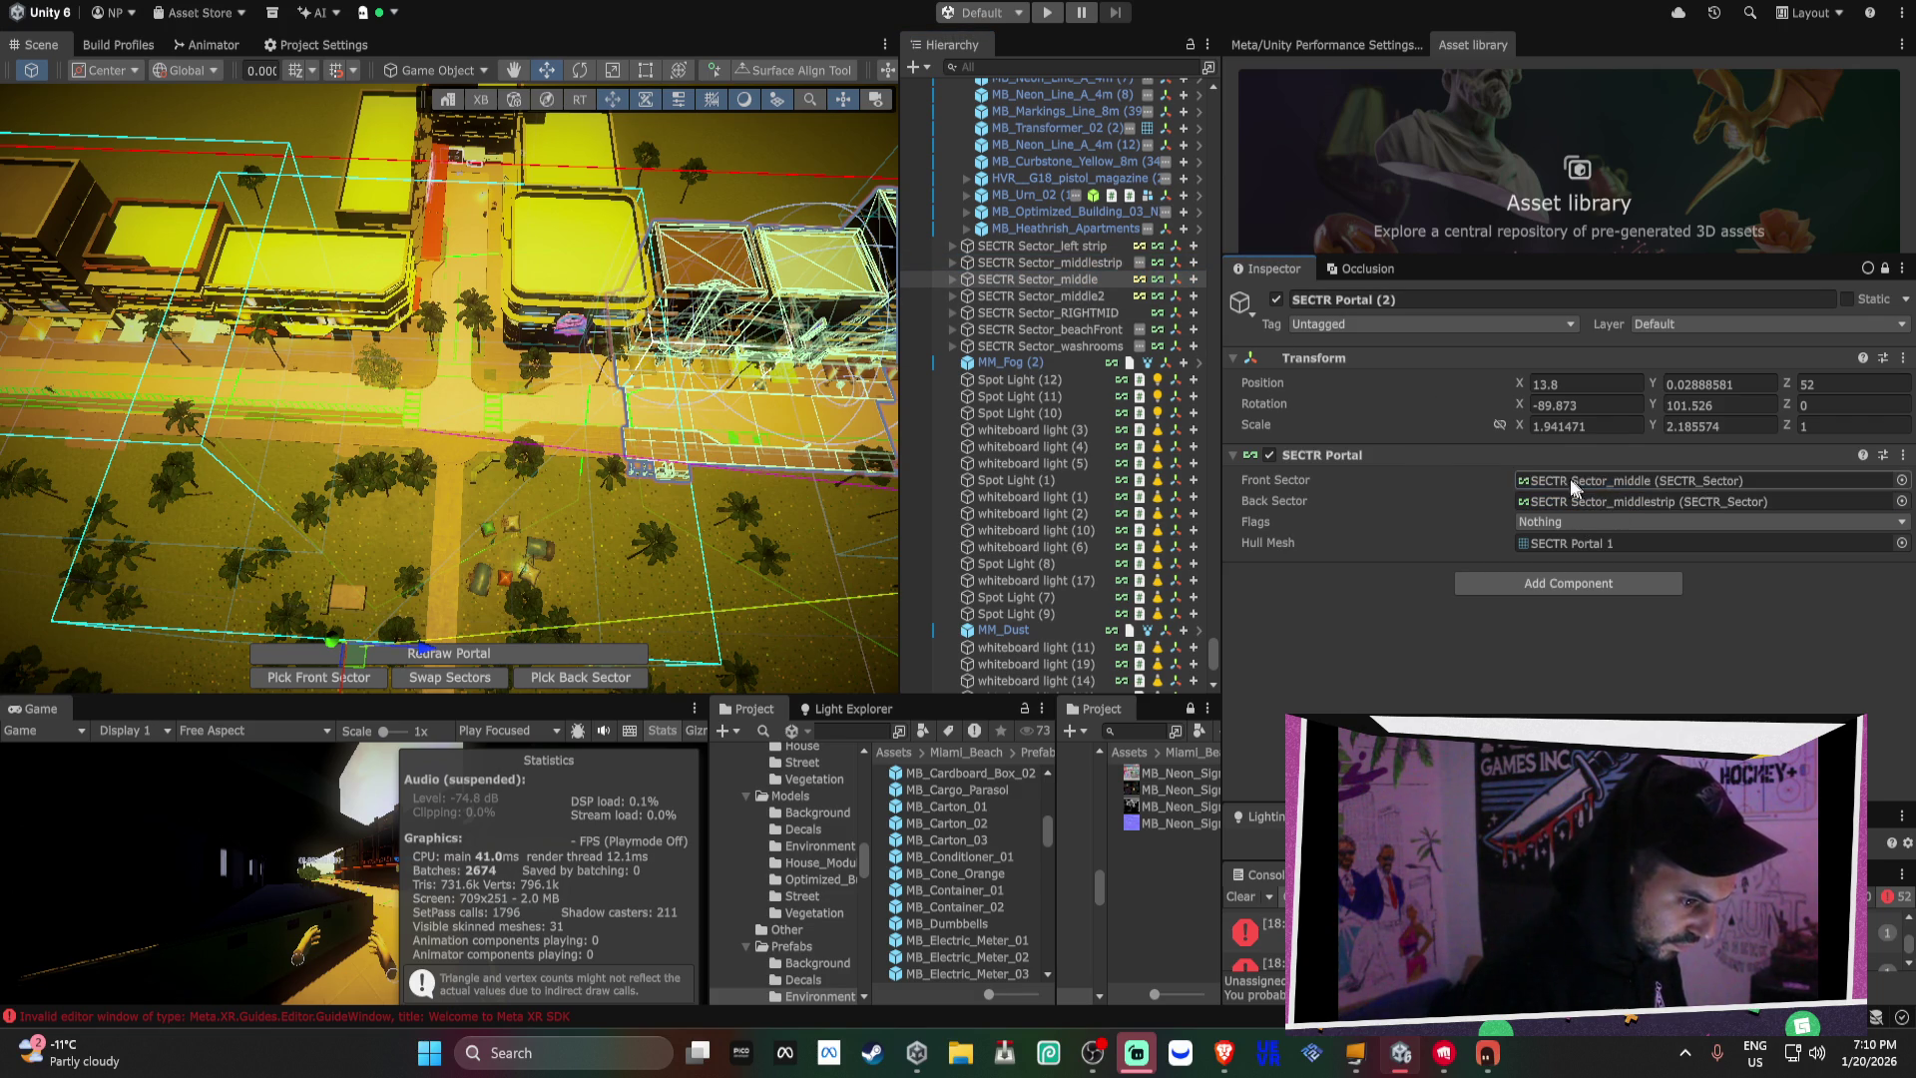
scroll(1048, 499, down, 5)
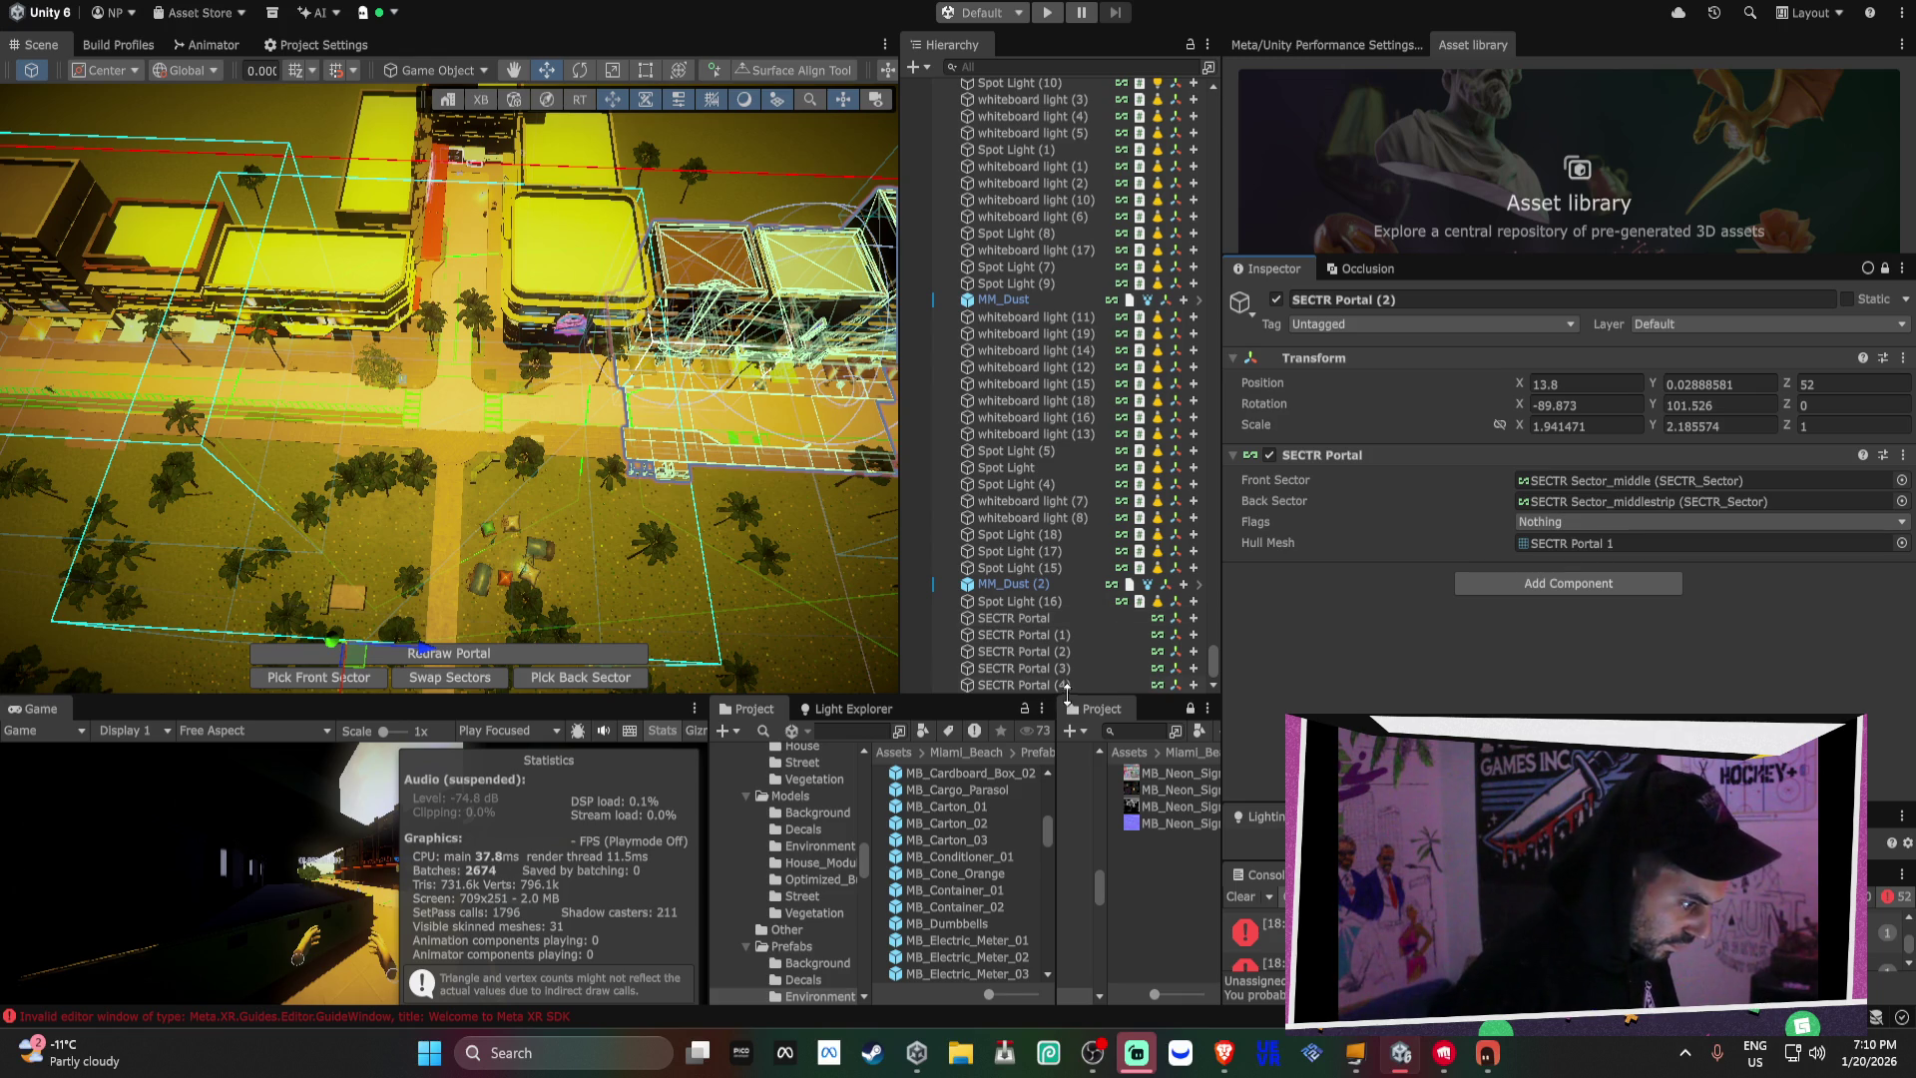
- Select SECTR Portal (4) and shift it up and to the right with the Move tool
click(1028, 685)
key(r)
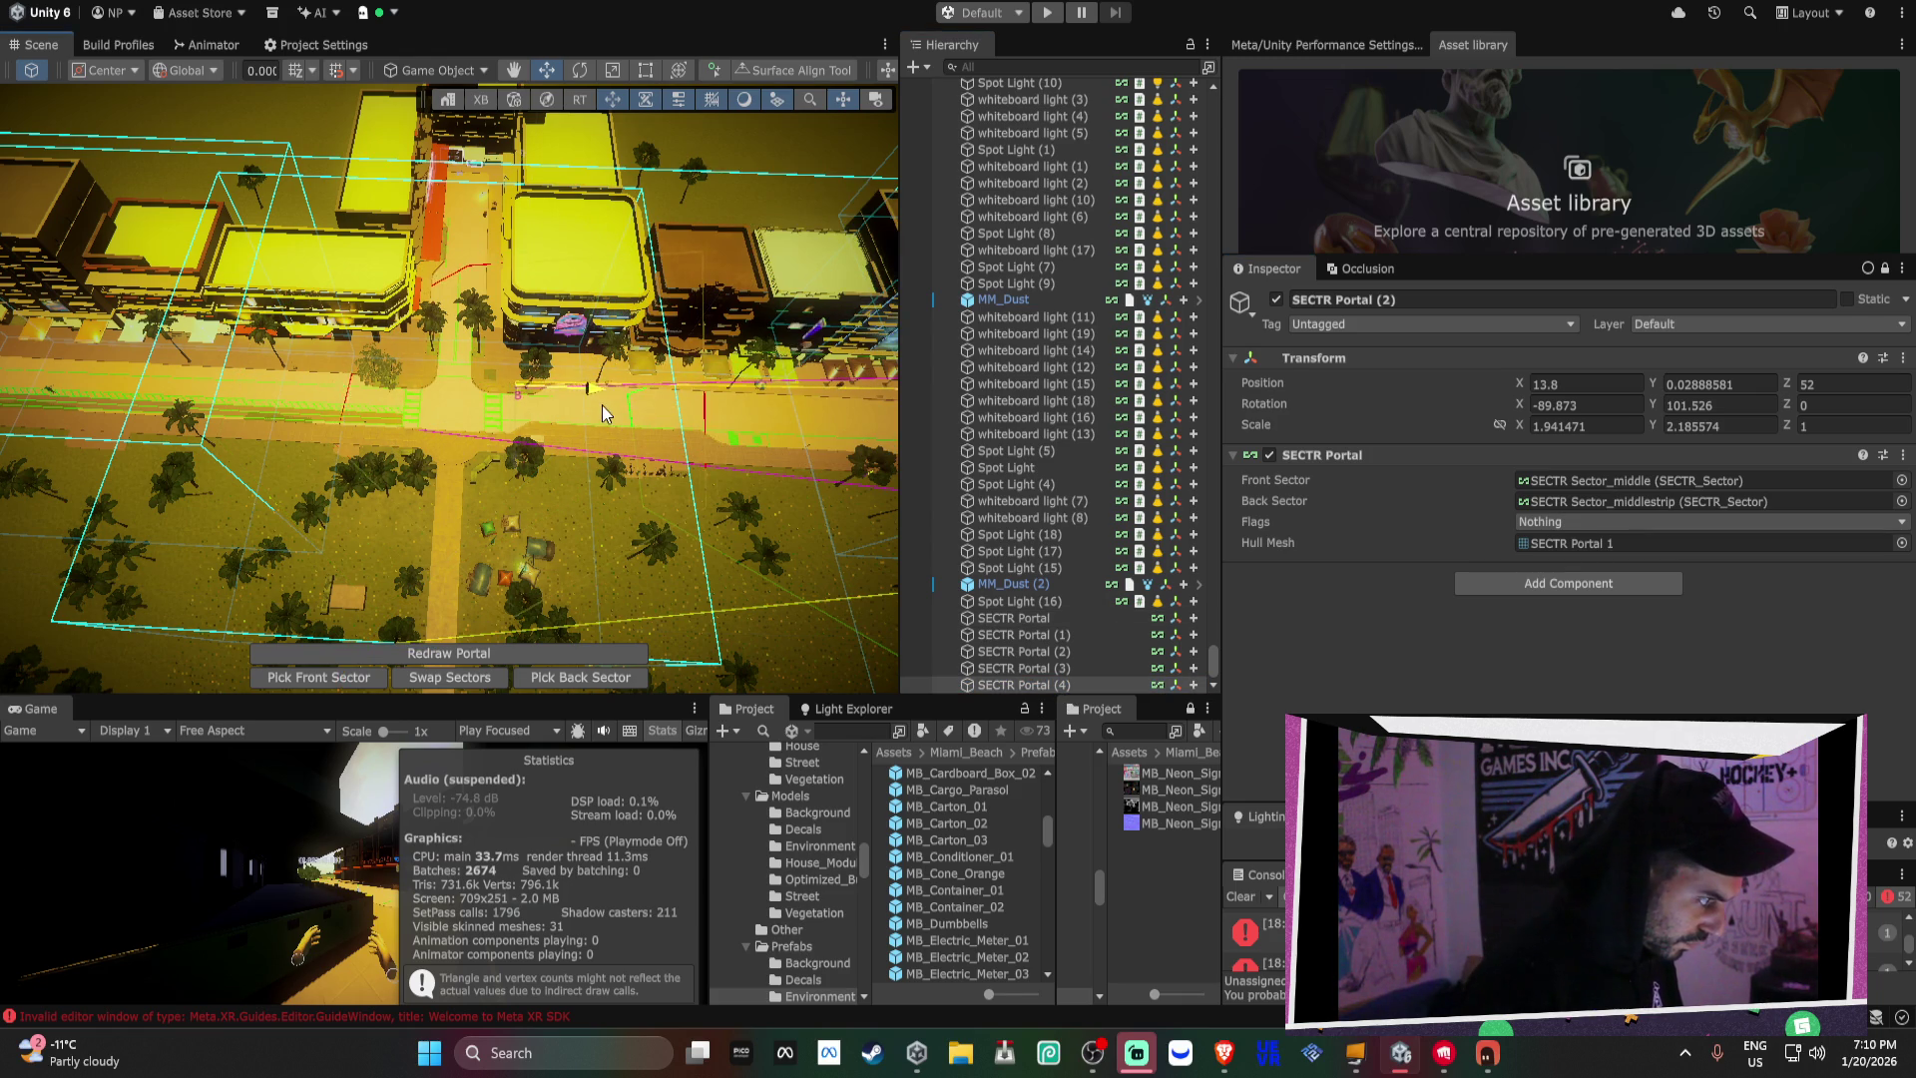
click(552, 322)
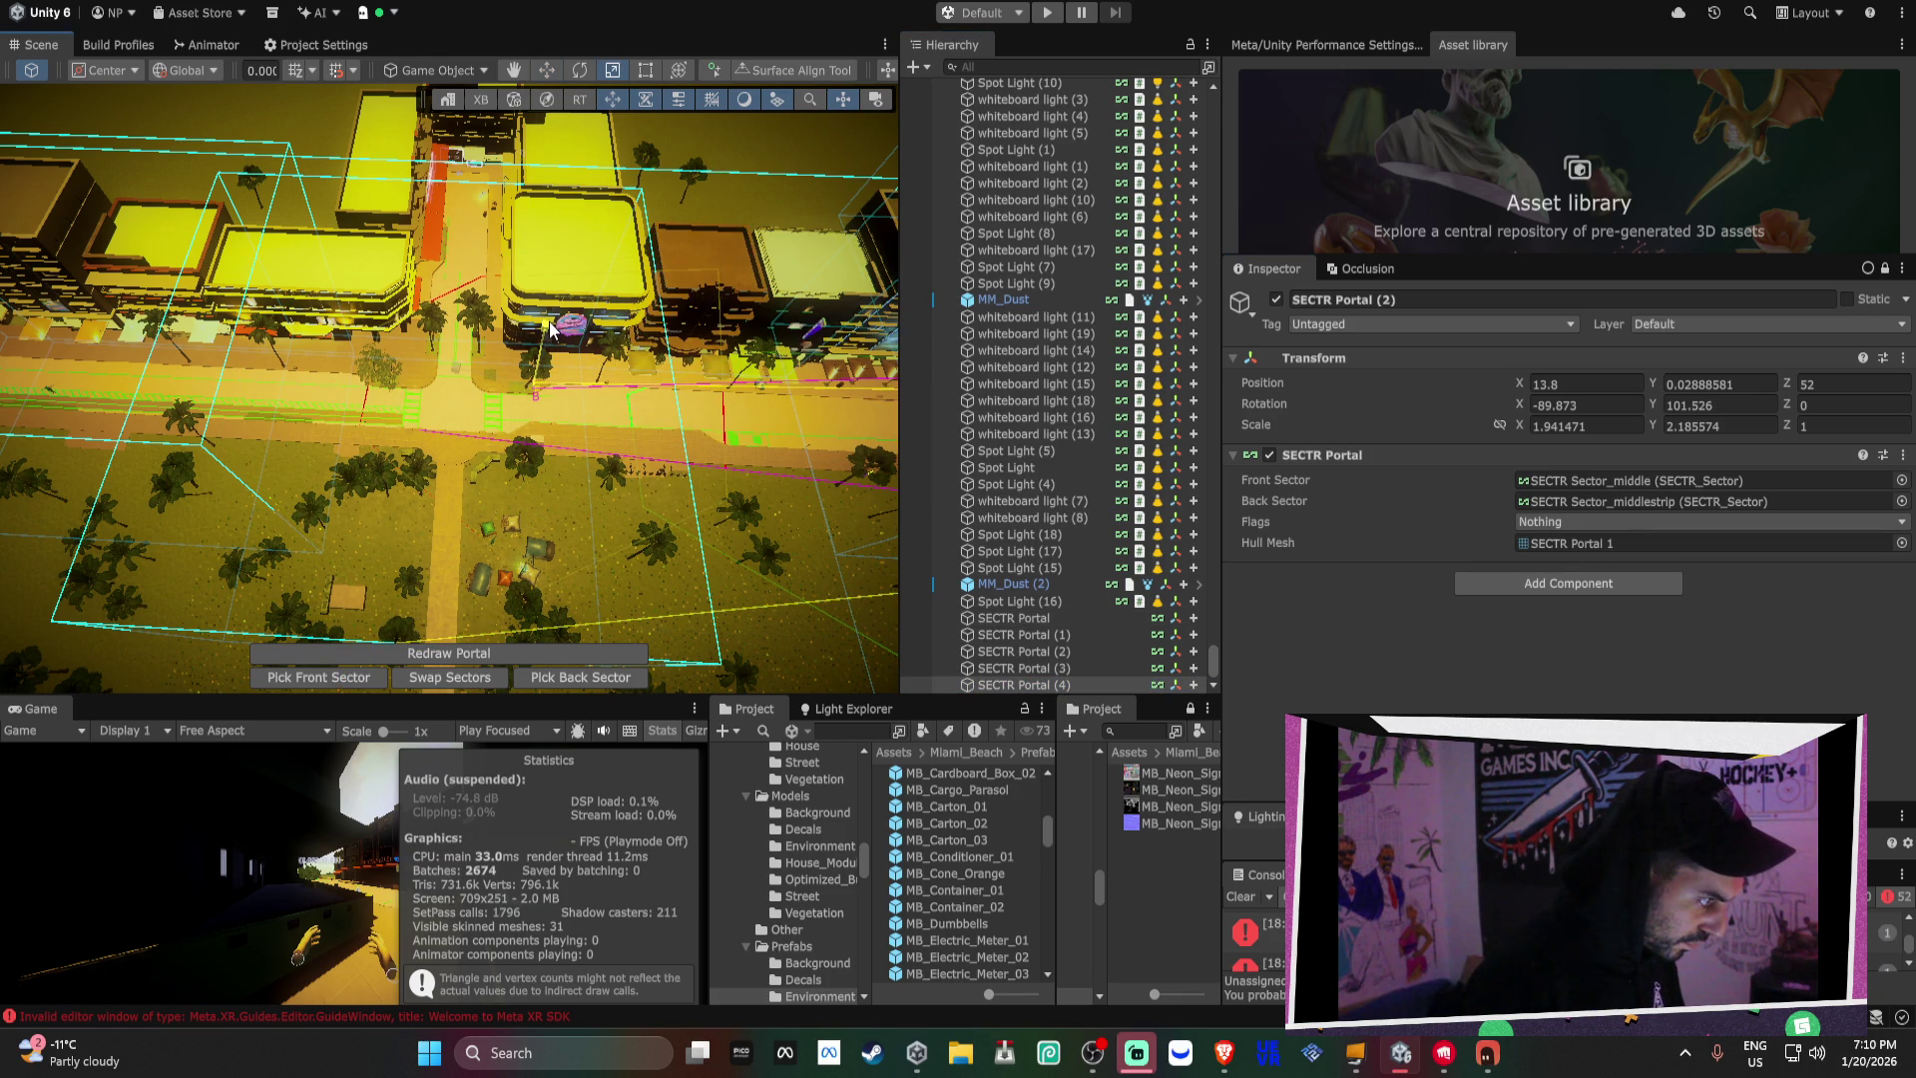
key(w)
click(496, 427)
mouse_move(499, 427)
mouse_down()
mouse_move(561, 407)
mouse_move(481, 422)
mouse_move(763, 305)
mouse_move(425, 519)
mouse_move(485, 494)
mouse_up()
click(1519, 501)
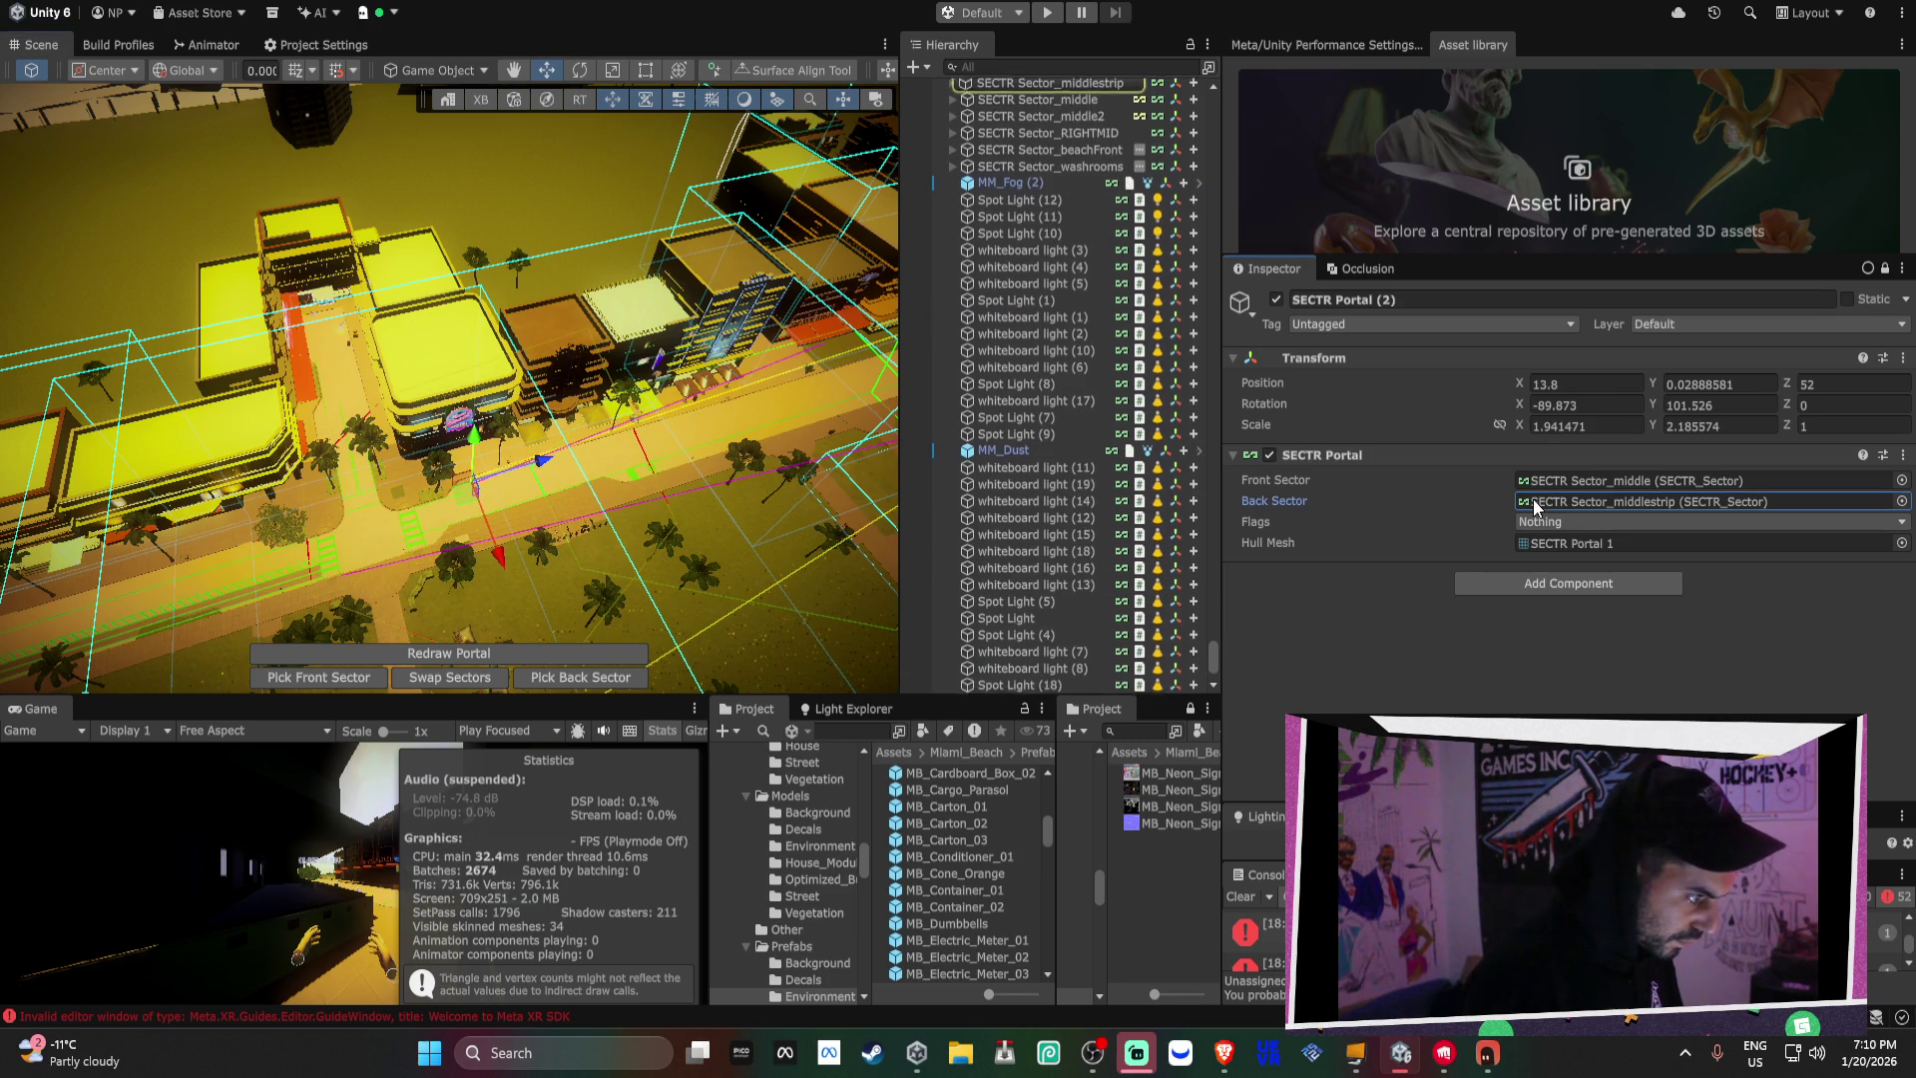
- Inspect the outlines of Sector_middle, Sector_middle2 and Sector_middlestrip in the scene
click(1041, 103)
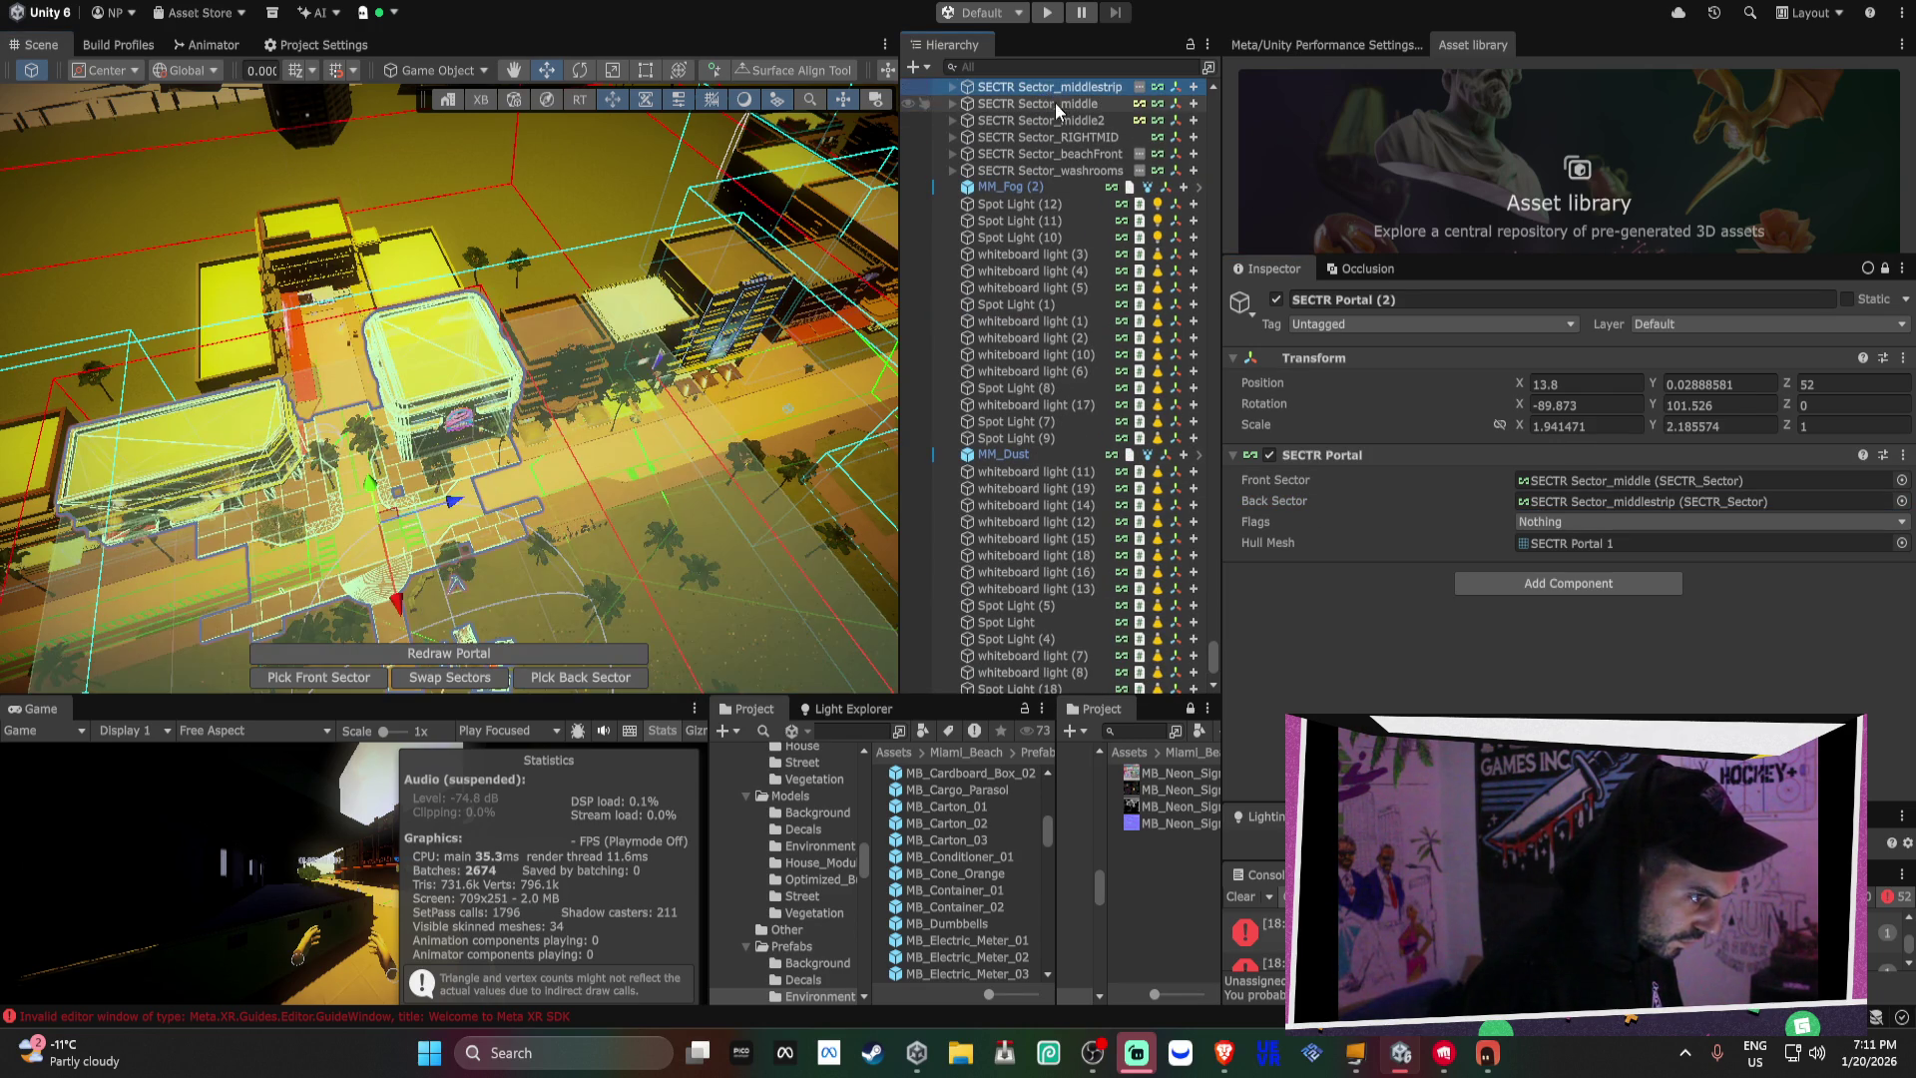
click(1056, 118)
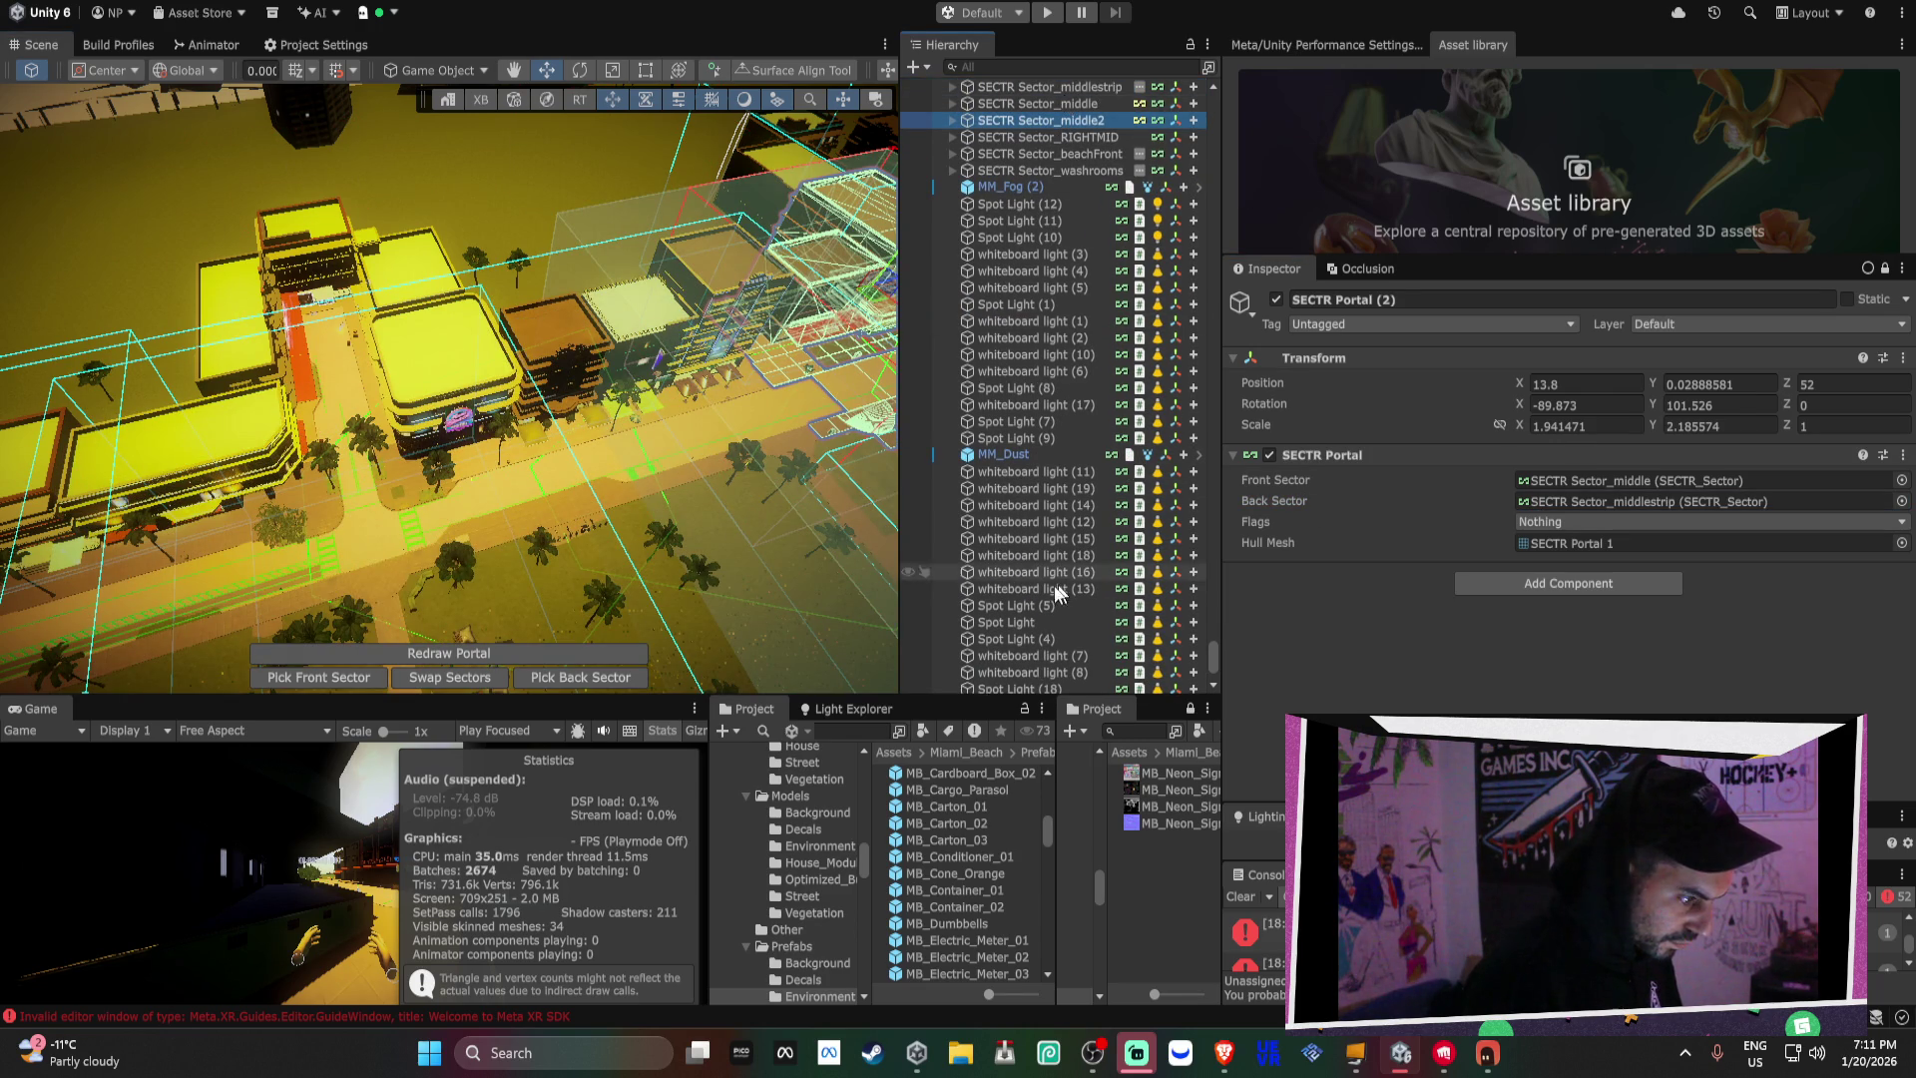
scroll(1043, 599, down, 3)
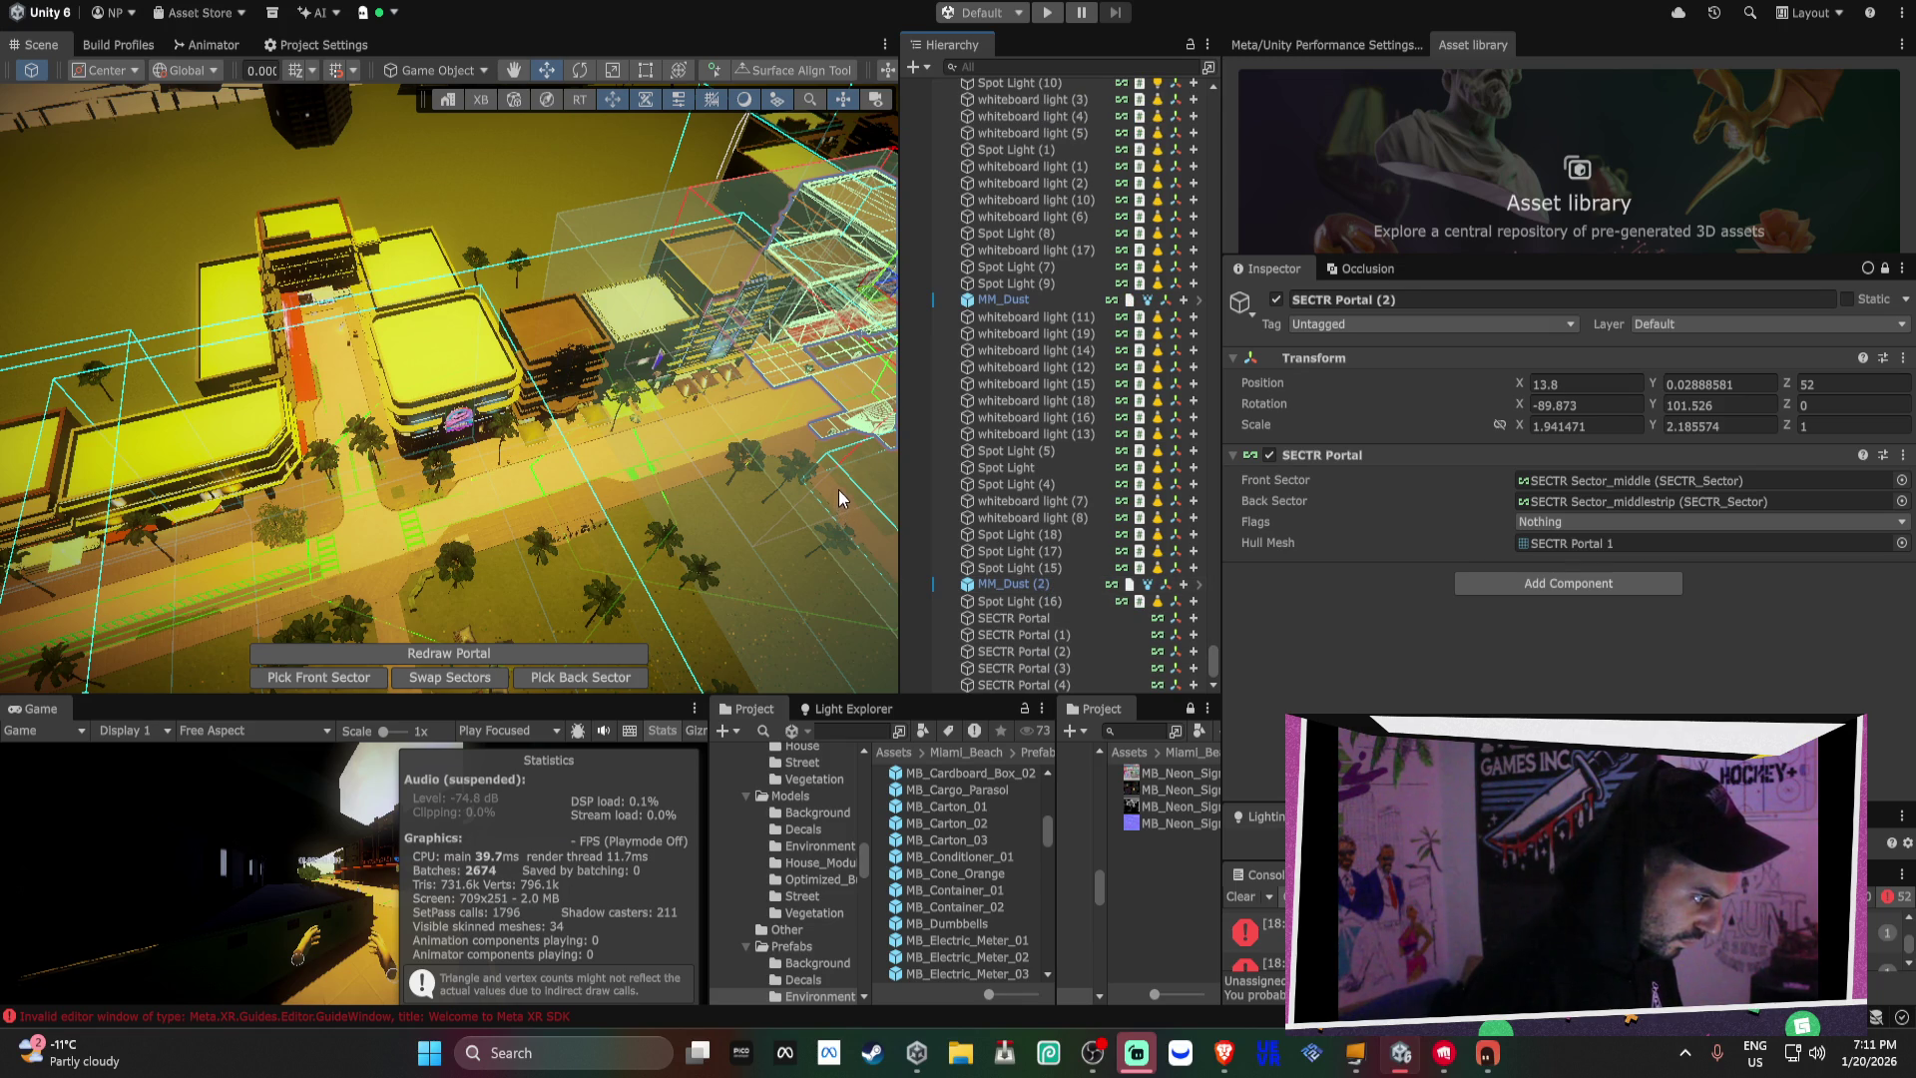
scroll(1083, 419, up, 6)
click(1088, 265)
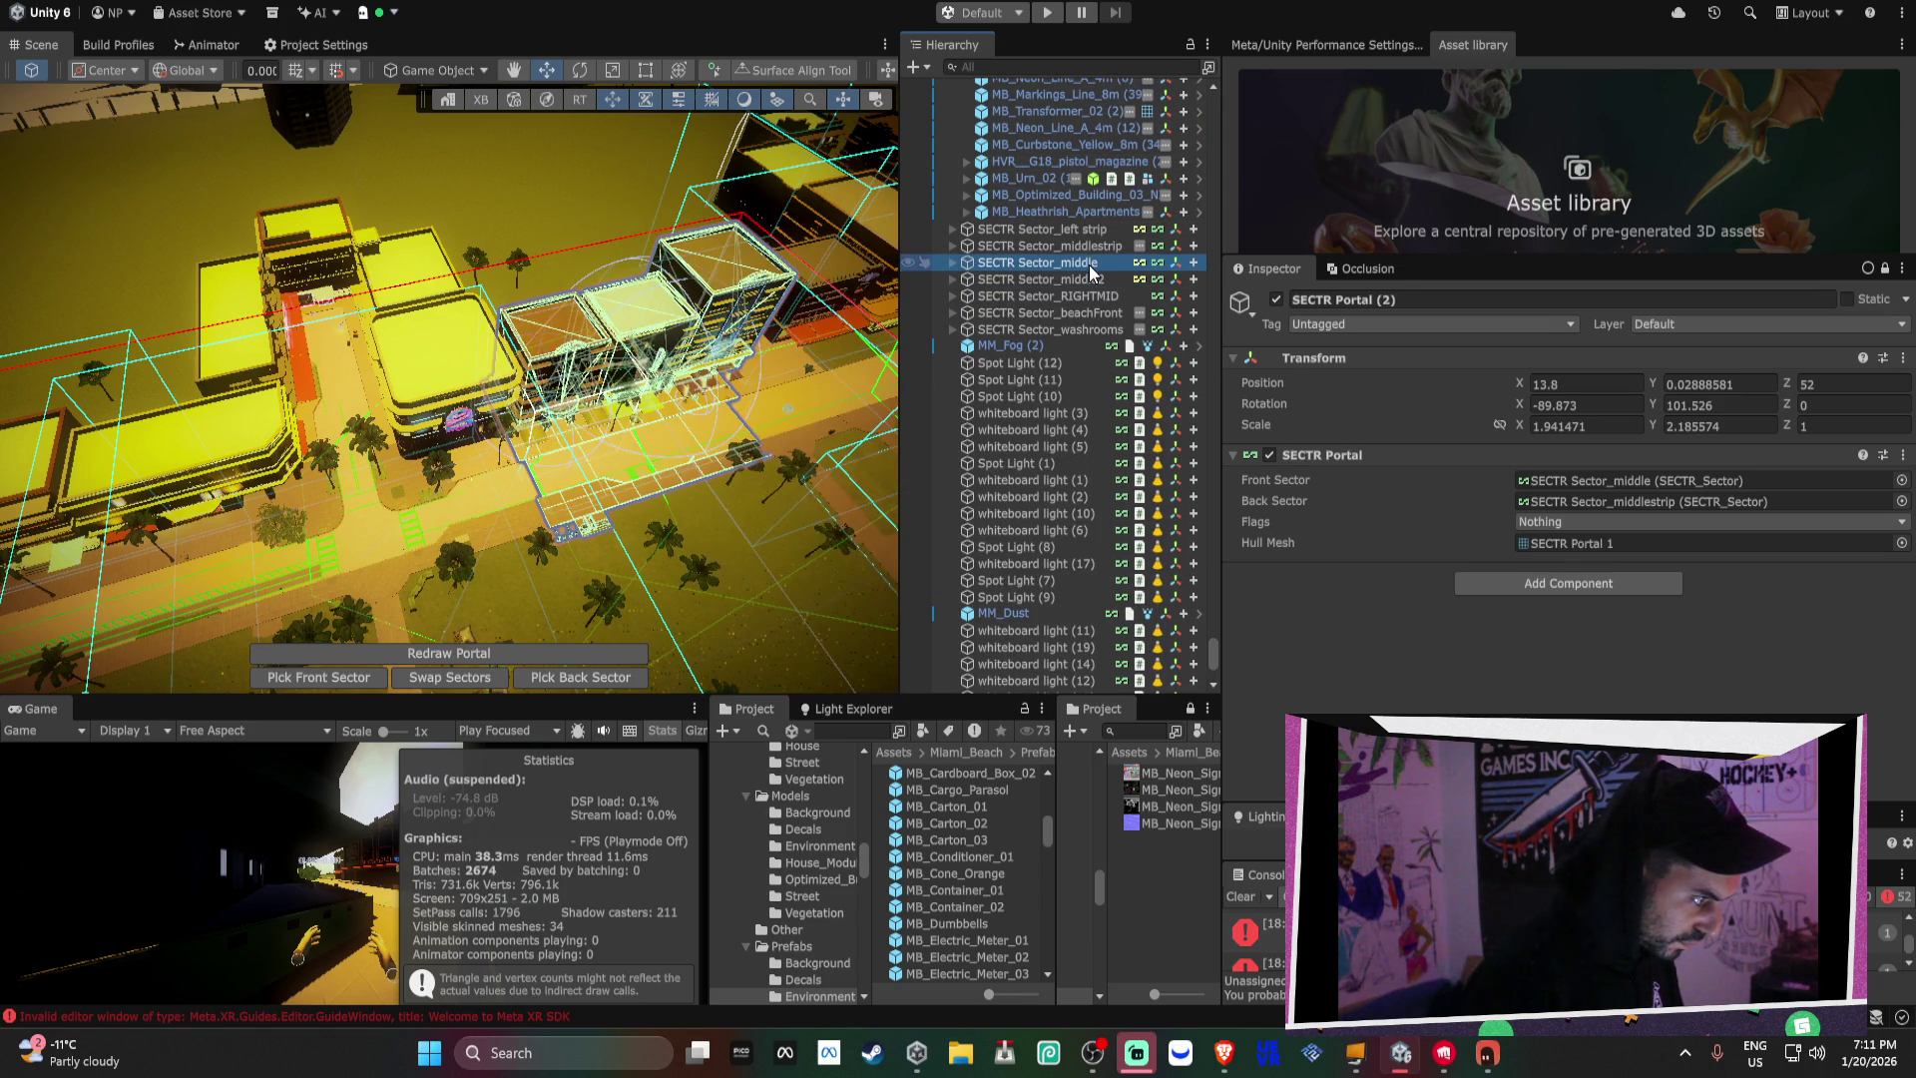
click(1092, 245)
scroll(1091, 299, down, 6)
- Show SECTR Portal (4)'s settings: RIGHTMID as Front Sector, middle2 as Back Sector
click(1082, 685)
click(1884, 268)
scroll(1116, 475, up, 5)
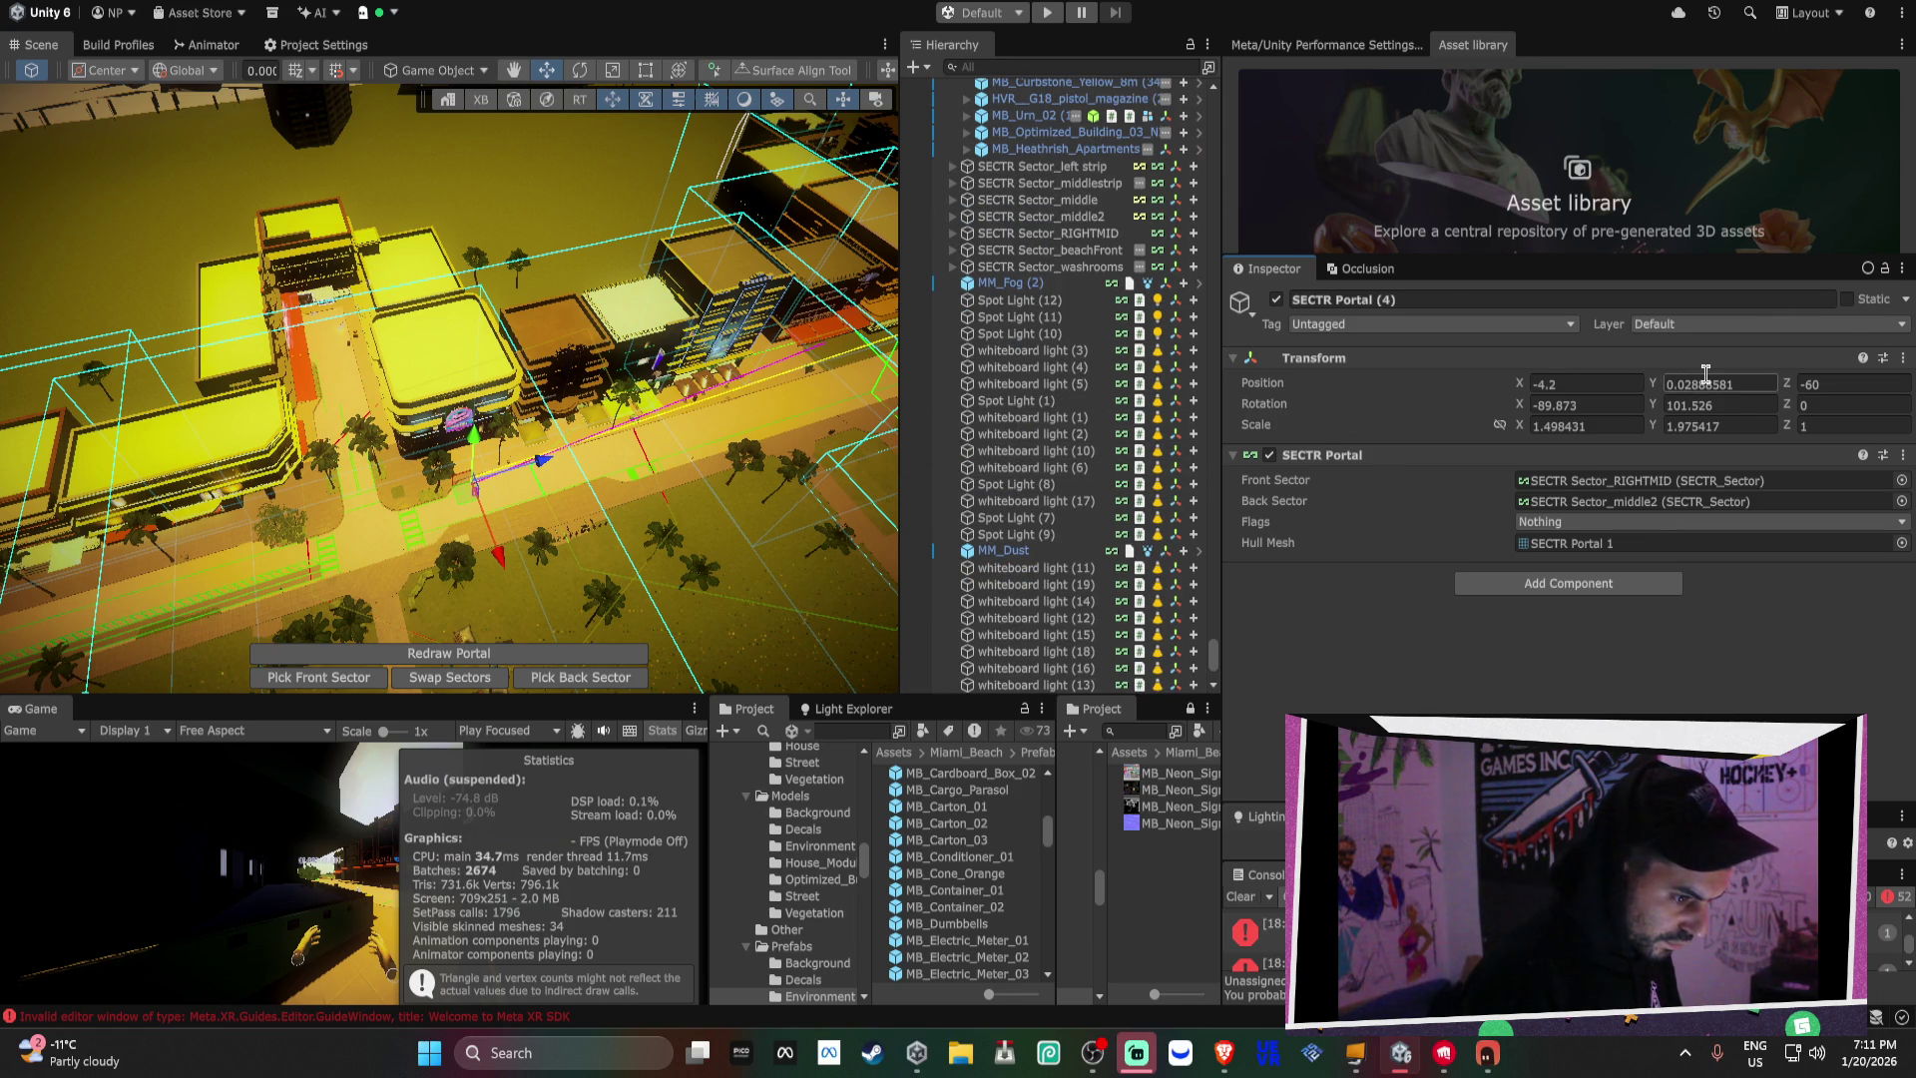
key(ctrl+z)
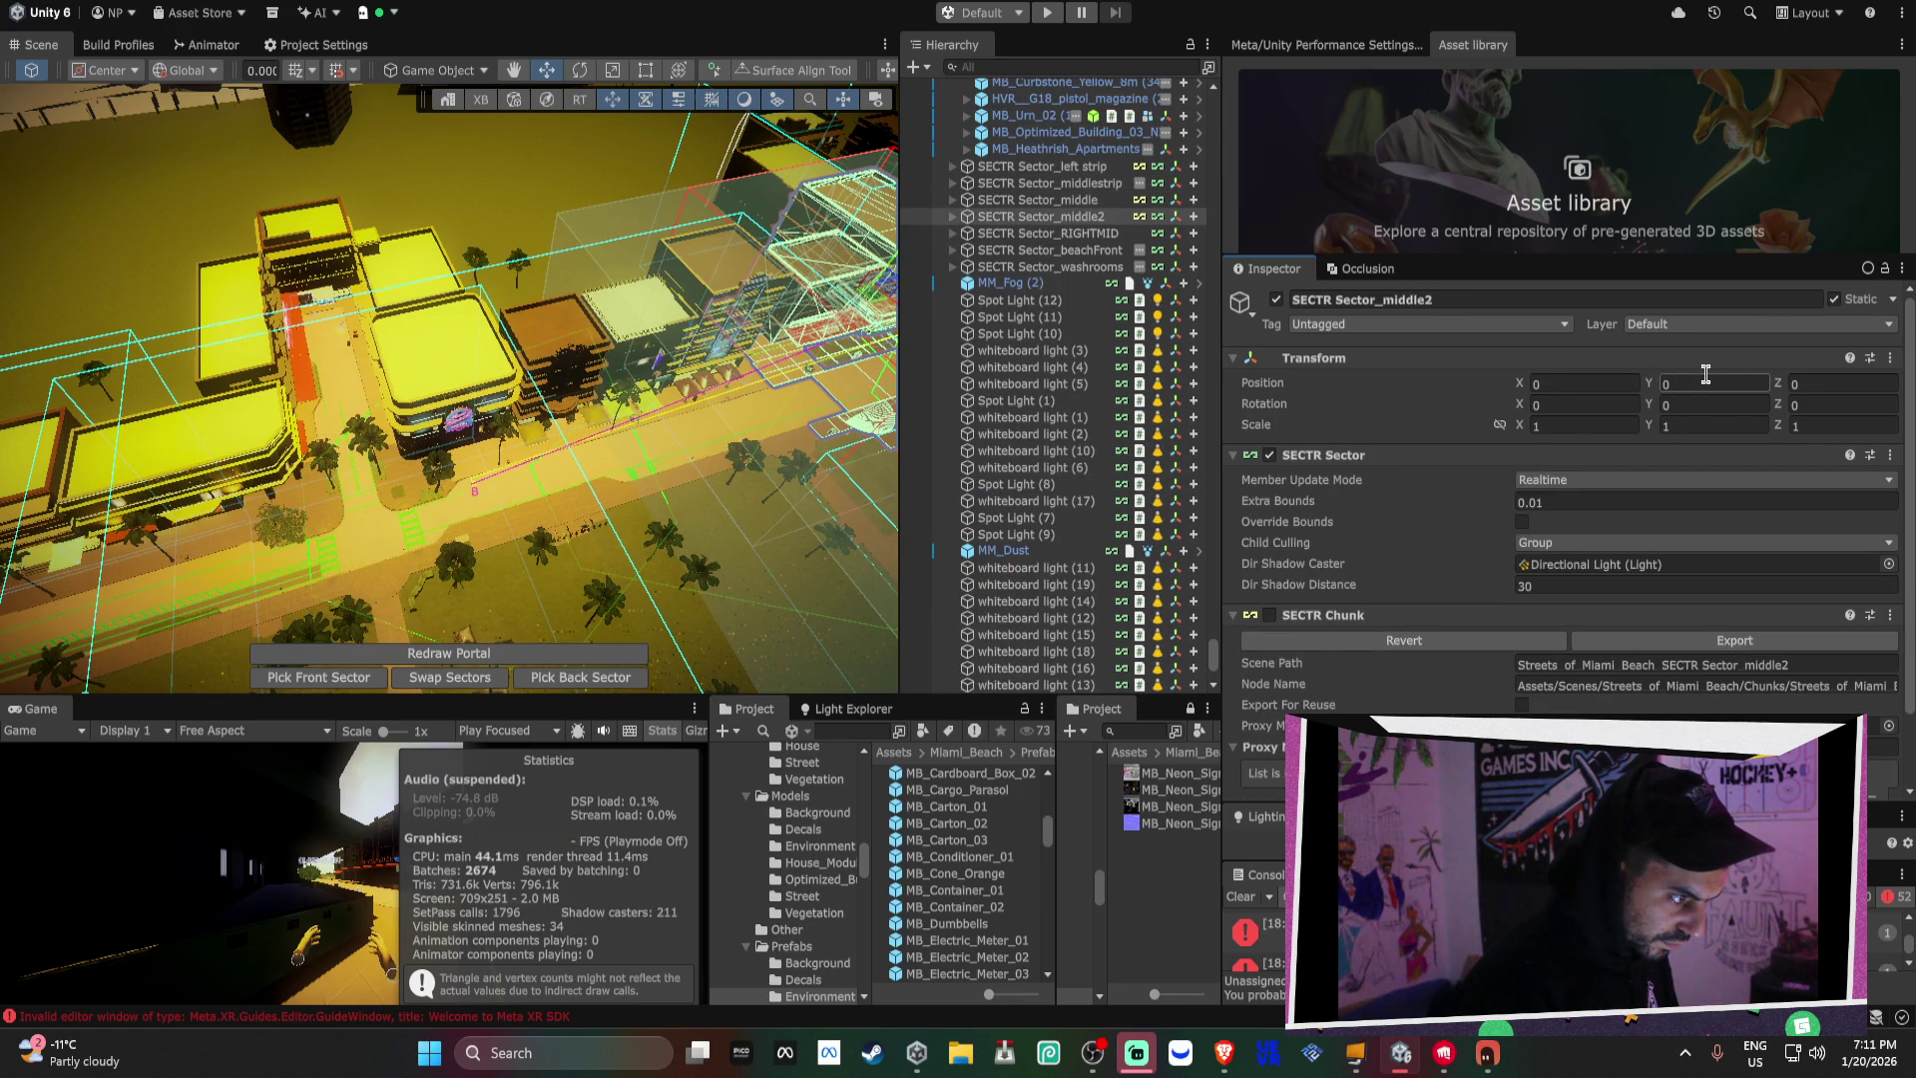
key(ctrl+y)
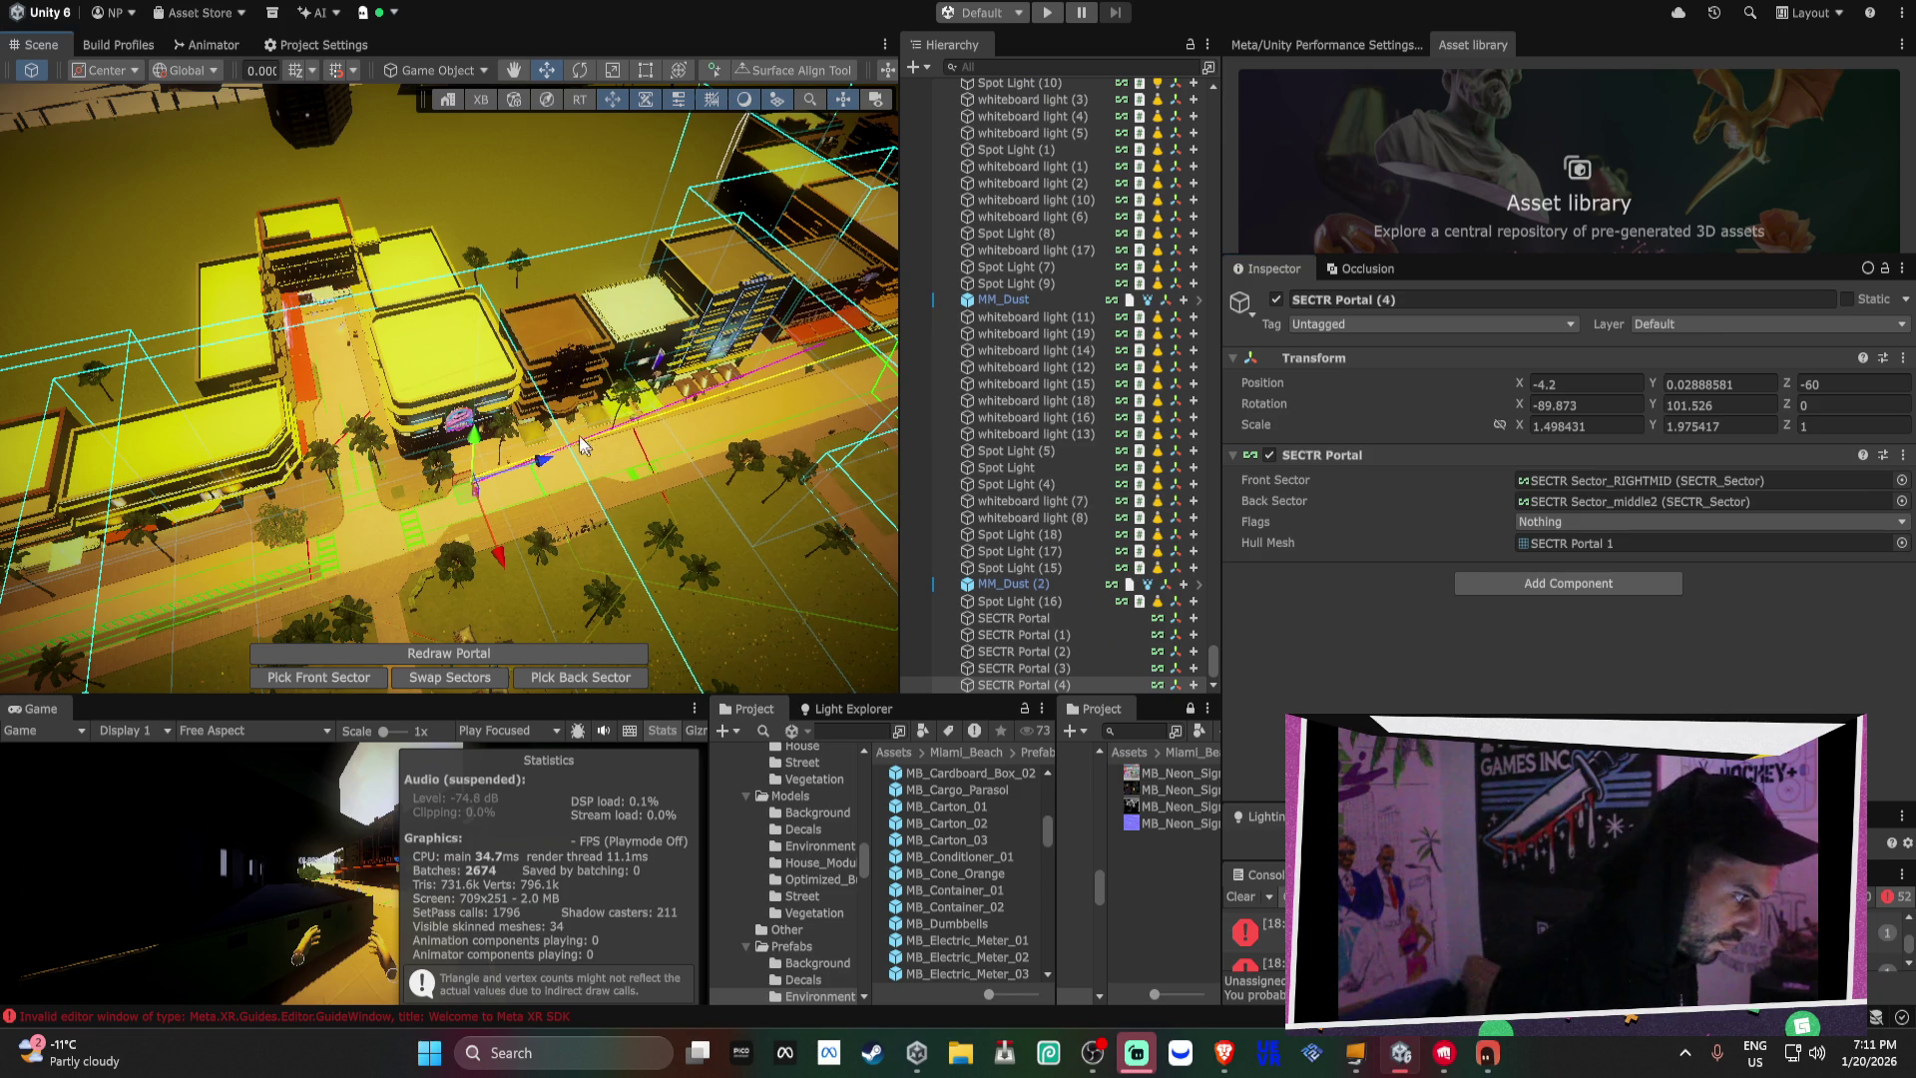
scroll(589, 445, up, 3)
scroll(1076, 427, up, 10)
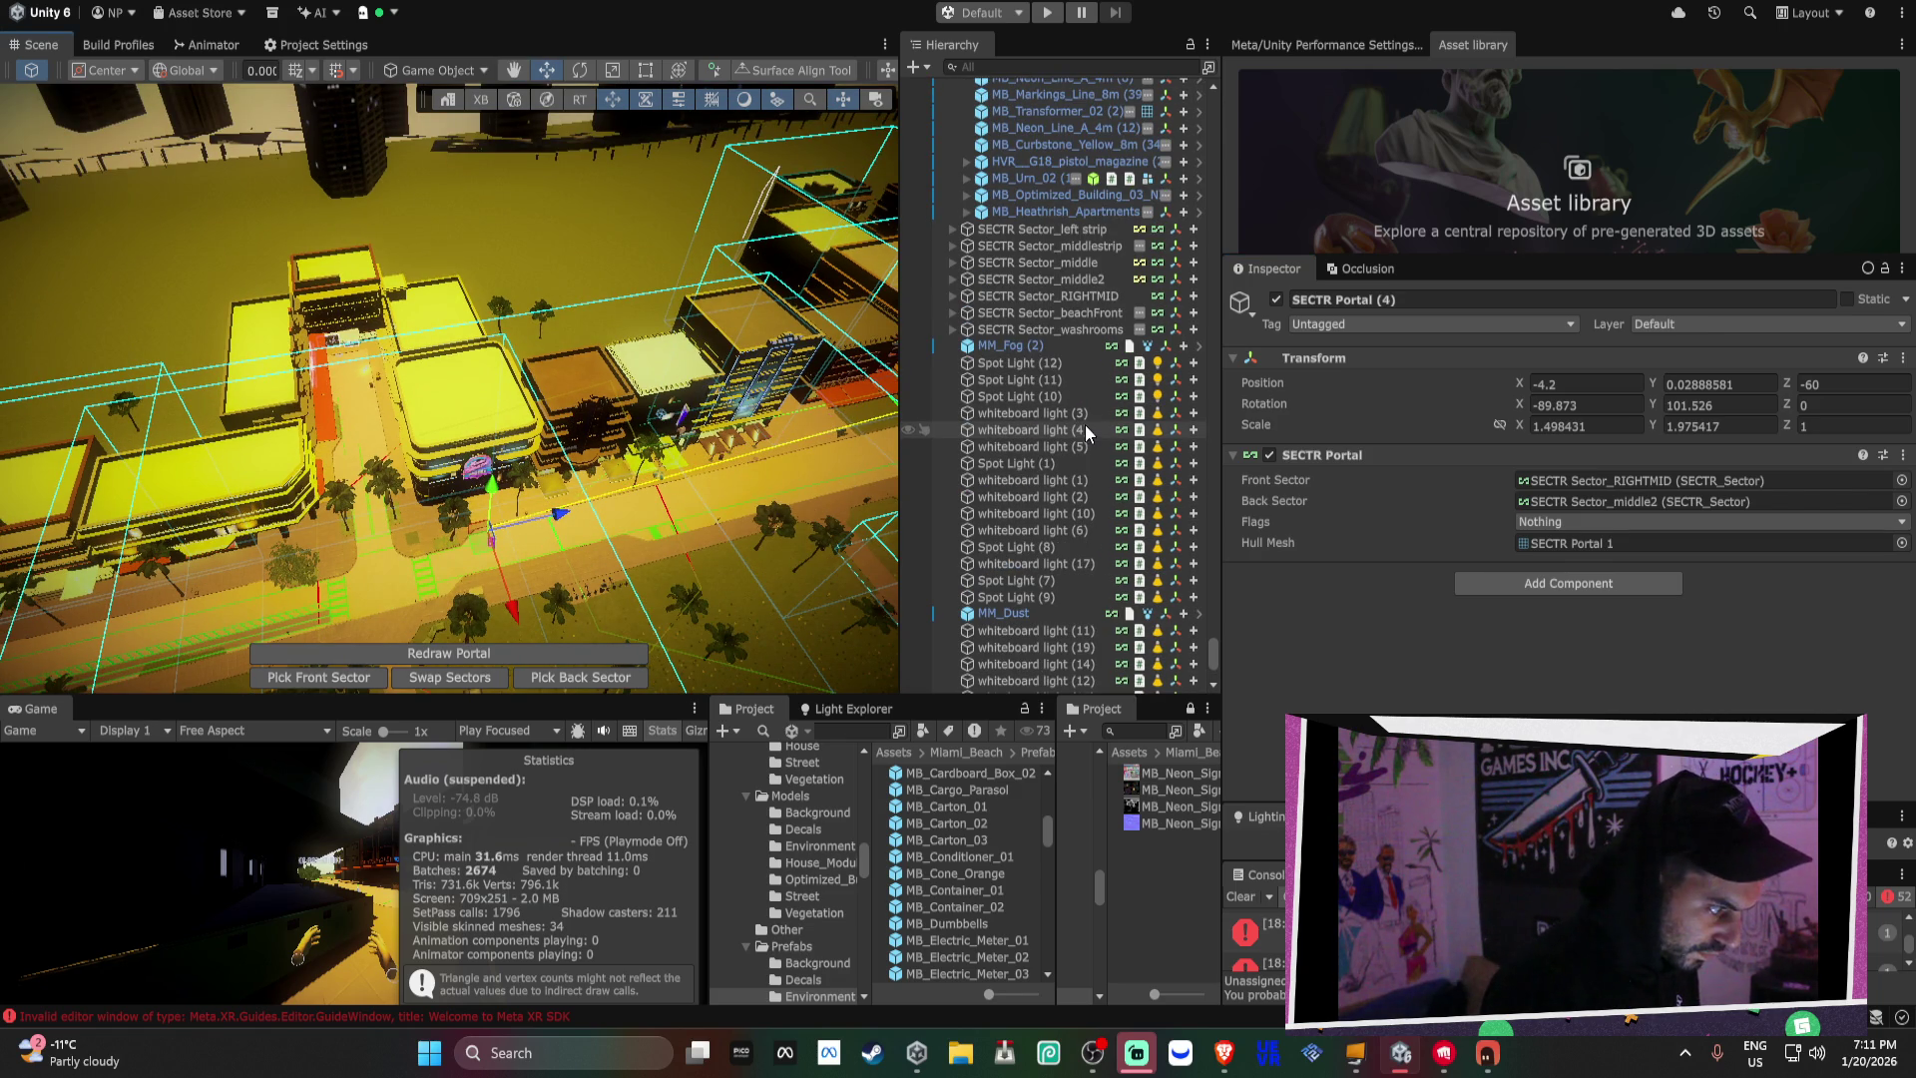
- Frame and compare SECTR Portal (2), (3) and (4) in the scene
mouse_move(639, 375)
mouse_down()
mouse_move(396, 421)
mouse_move(853, 505)
mouse_move(700, 517)
mouse_move(751, 488)
mouse_move(687, 458)
mouse_move(765, 483)
mouse_move(748, 495)
mouse_move(791, 476)
mouse_move(677, 519)
mouse_up()
click(1098, 663)
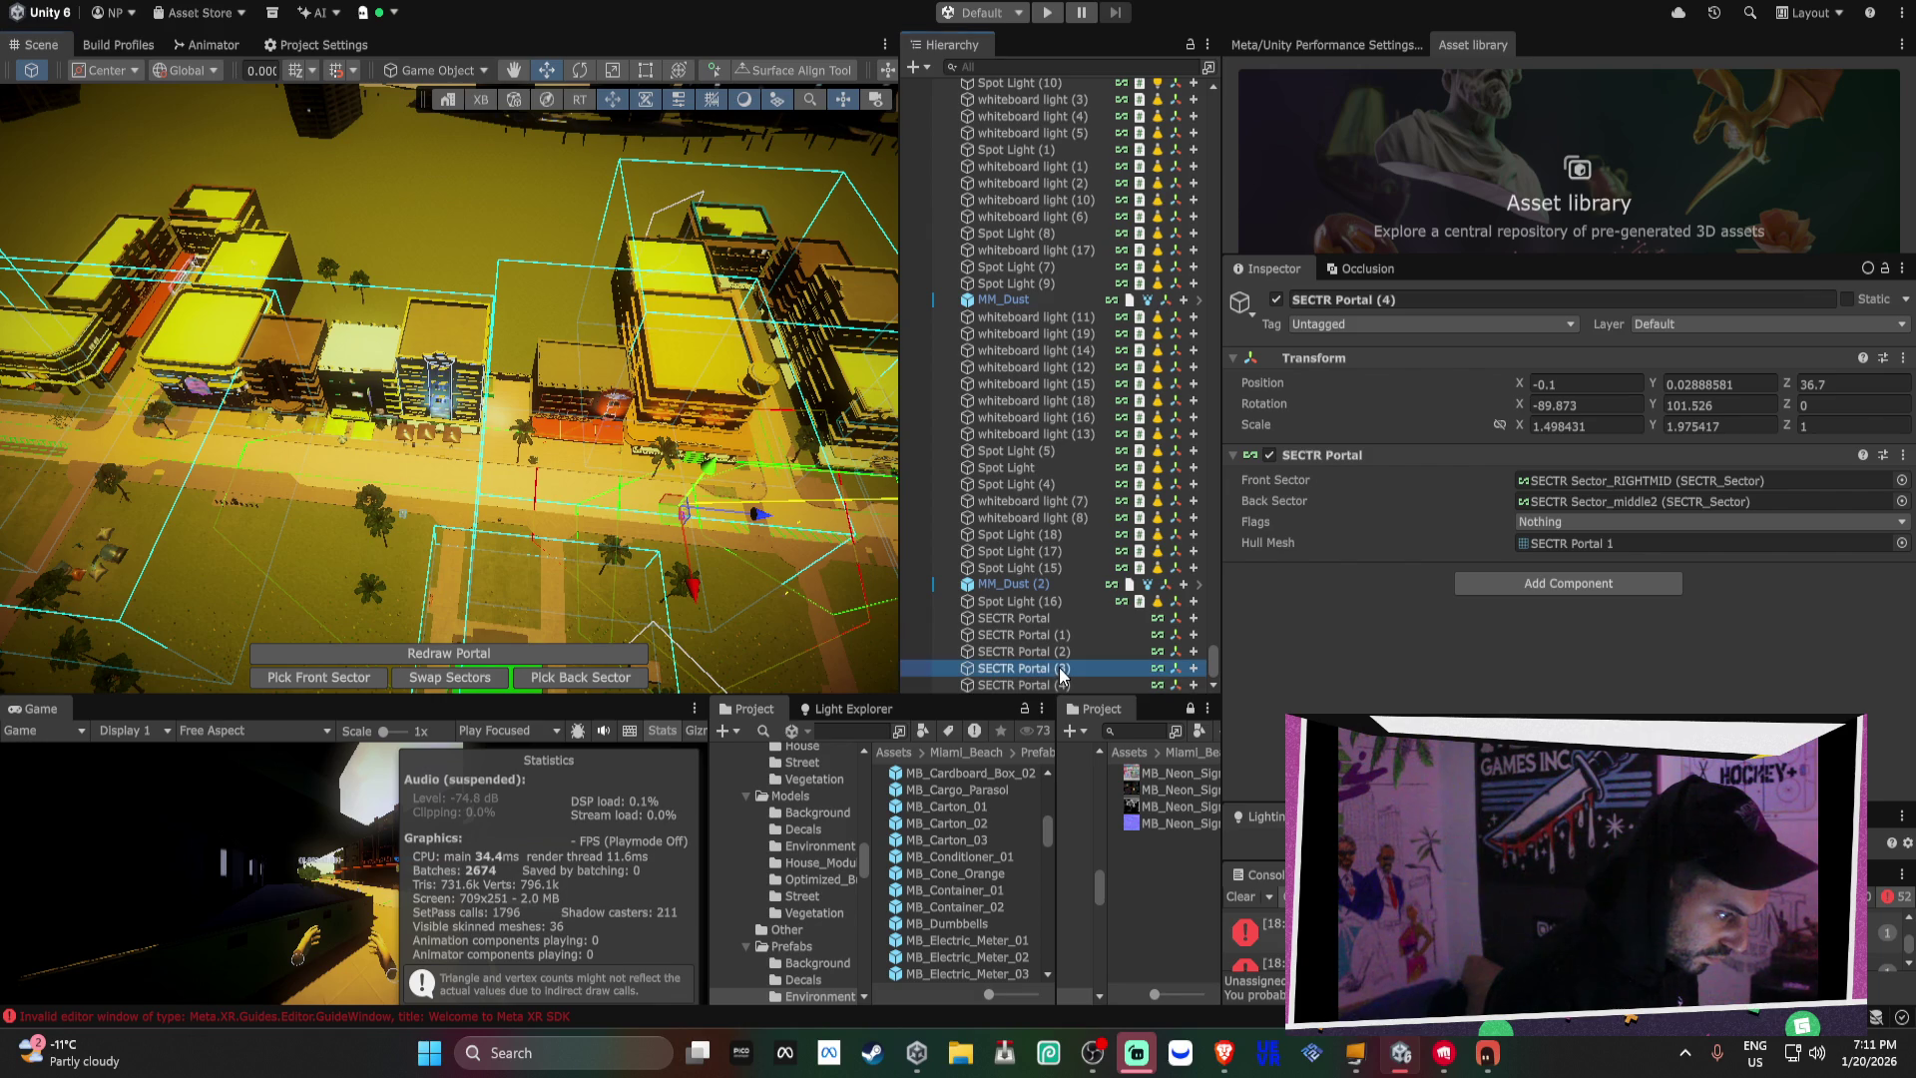
click(992, 652)
double_click(992, 651)
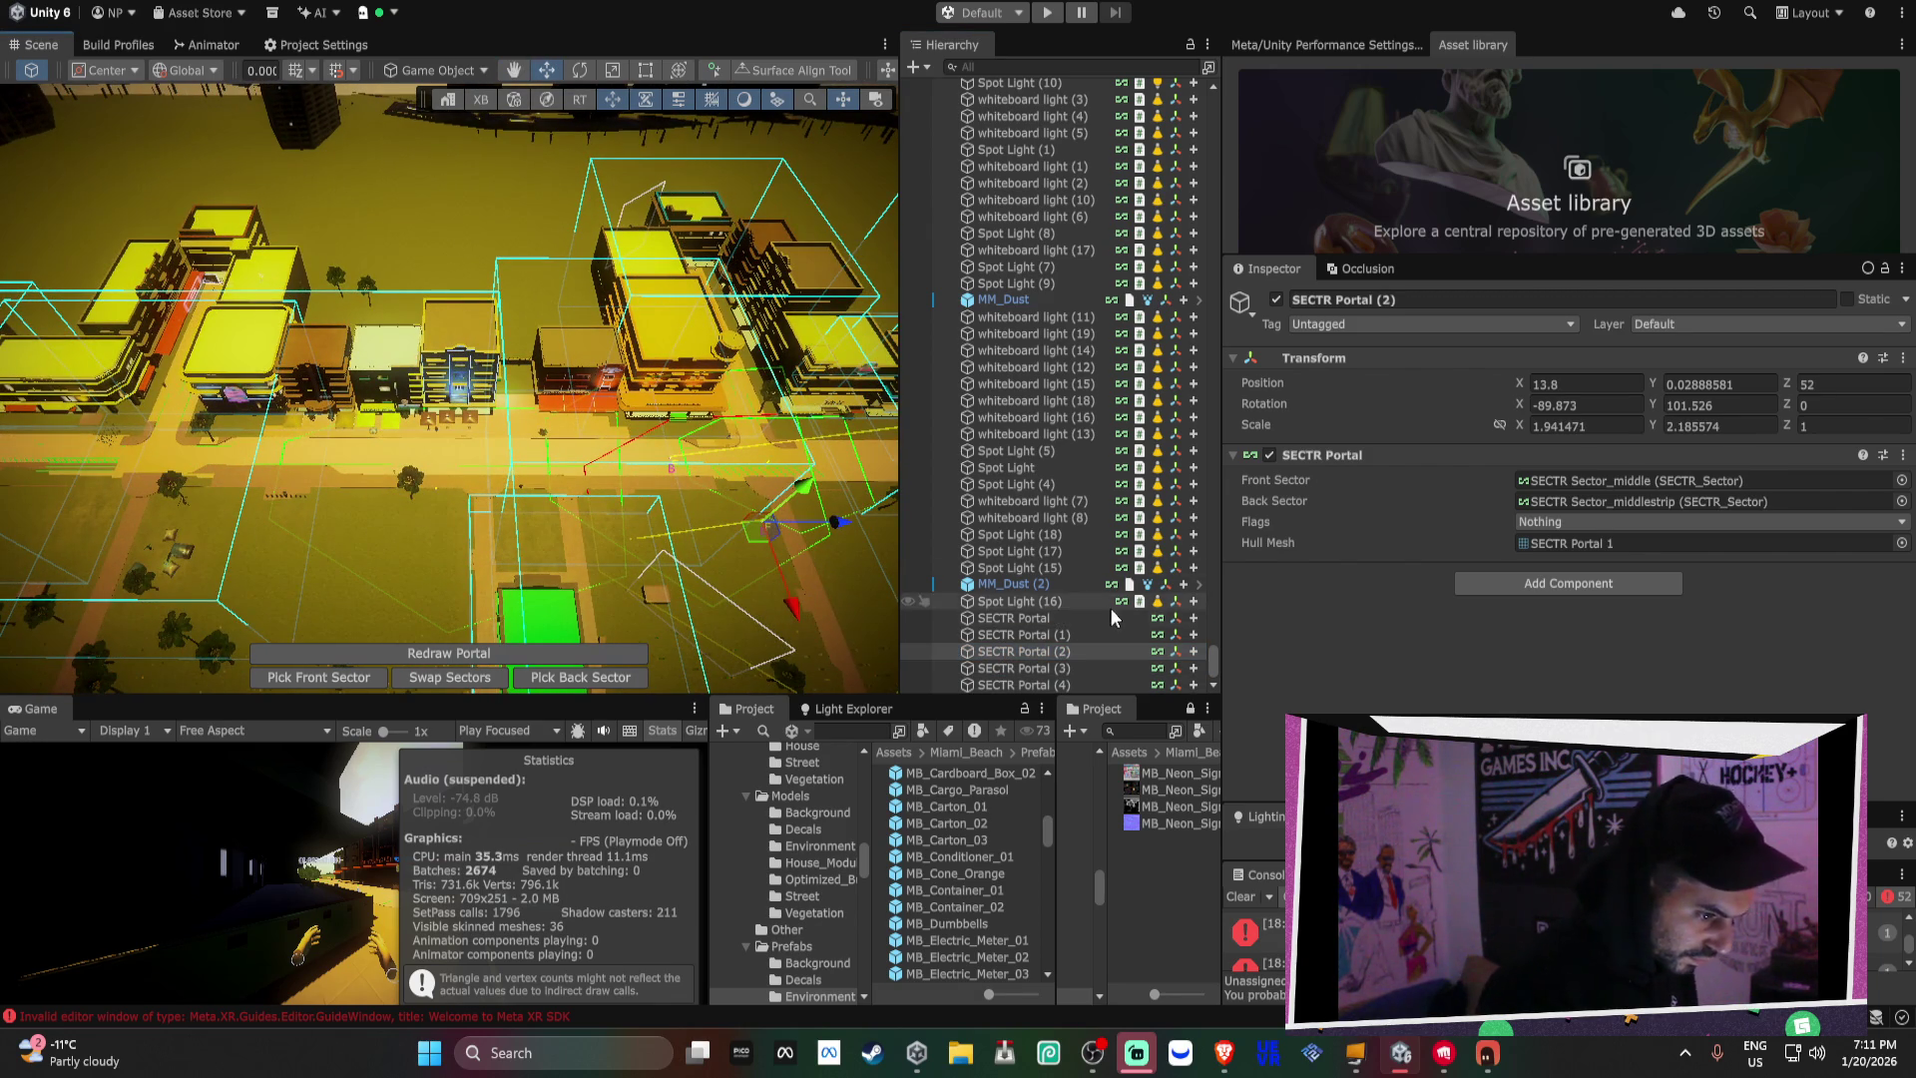
click(1094, 662)
key(Down)
key(Up)
key(Down)
key(Up)
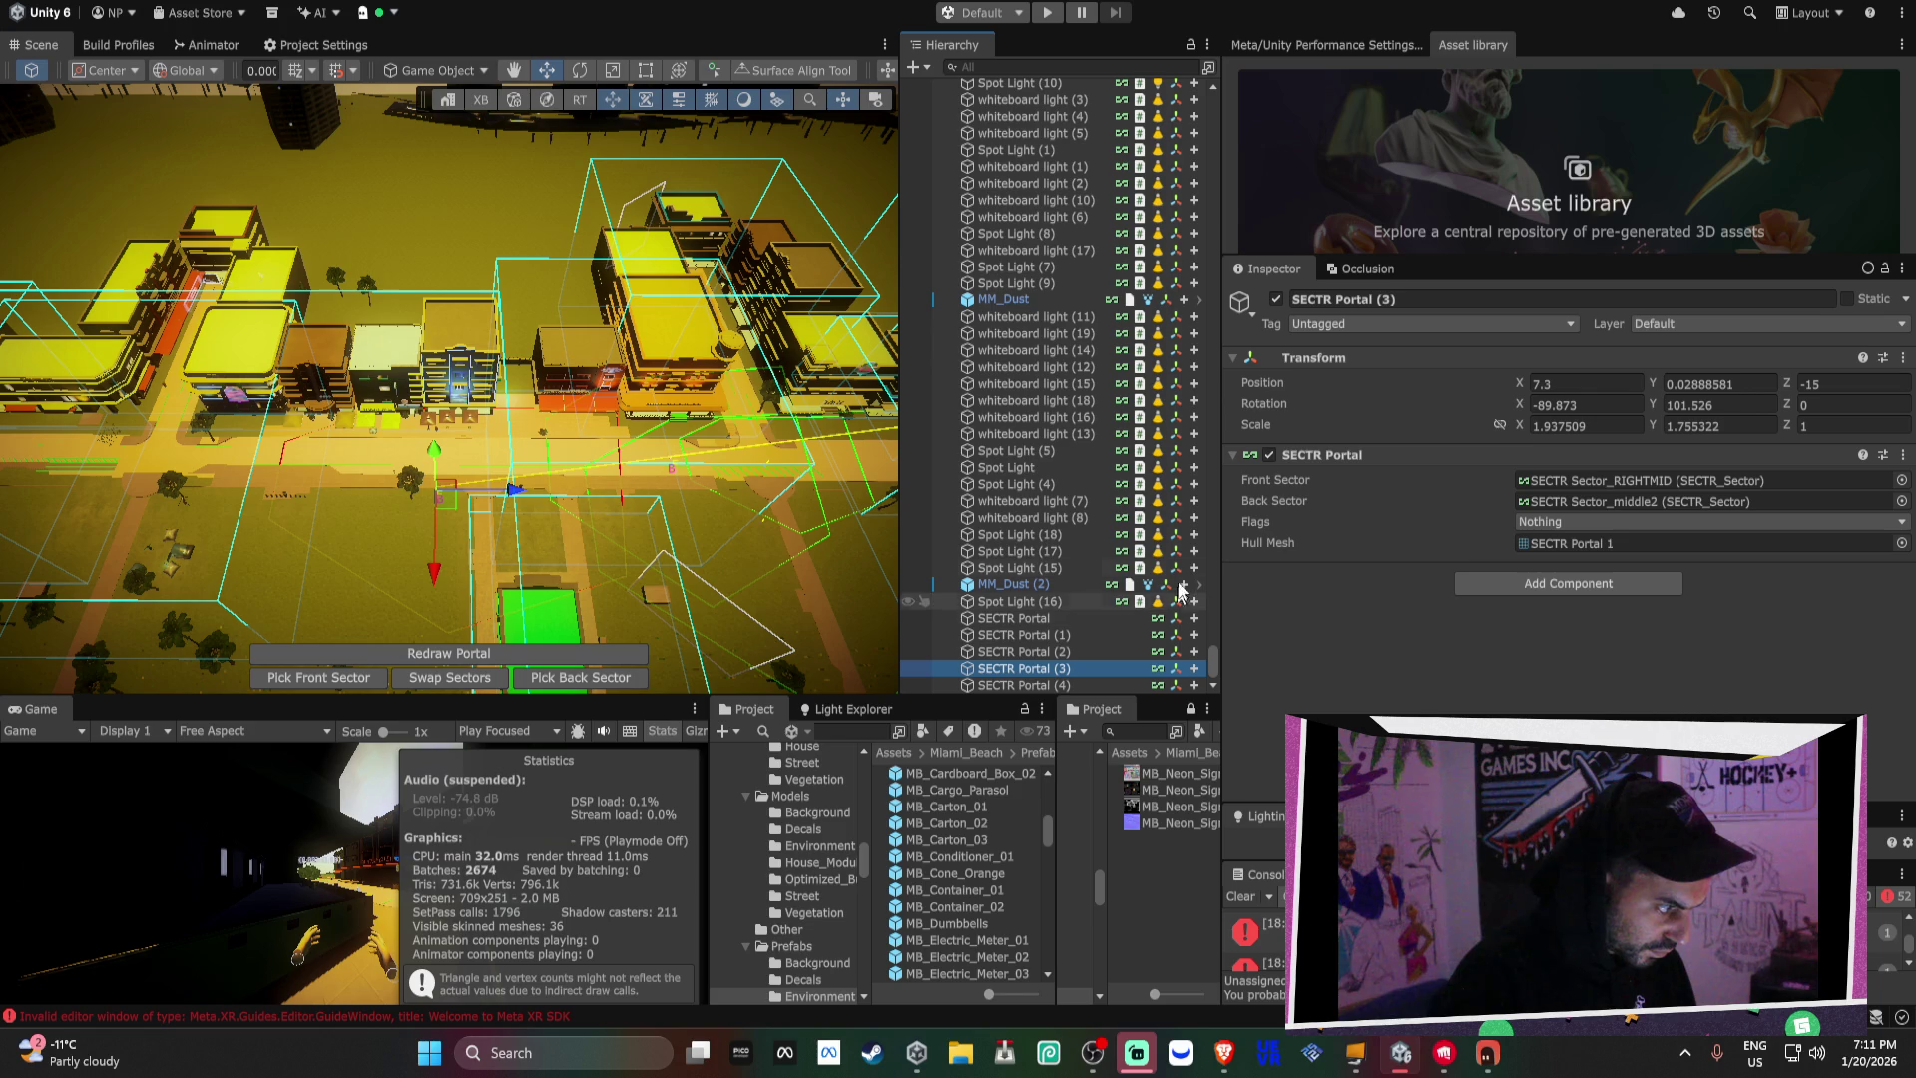
key(Up)
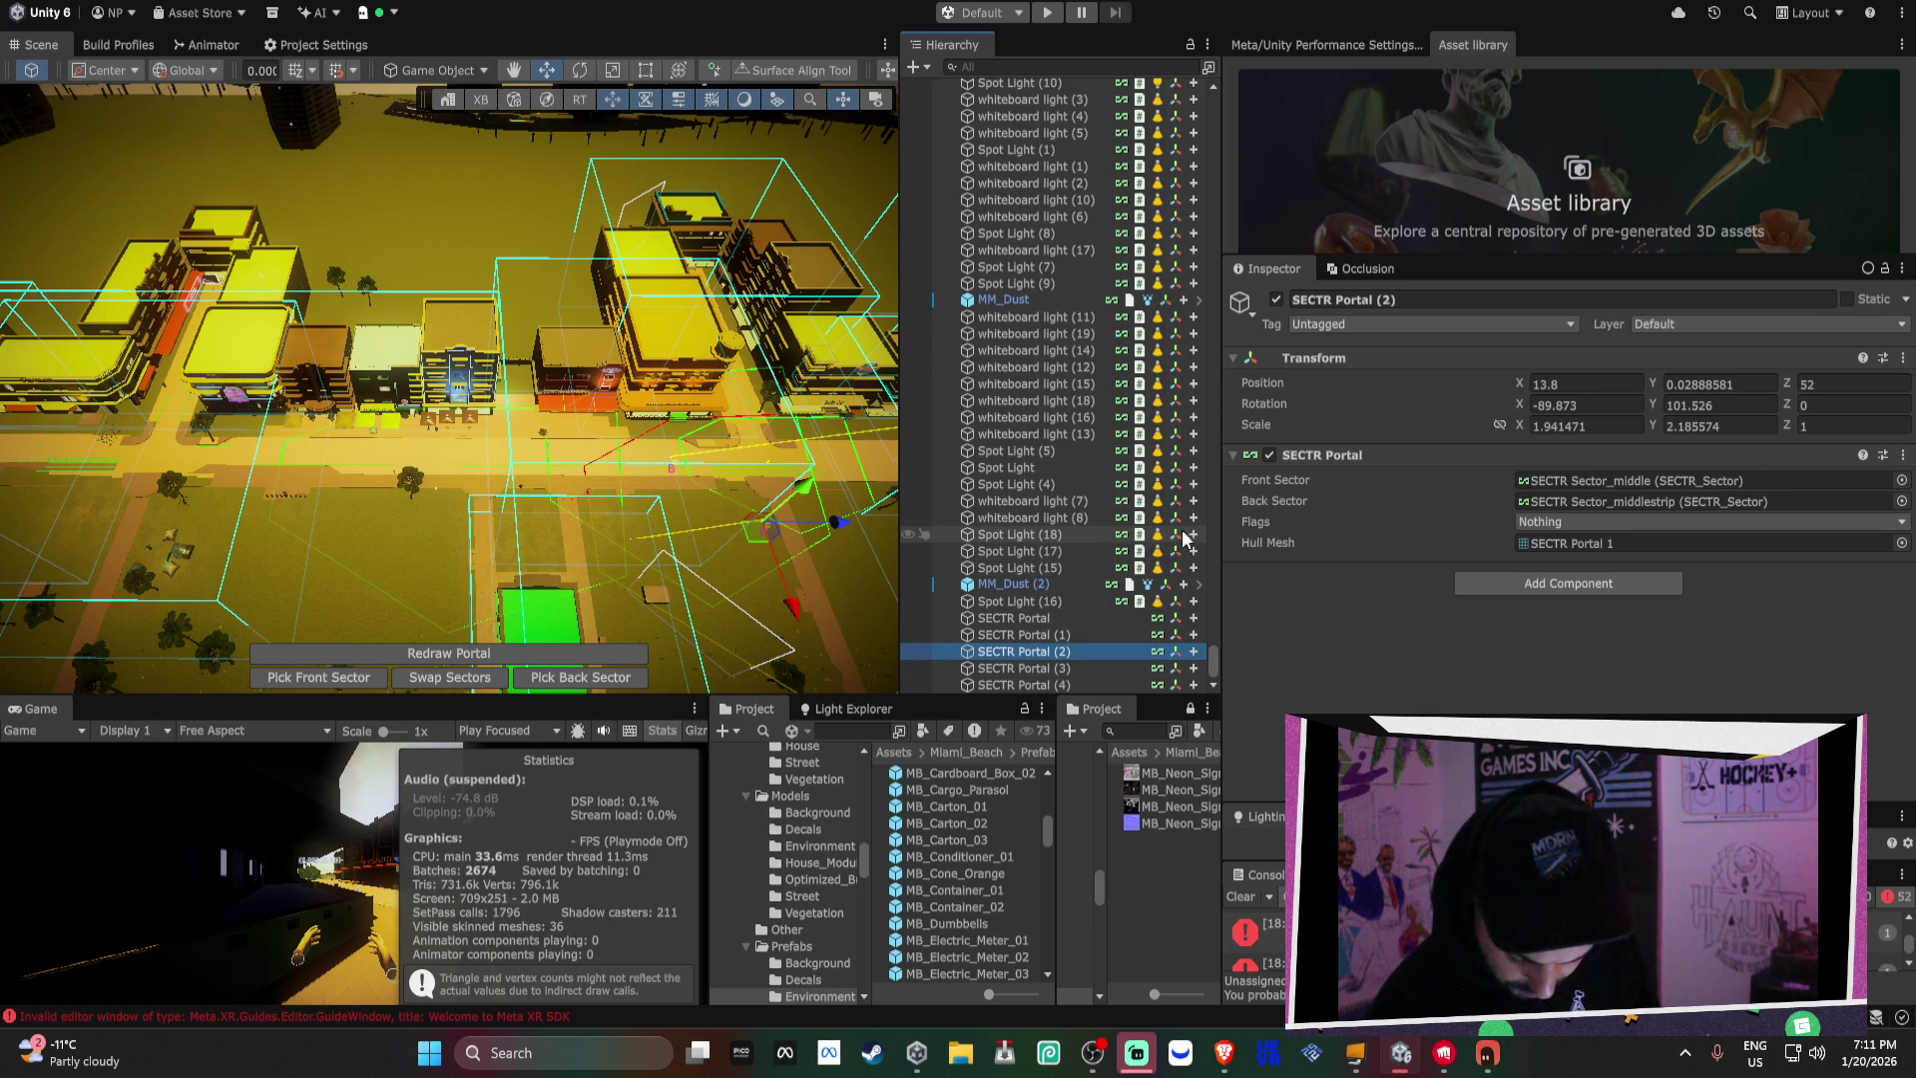
- Frame the first SECTR Portal and locate its front sector, Sector_alley
click(1082, 629)
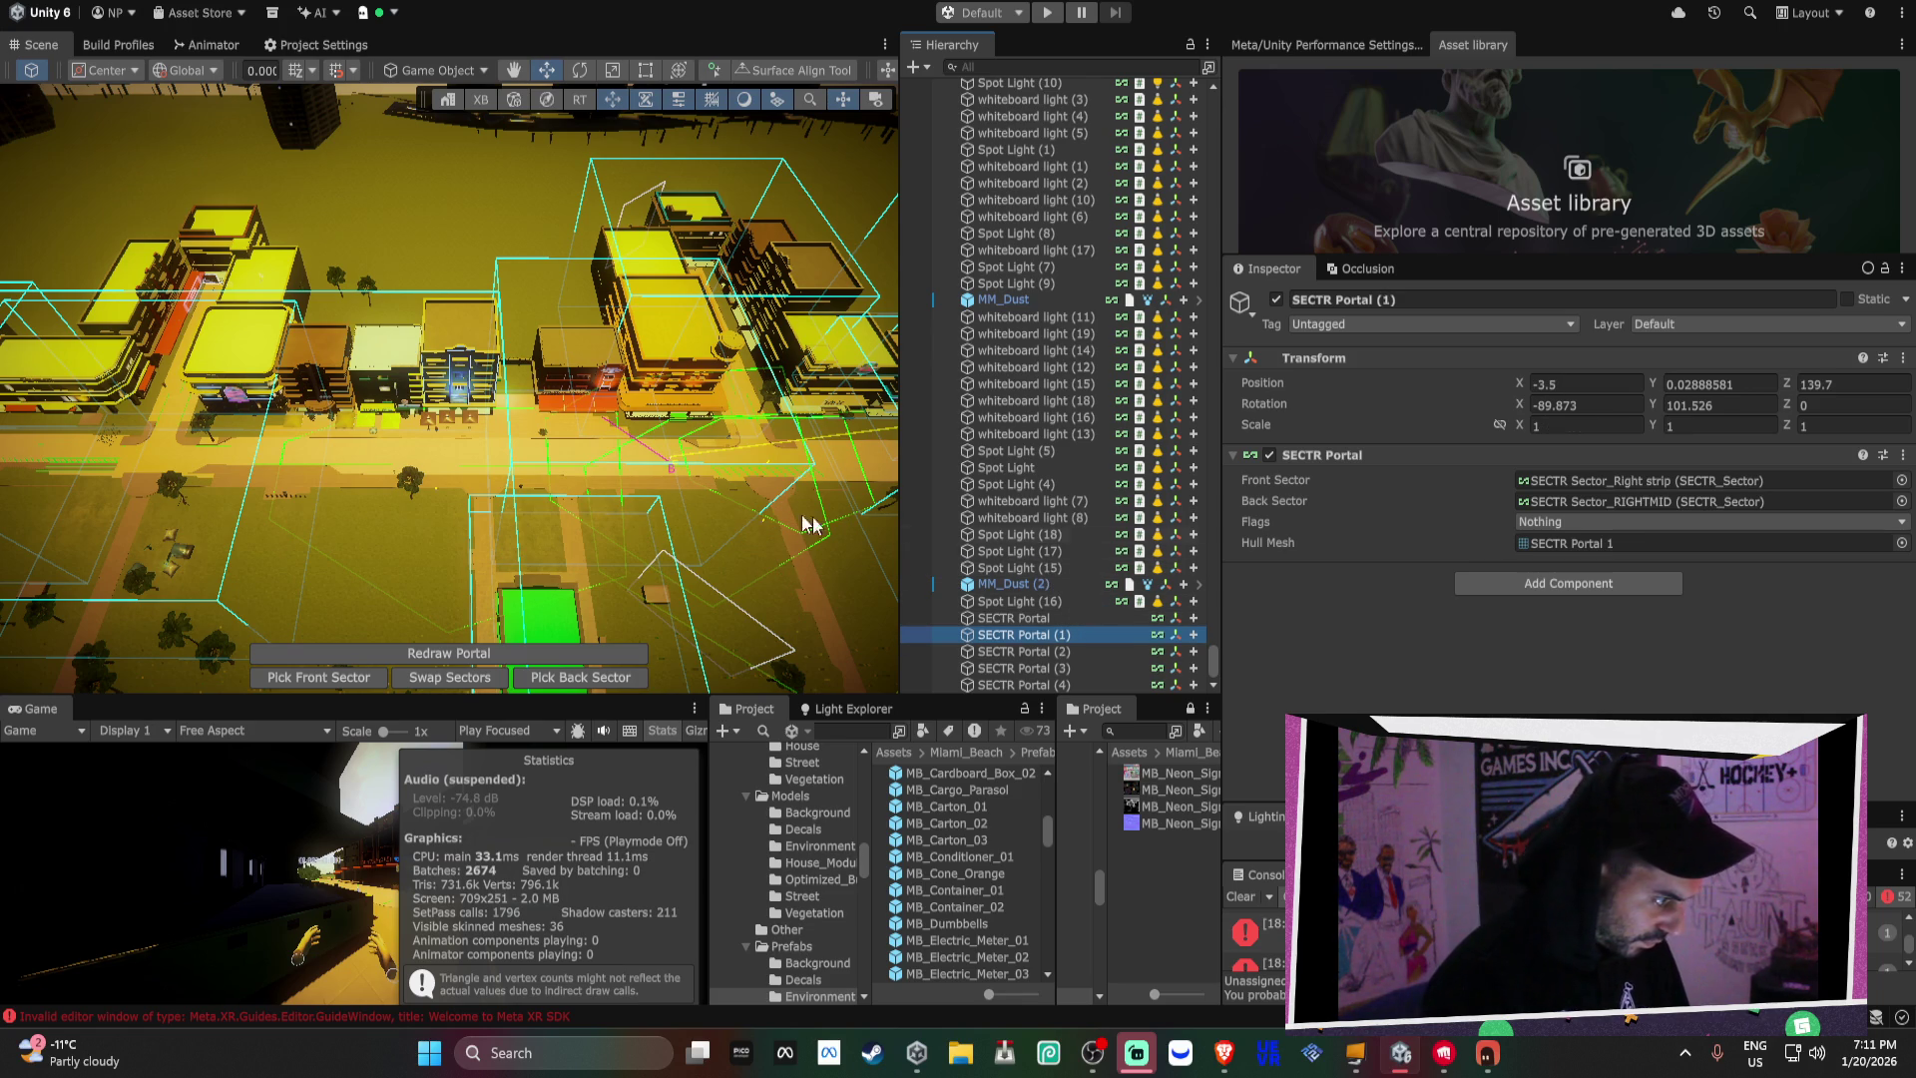
double_click(1064, 621)
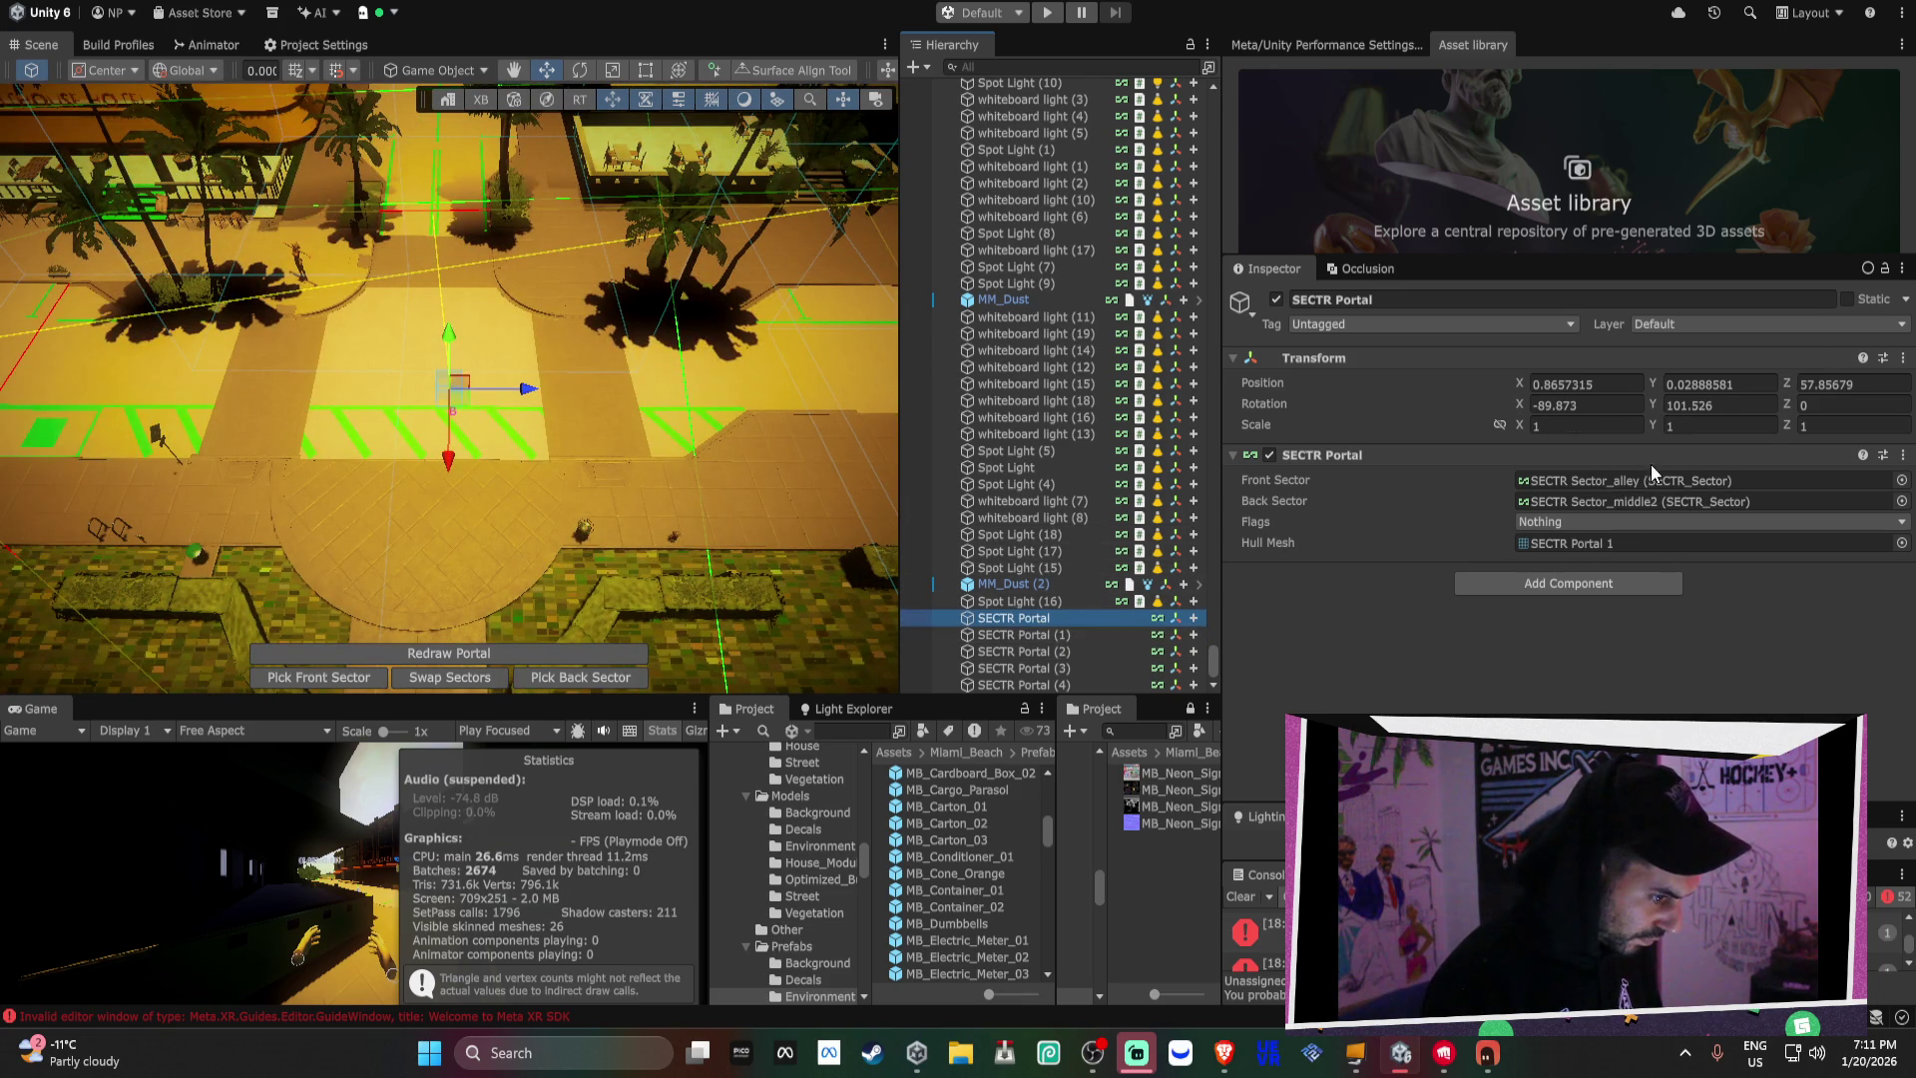
click(1647, 482)
scroll(714, 458, down, 5)
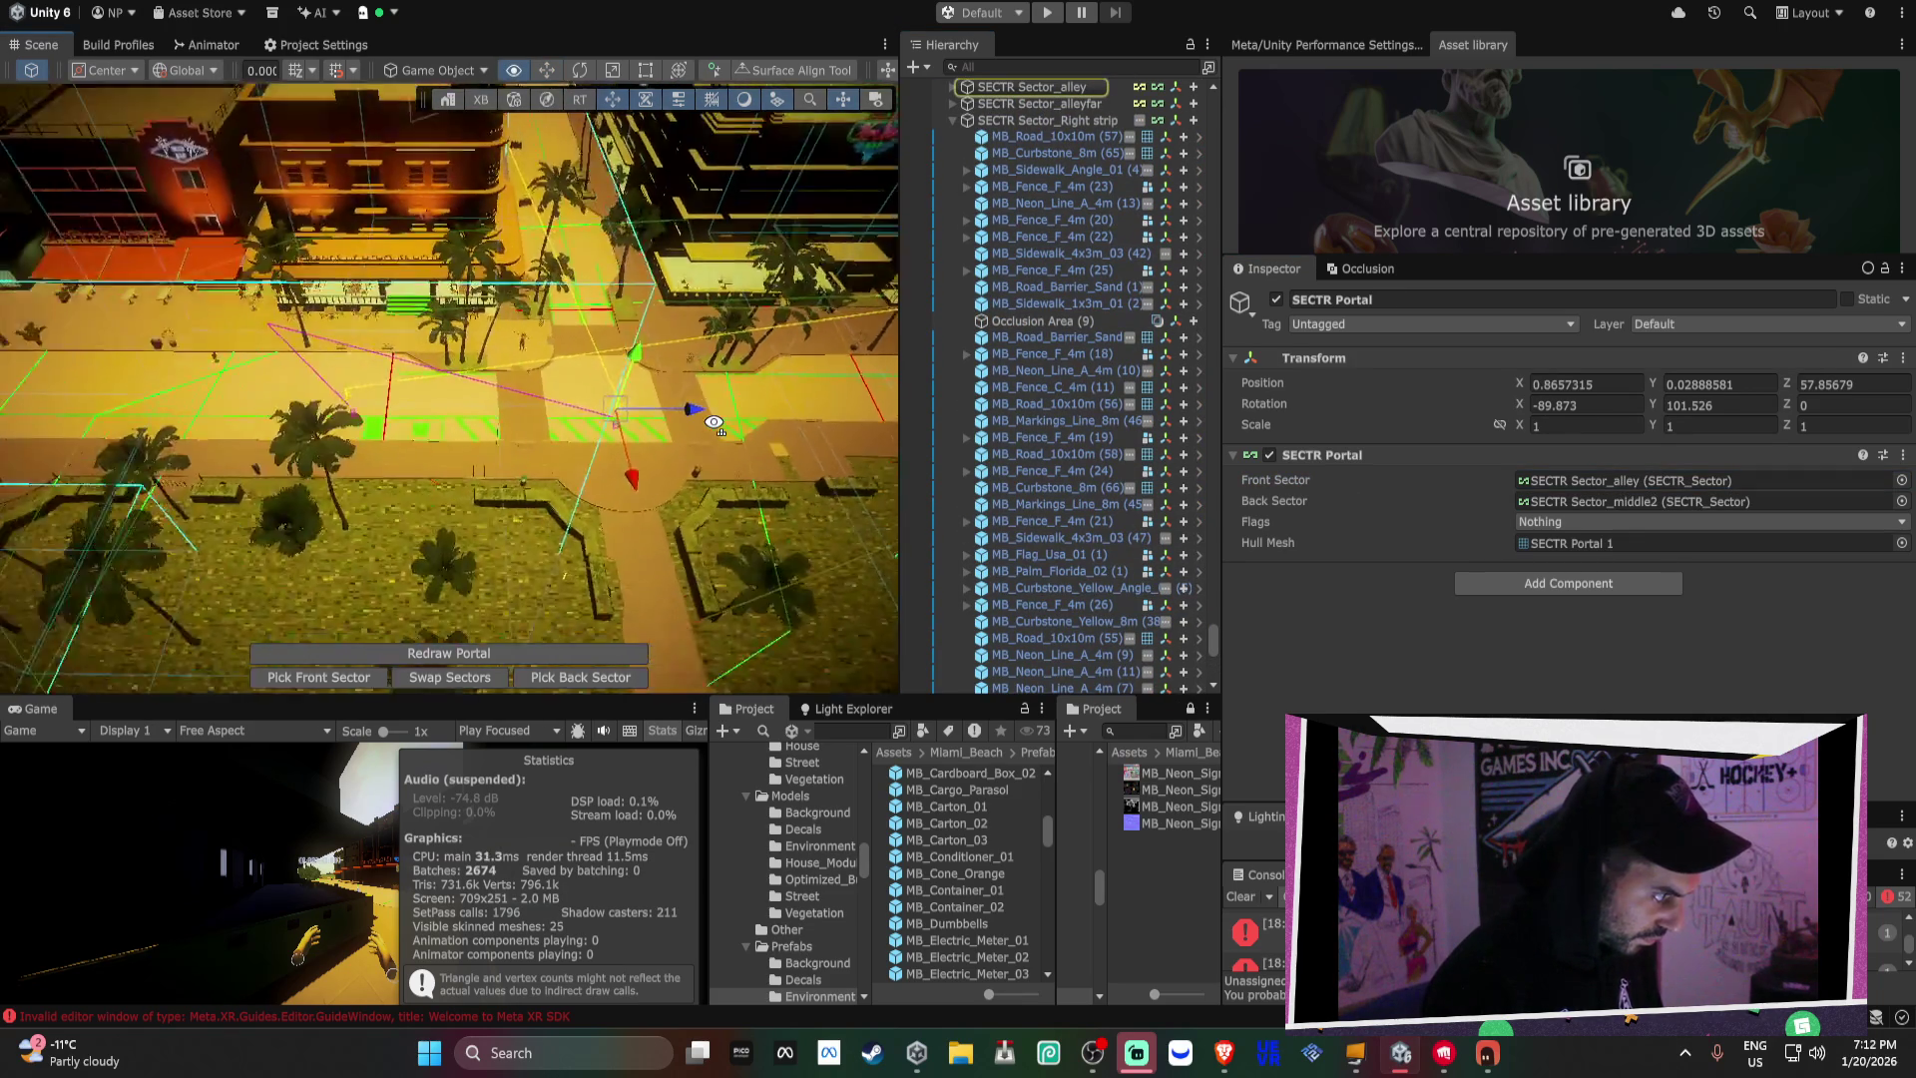
click(1015, 89)
click(956, 119)
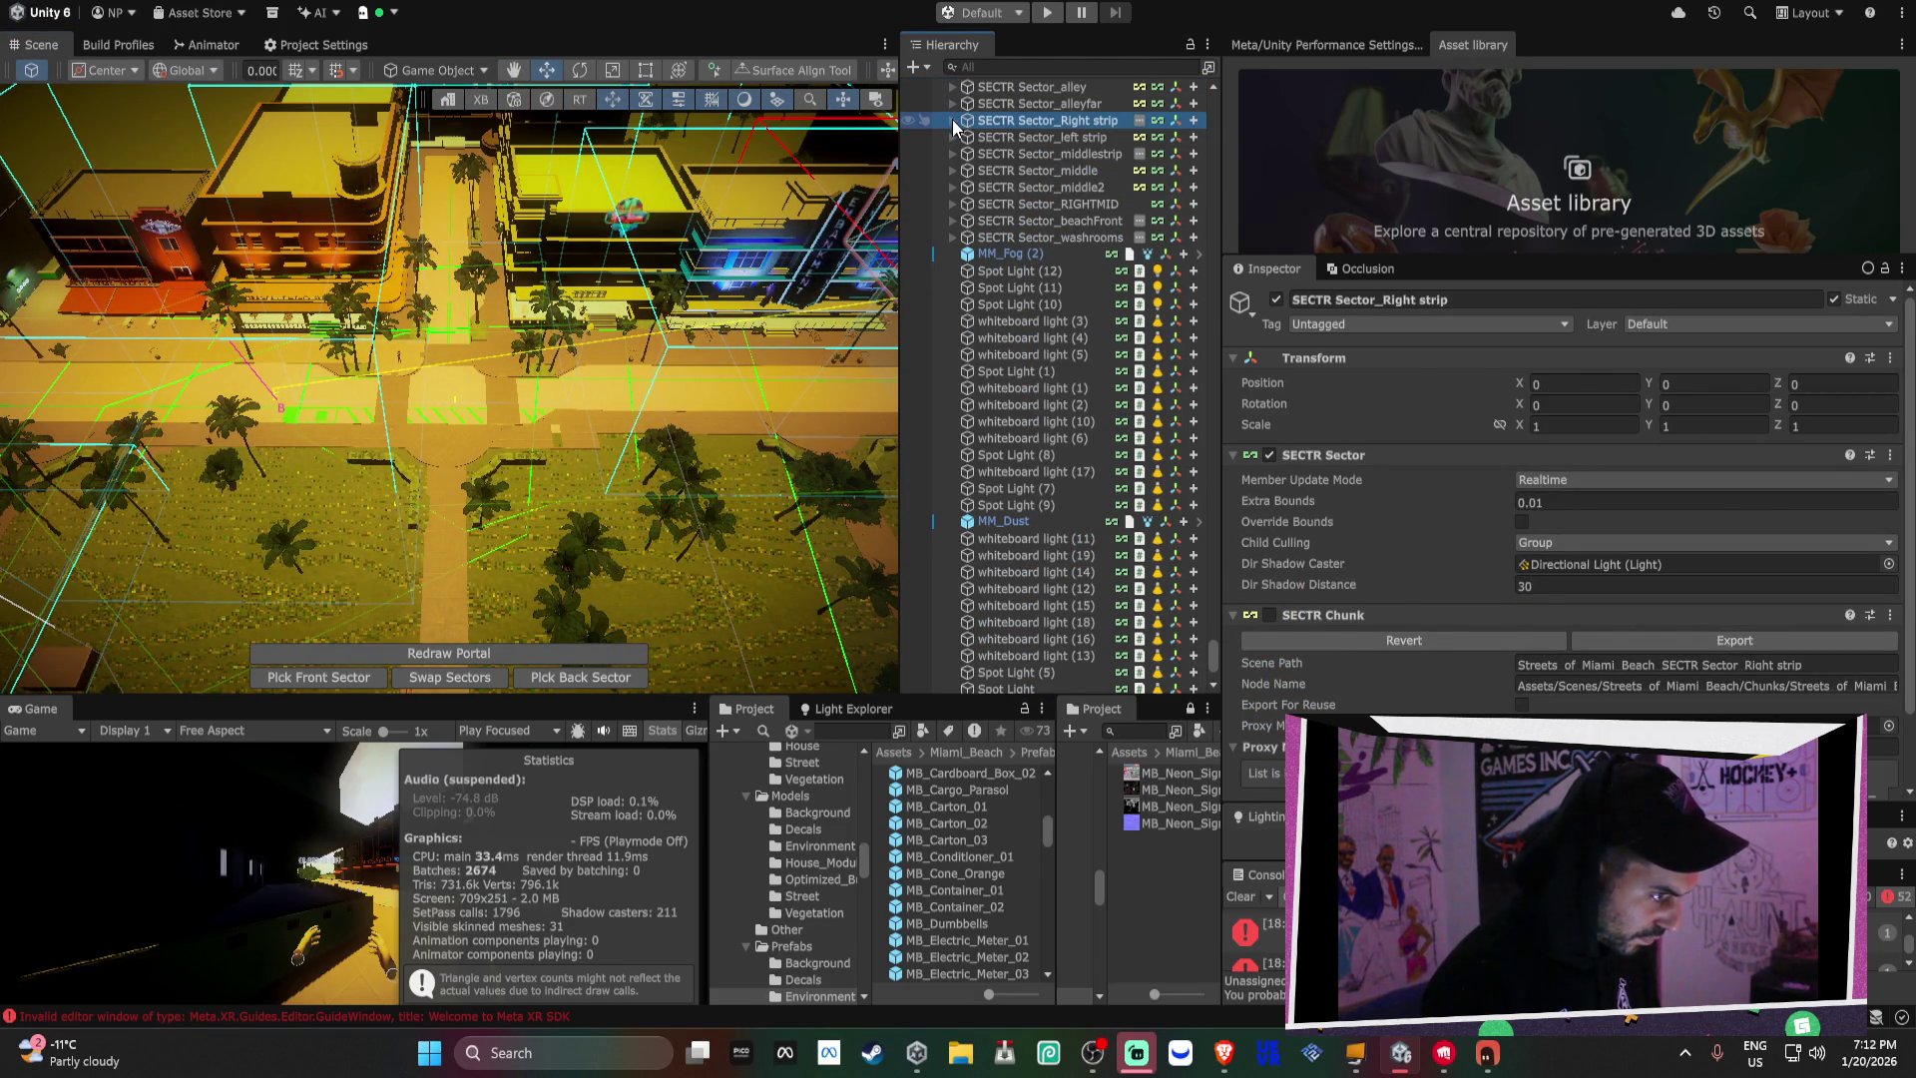
scroll(996, 576, down, 10)
- Select all five portals, SECTR Portal through SECTR Portal (4)
click(1031, 621)
shift+click(1038, 686)
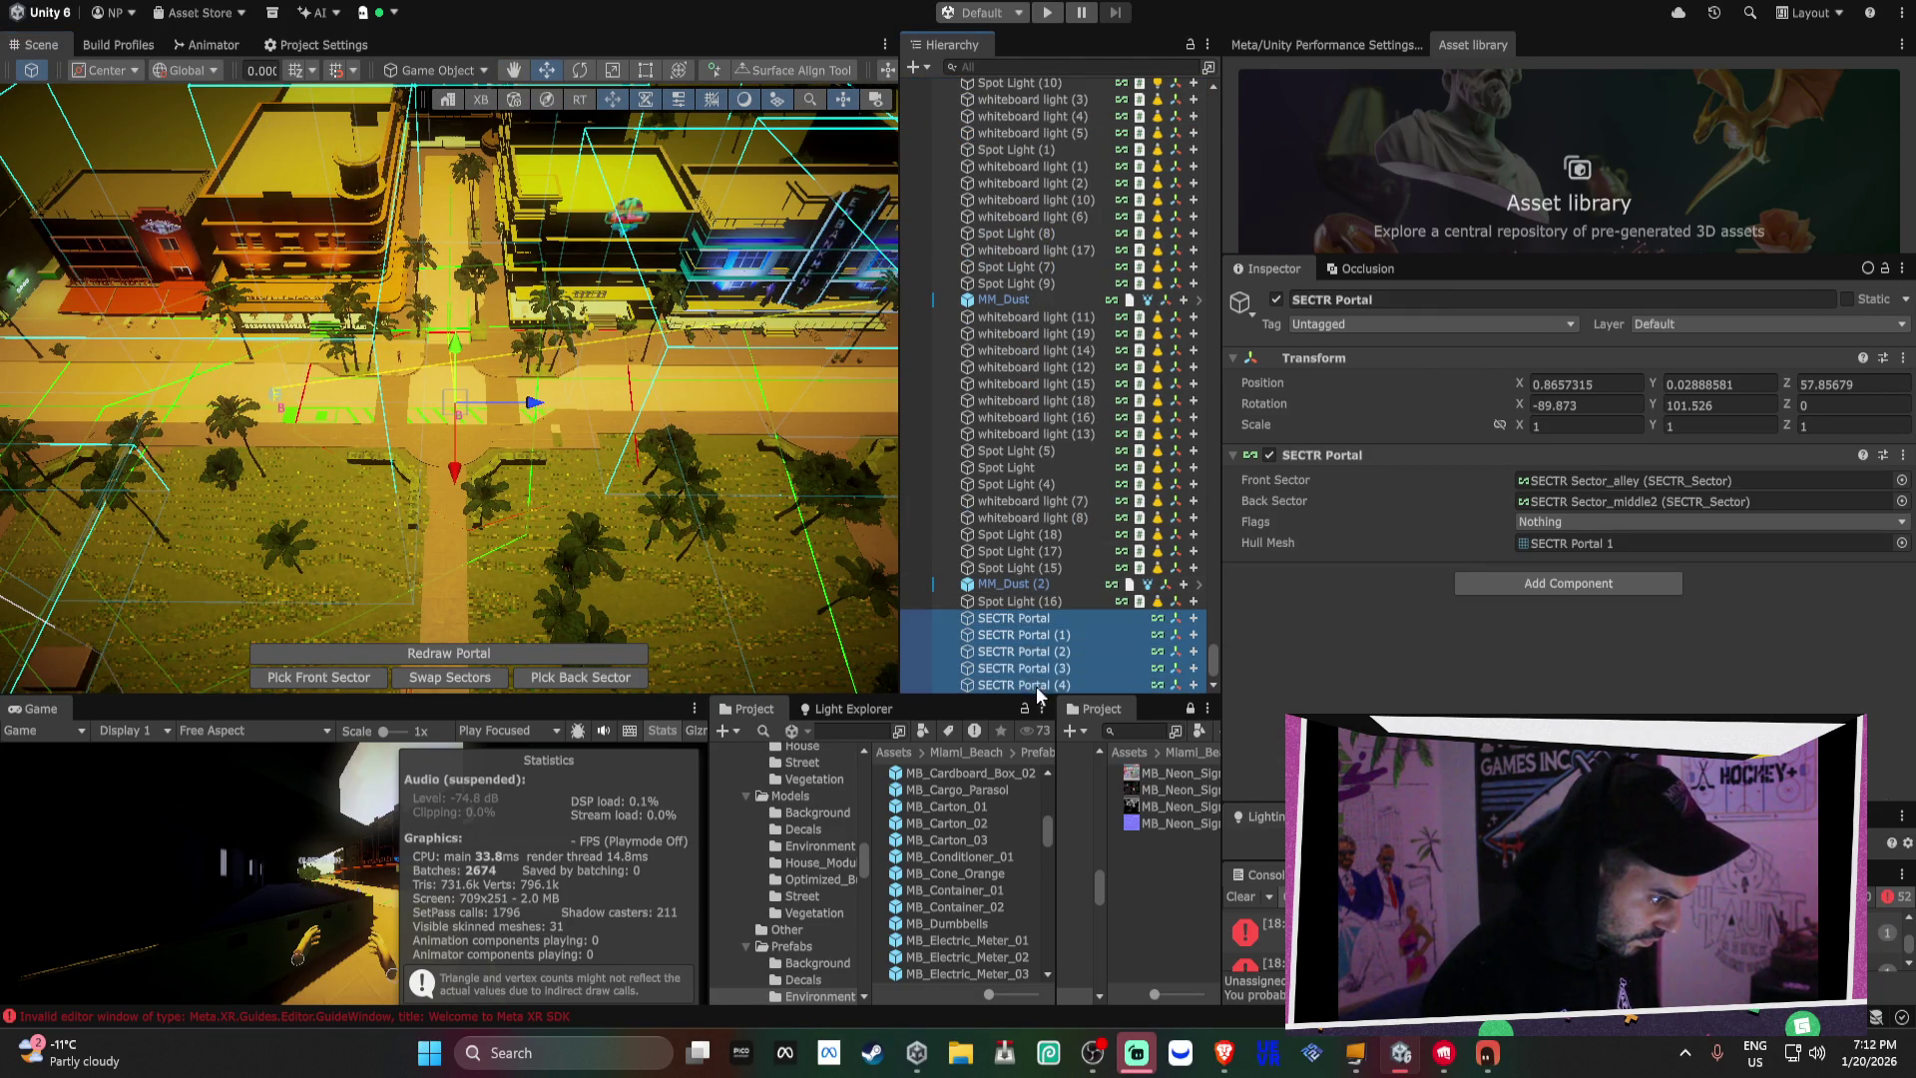
scroll(1090, 93, up, 5)
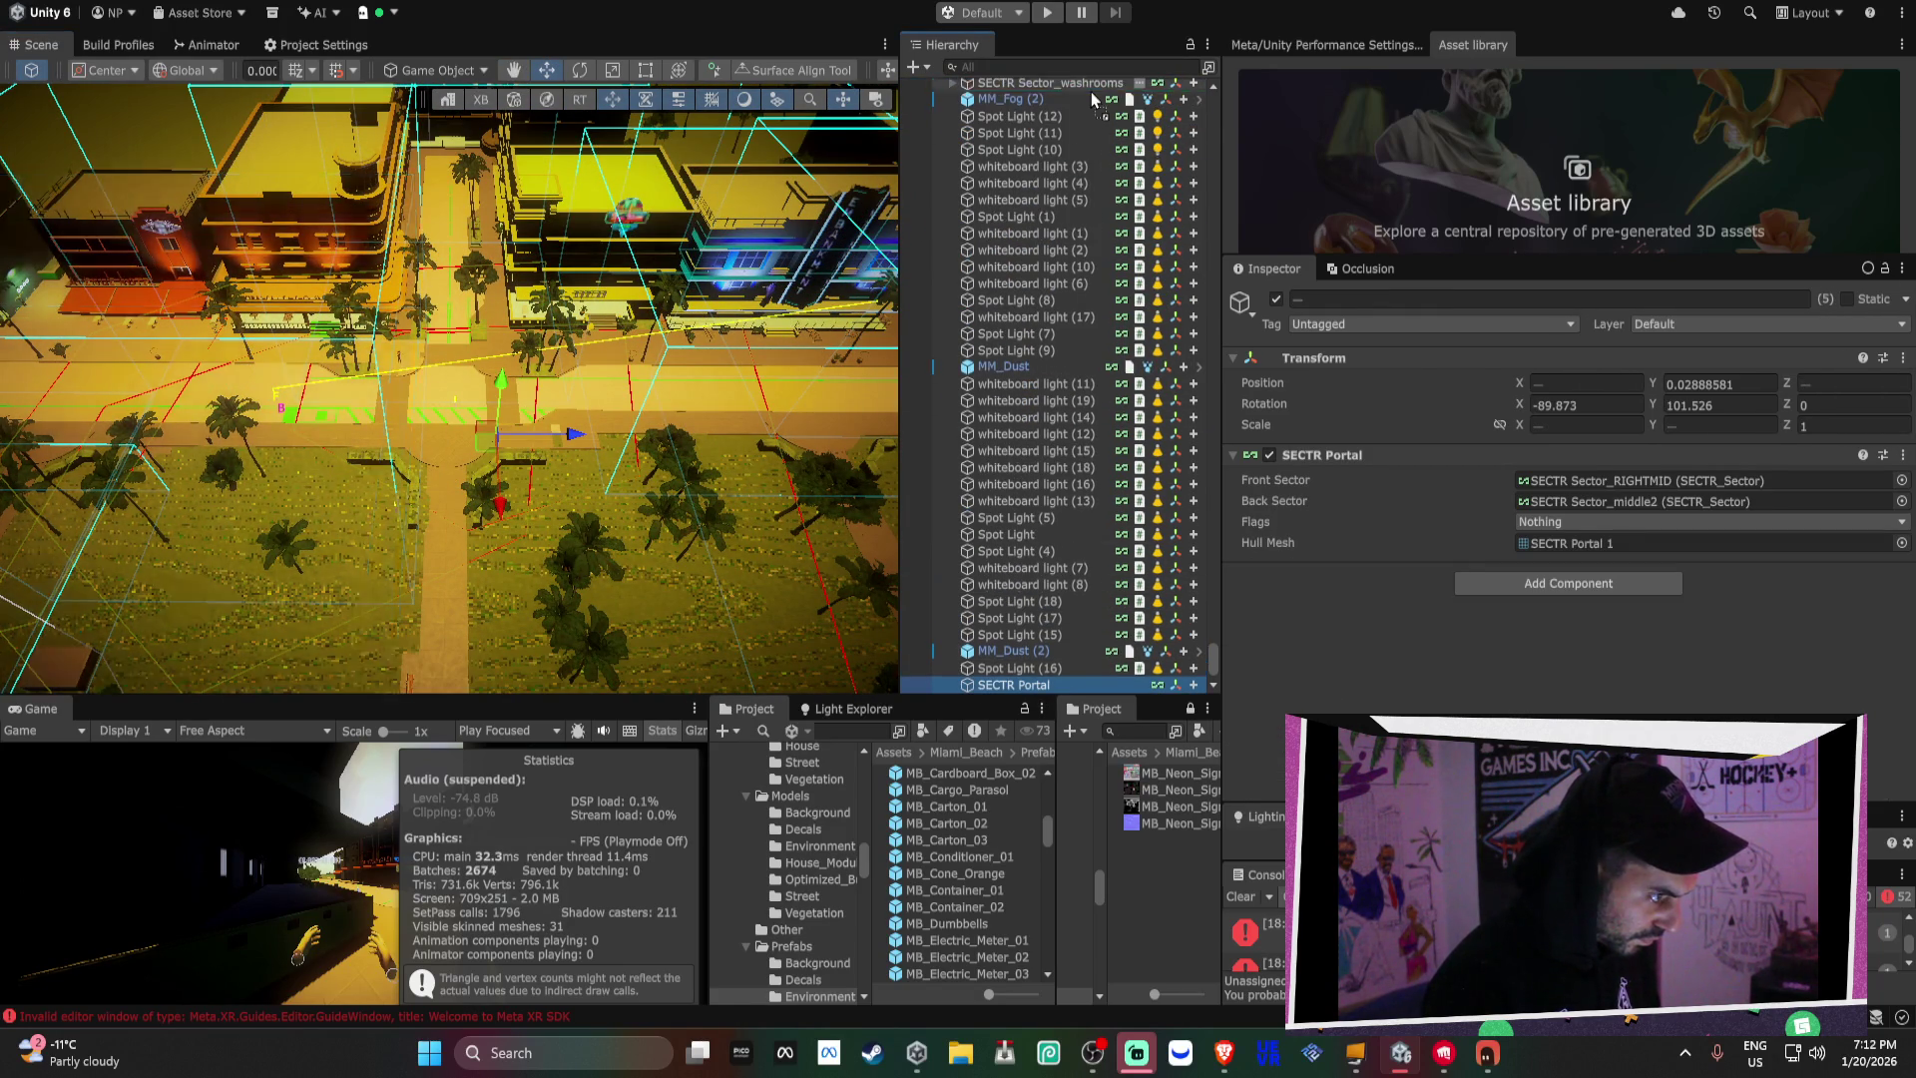
- Move the five SECTR Portals below Sector_washrooms and frame the first portal's front sector, Sector_alley
drag(1088, 154, 1086, 189)
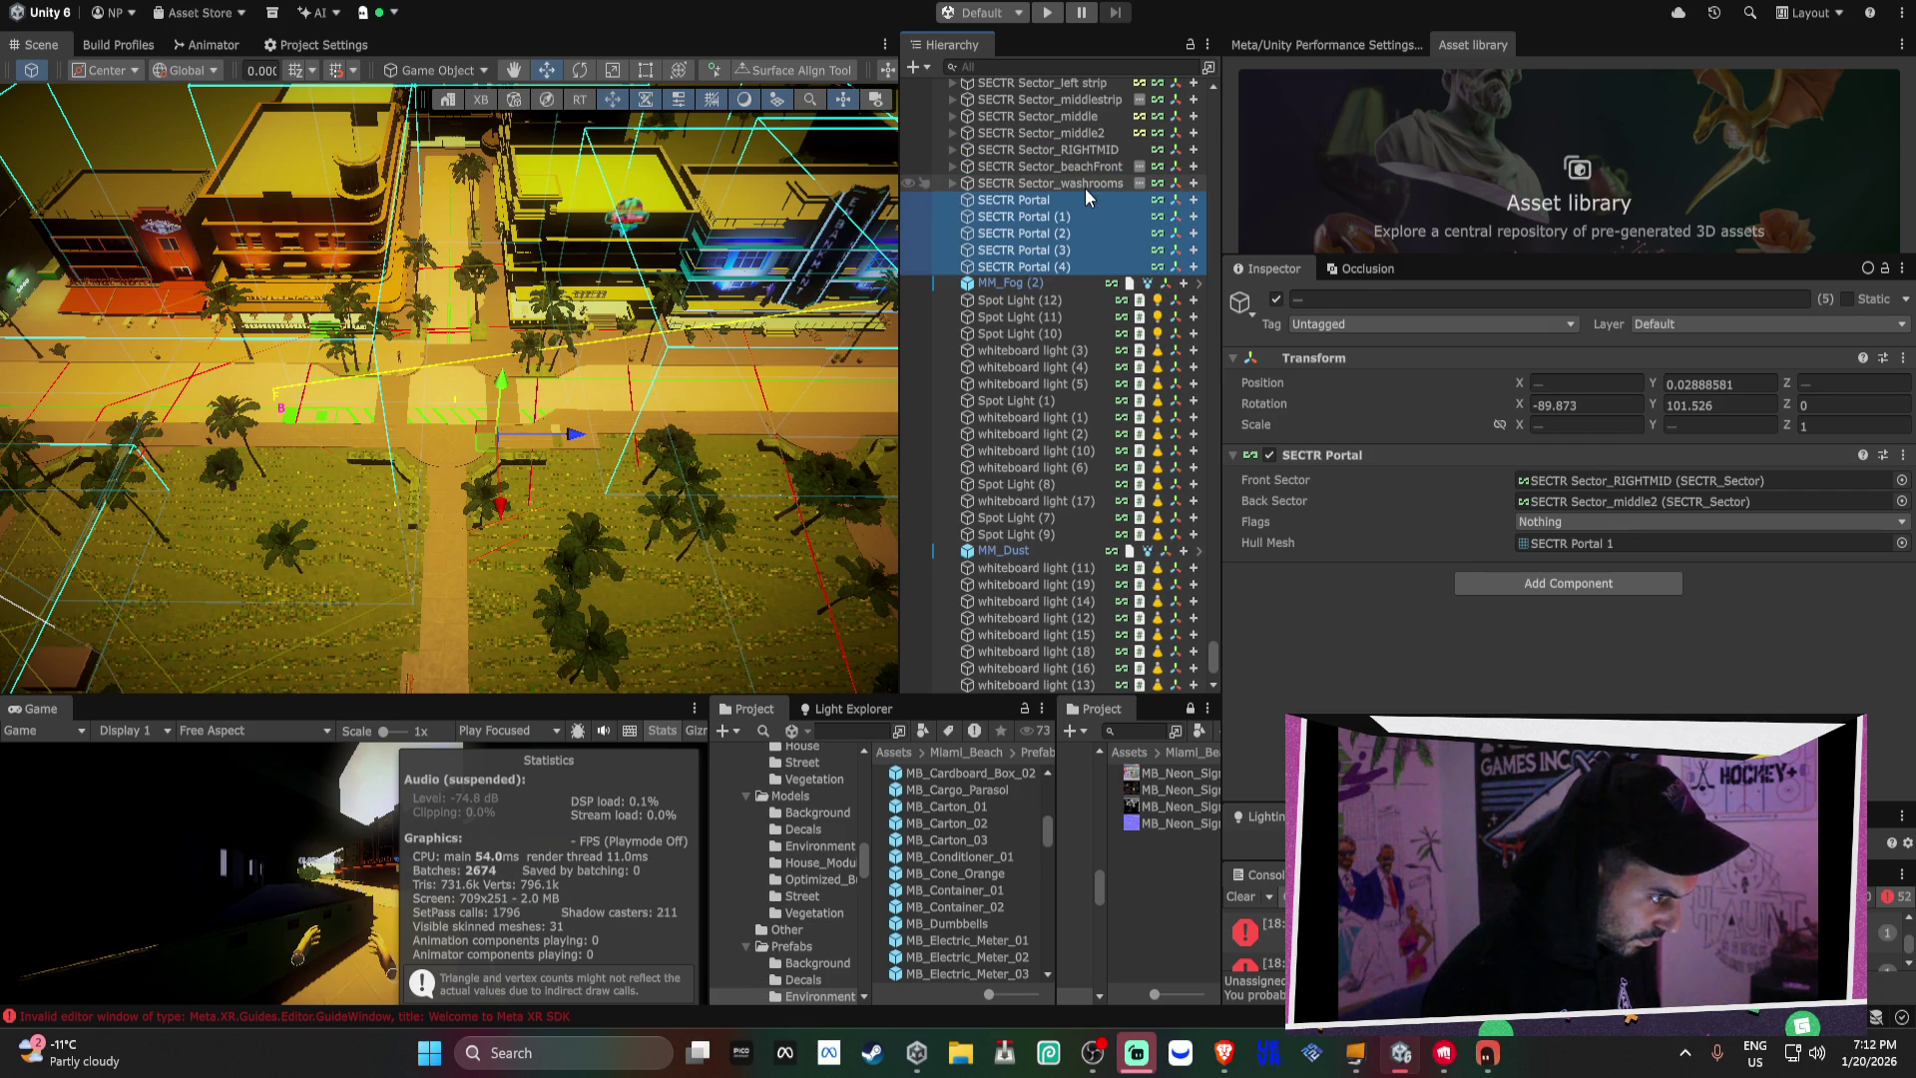
click(1082, 200)
double_click(1074, 202)
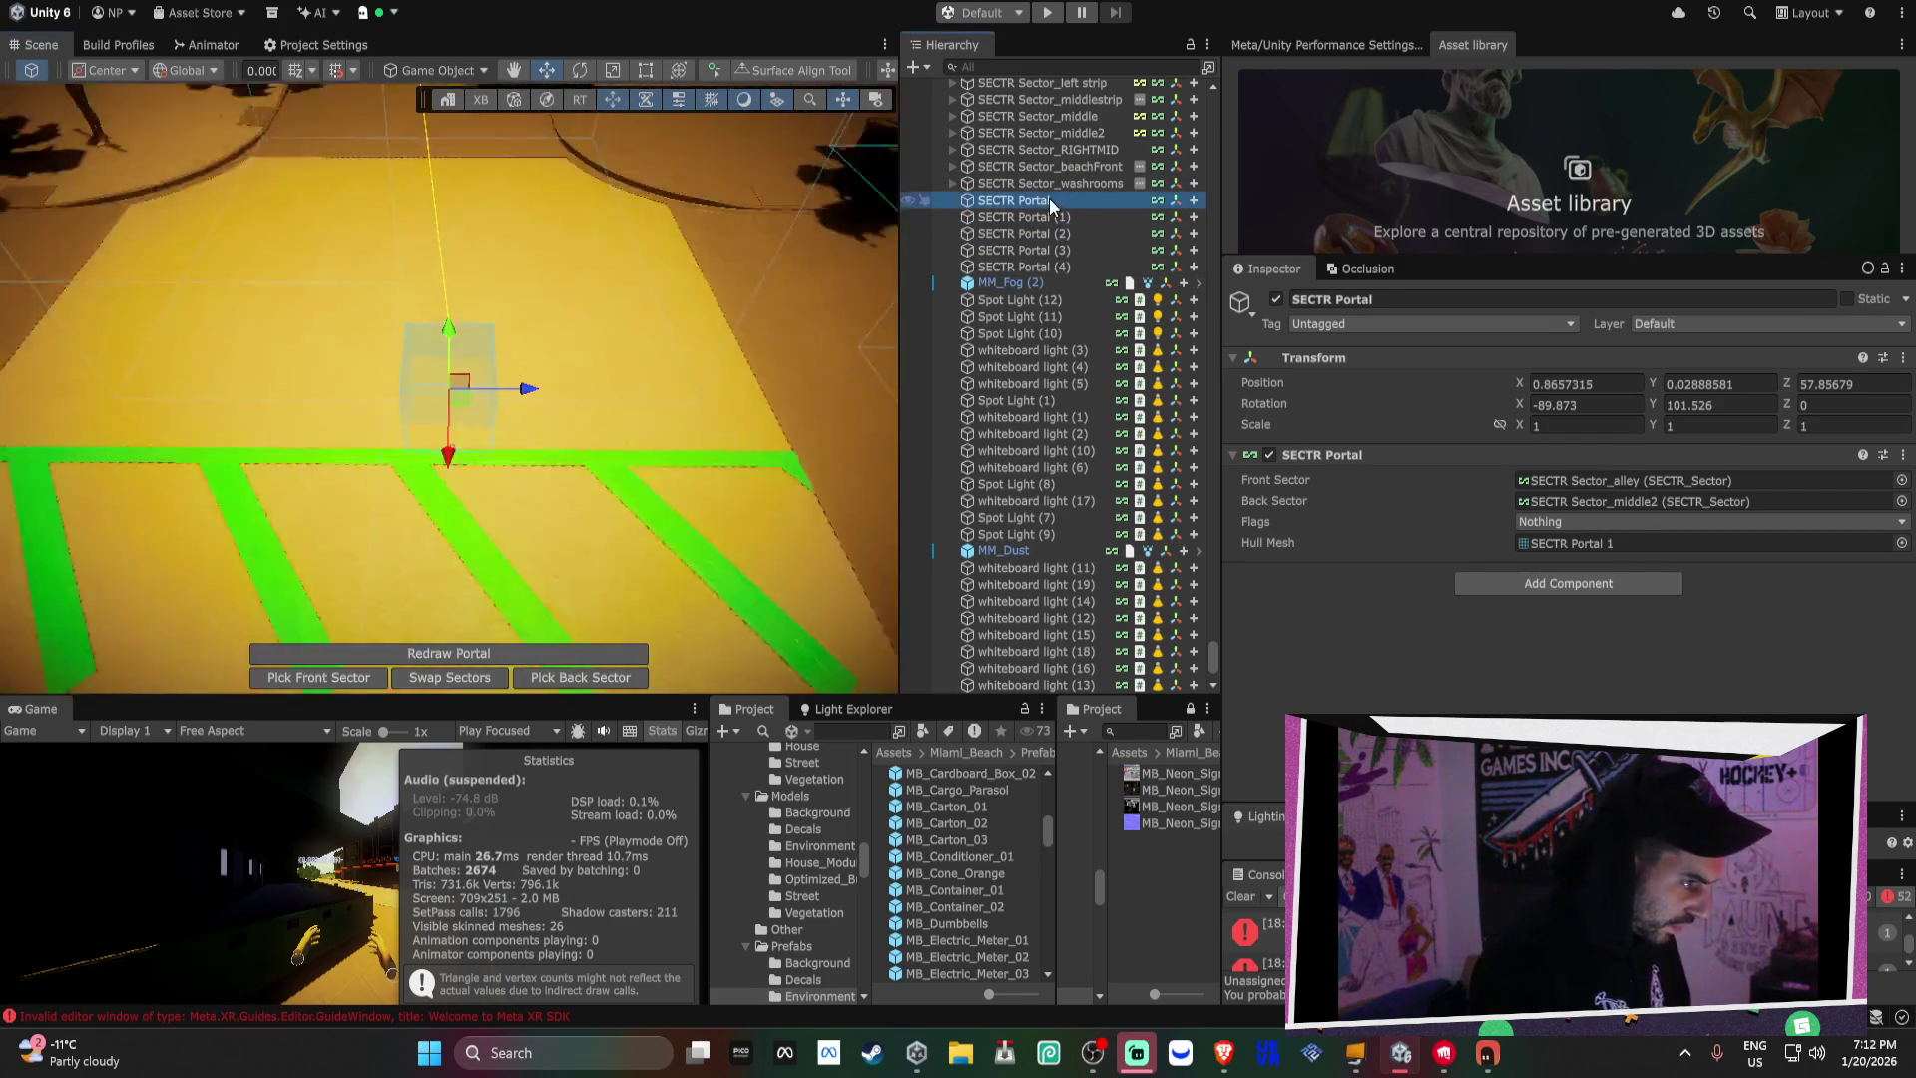
click(1561, 483)
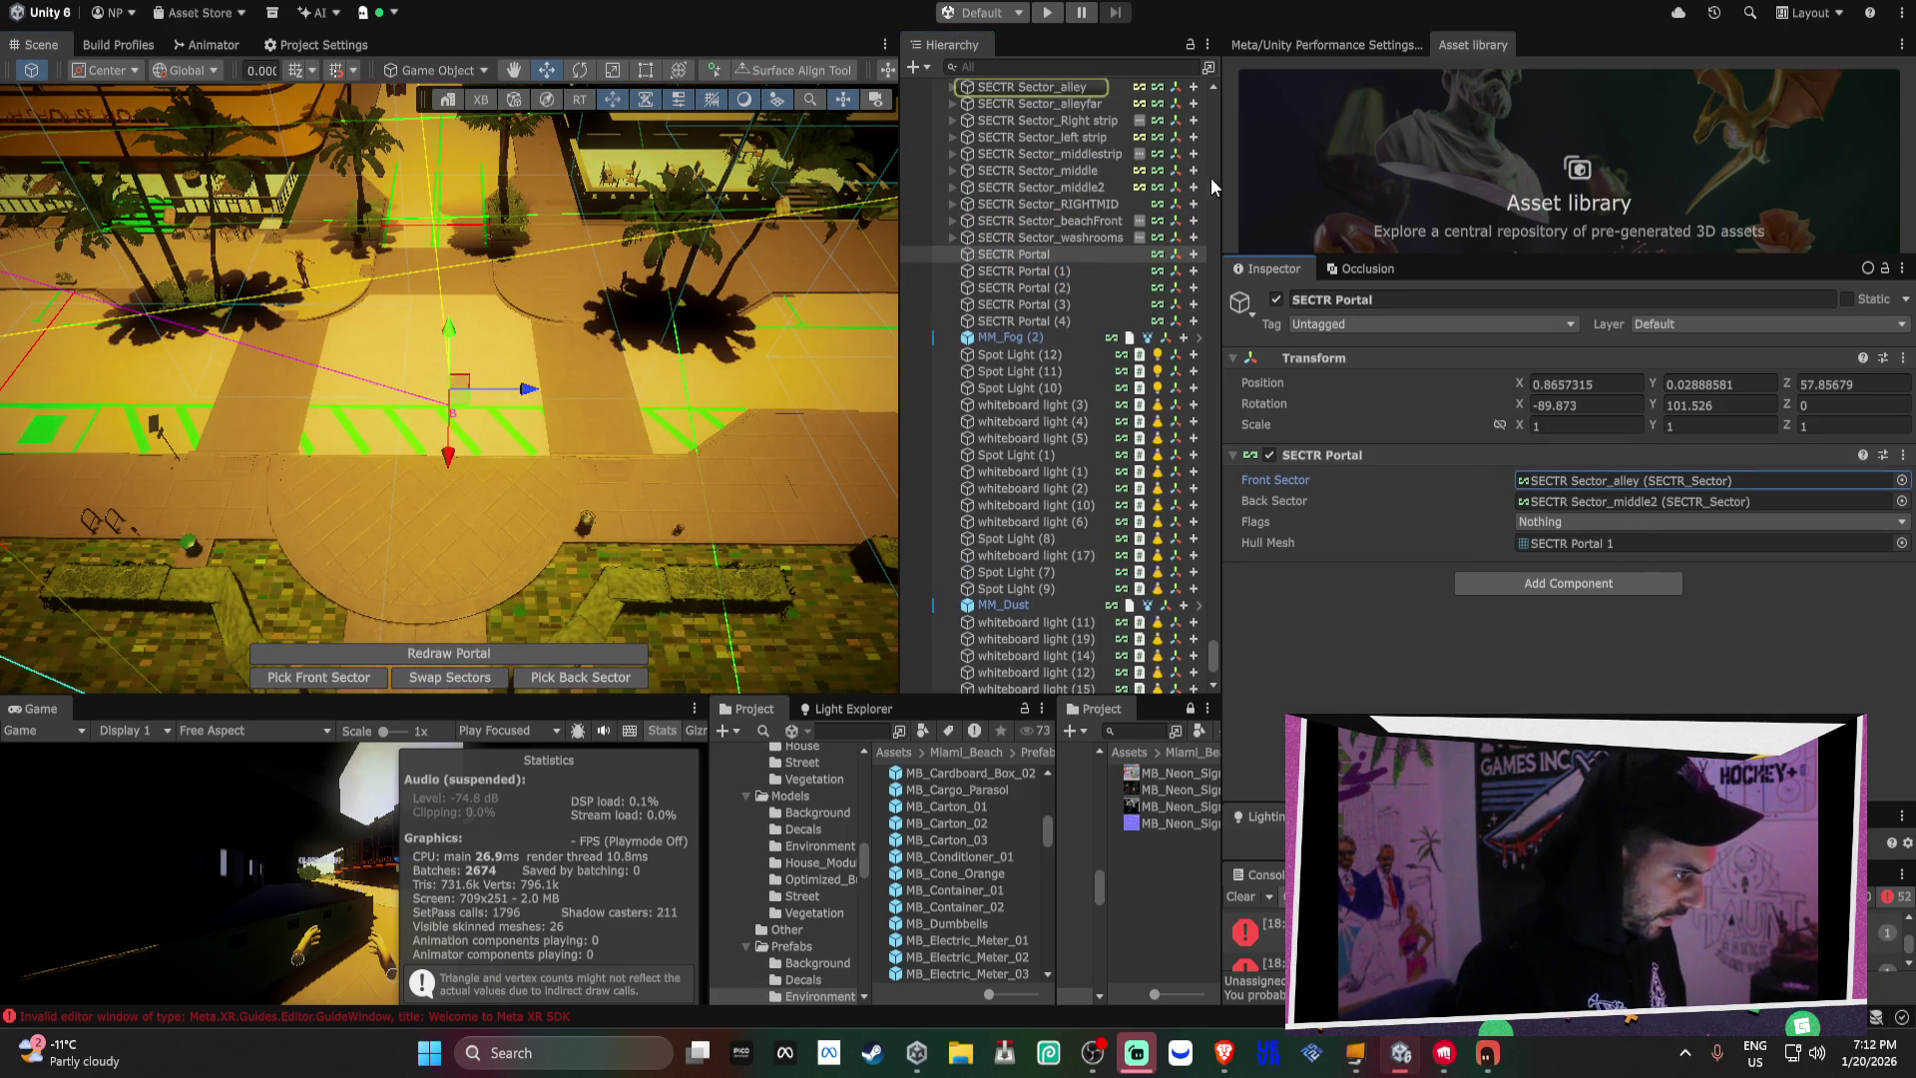
click(1056, 88)
key(f)
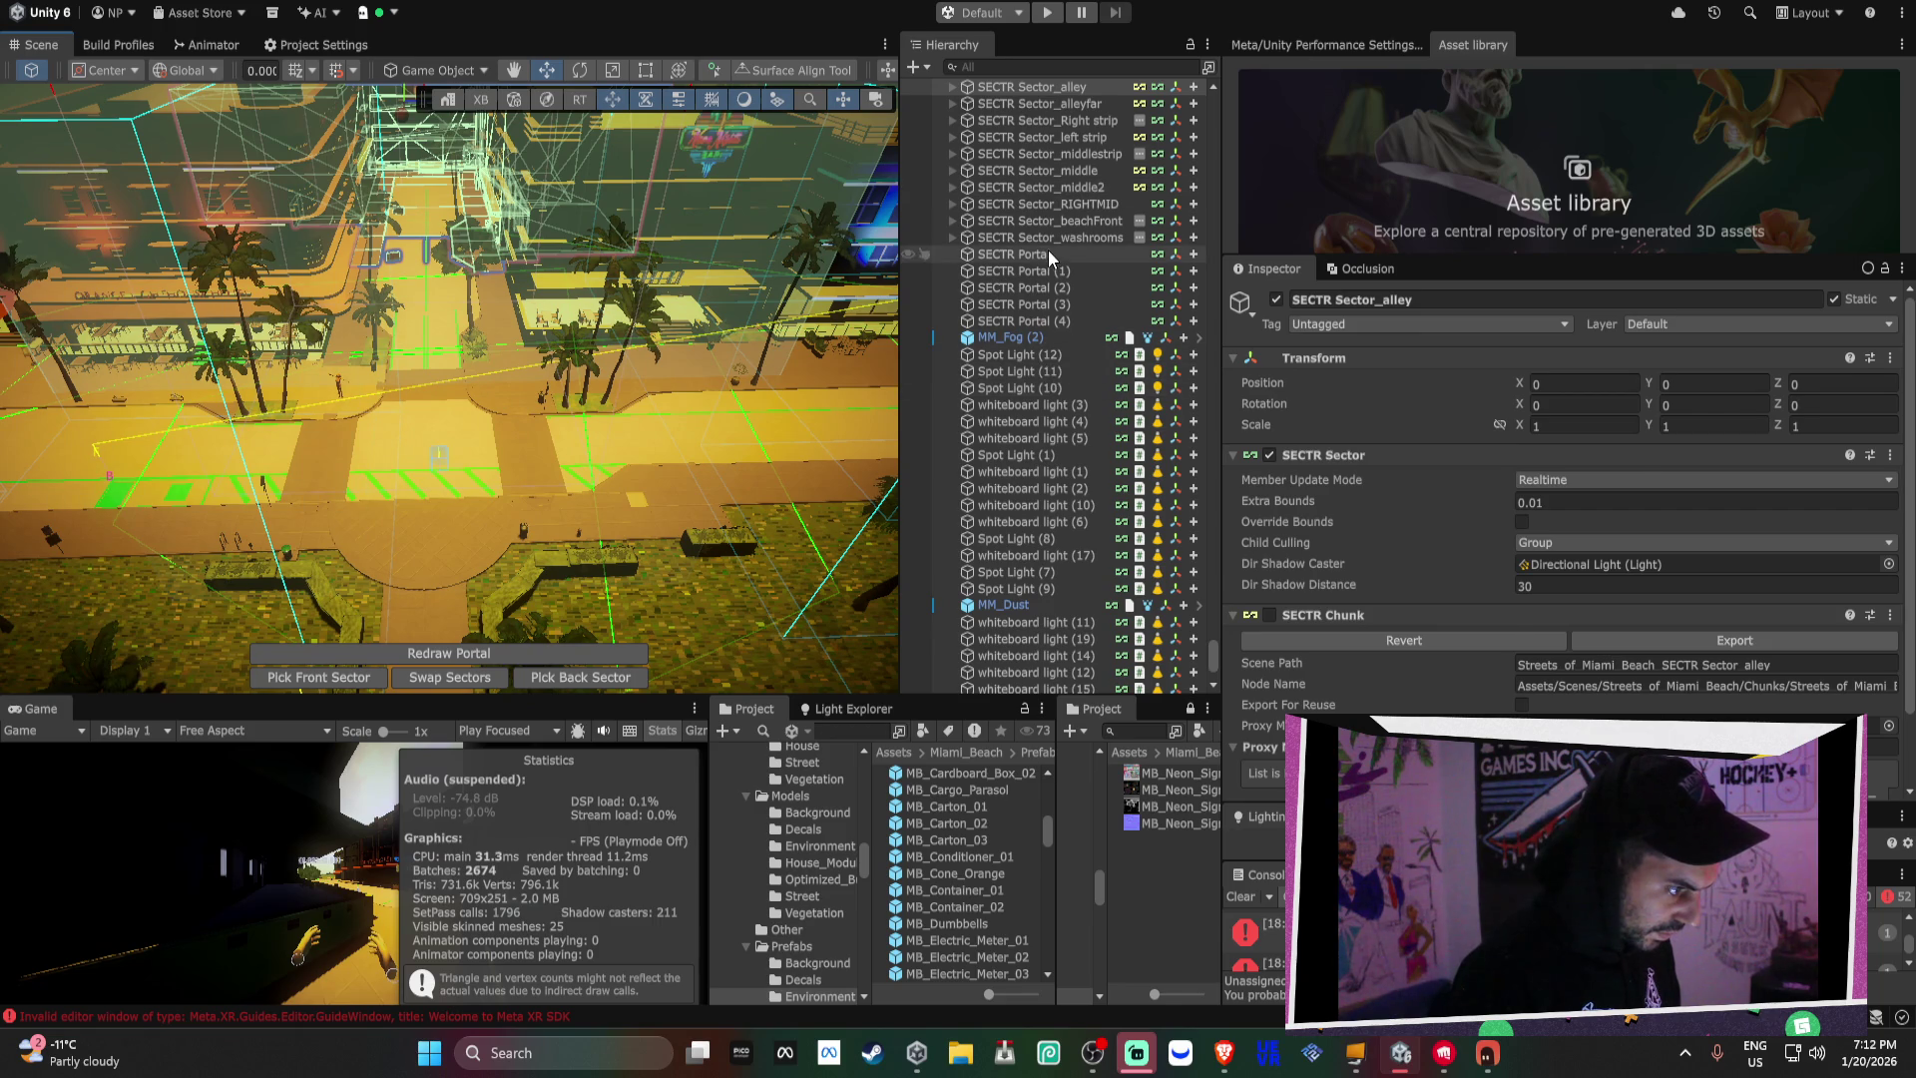
- Frame the first SECTR Portal and its back sector, Sector_middle2
double_click(1015, 254)
click(1600, 509)
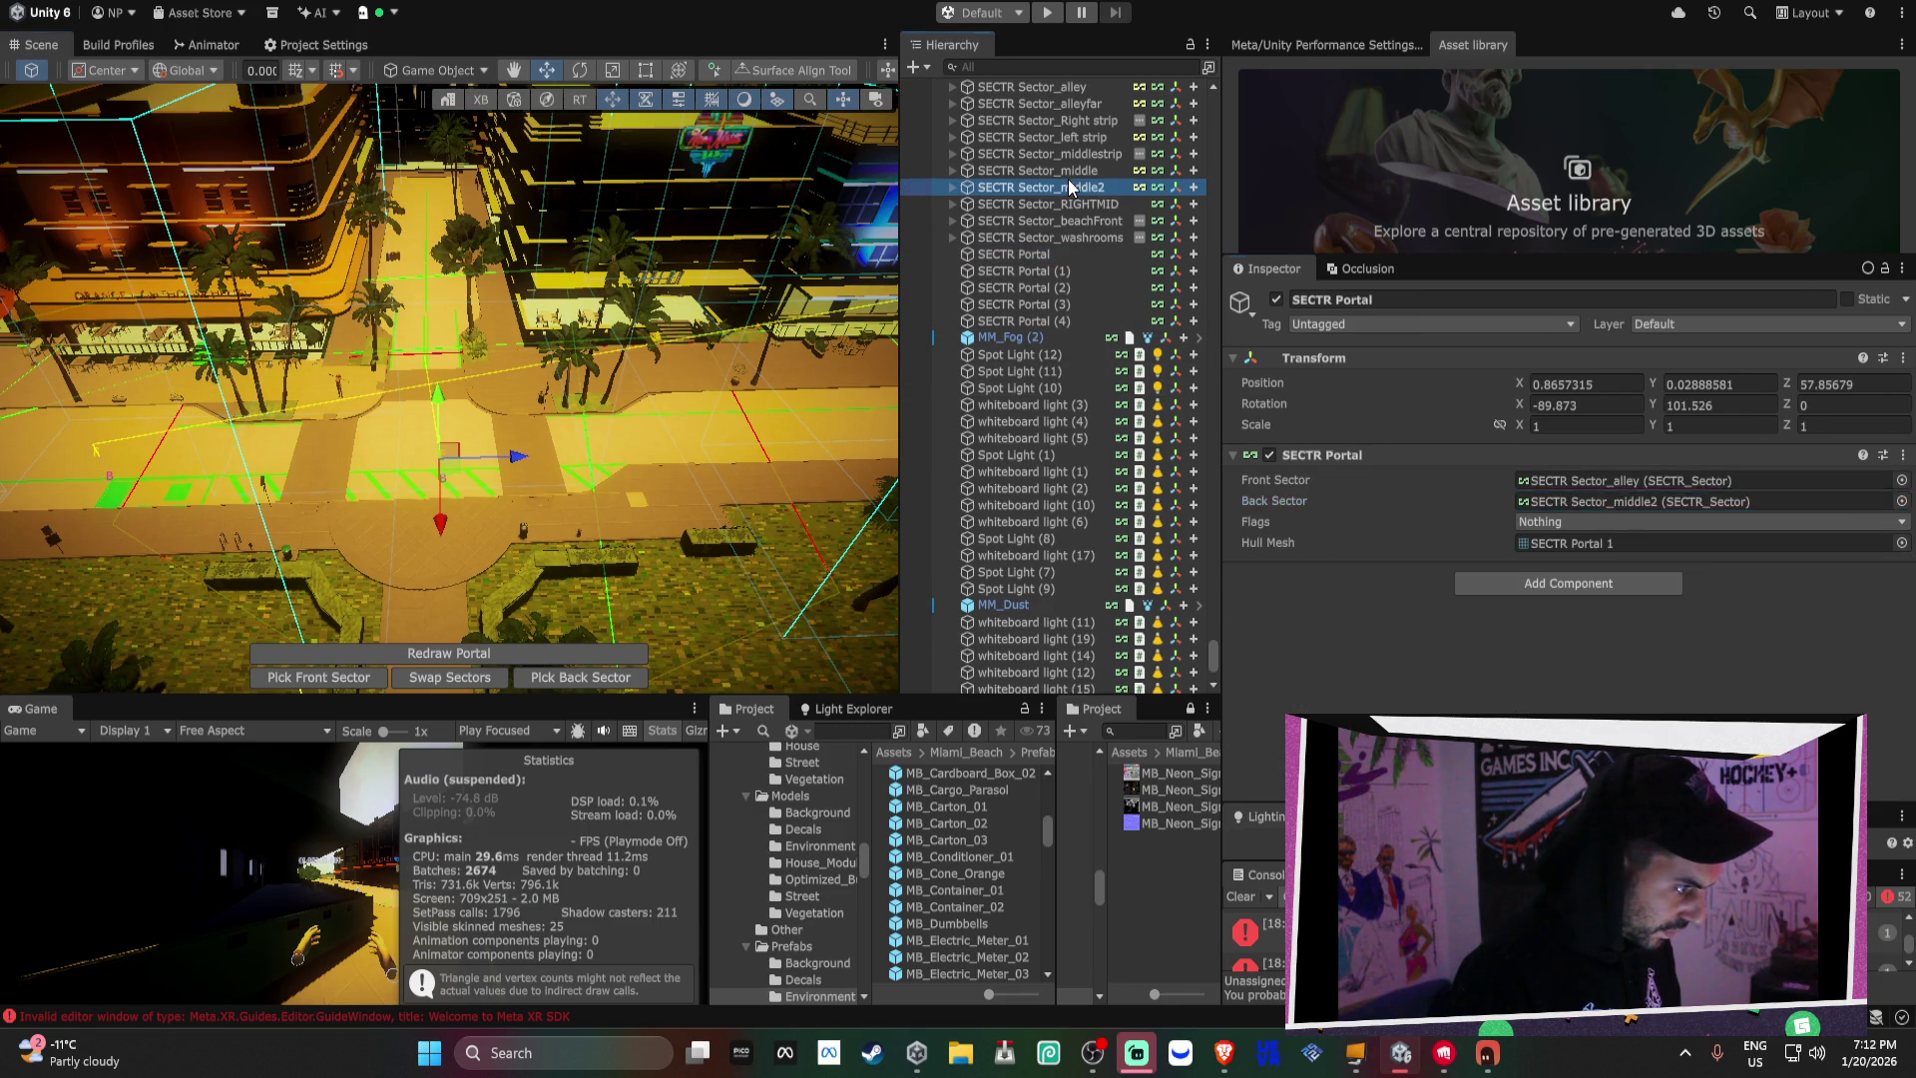
click(938, 187)
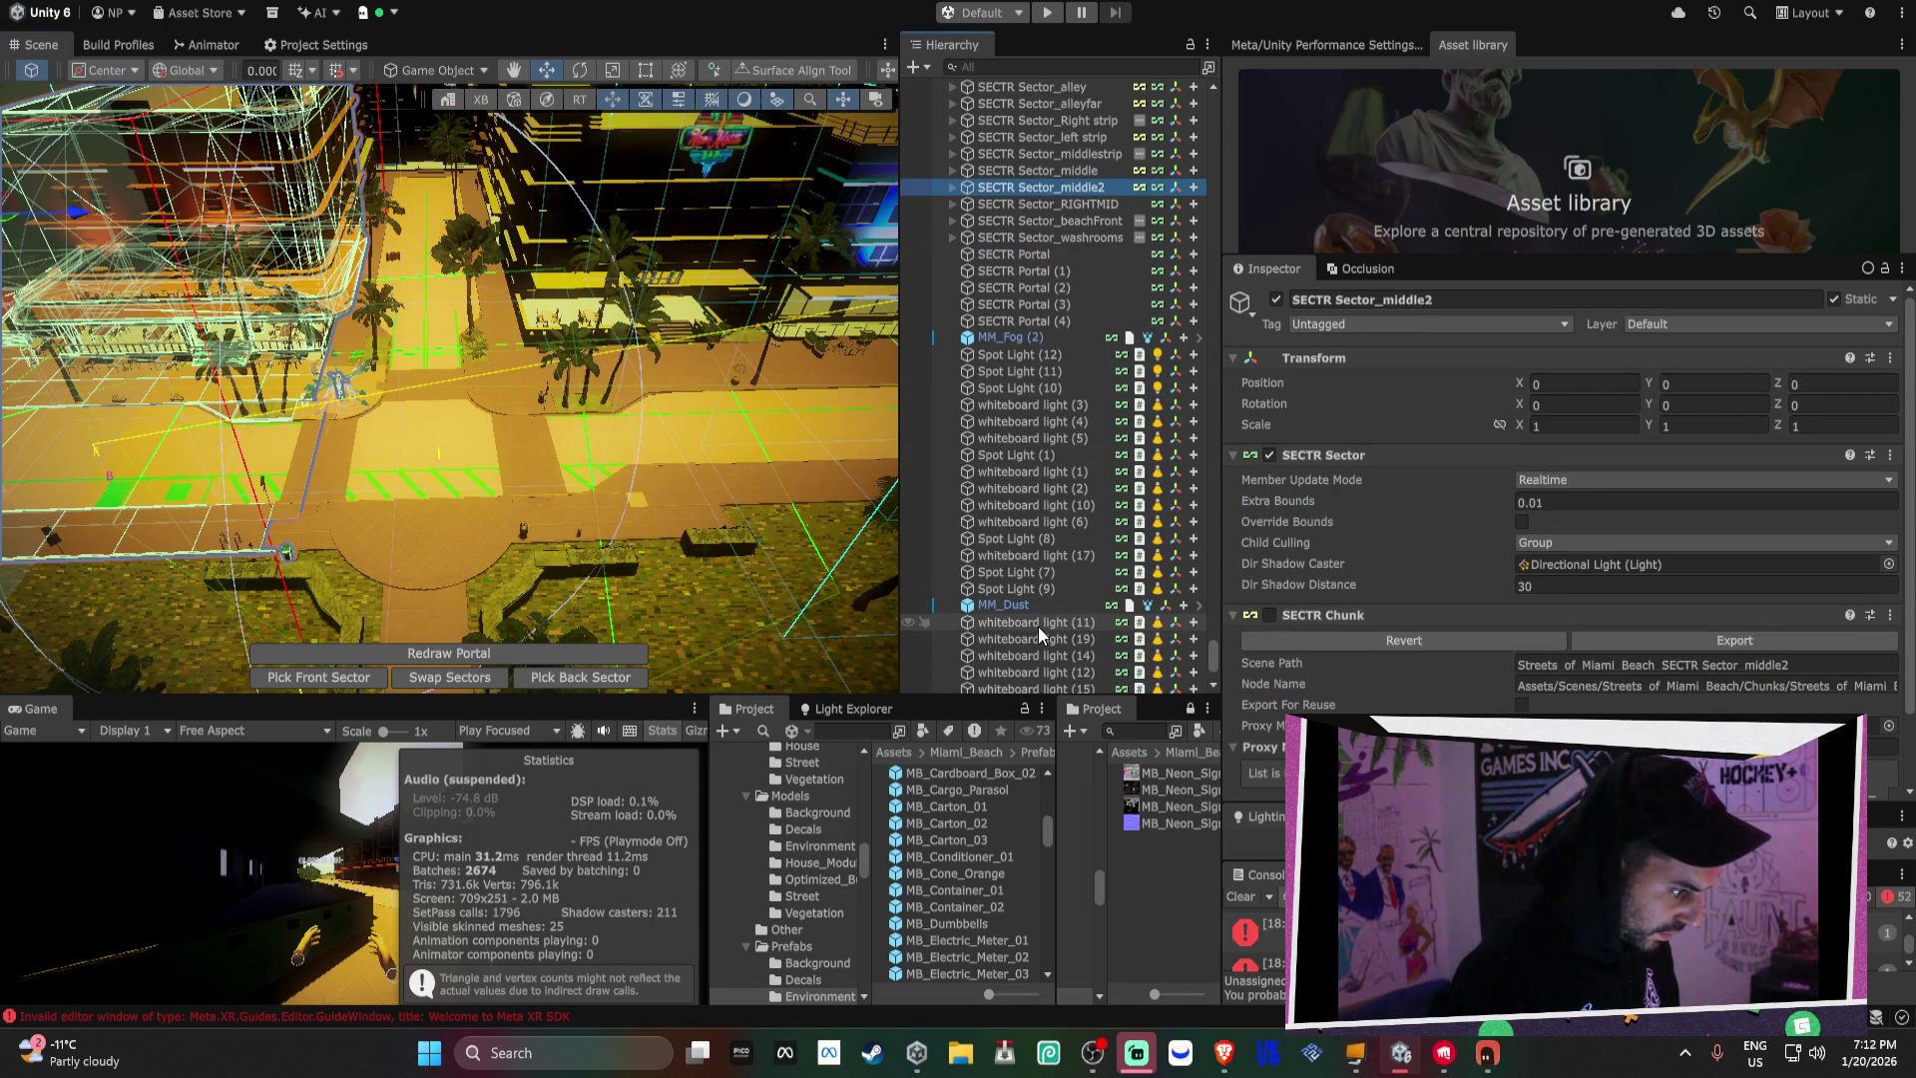
double_click(1044, 255)
mouse_move(603, 319)
mouse_down()
mouse_move(539, 421)
mouse_move(463, 416)
mouse_move(426, 368)
mouse_up()
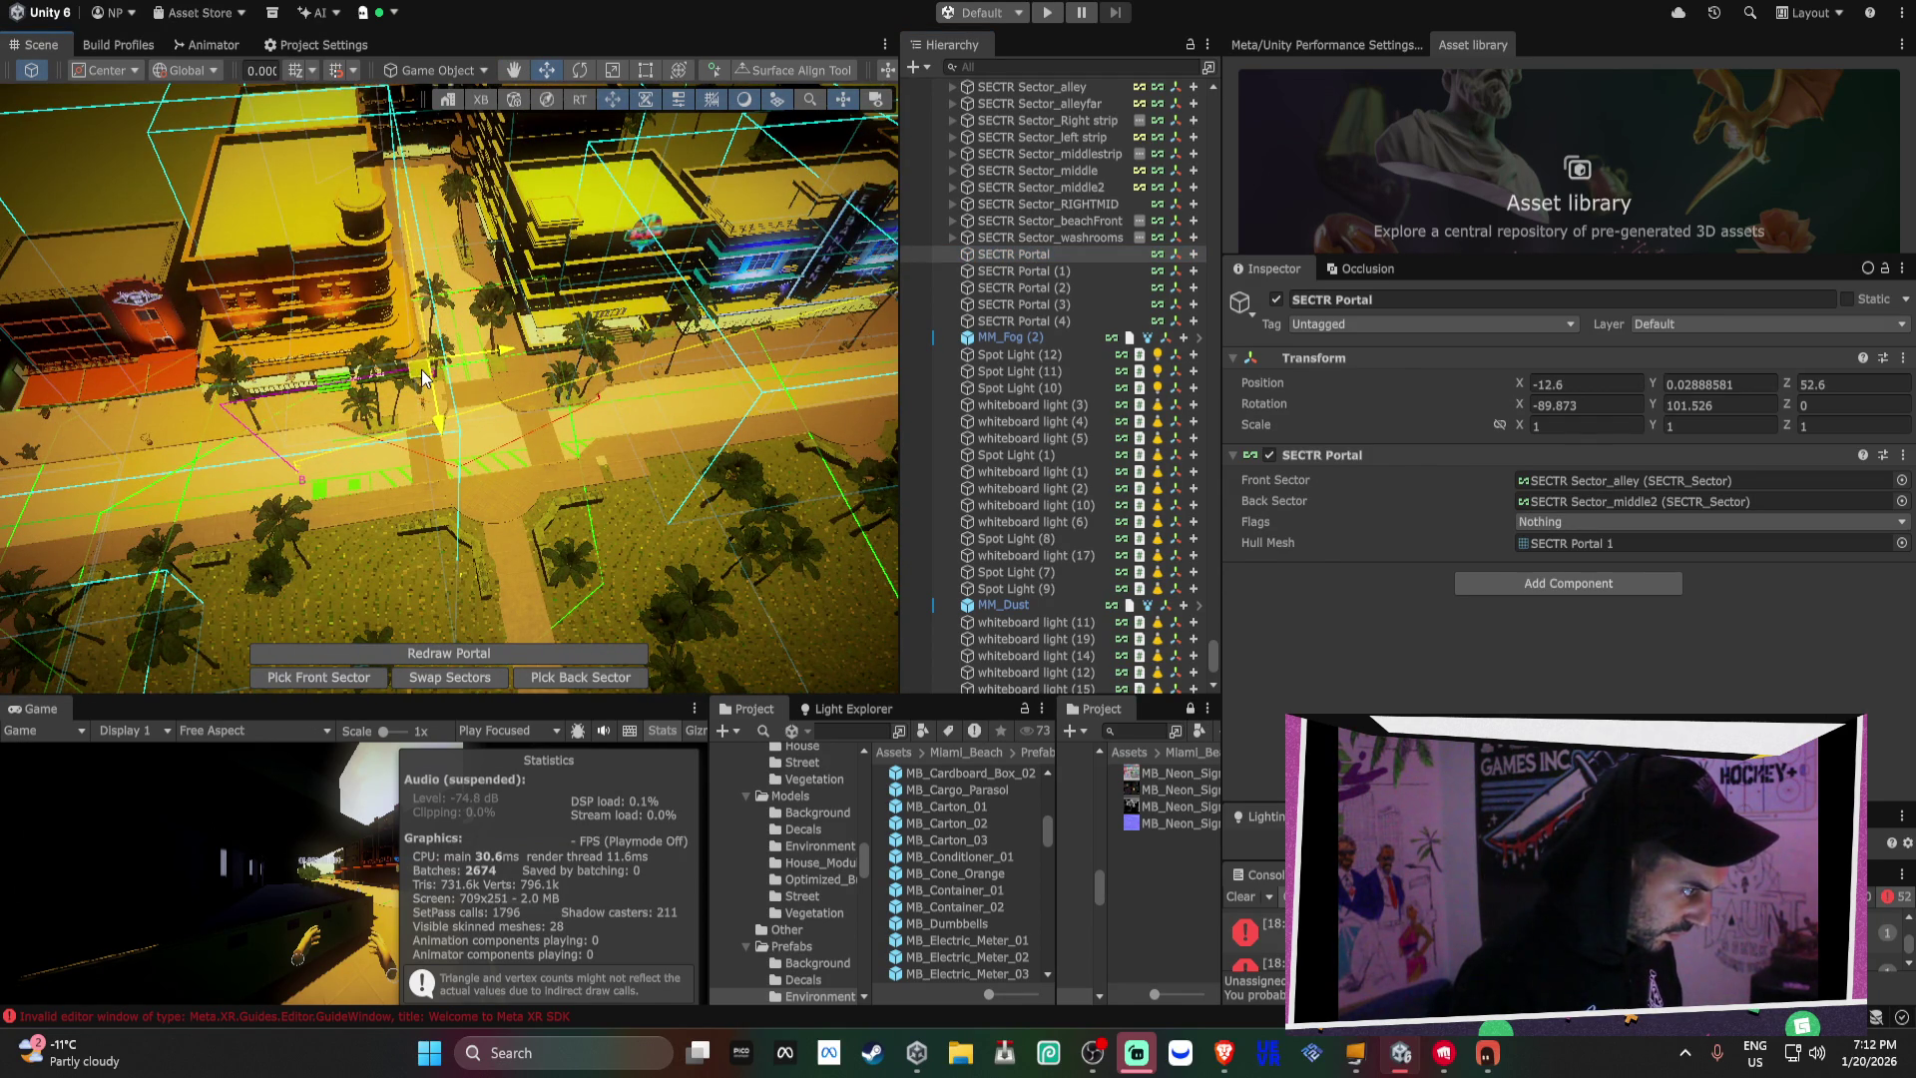
- Compare the Sector_alley, Sector_middle and Sector_middle2 bounds against the first portal
click(1056, 92)
click(1081, 171)
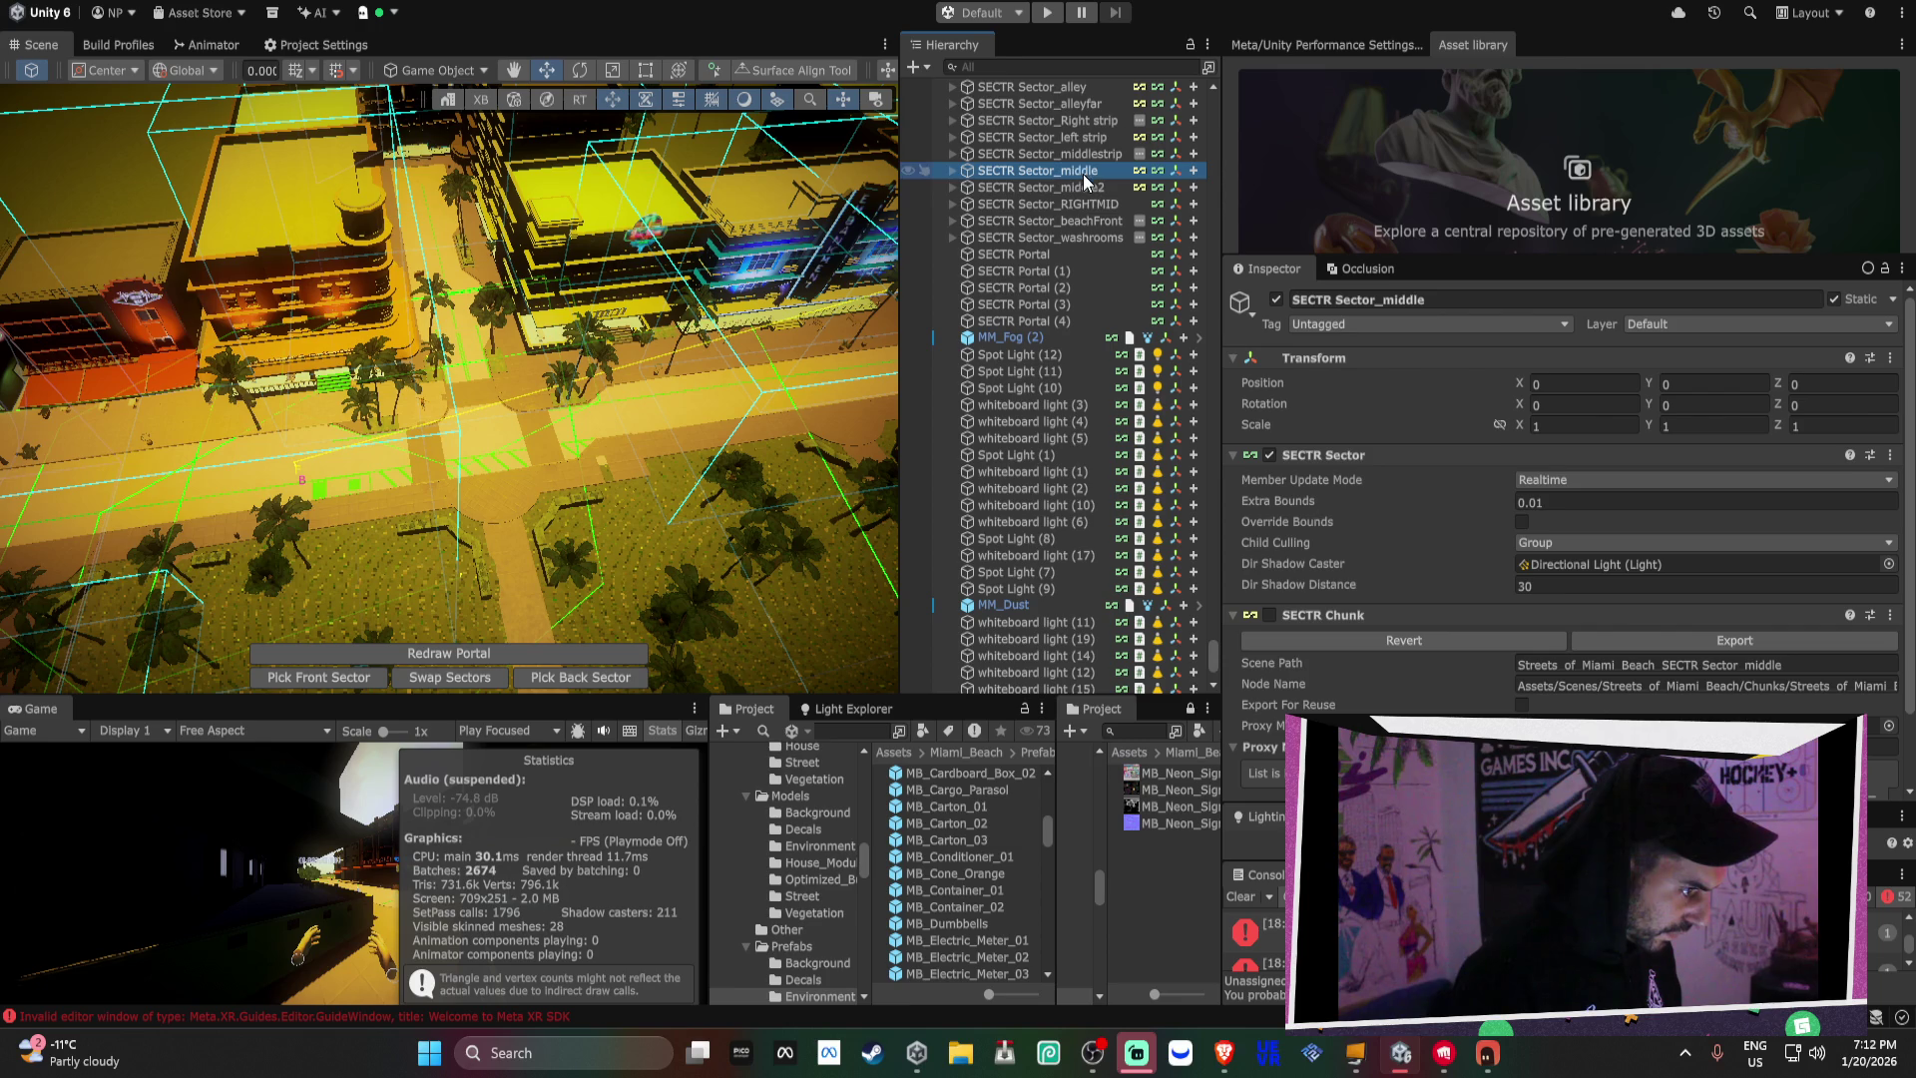
click(1088, 189)
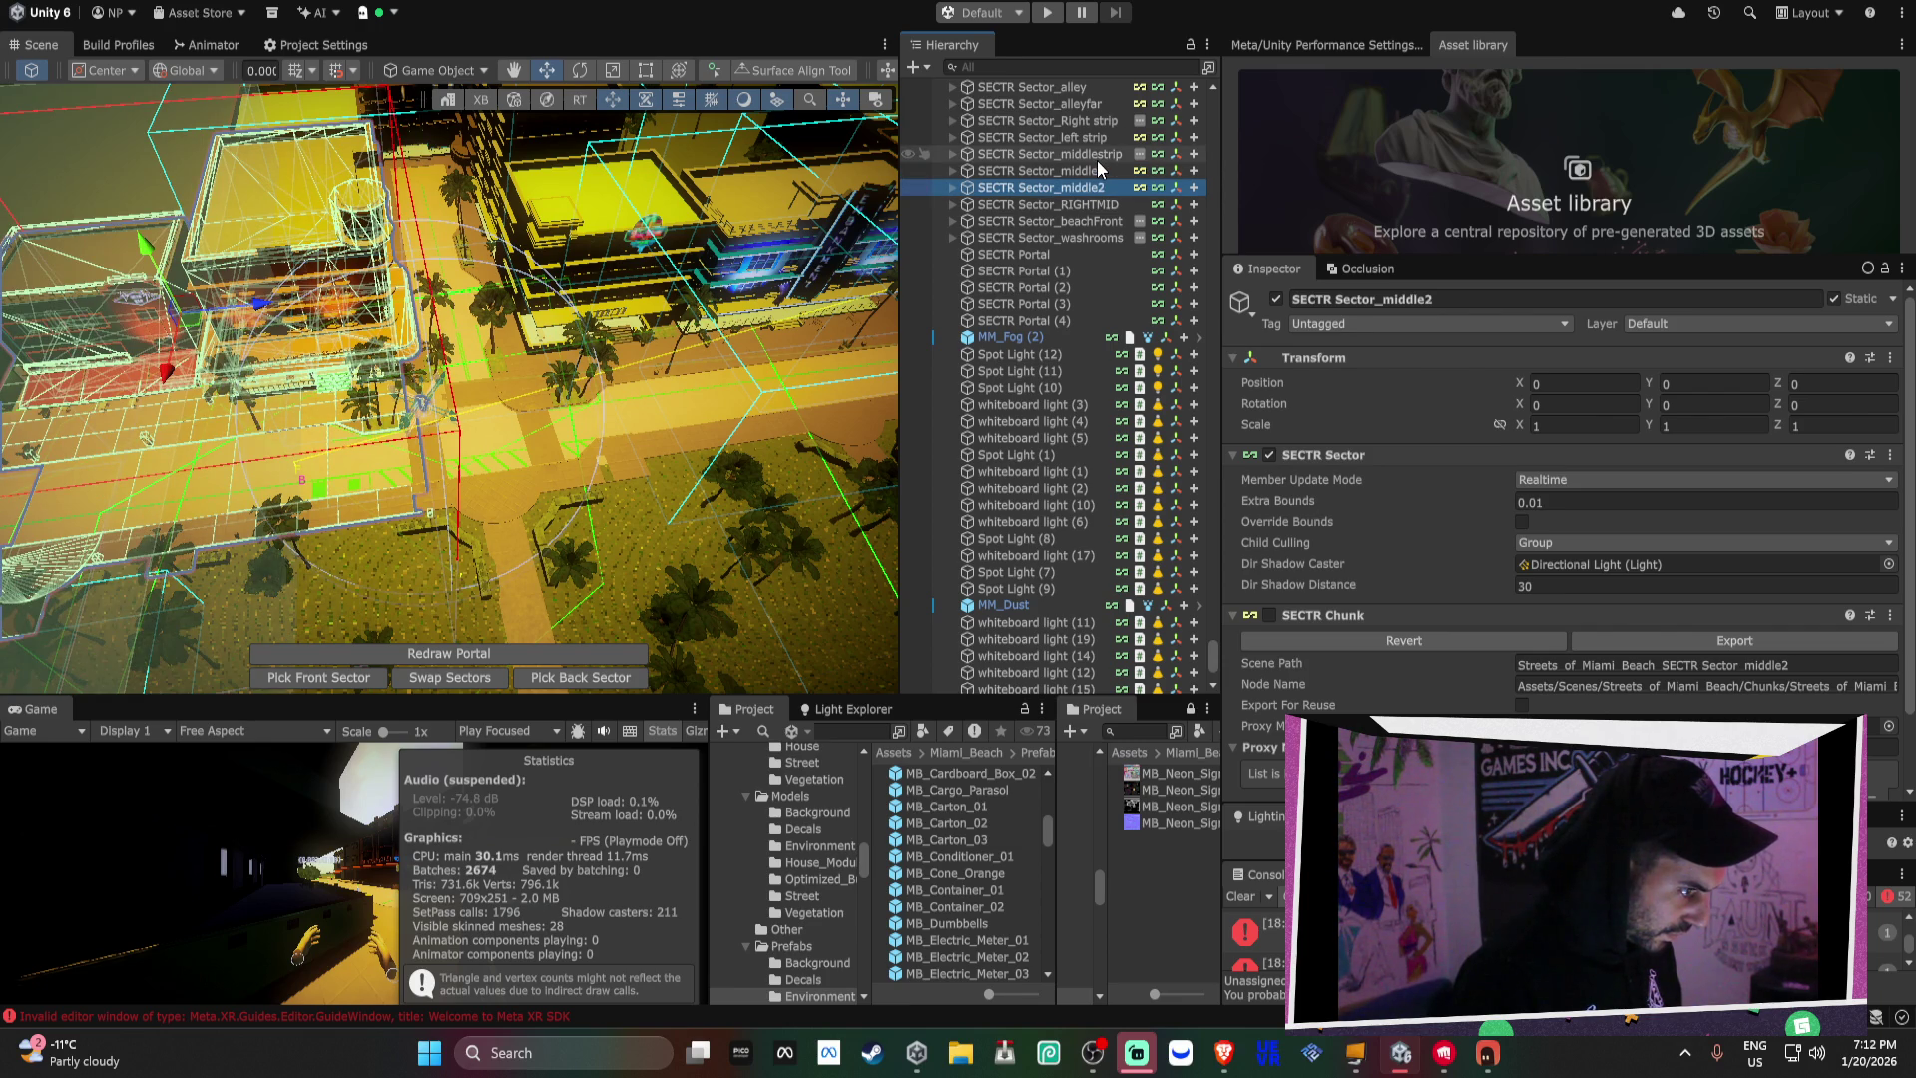
click(1044, 255)
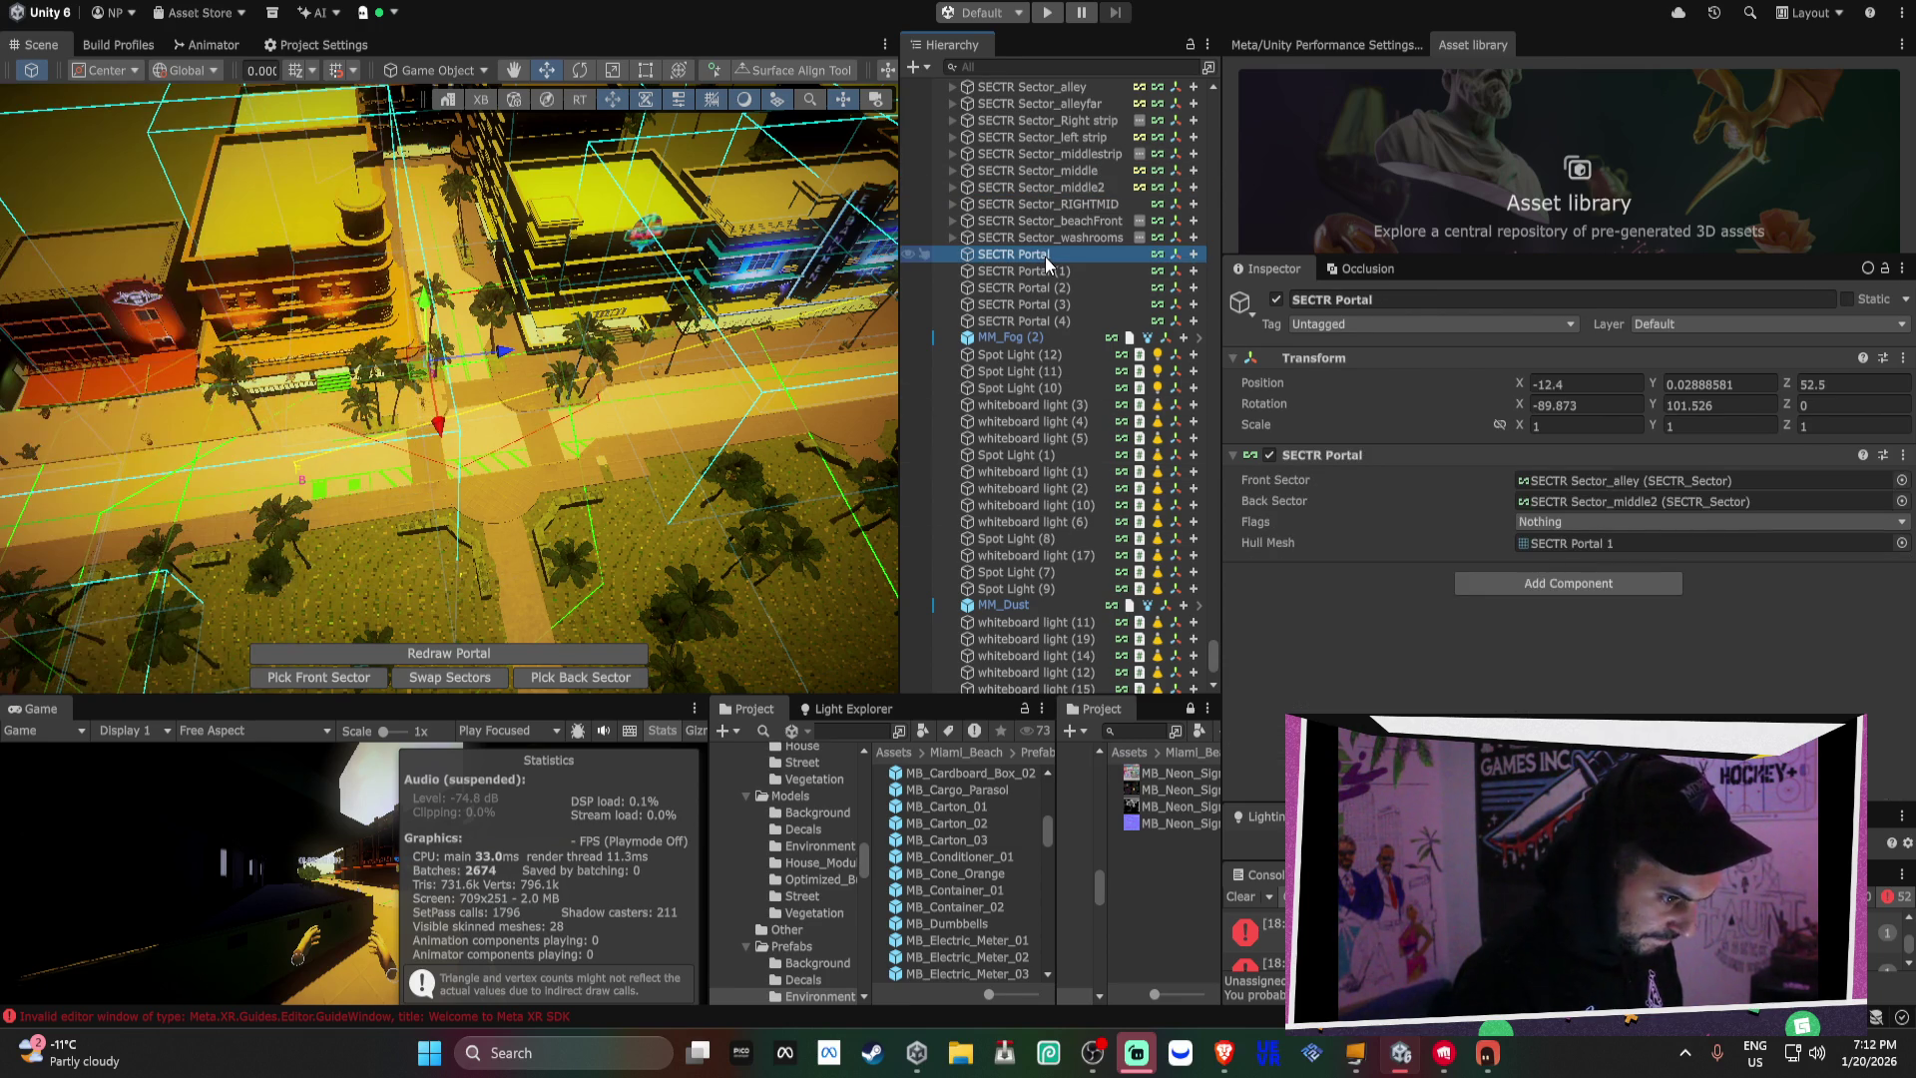
click(1072, 92)
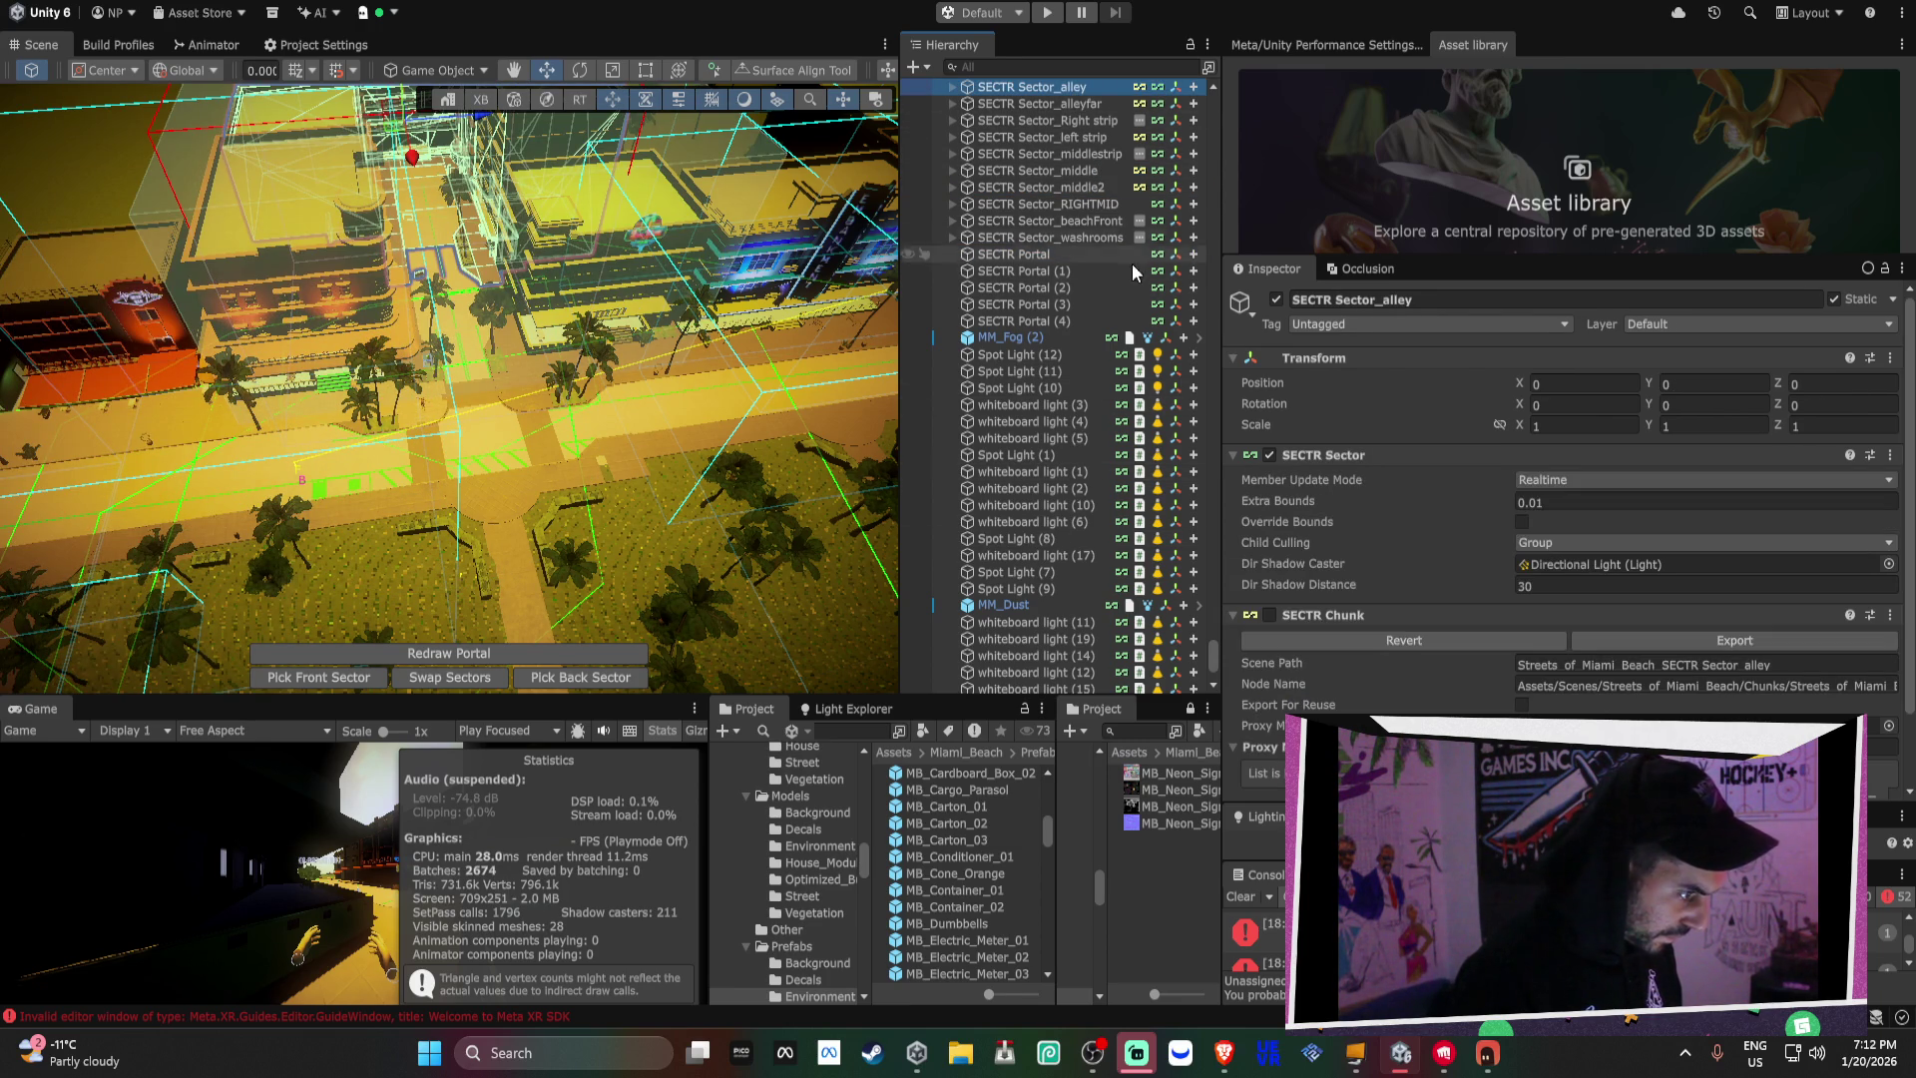
click(990, 259)
- Slide the first SECTR Portal up and back down the street with the Move tool
click(1063, 271)
click(1060, 254)
scroll(509, 315, up, 5)
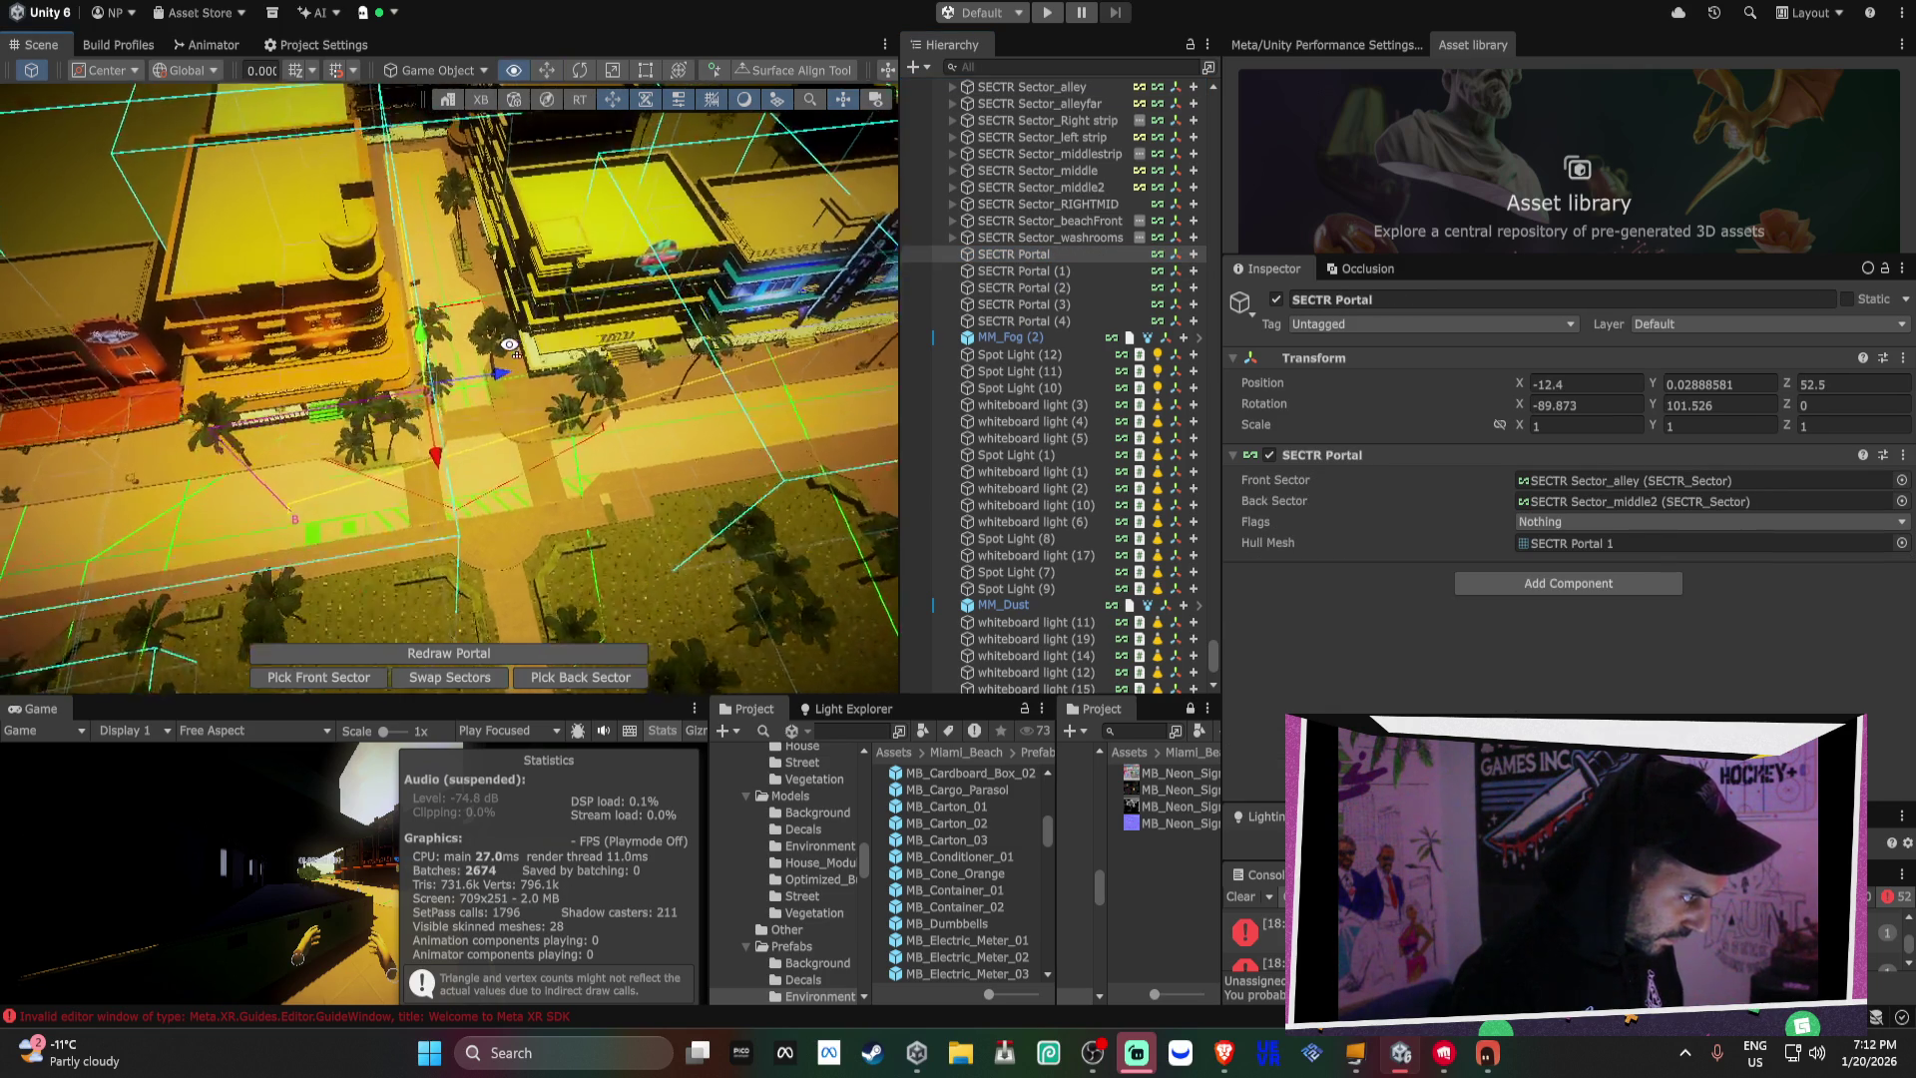
key(r)
key(w)
drag(459, 482, 434, 387)
key(r)
key(w)
mouse_move(433, 441)
mouse_down()
mouse_move(427, 521)
mouse_move(462, 459)
mouse_move(401, 378)
mouse_move(375, 517)
mouse_up()
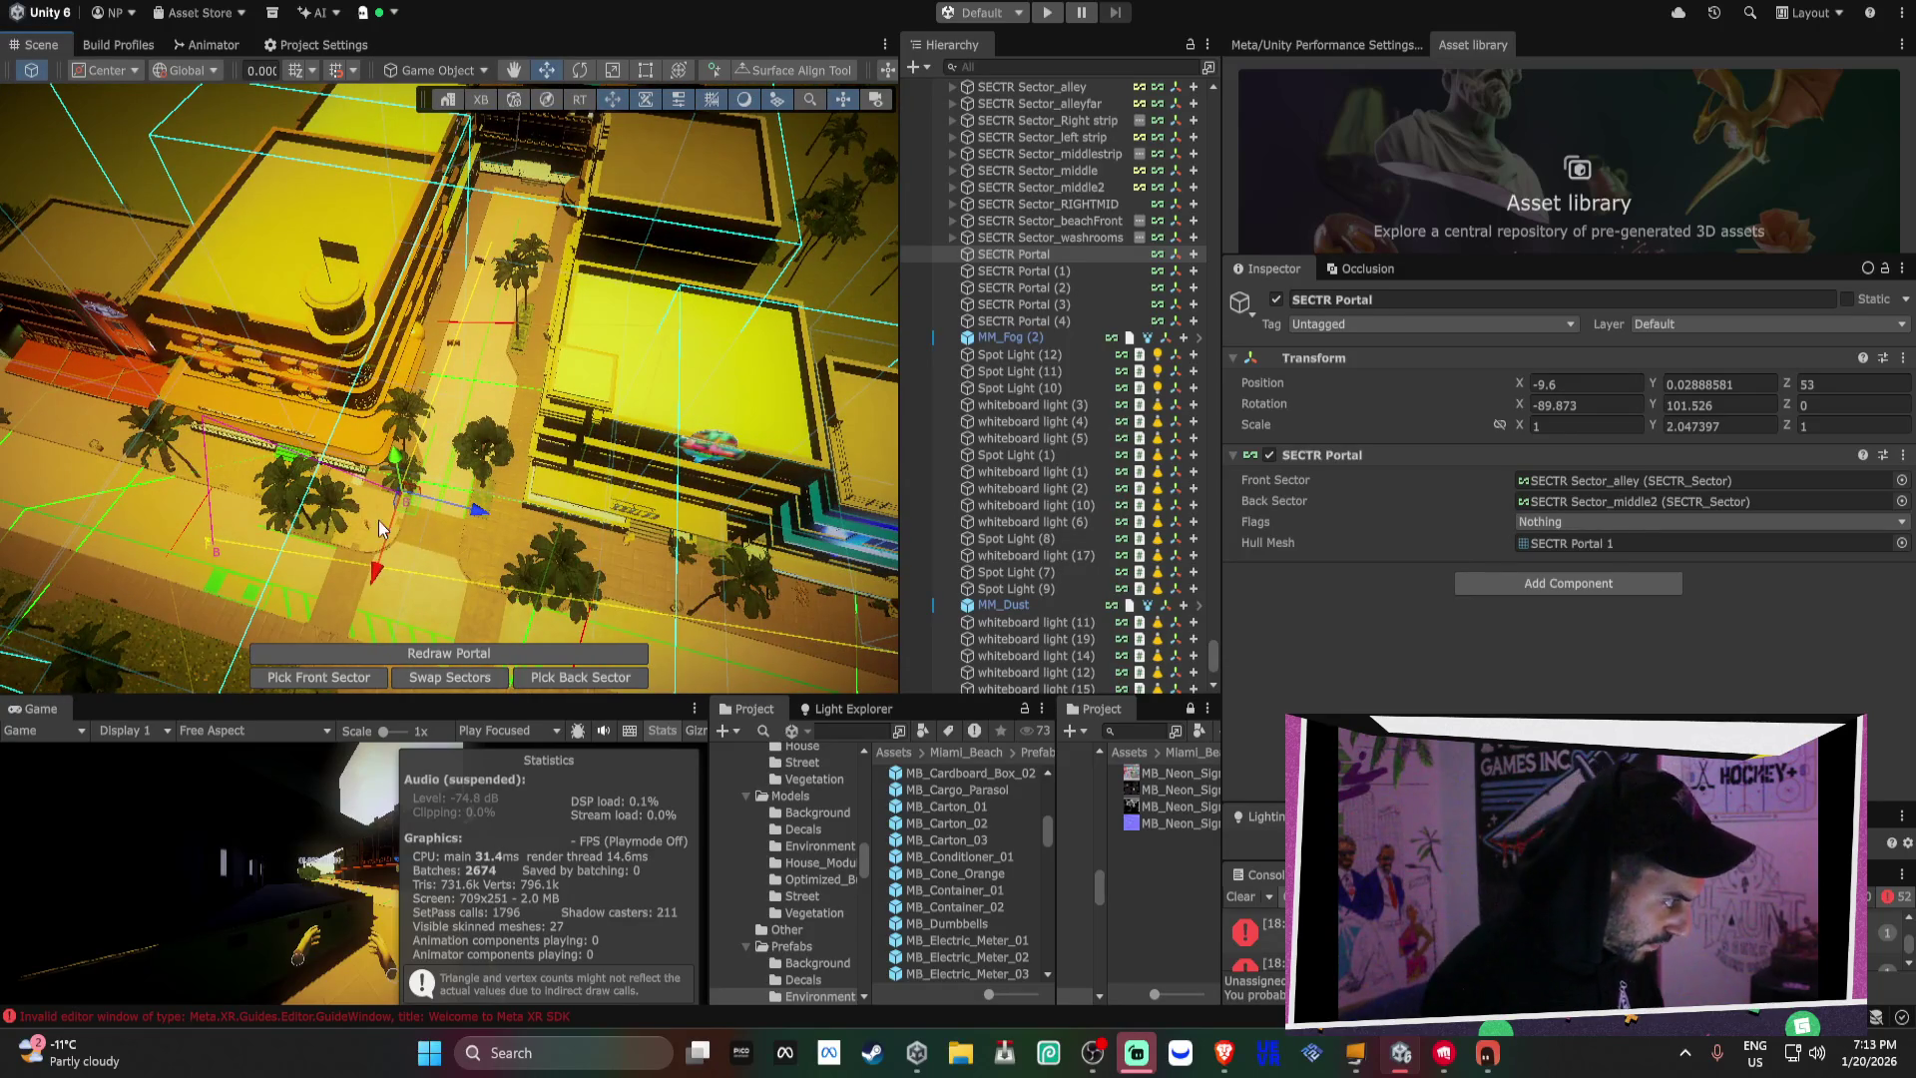
- Nudge the first portal to about X -6.7, Z 46.9 with Y scale 2.91
key(f)
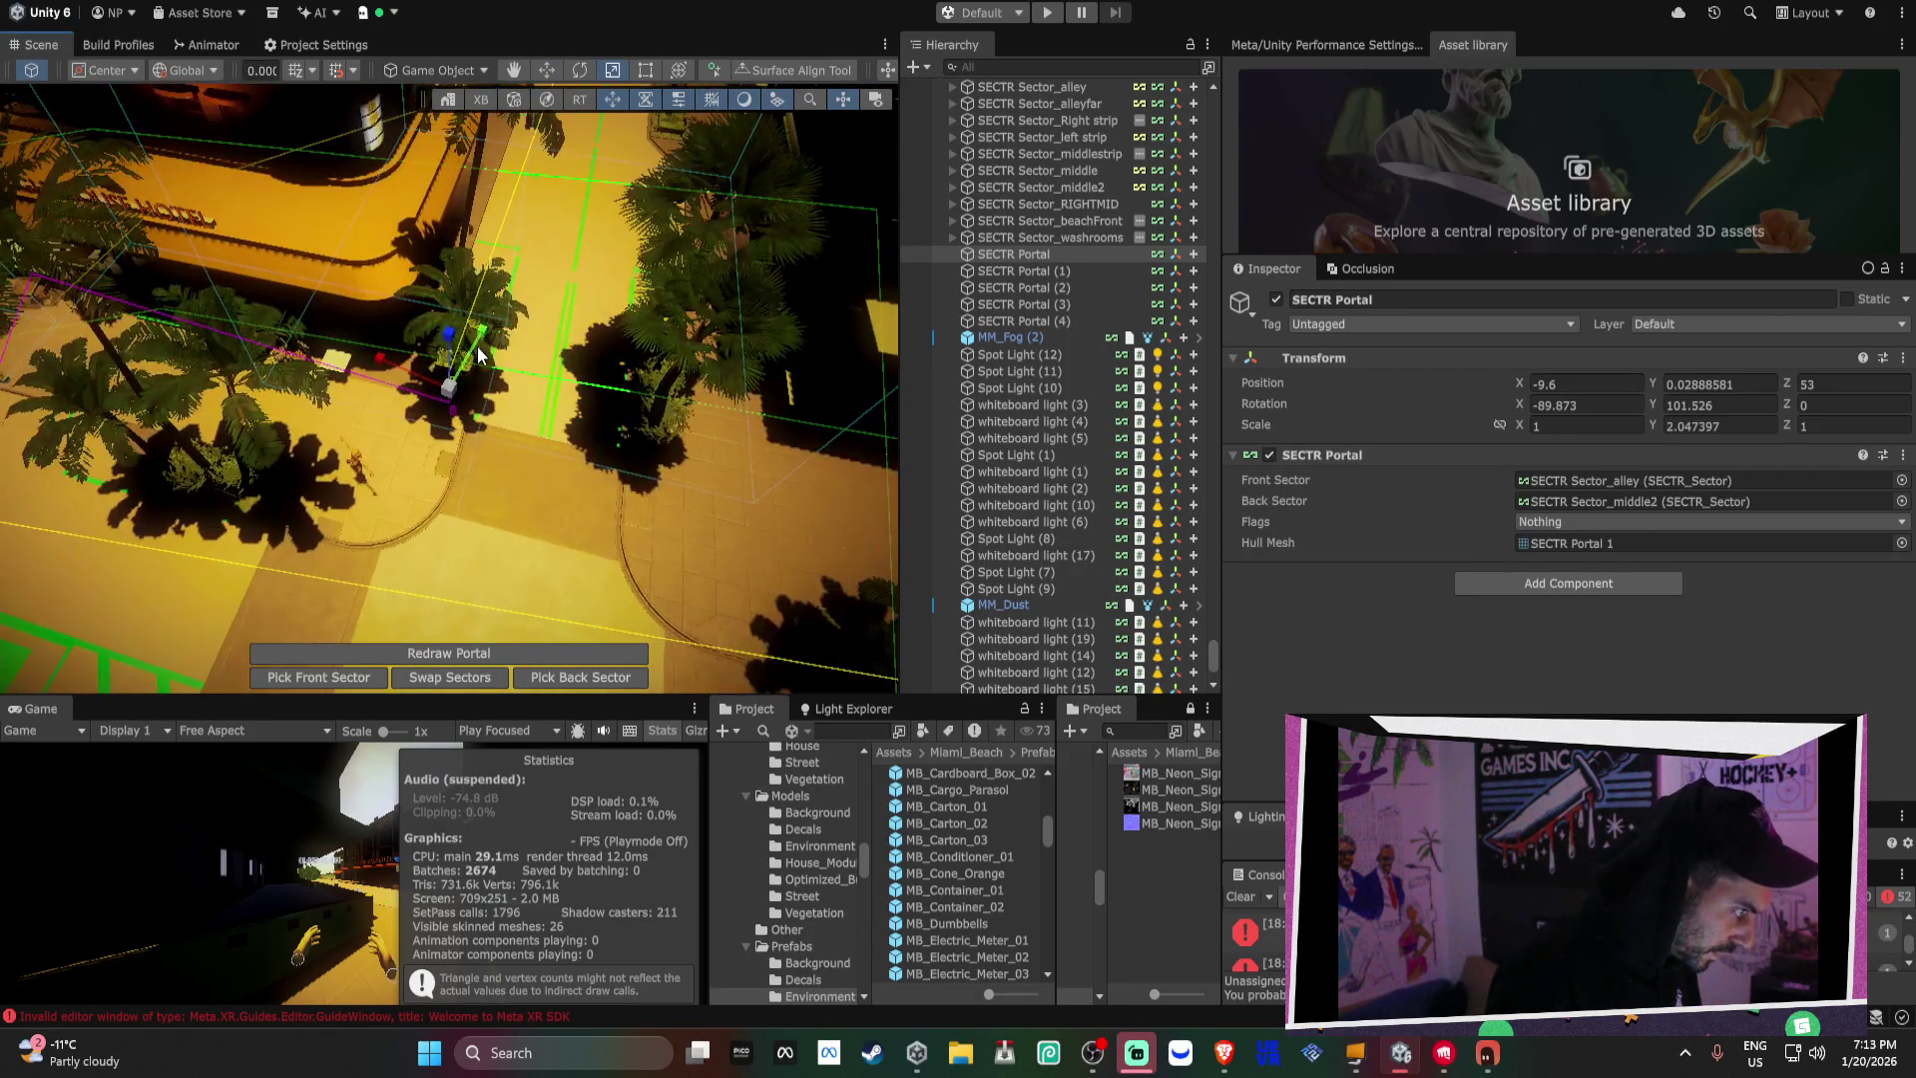
mouse_move(499, 325)
mouse_down()
mouse_move(499, 305)
mouse_move(539, 355)
mouse_move(506, 407)
mouse_move(500, 374)
mouse_move(494, 395)
mouse_up()
scroll(499, 304, down, 5)
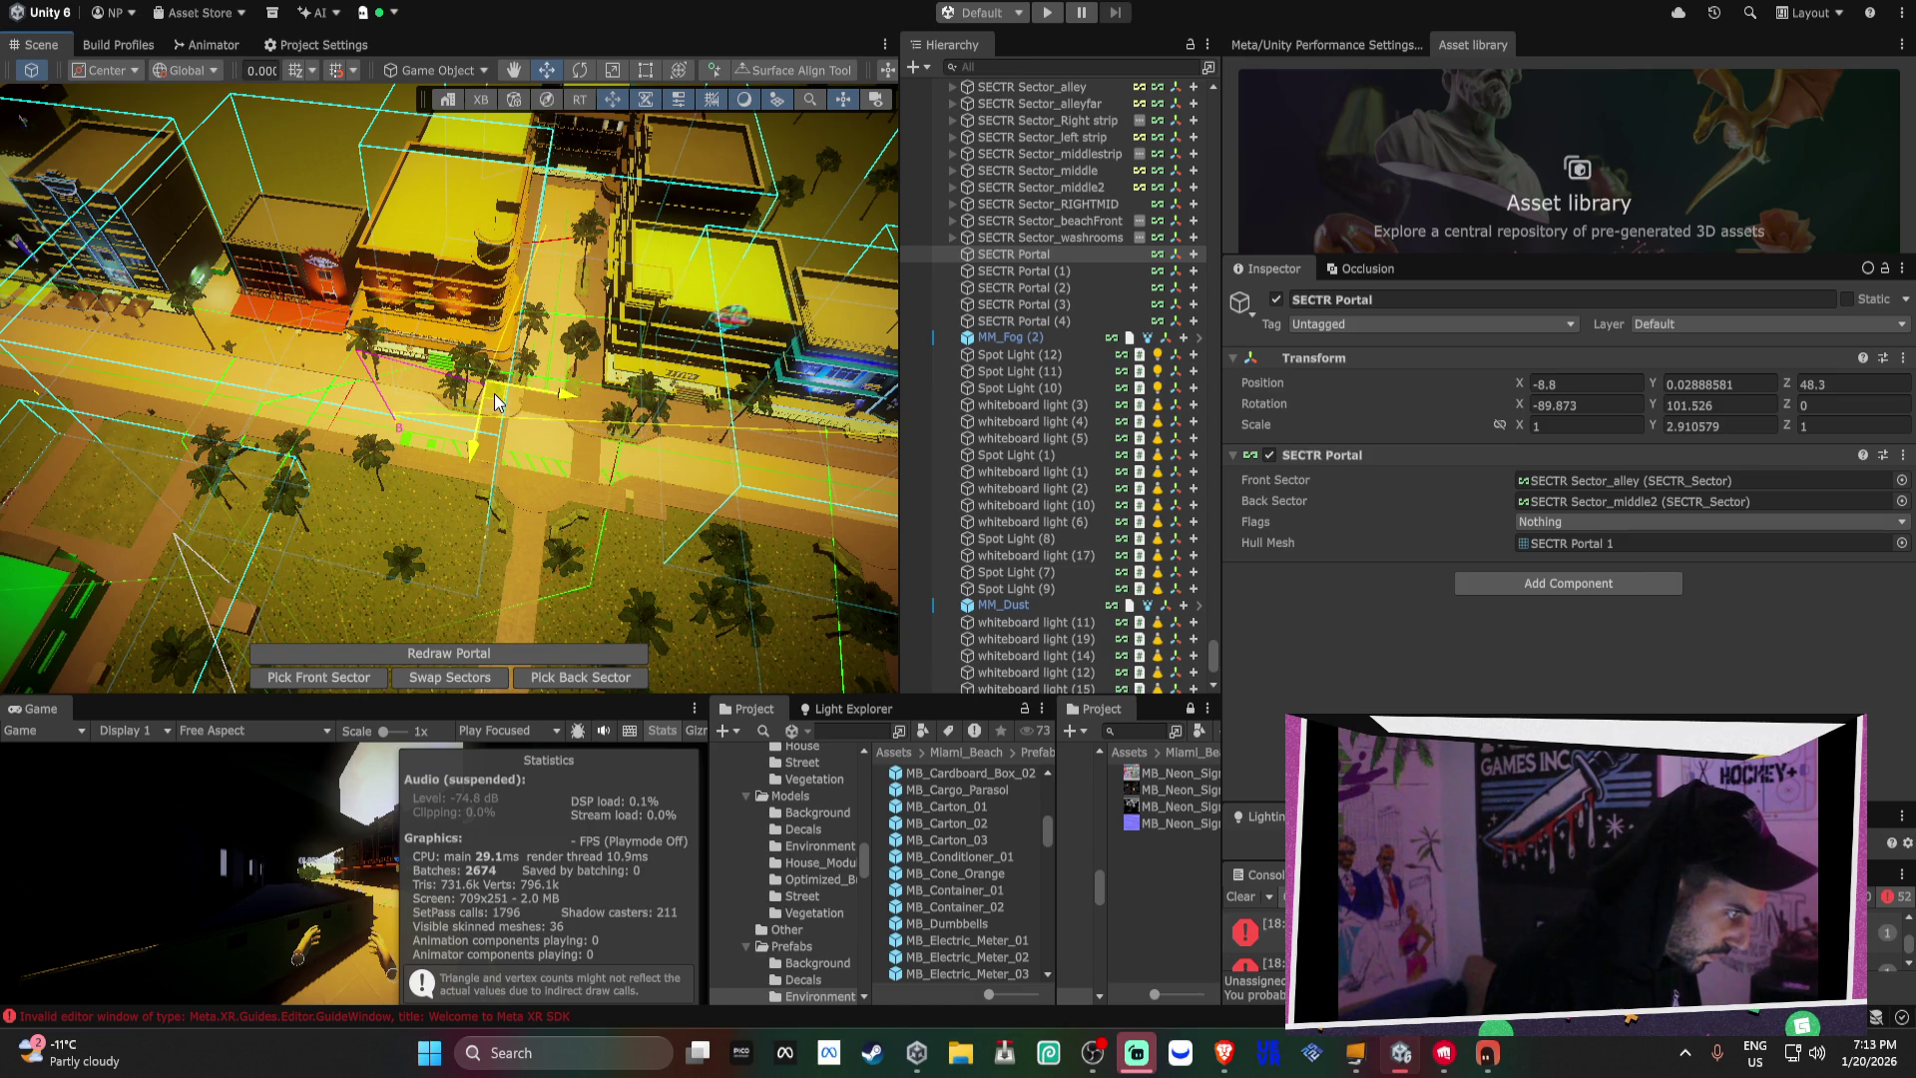
drag(494, 393, 479, 399)
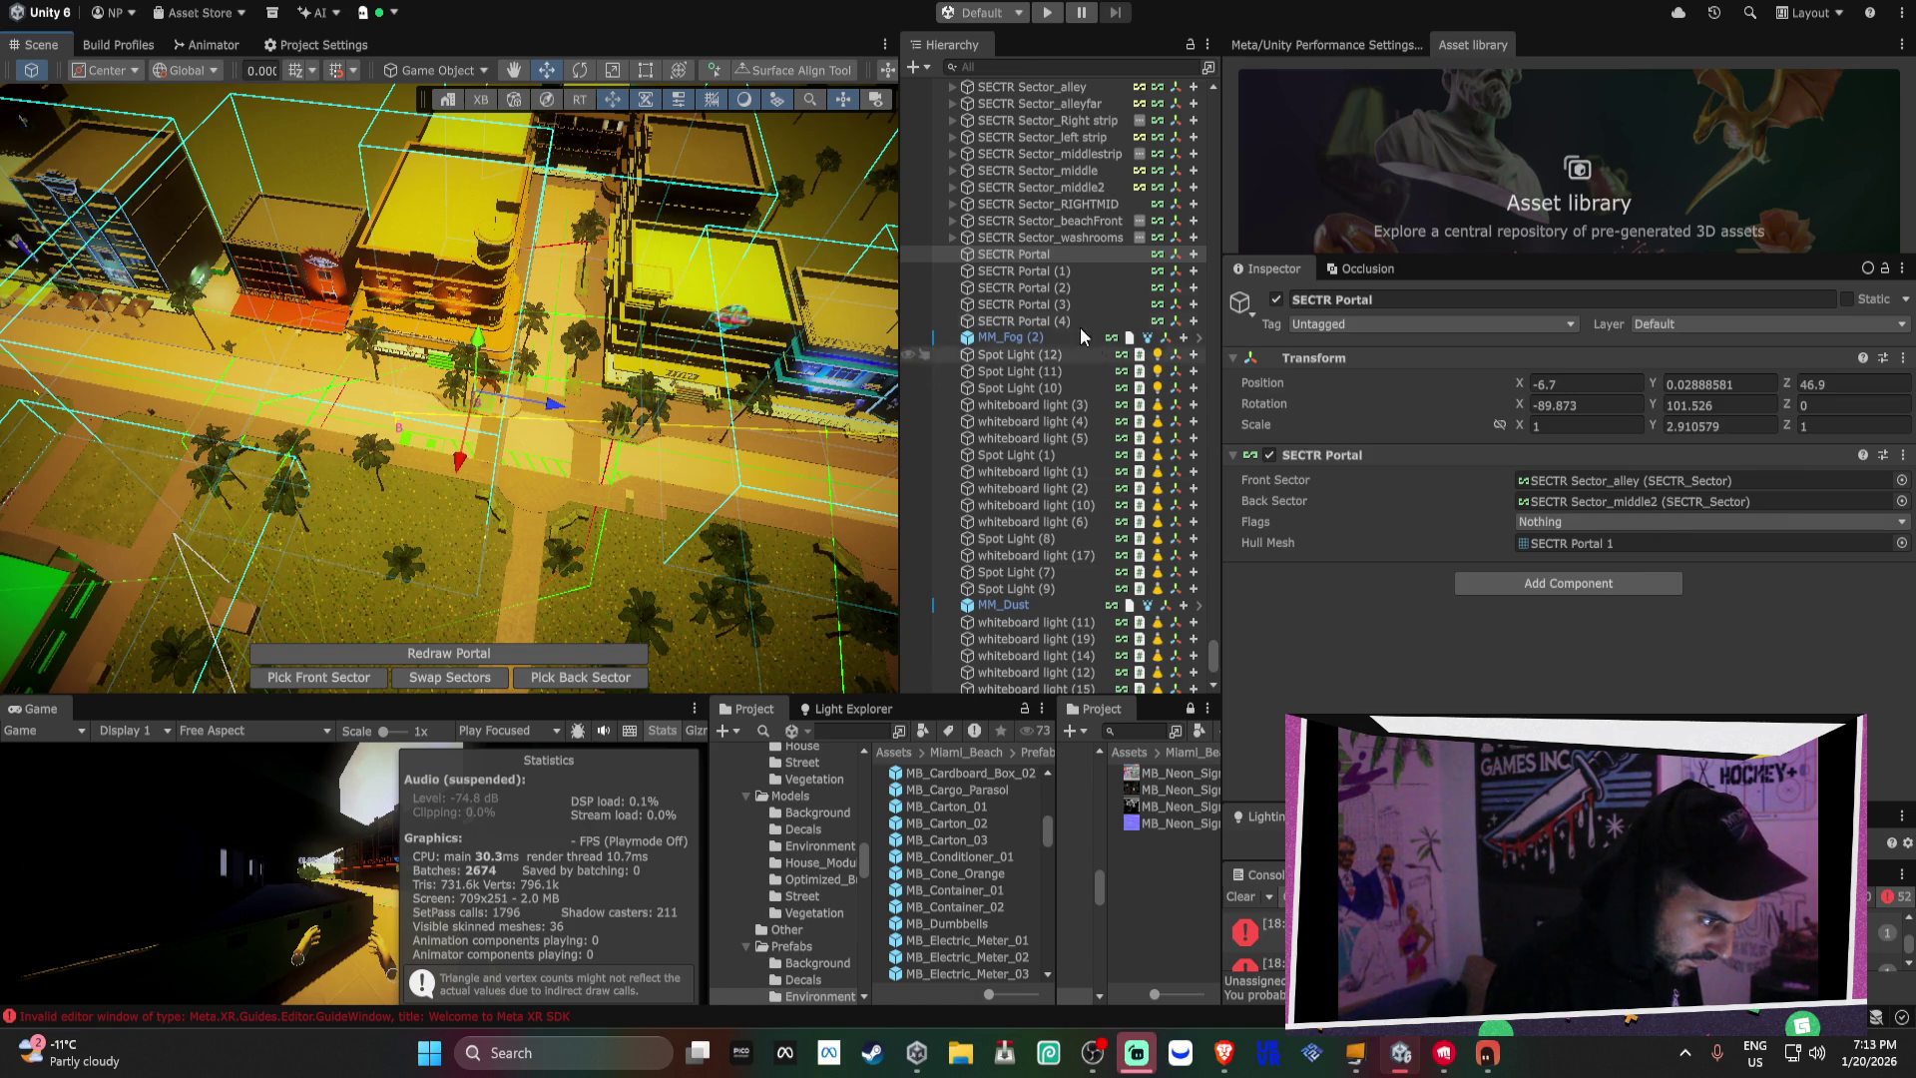
double_click(1064, 272)
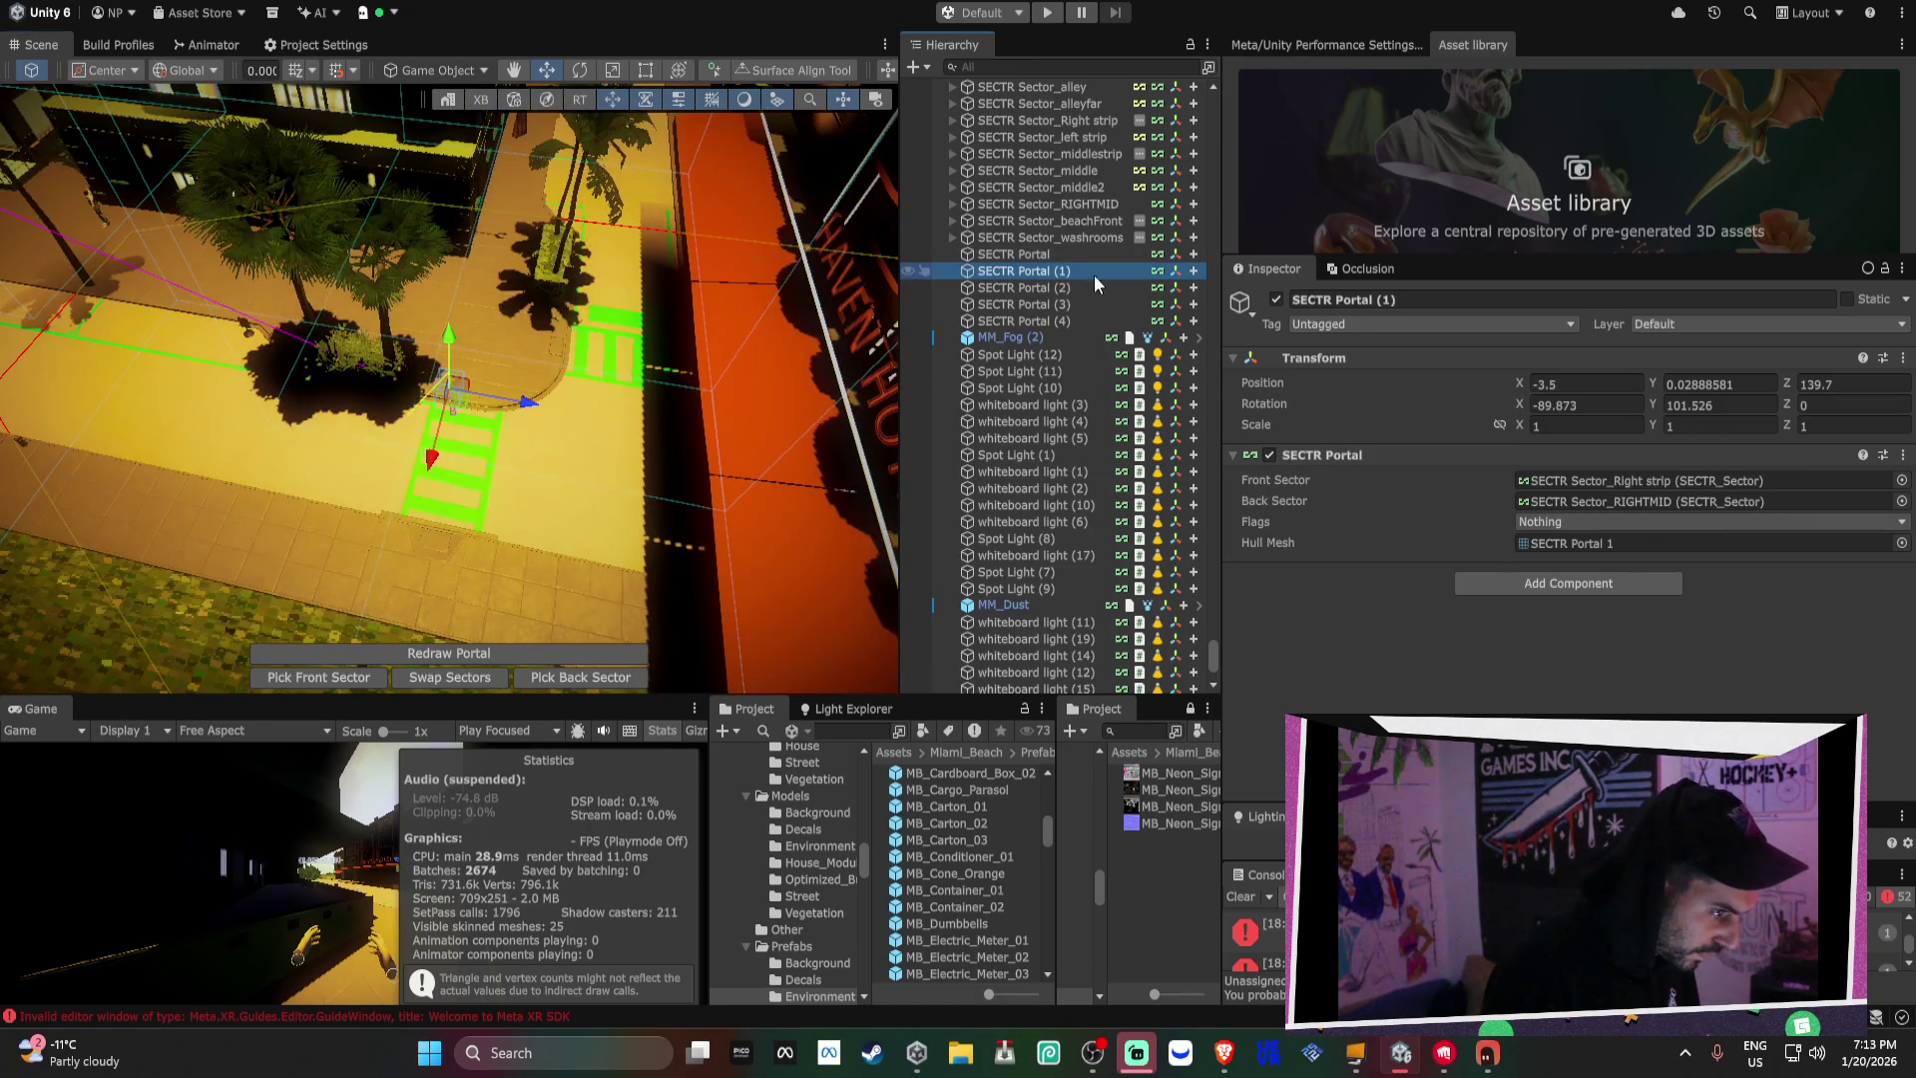
- Check Portal (1)'s sectors: Sector_Right strip in front, Sector_RIGHTMID behind
click(1643, 485)
double_click(1098, 124)
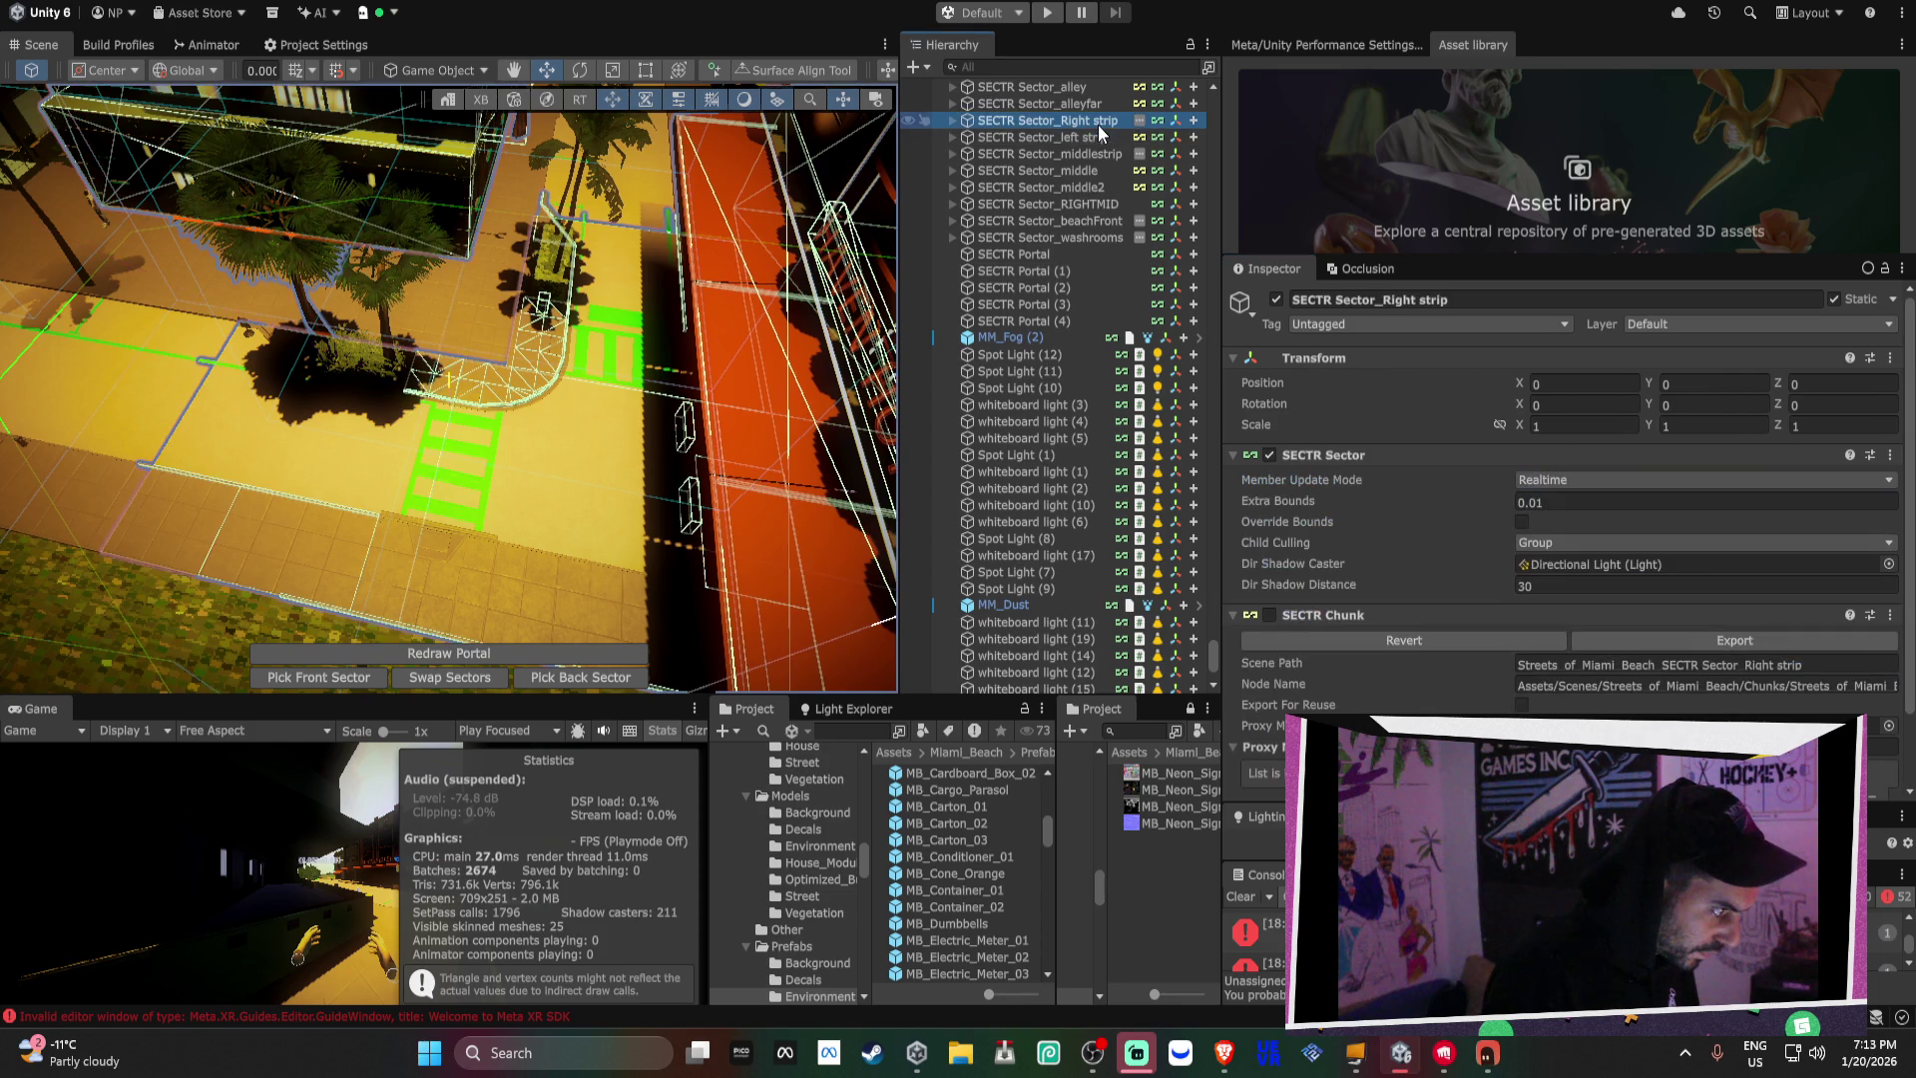
double_click(1108, 272)
click(1695, 502)
double_click(1062, 206)
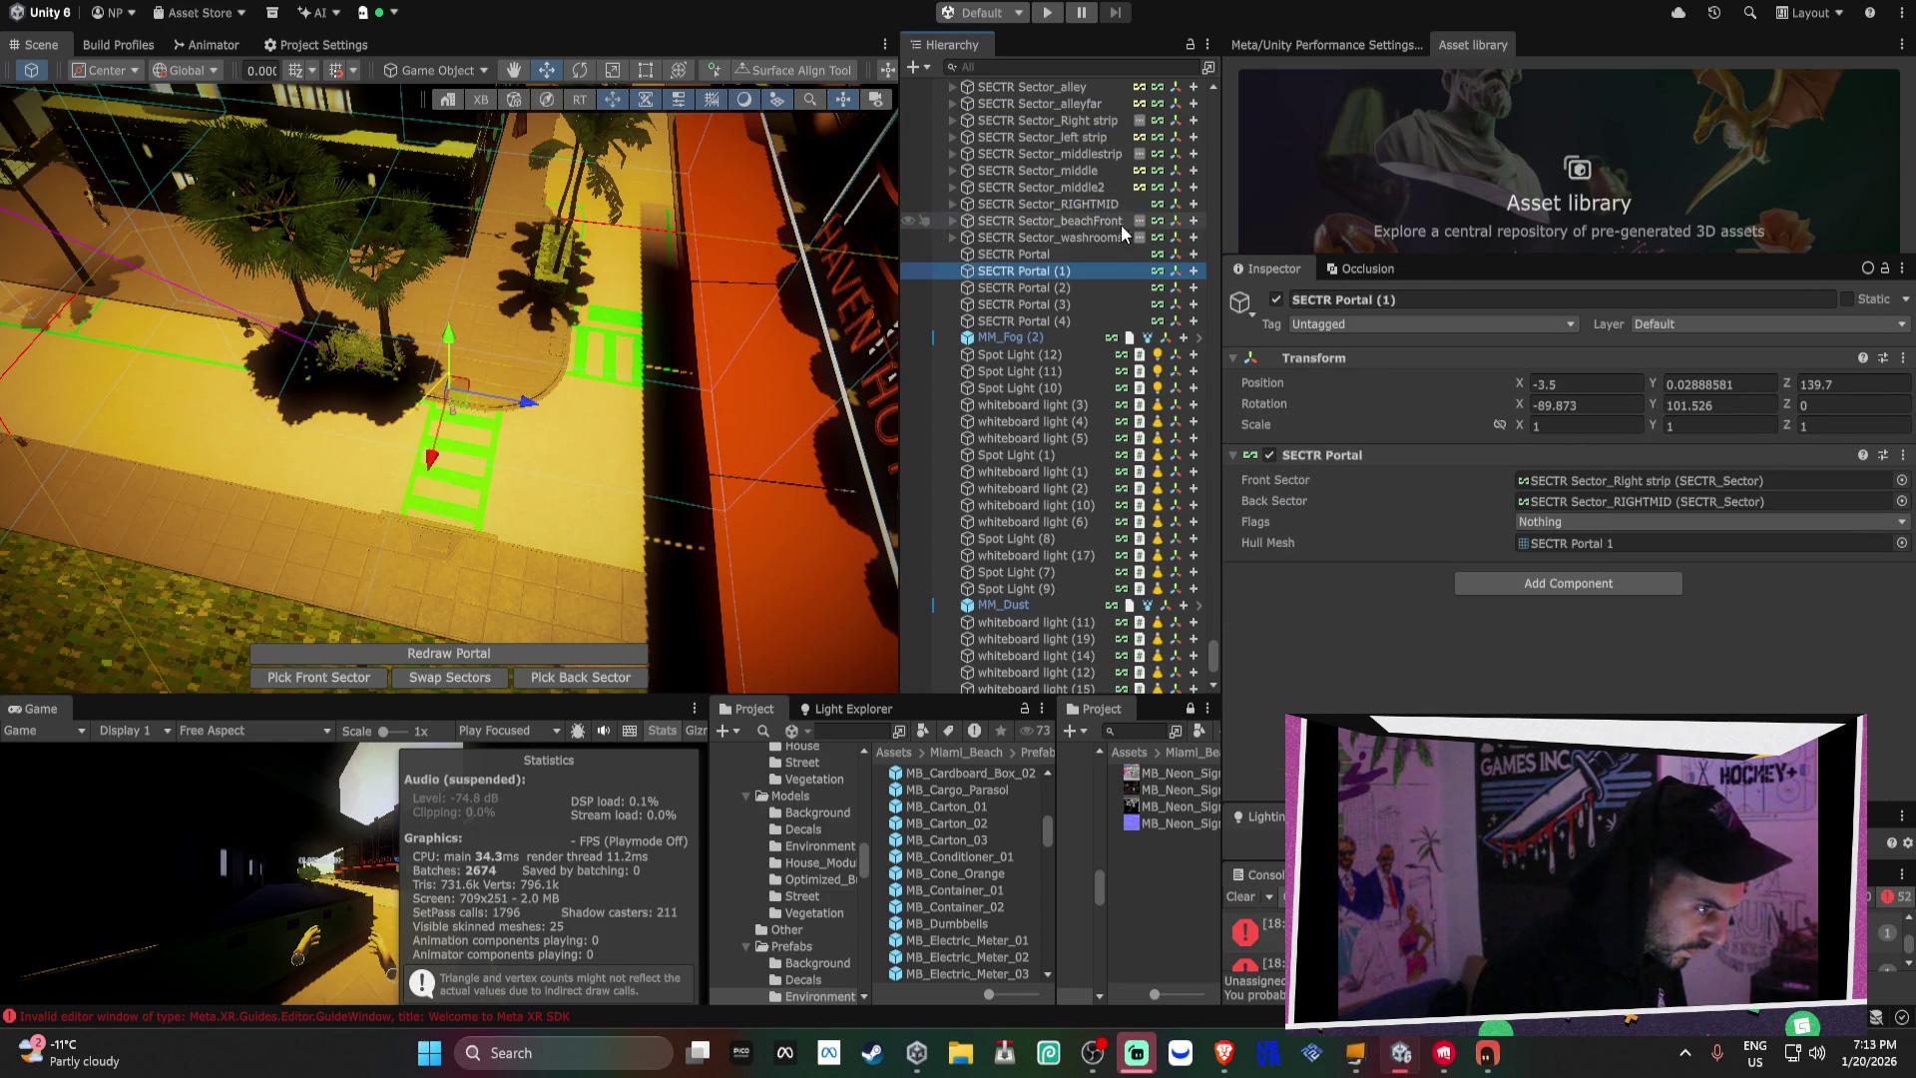
- Check Portal (2)'s sectors: Sector_middle in front, Sector_middlestrip behind
click(1092, 289)
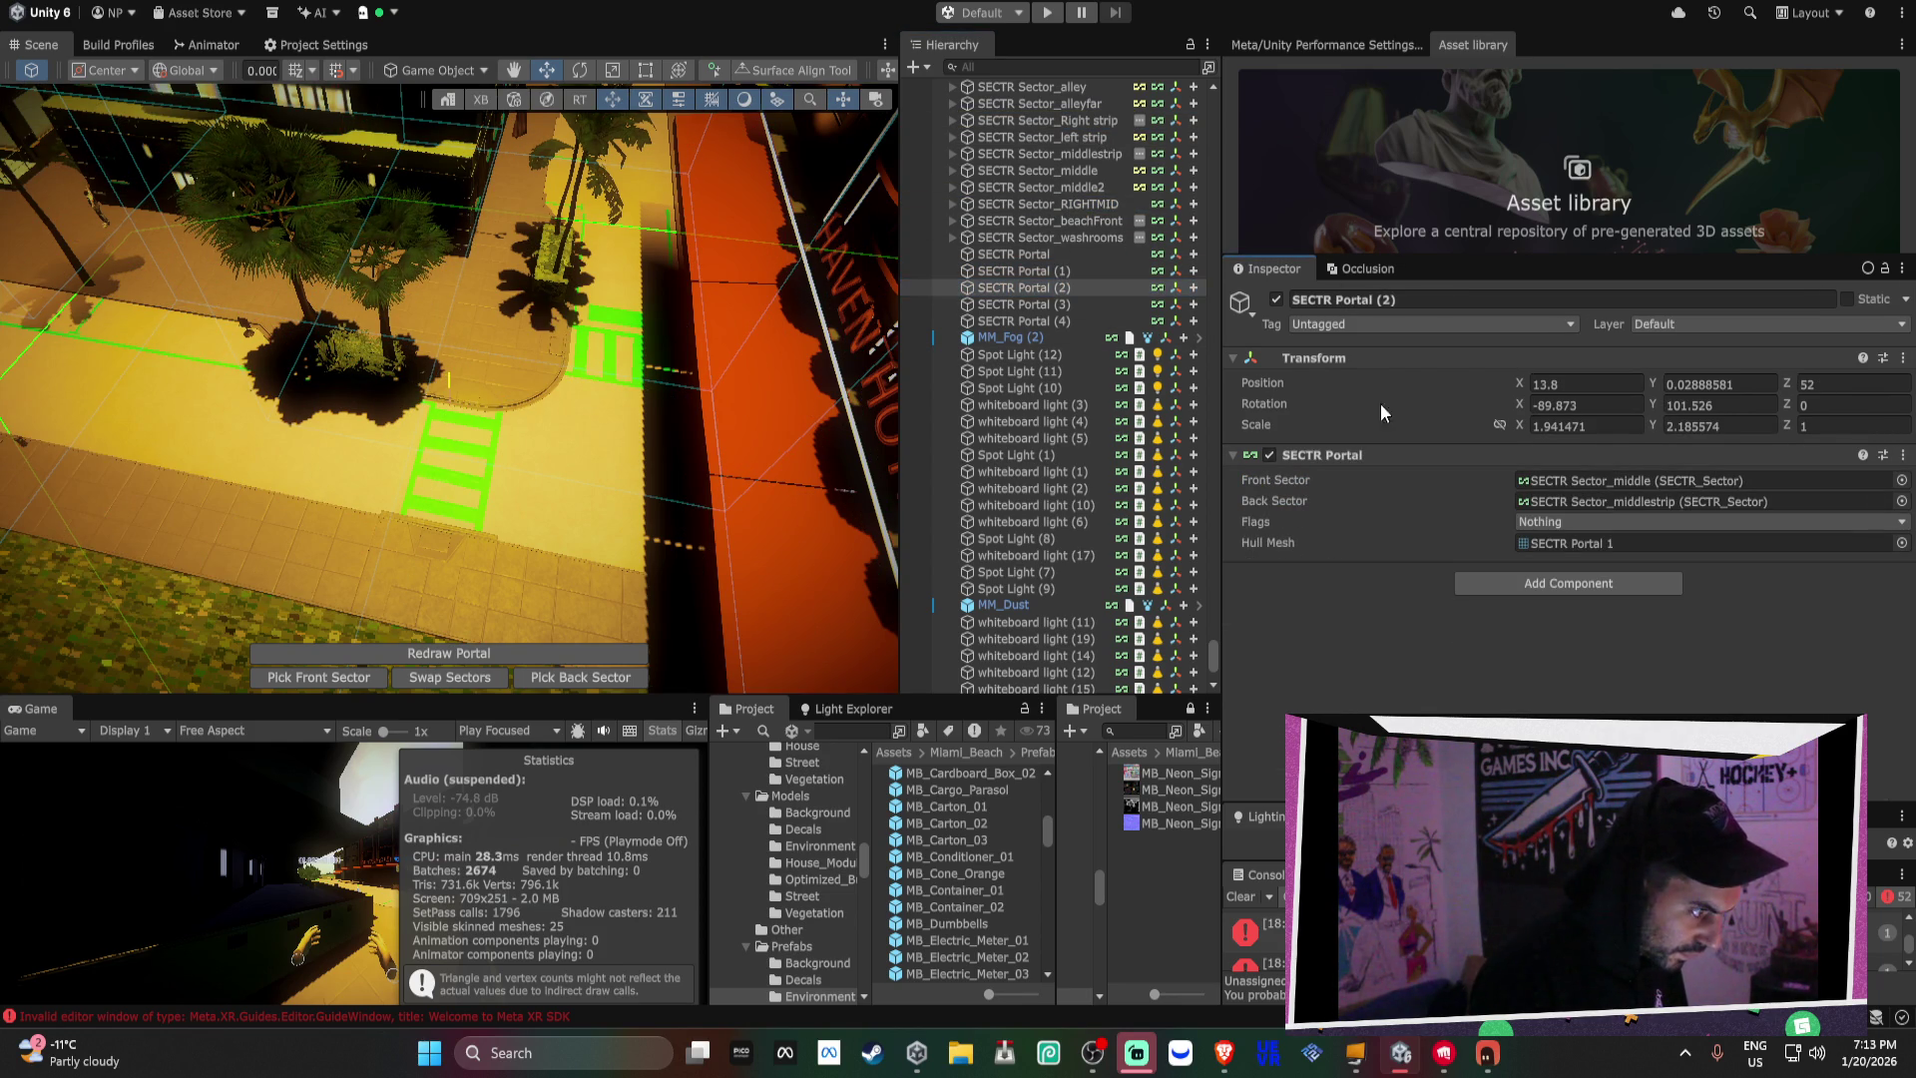
click(1657, 480)
double_click(1058, 171)
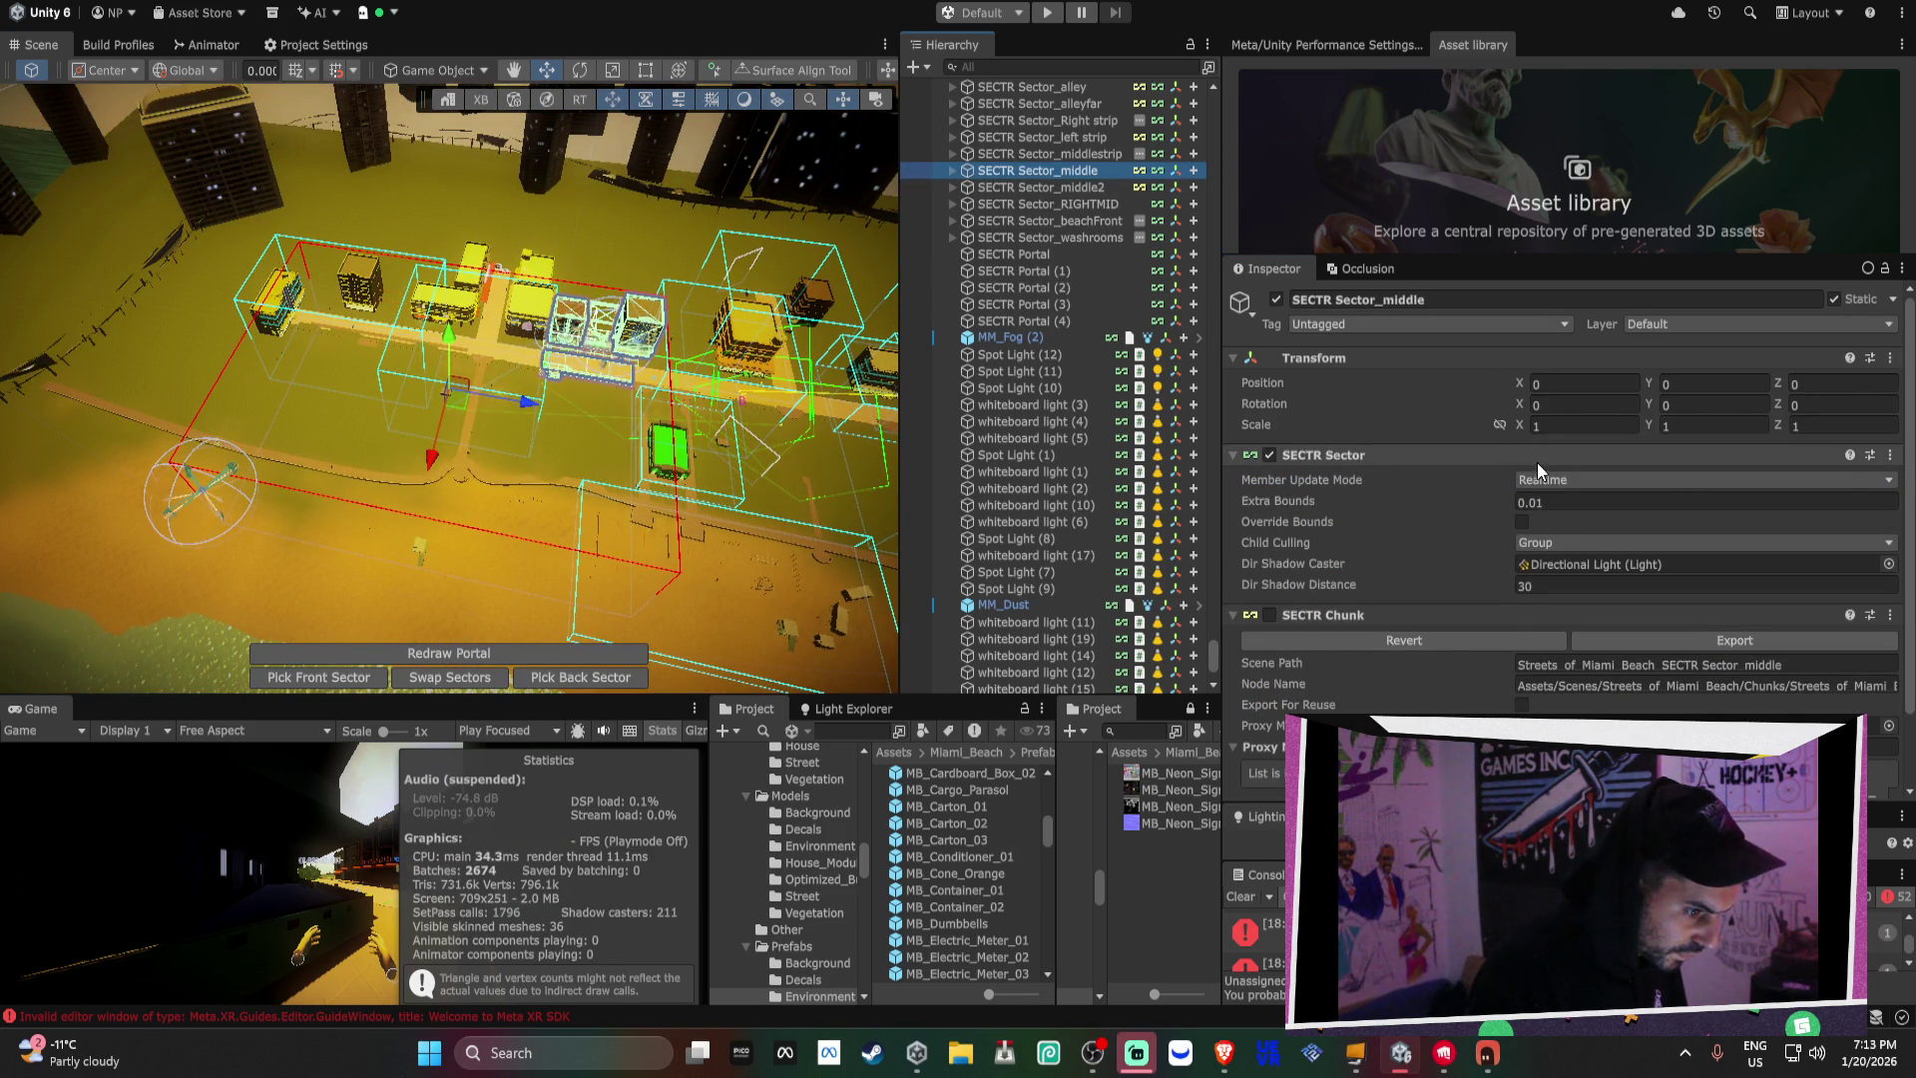
key(ctrl+z)
click(1635, 495)
click(1062, 152)
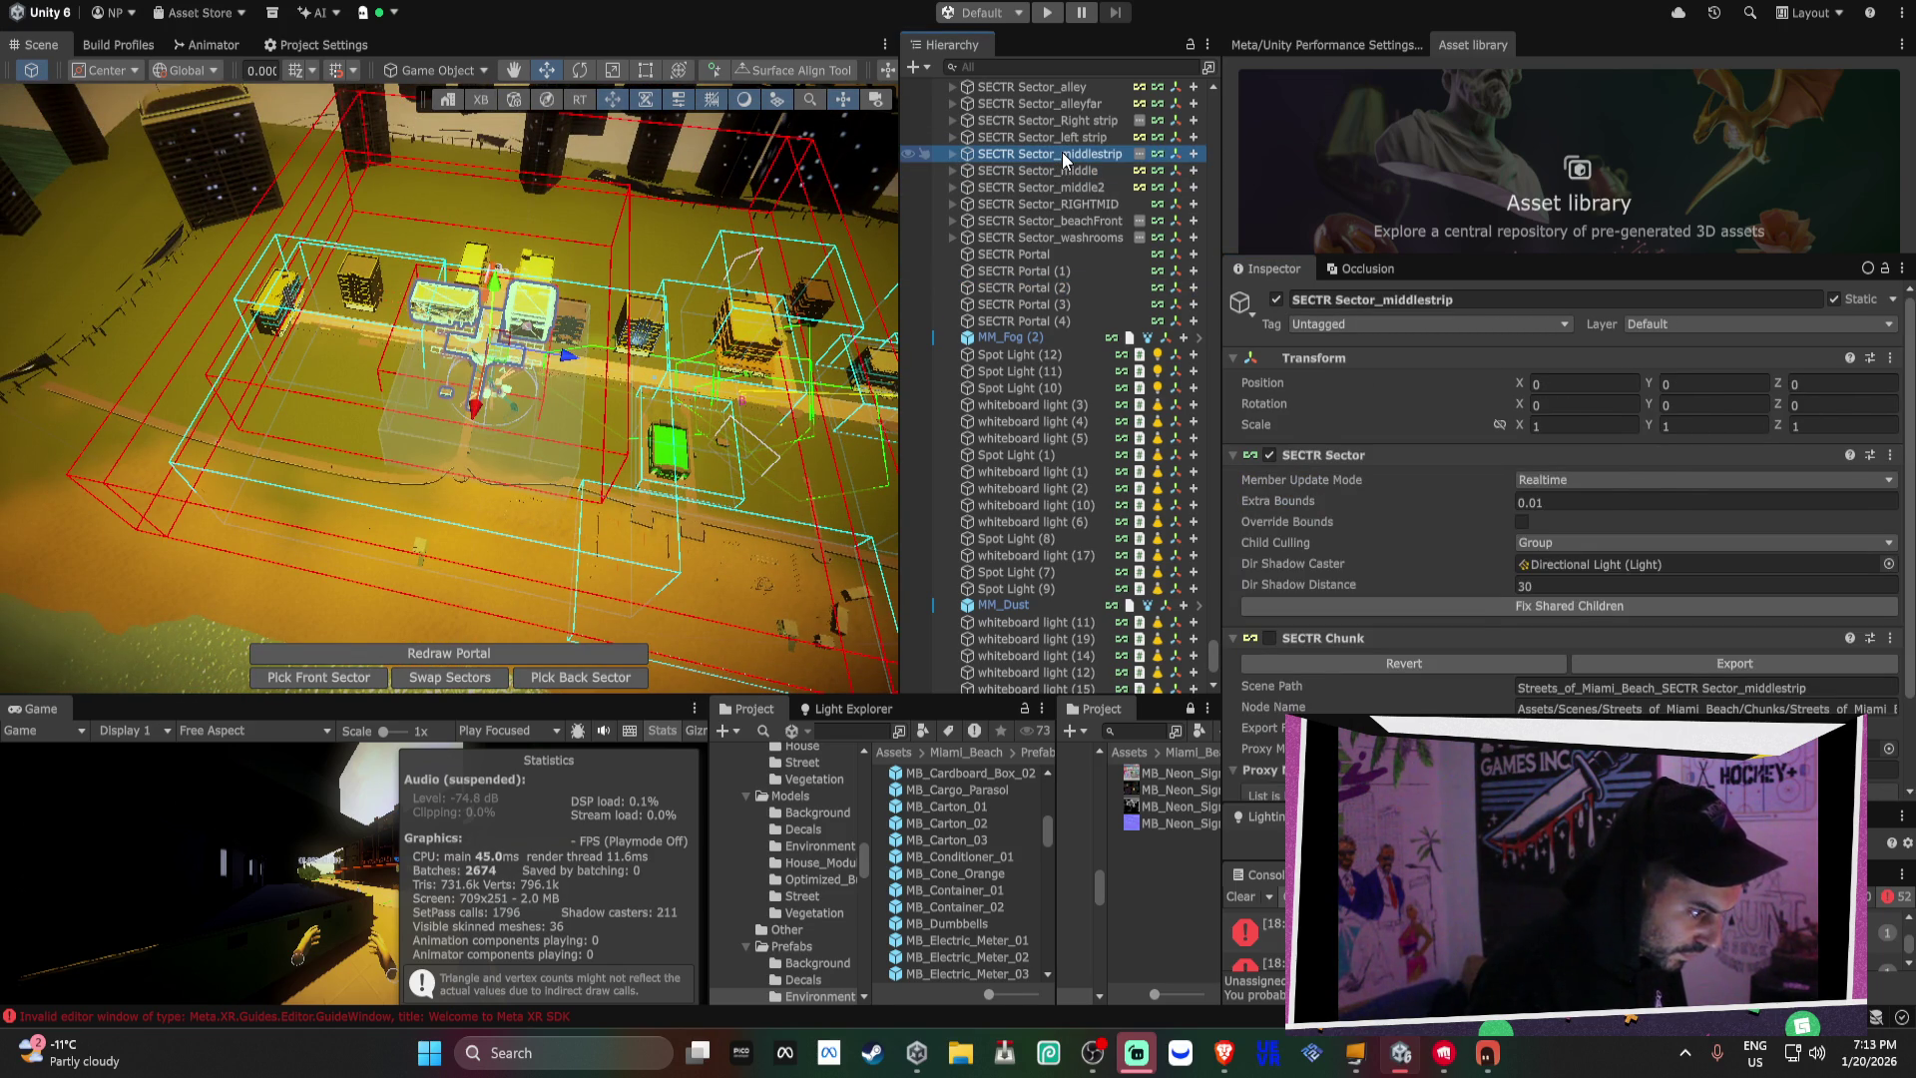
key(ctrl+z)
- Move SECTR Portal (2) along the street to about X -3.2, Z -82.9
key(f)
scroll(573, 264, down, 10)
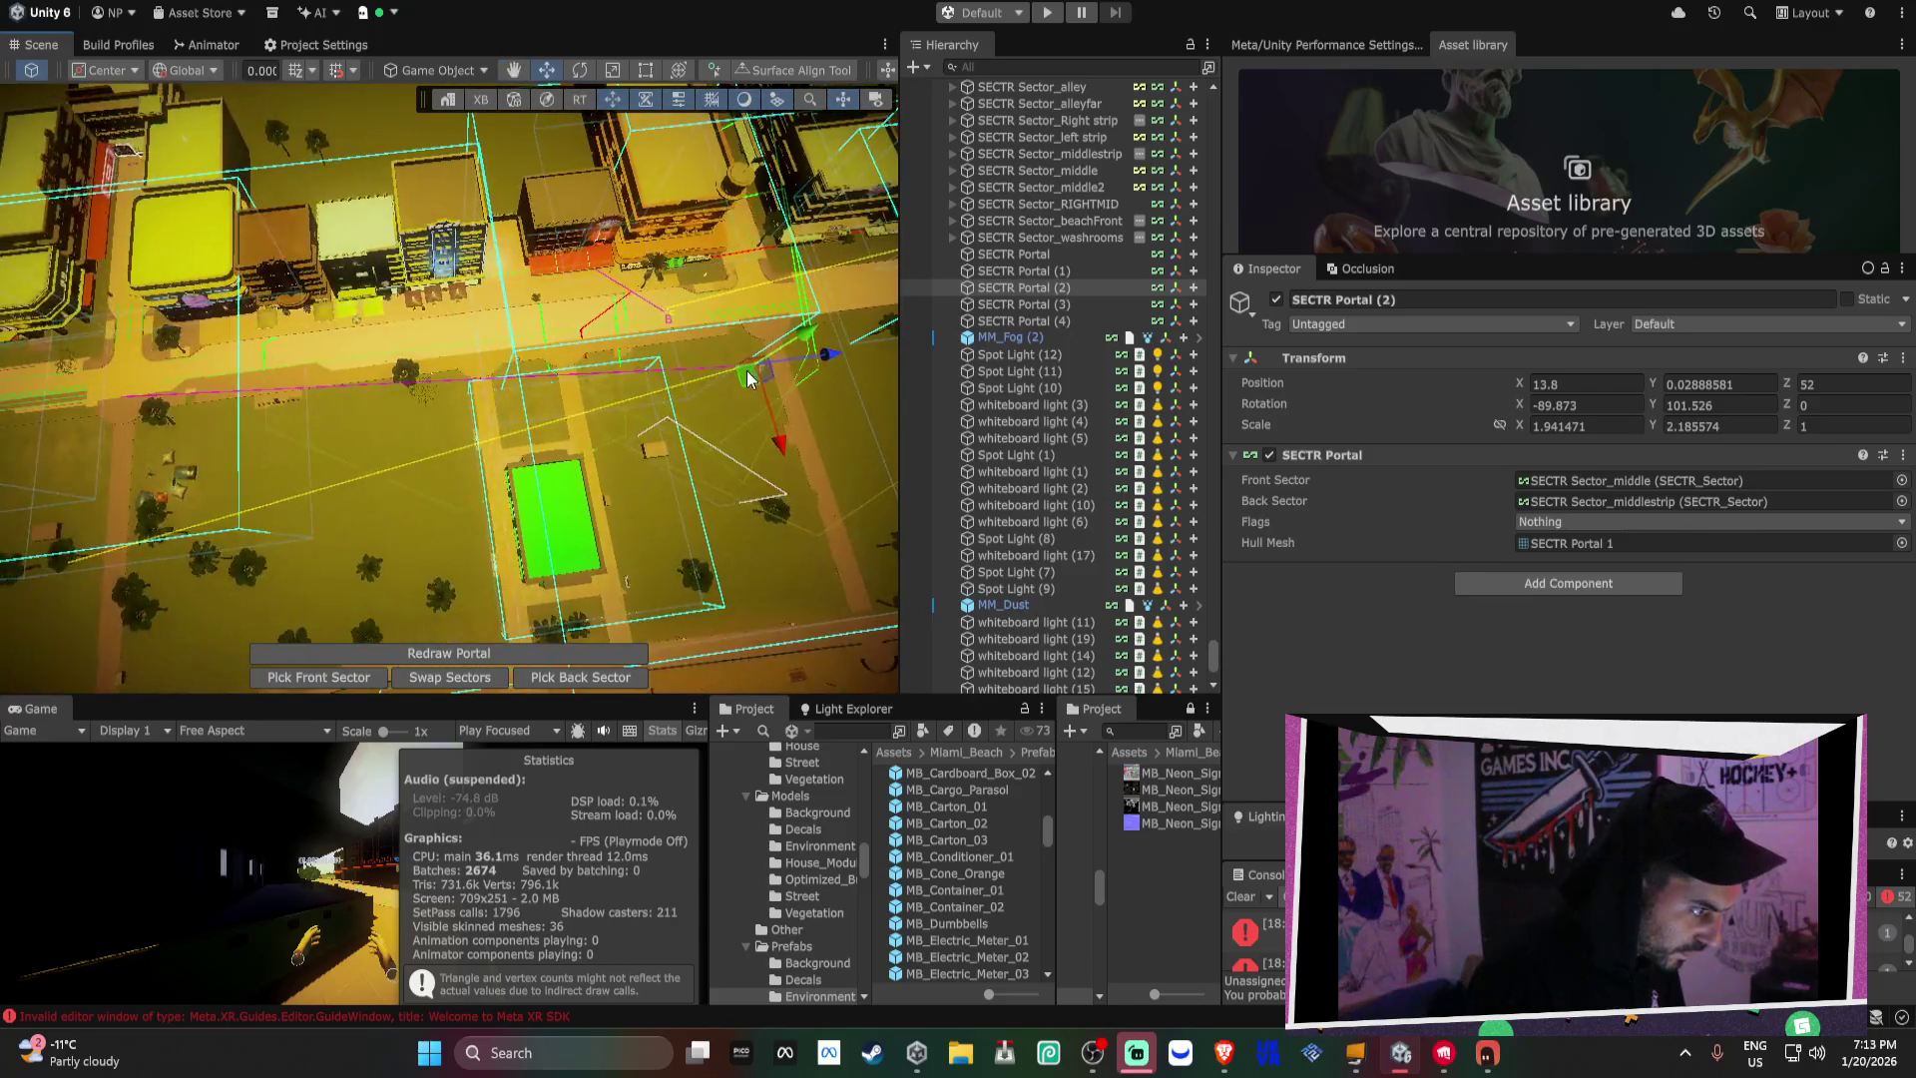
drag(470, 367, 92, 374)
mouse_move(238, 314)
mouse_down()
mouse_move(182, 284)
mouse_move(878, 319)
mouse_up()
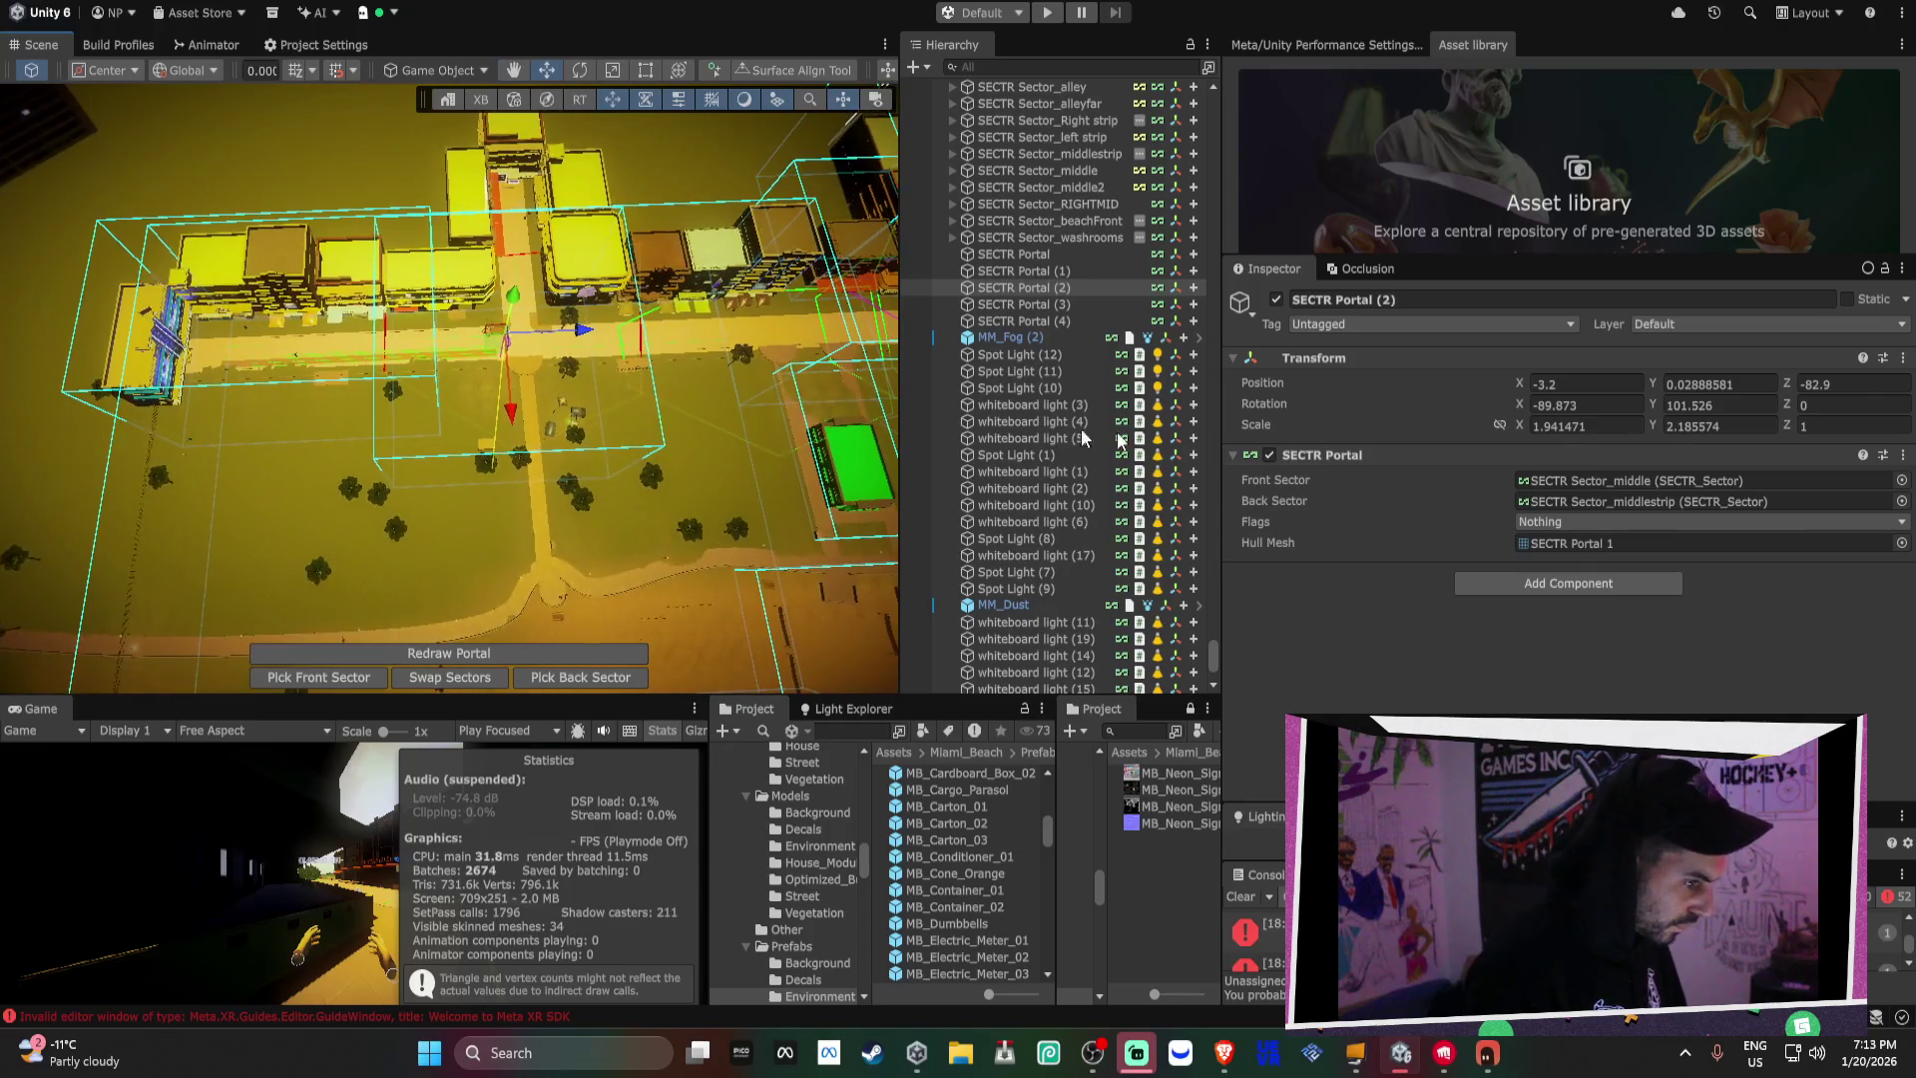
- Check Portal (3)'s sectors, Sector_RIGHTMID and middle2, and move it onto the street
click(1073, 304)
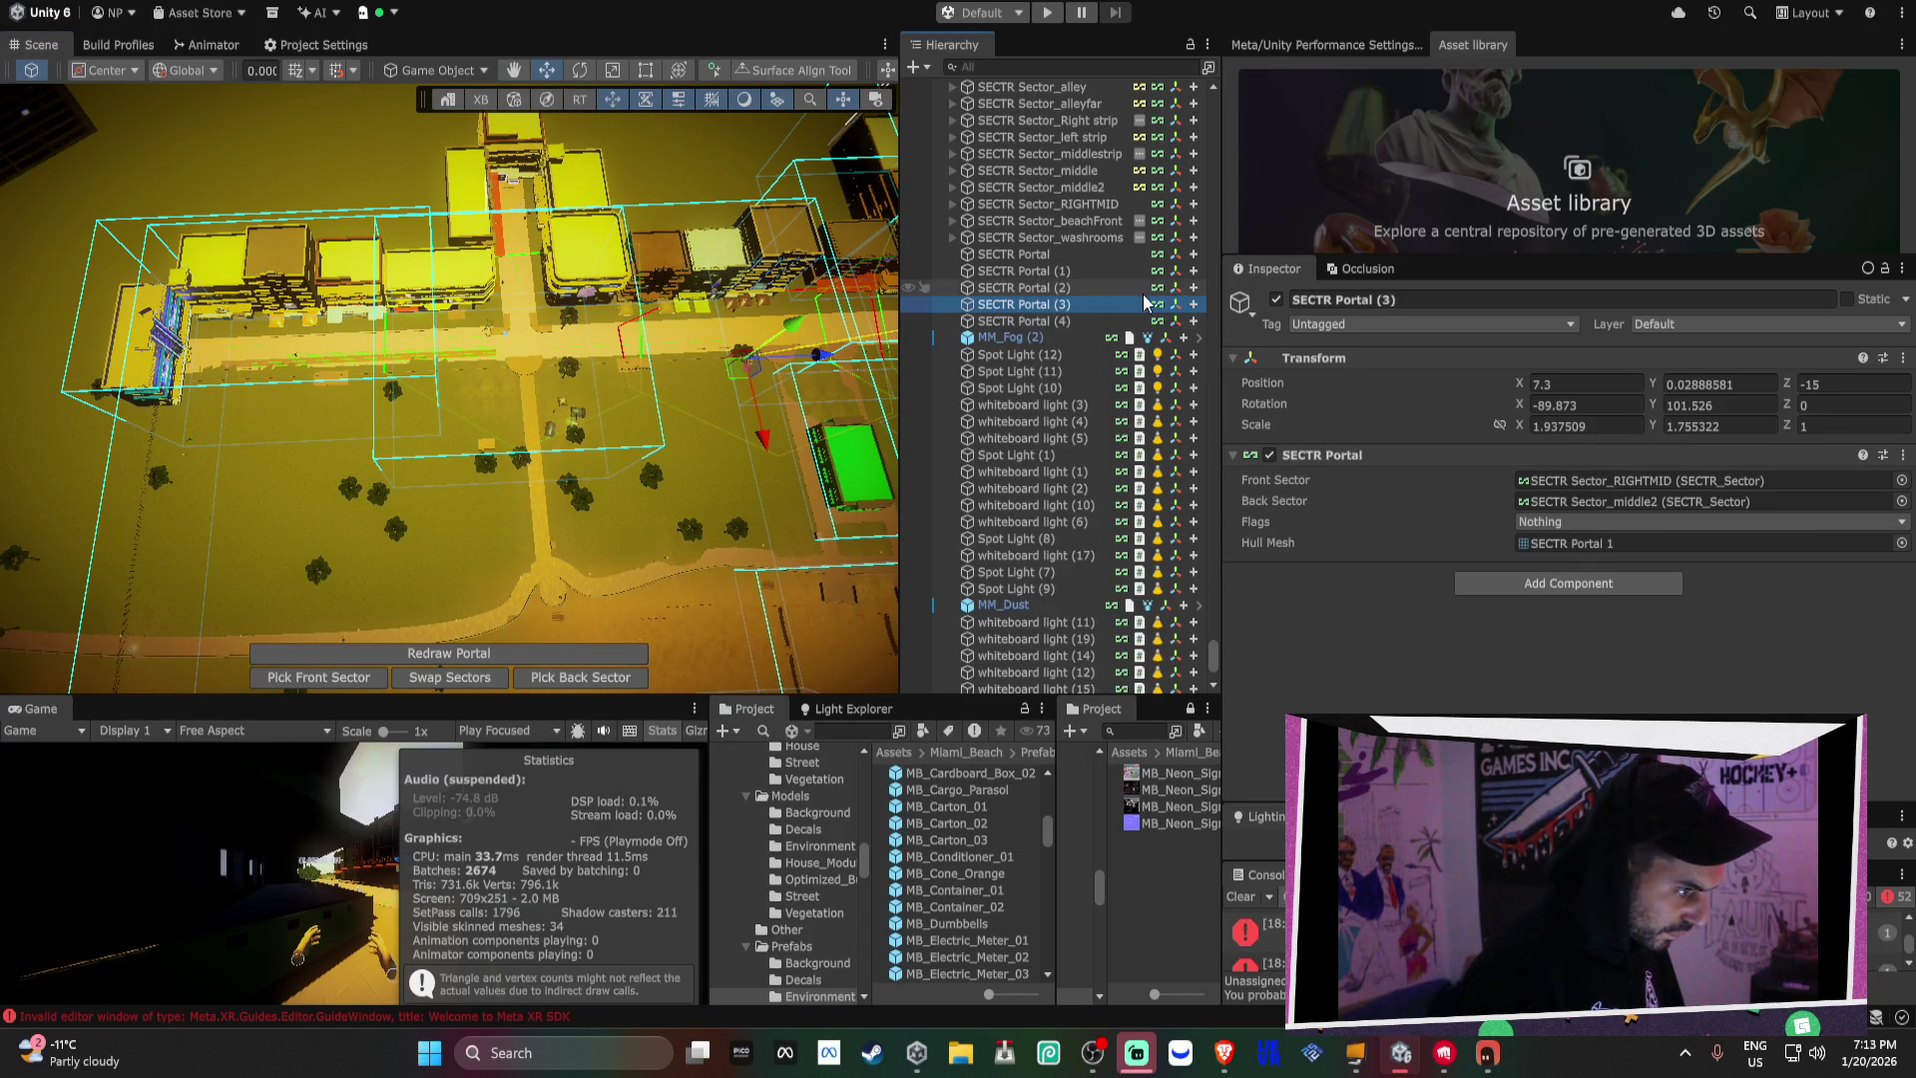
click(1597, 480)
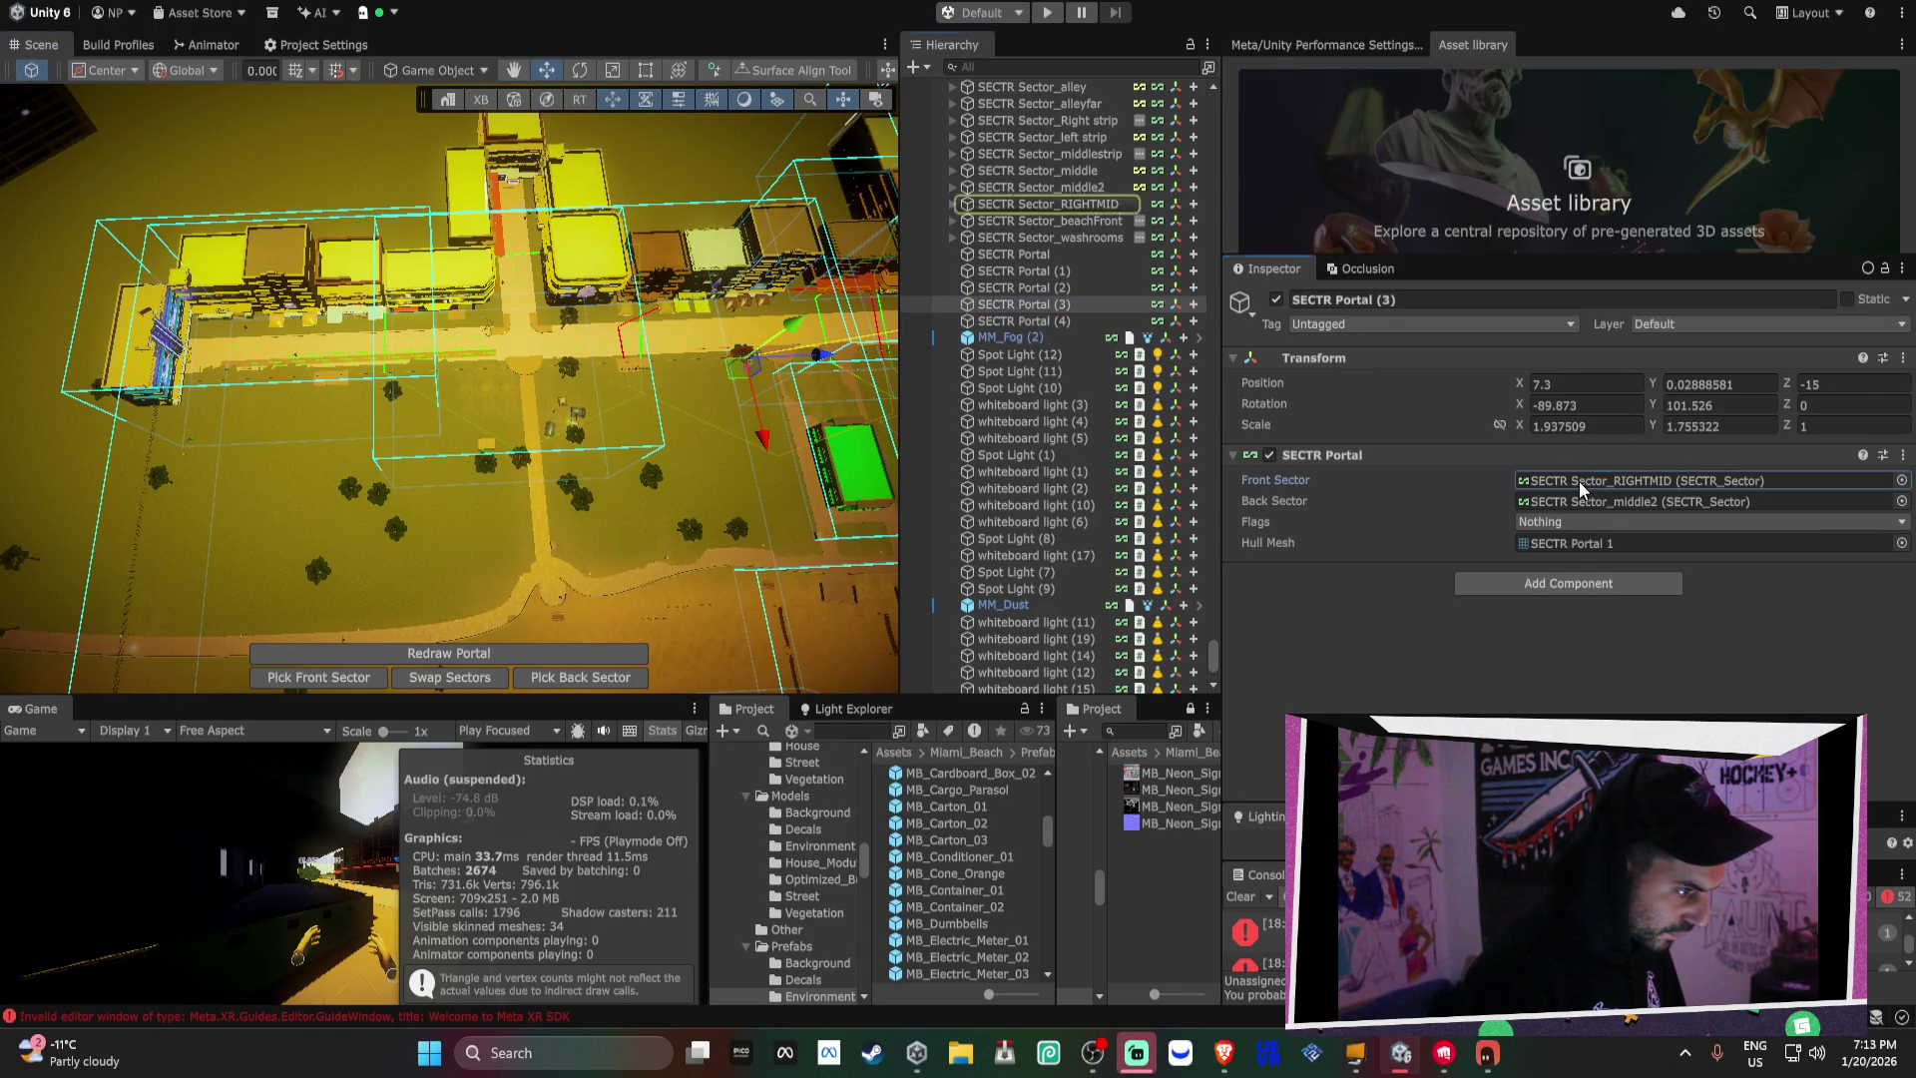
click(1095, 205)
mouse_move(649, 299)
mouse_down()
mouse_move(804, 243)
mouse_move(889, 241)
mouse_up()
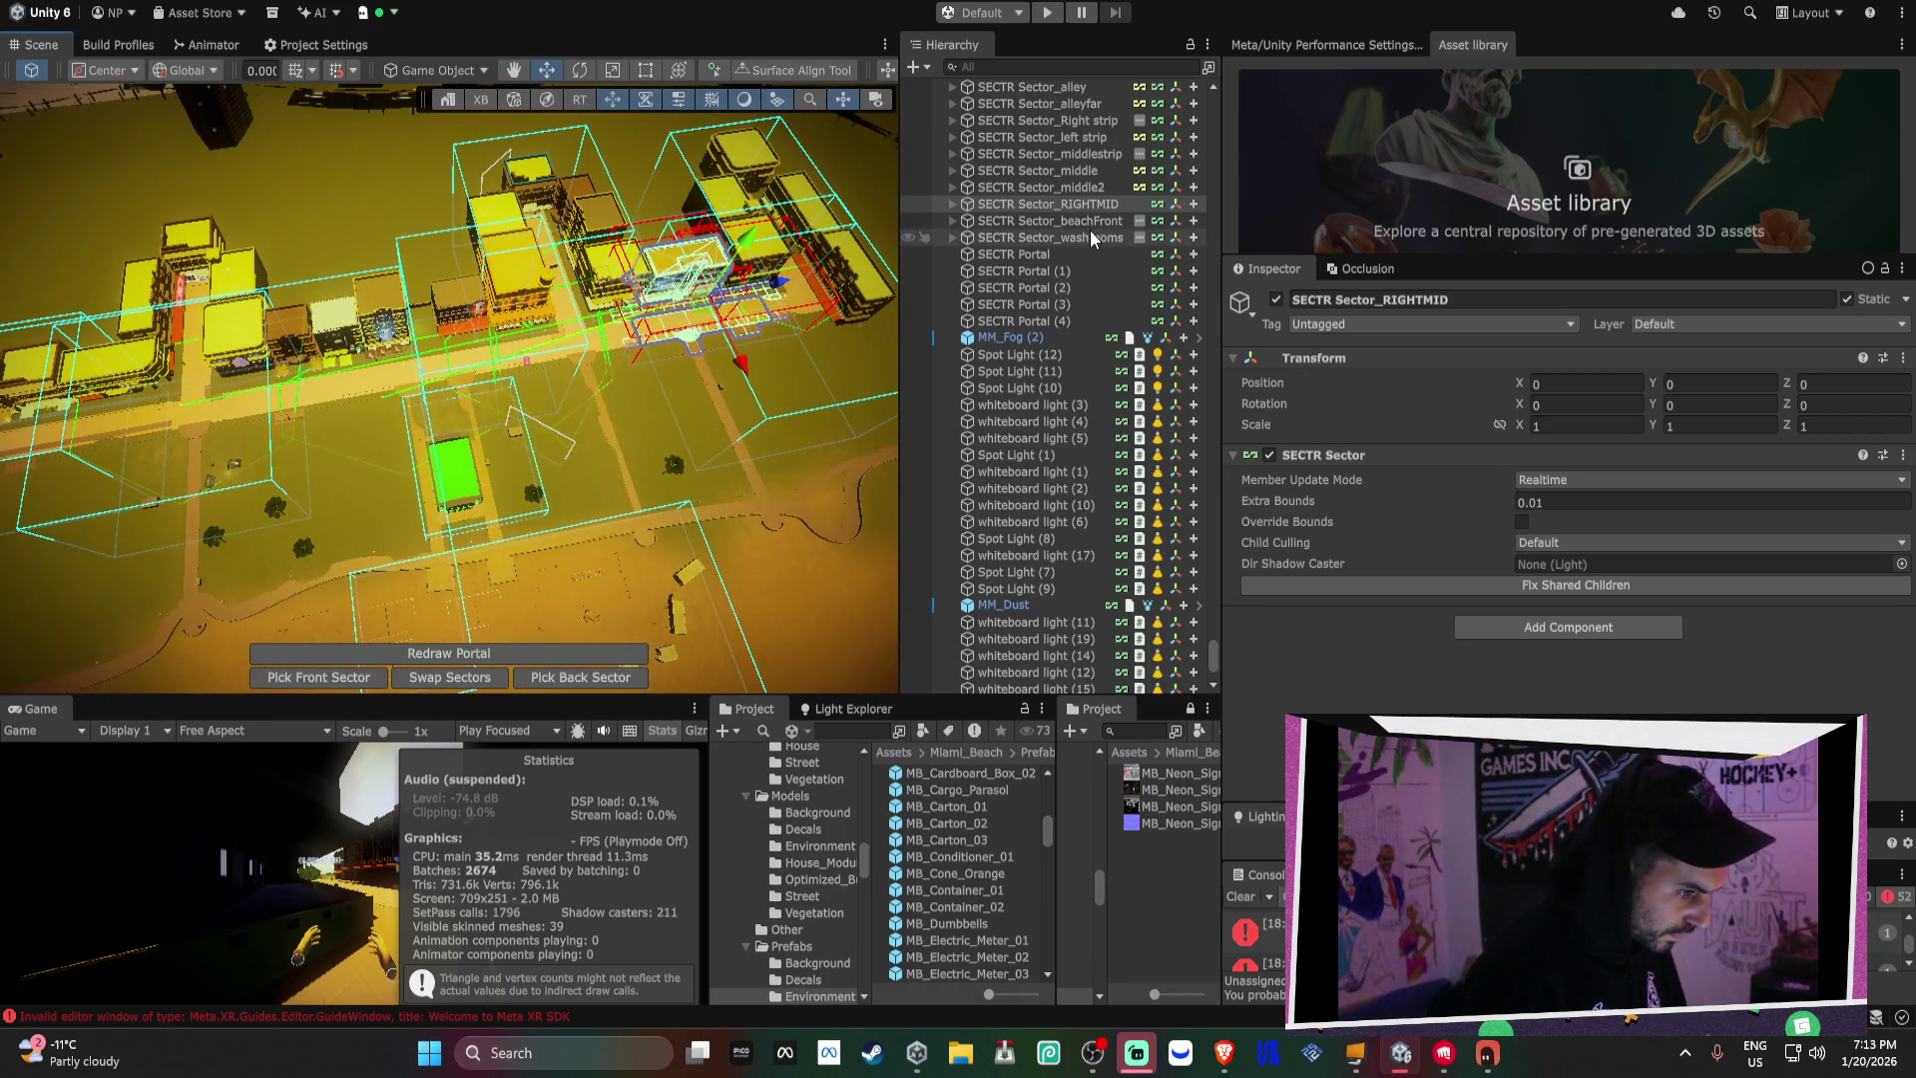
click(1028, 304)
click(1655, 501)
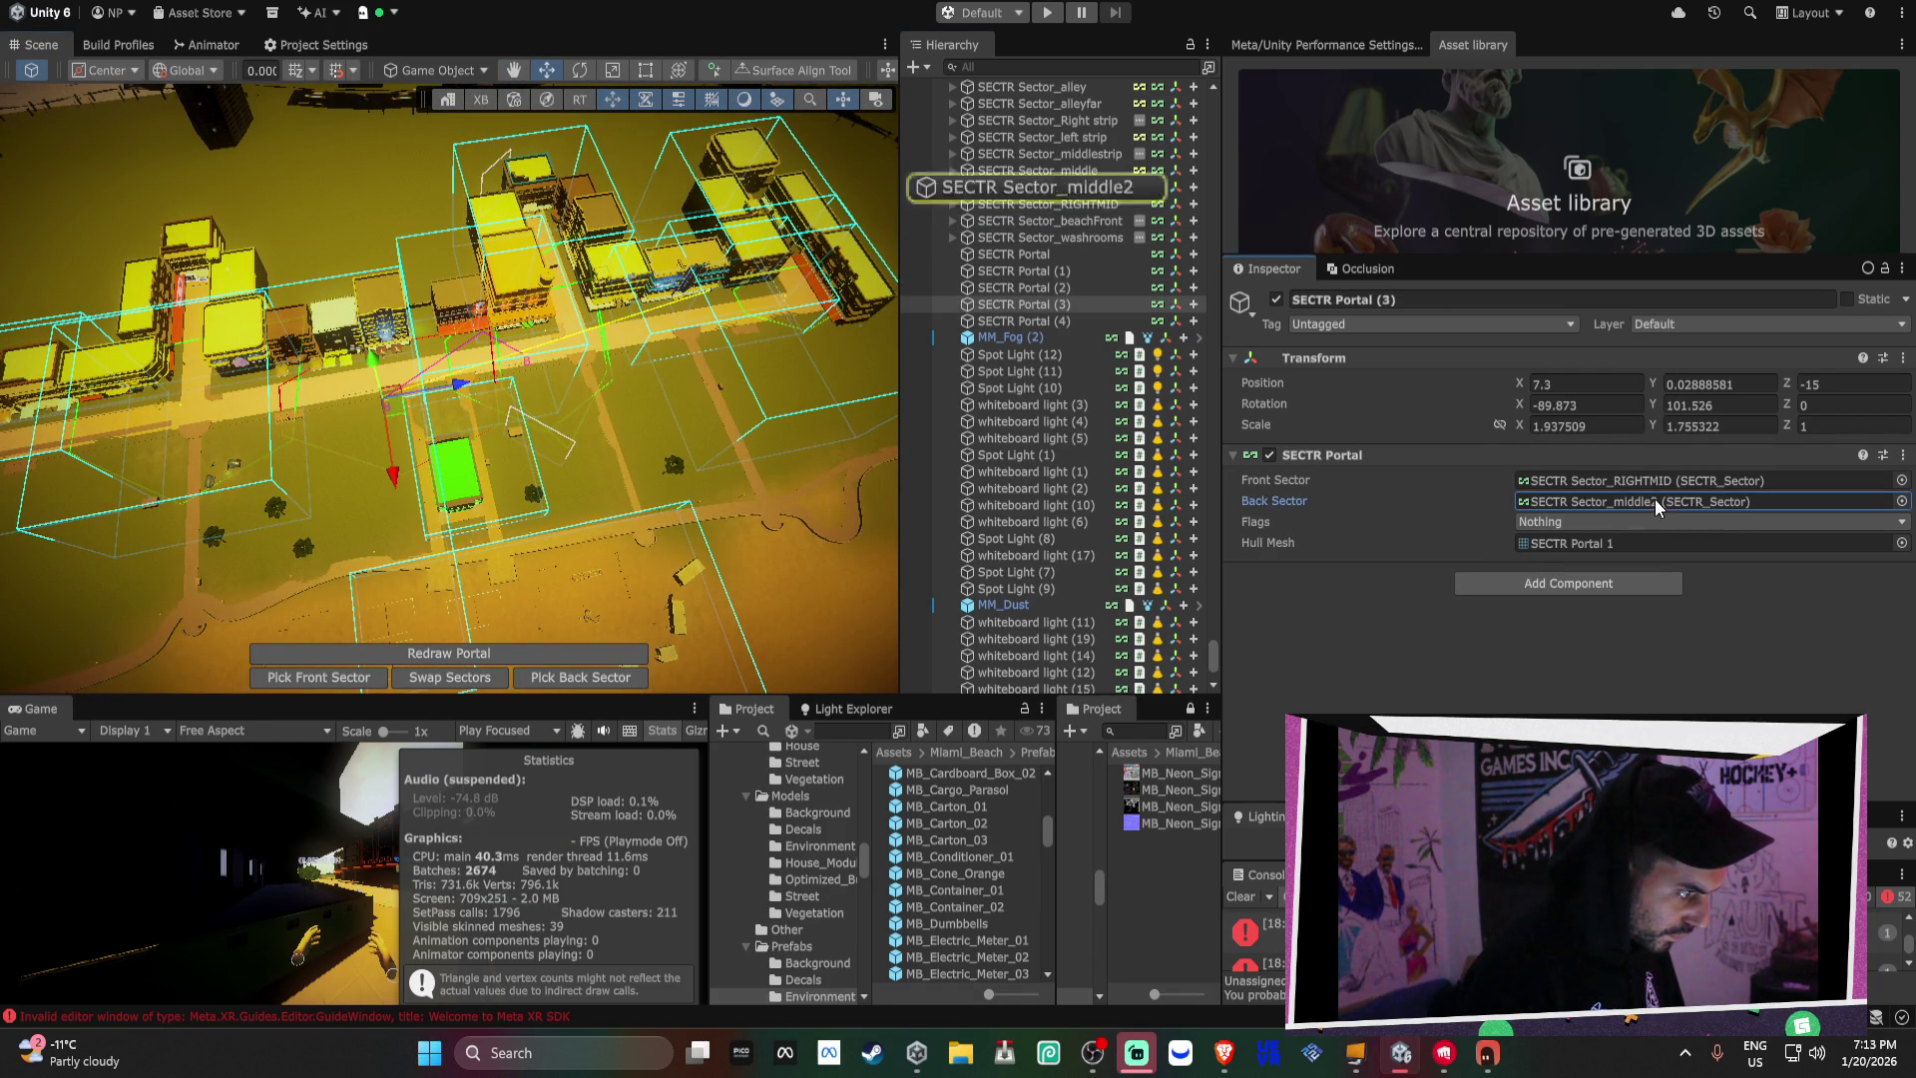
click(1038, 188)
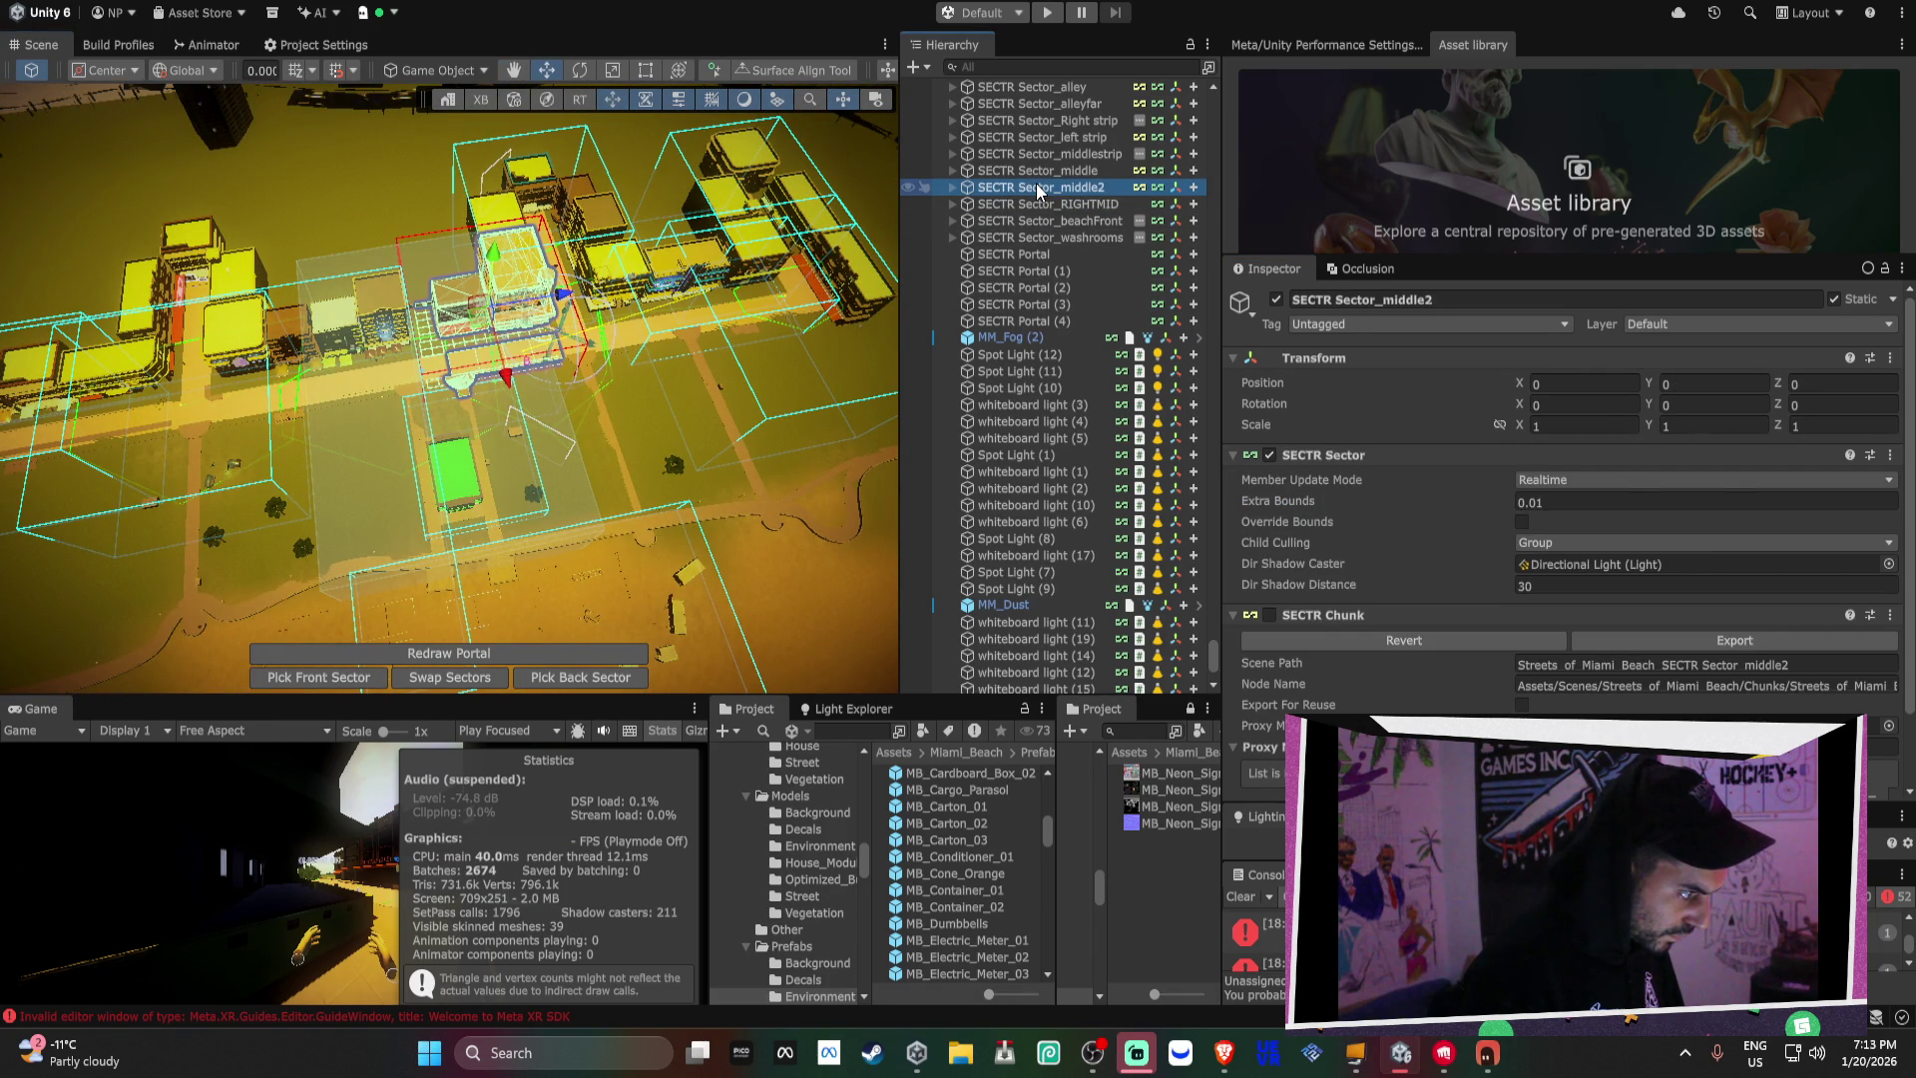
click(1028, 304)
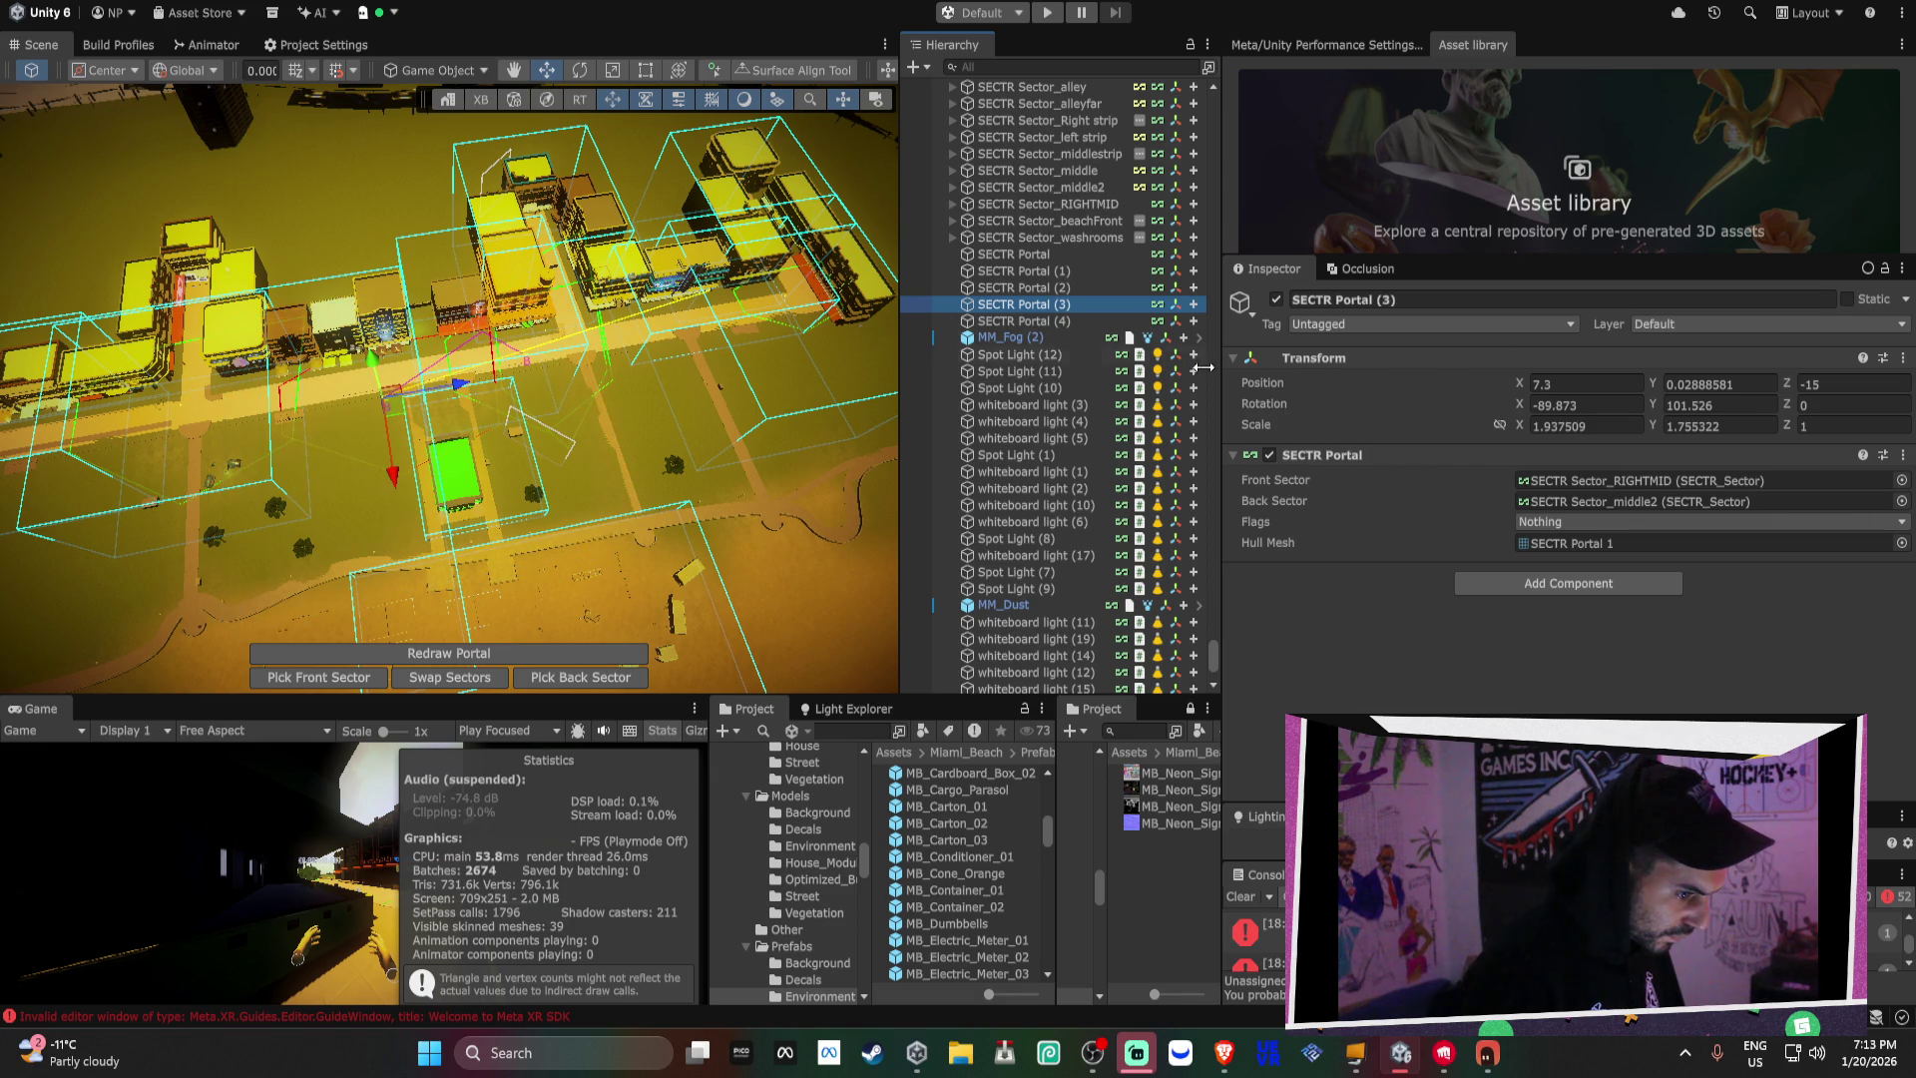
mouse_move(400, 409)
mouse_down()
mouse_move(691, 345)
mouse_move(757, 475)
mouse_move(640, 344)
mouse_up()
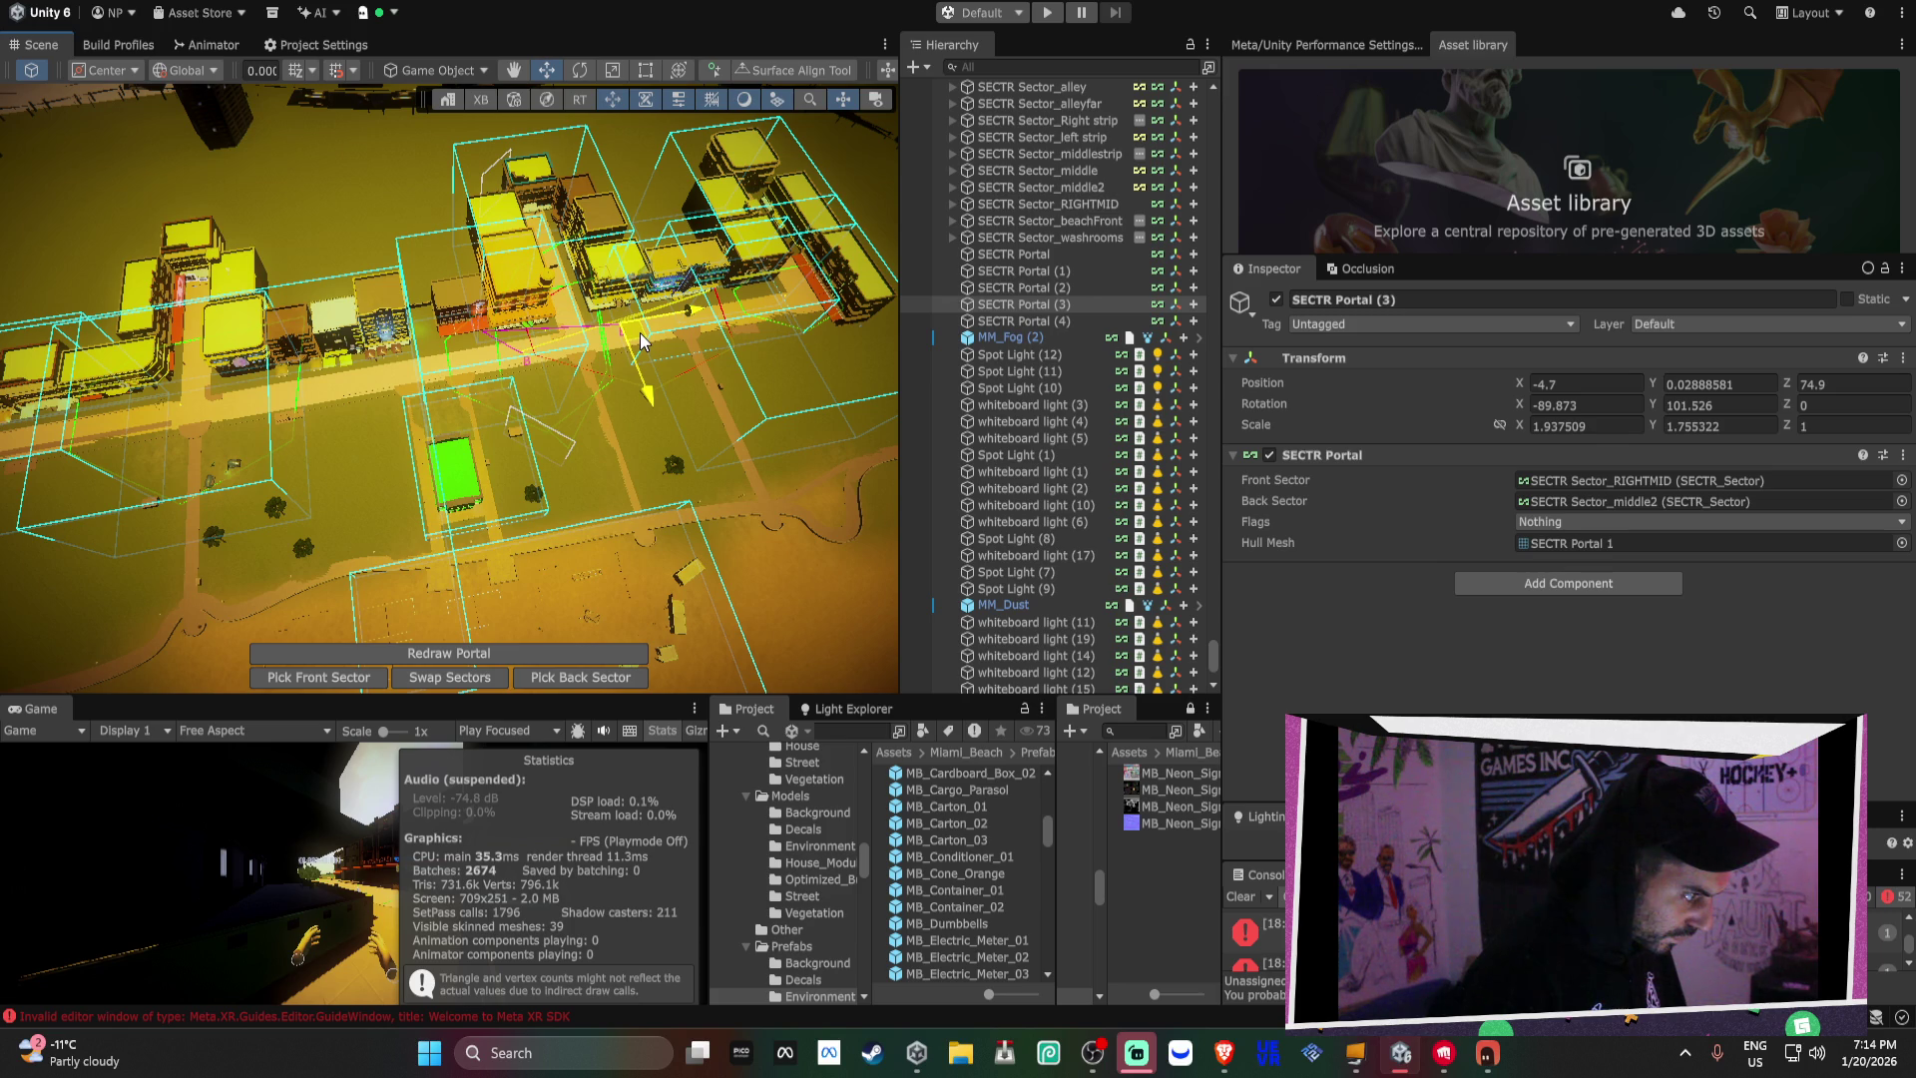
mouse_move(639, 333)
mouse_down()
mouse_move(657, 391)
mouse_move(644, 352)
mouse_move(595, 336)
mouse_move(607, 323)
mouse_up()
- Slide SECTR Portal (4) along the length of the street
click(995, 322)
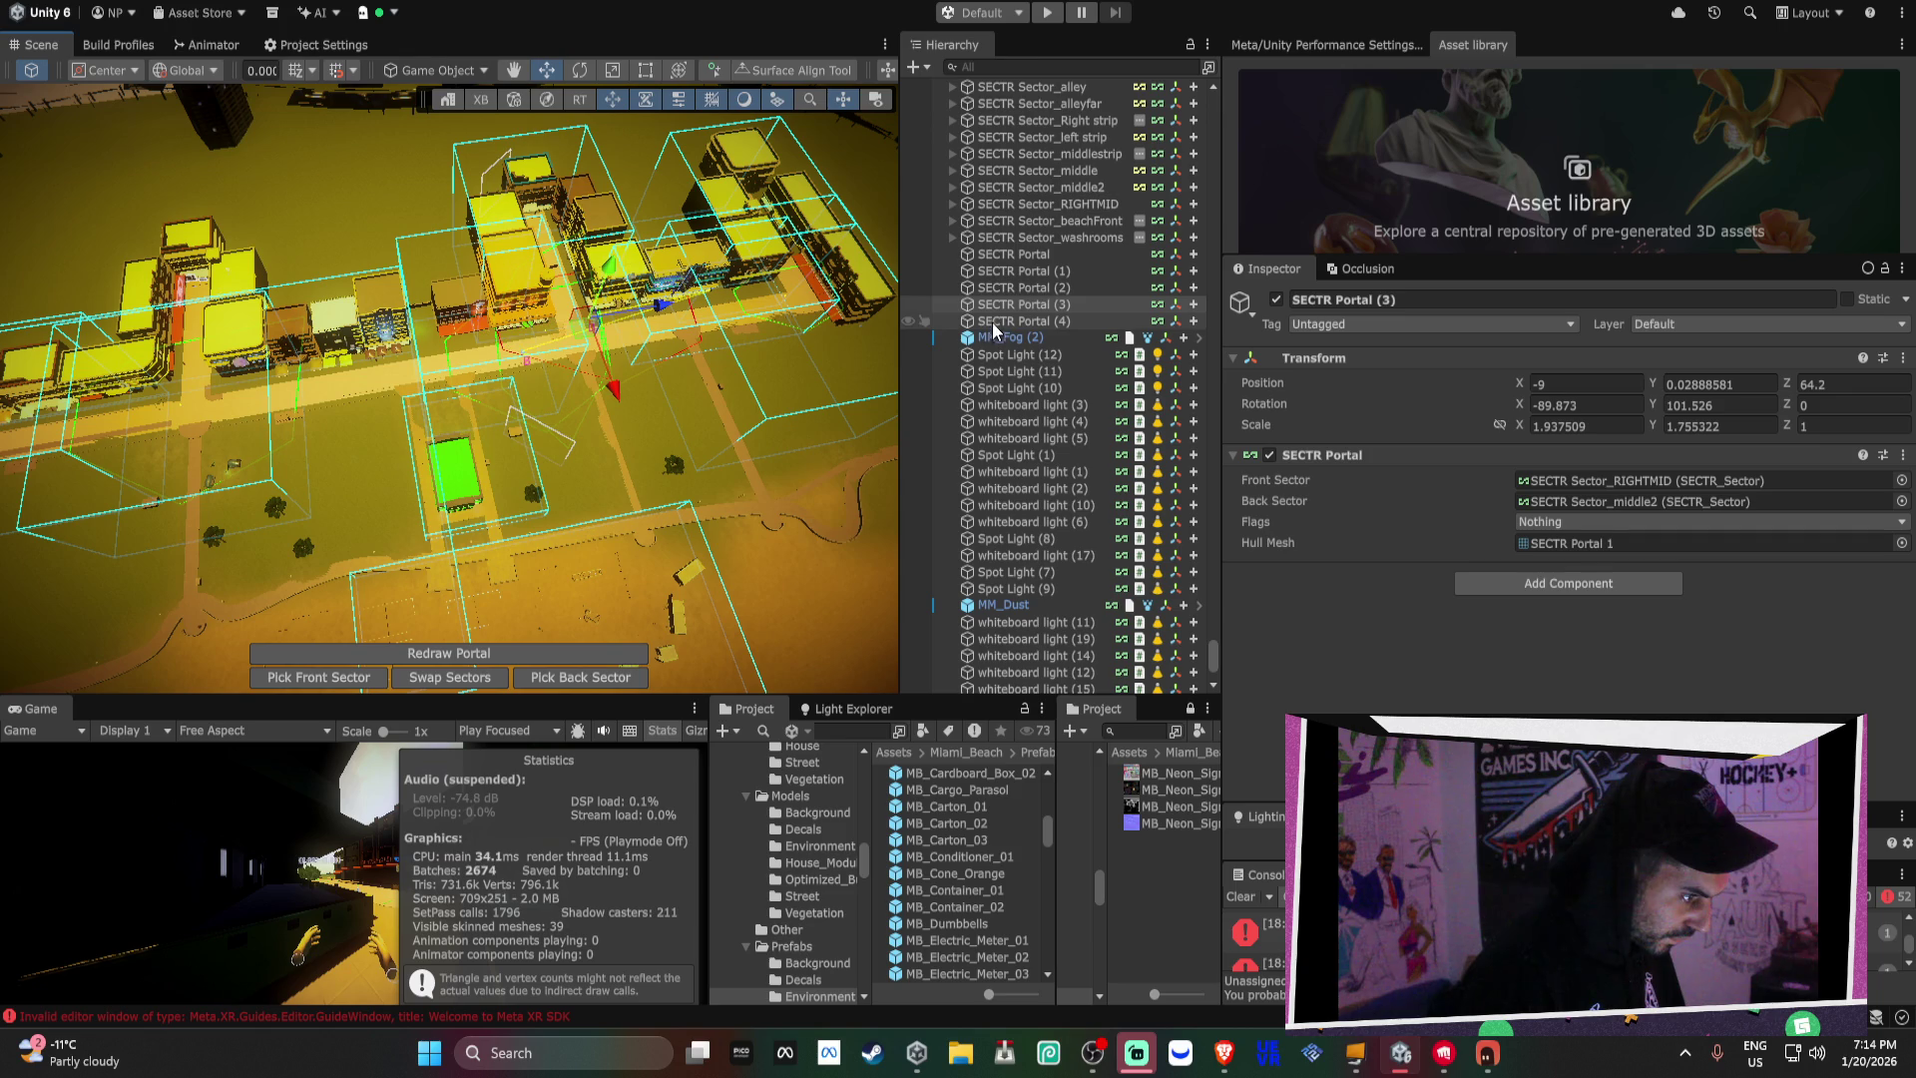
key(Up)
key(Down)
key(Up)
key(Down)
mouse_move(607, 337)
mouse_down()
mouse_move(239, 390)
mouse_move(469, 401)
mouse_up()
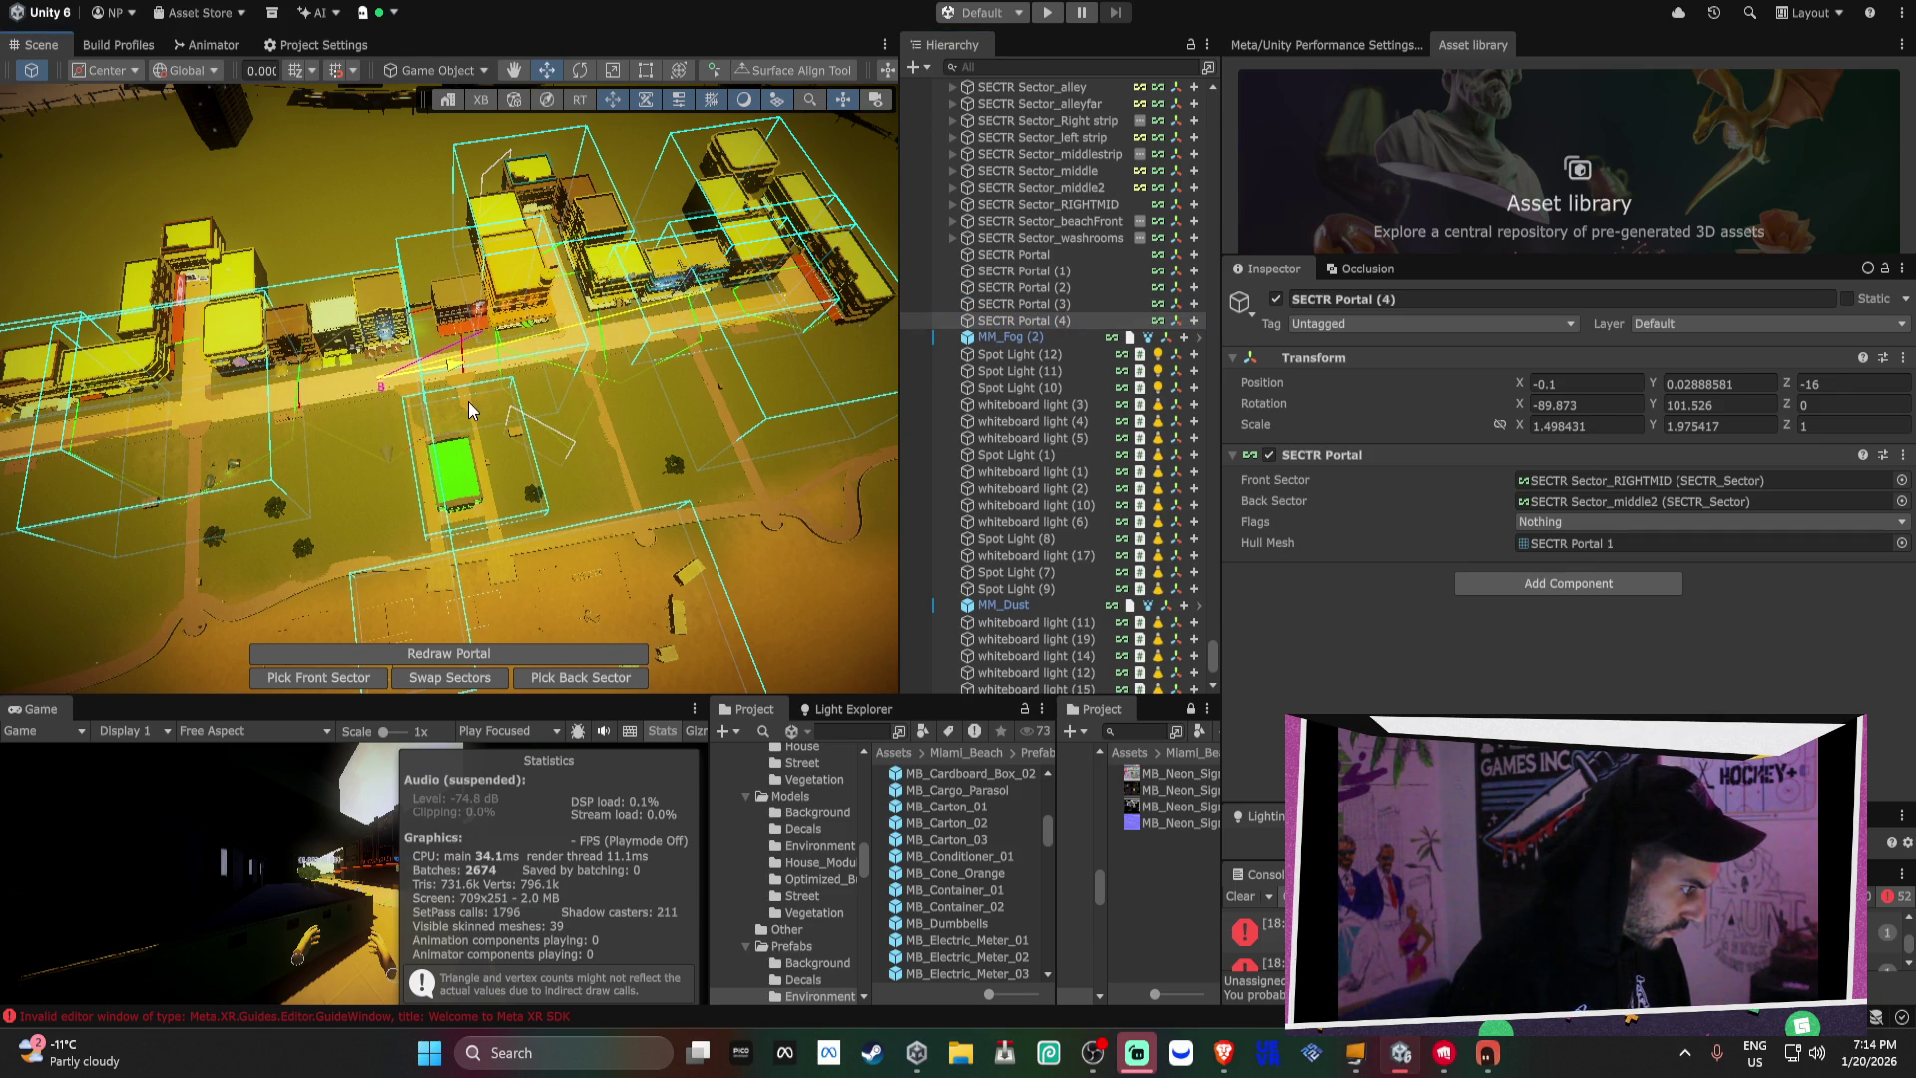
- Review the washrooms, middle and middle2 sector bounds against Portals (3) and (4)
click(1048, 237)
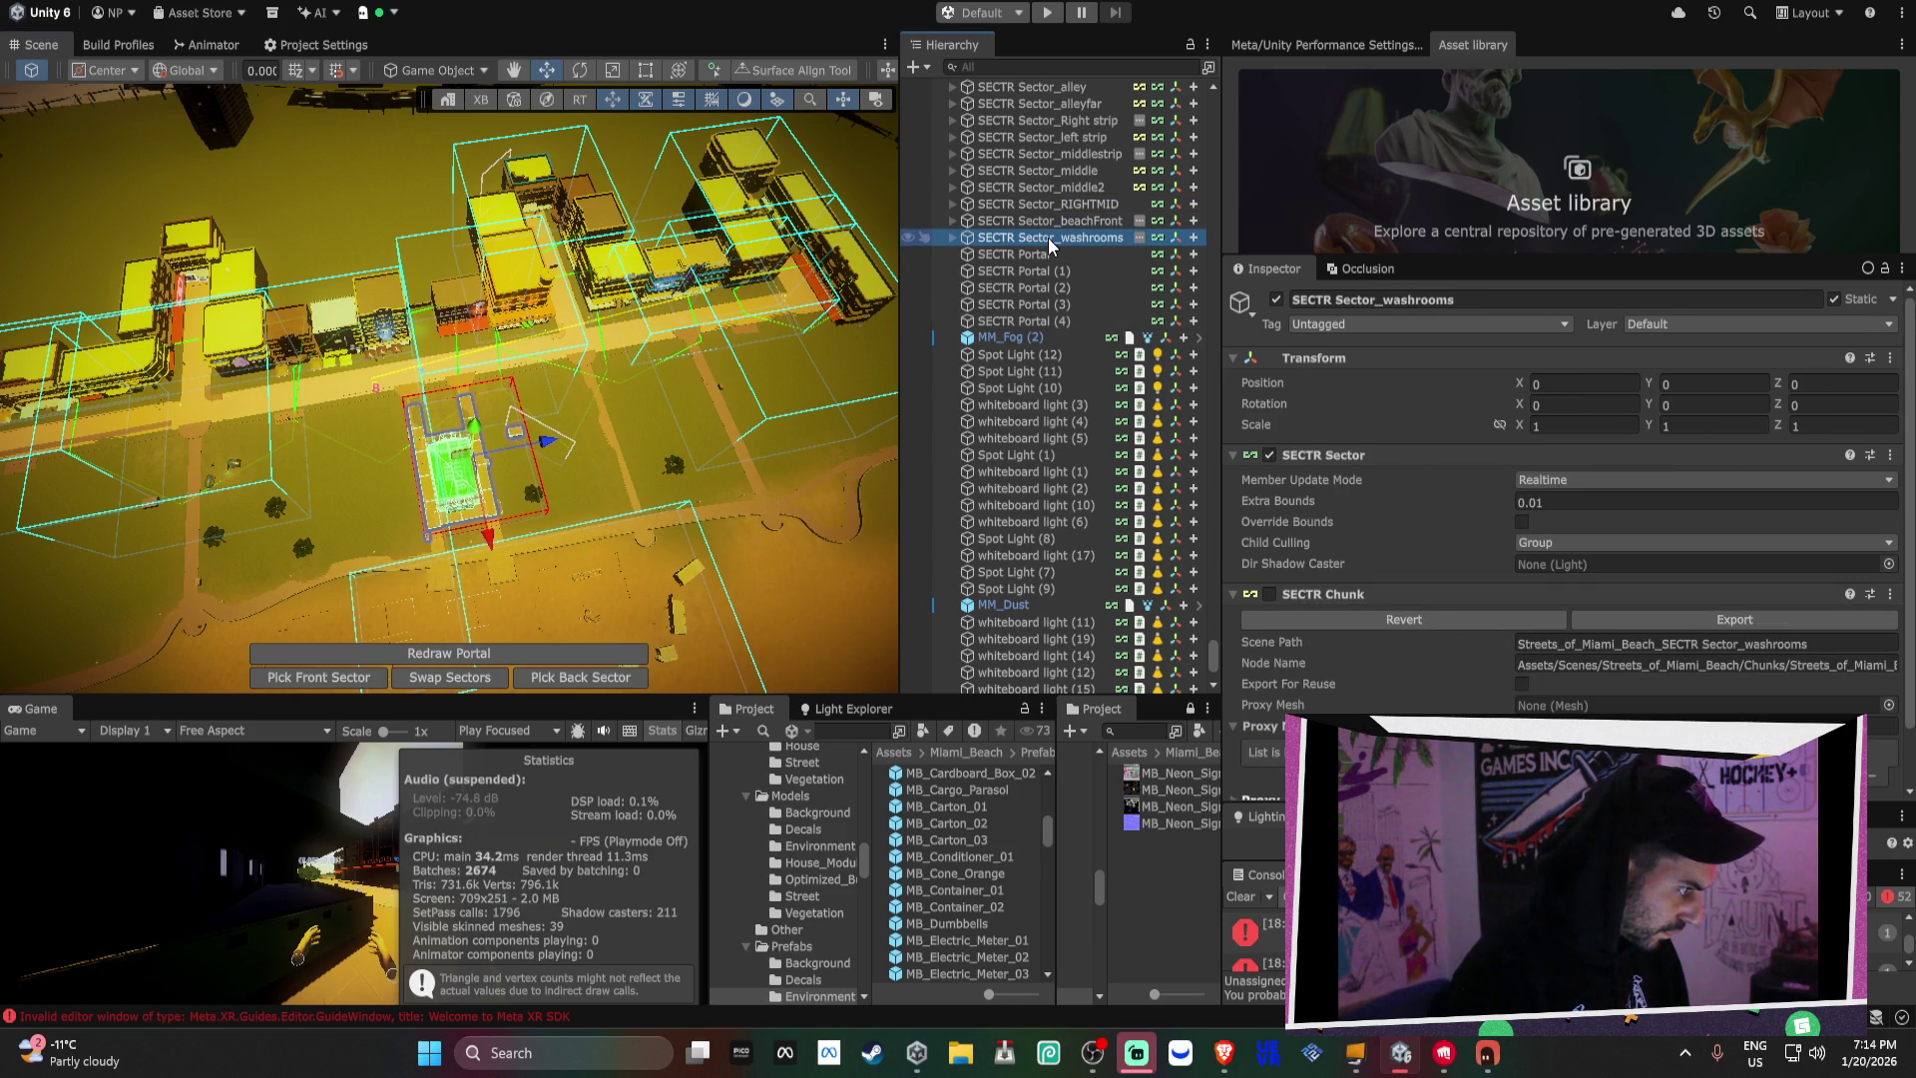
key(Up)
key(Up)
key(Up)
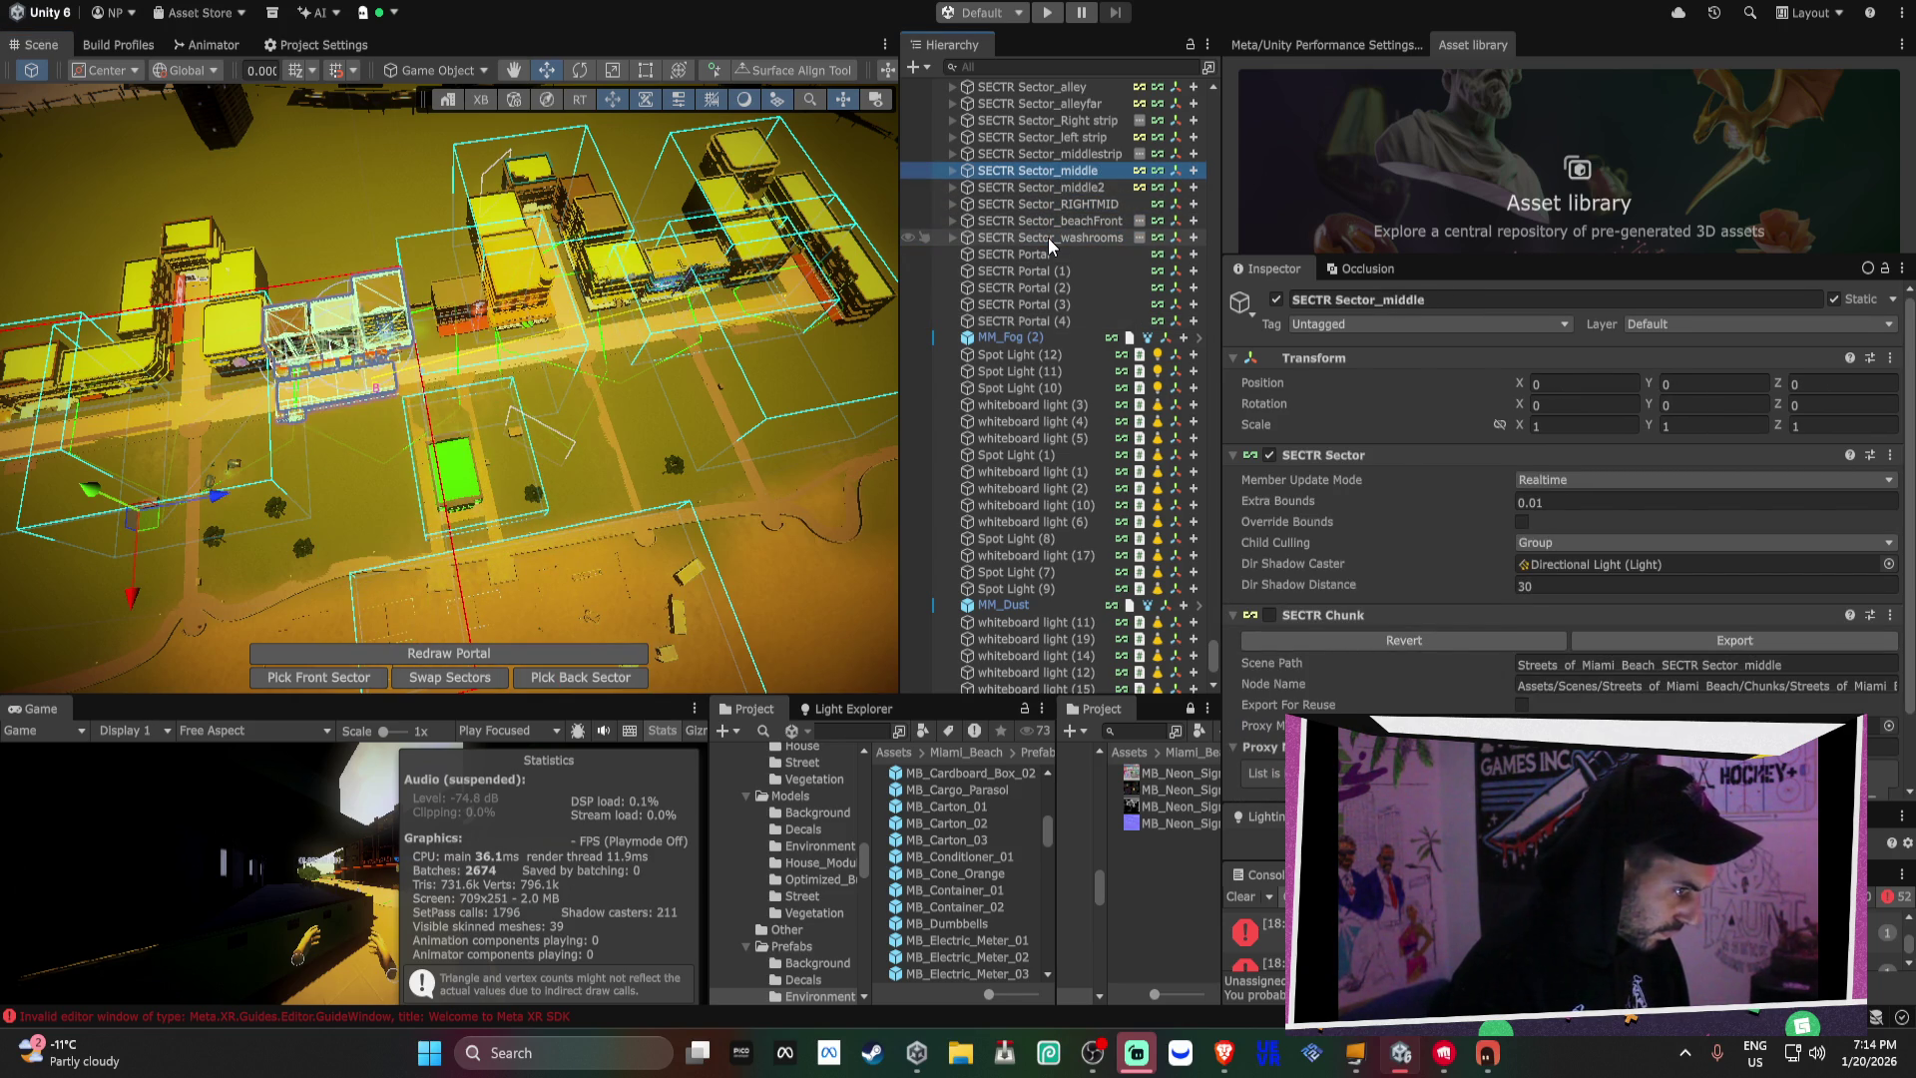
key(Down)
key(Down)
key(Down)
key(Down)
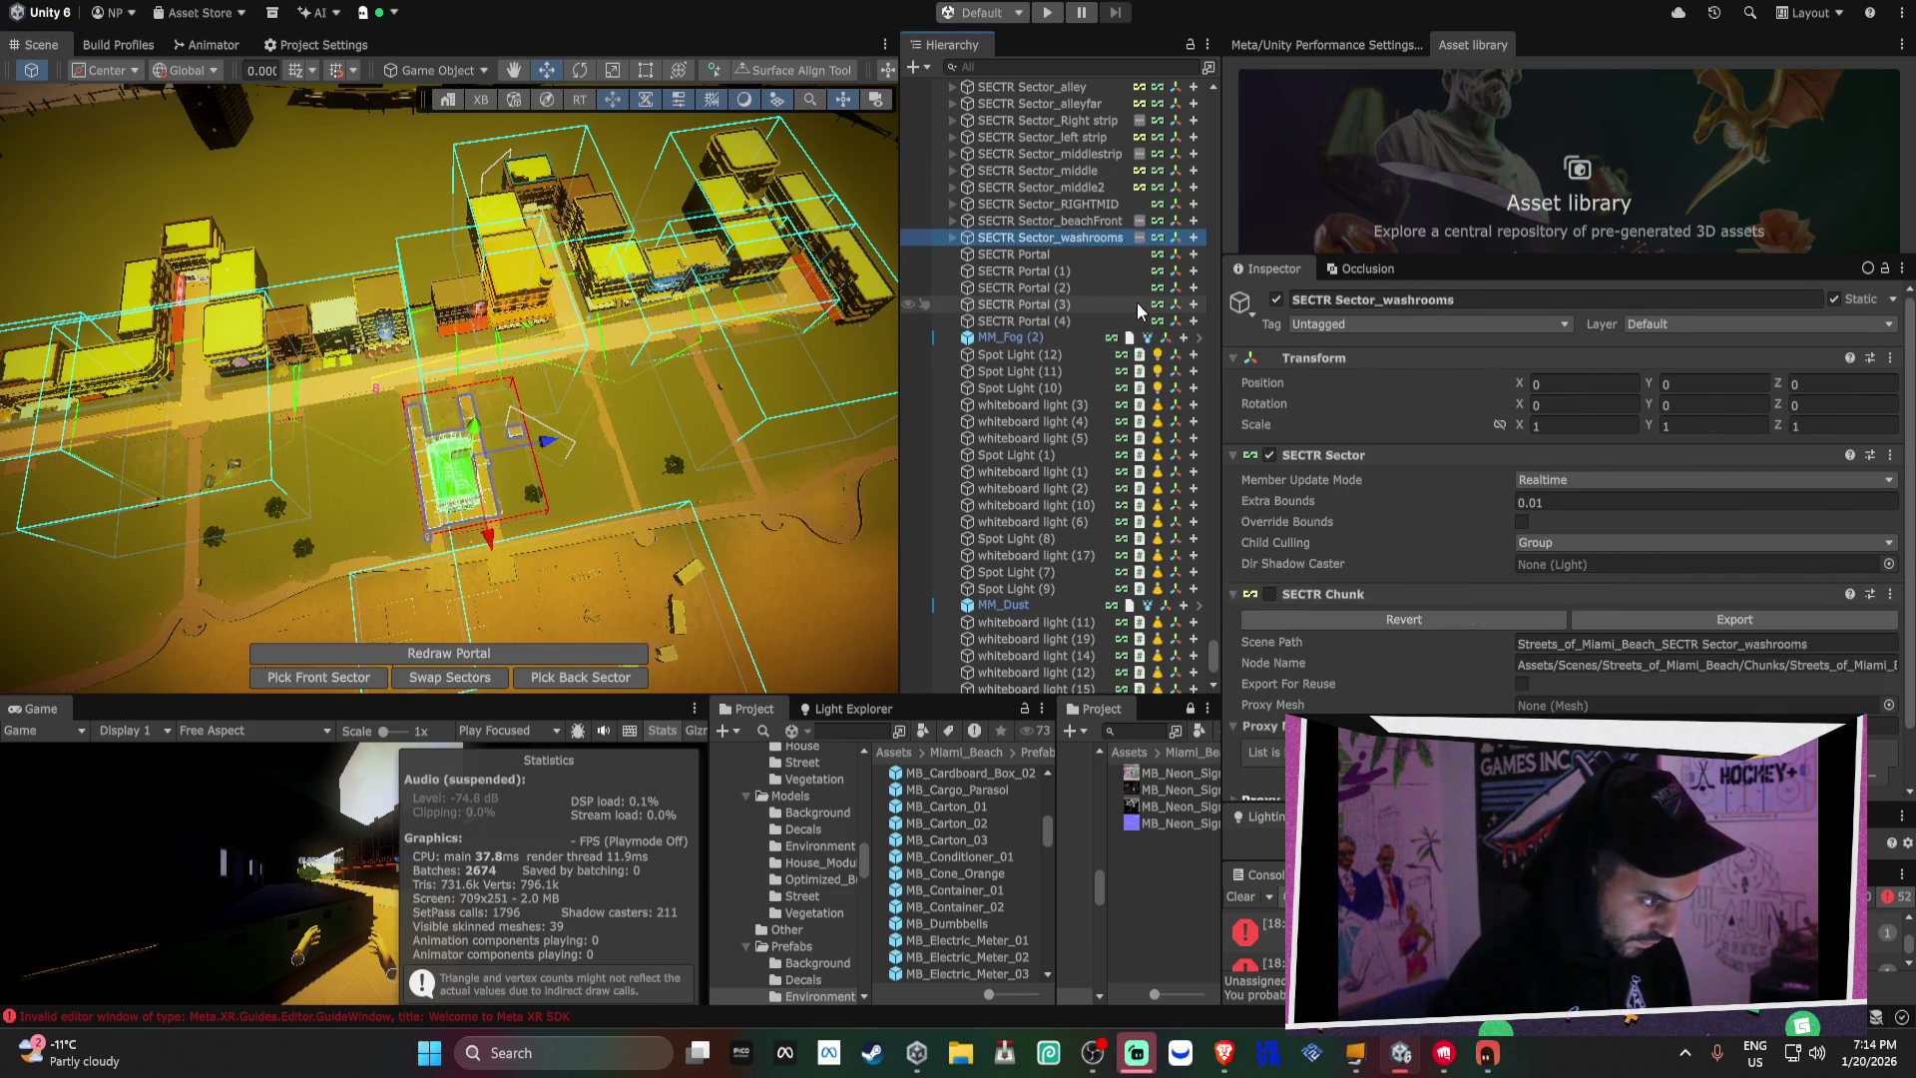
key(Down)
key(Down)
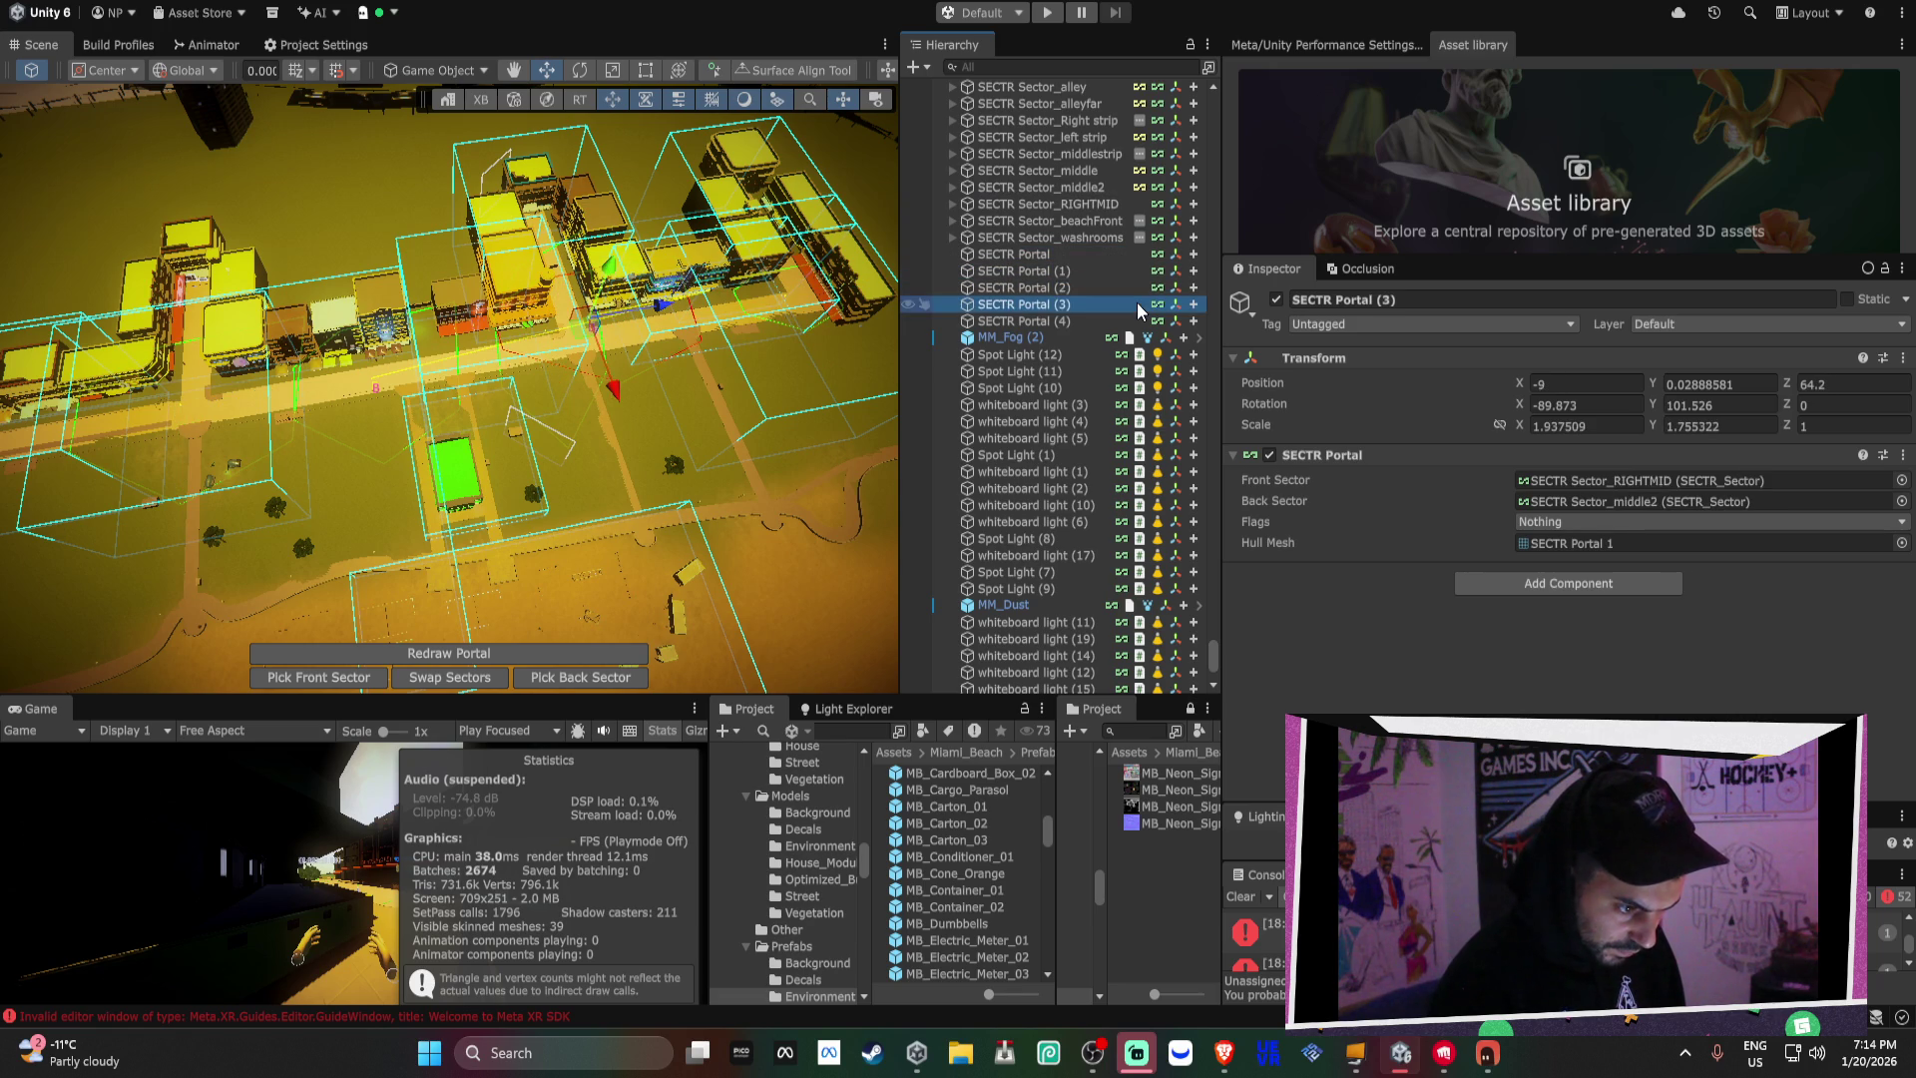
key(Up)
key(Down)
- Set Portal (4)'s Front Sector to Sector_middle2 and Back Sector to Sector_middle
mouse_move(1088, 170)
mouse_down()
mouse_move(1226, 267)
mouse_move(1622, 459)
mouse_move(1603, 521)
mouse_move(1609, 491)
mouse_up()
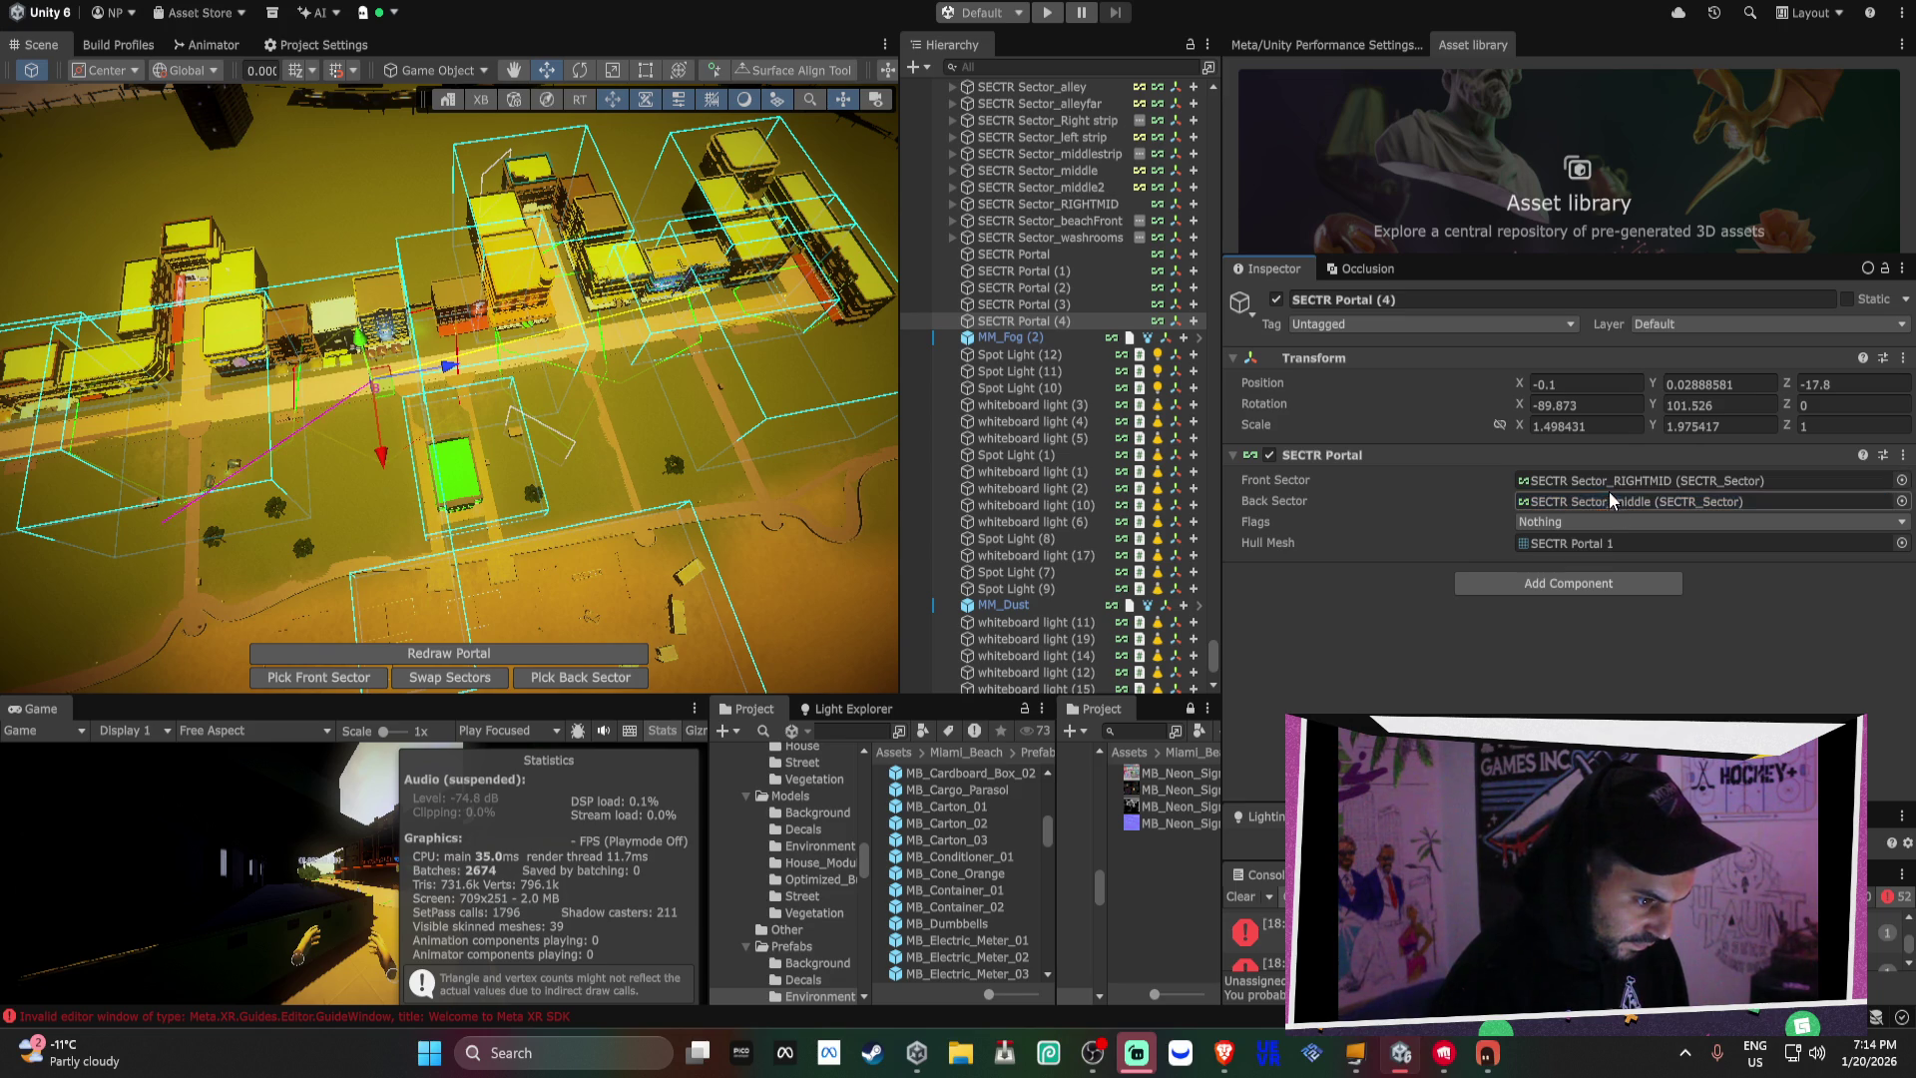
drag(1063, 188, 1565, 483)
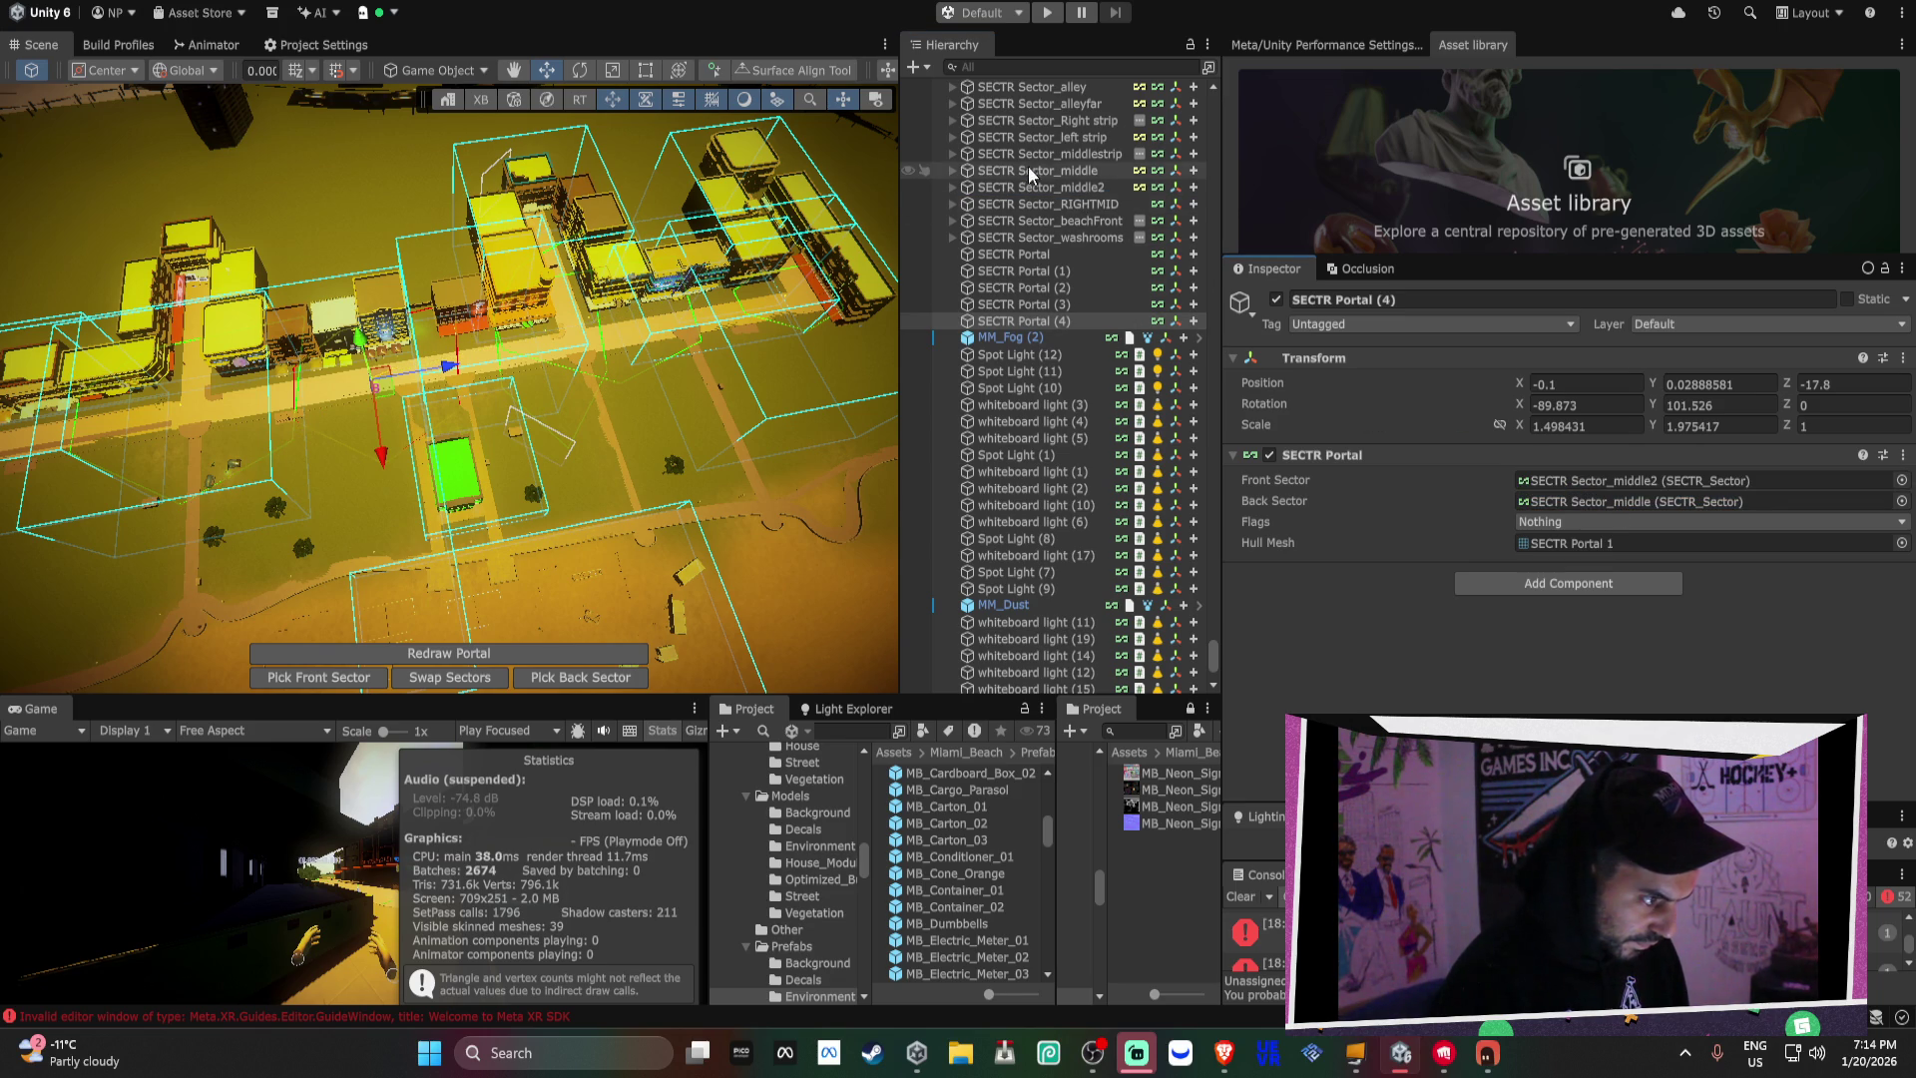
click(1035, 166)
click(1037, 187)
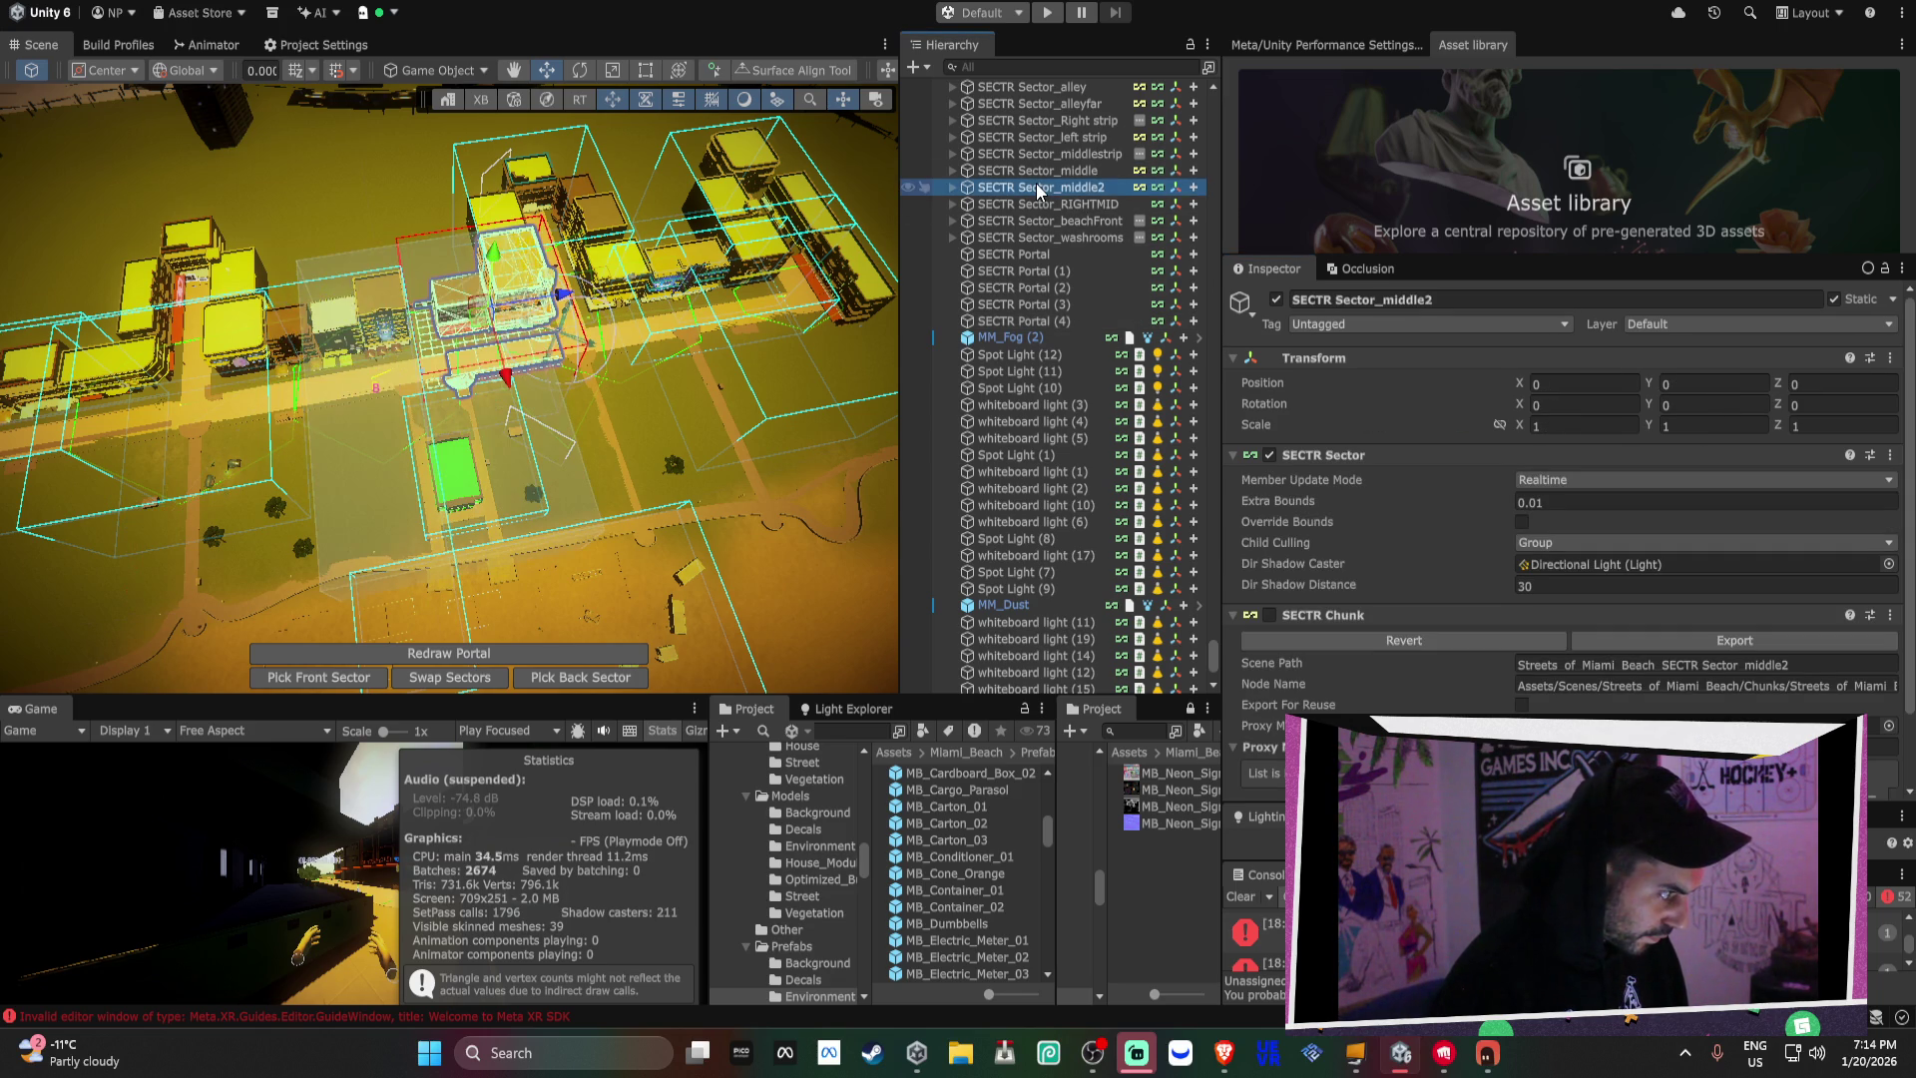
click(1038, 171)
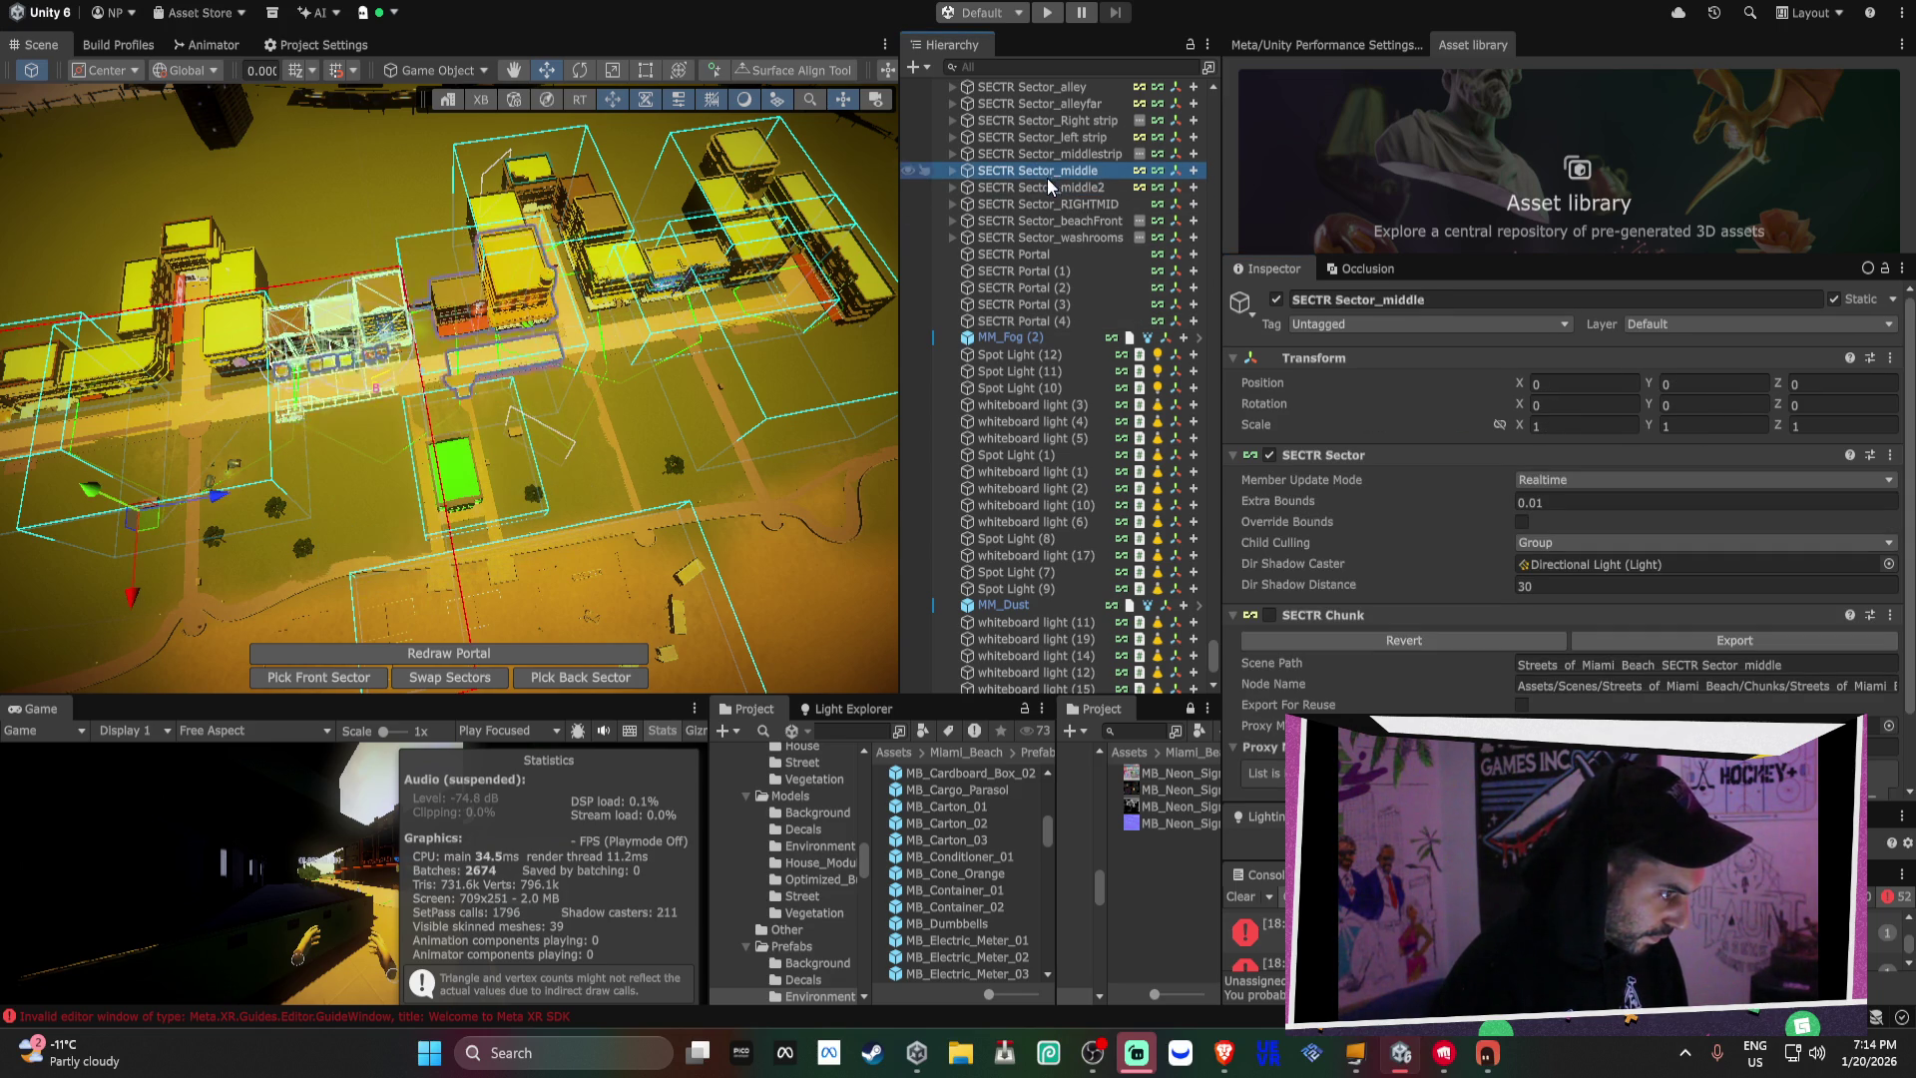
mouse_move(429, 337)
mouse_down()
mouse_move(431, 360)
mouse_move(777, 332)
mouse_up()
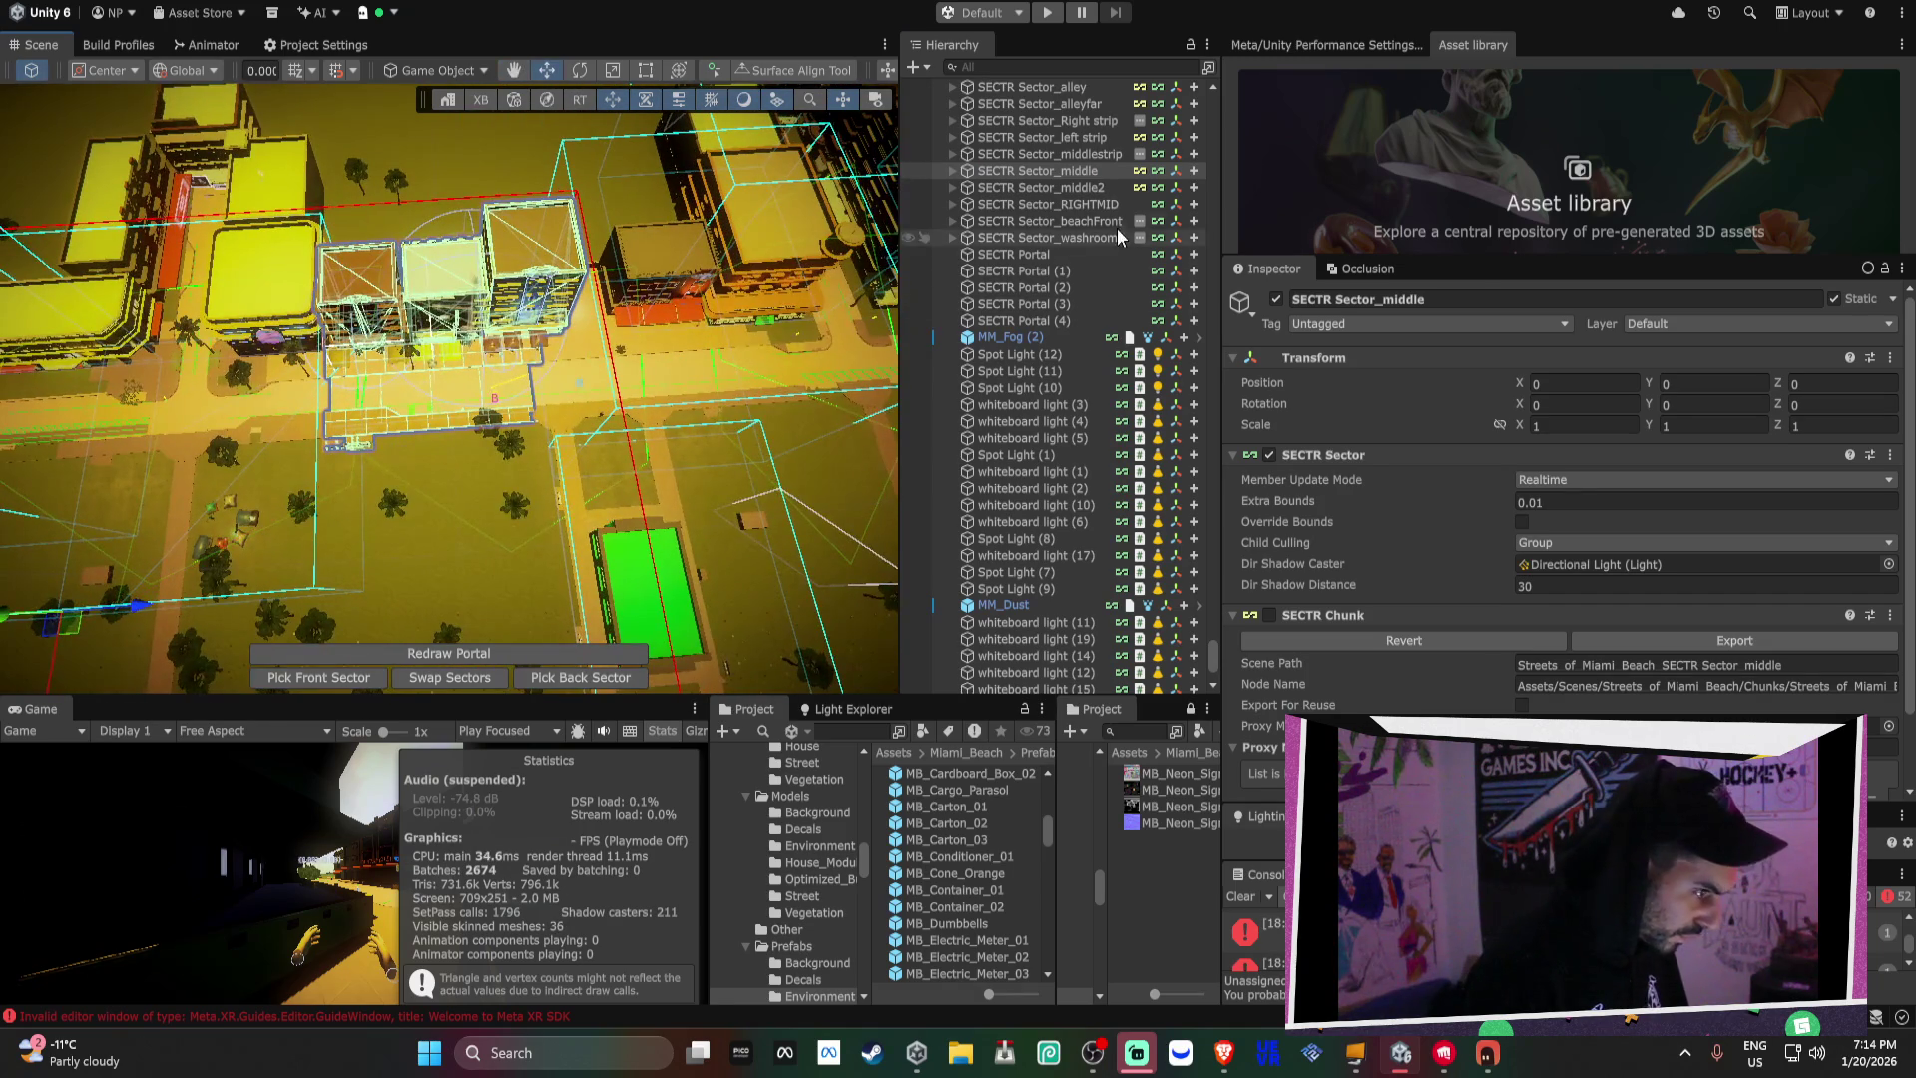
- Stretch SECTR Portal (4) wider across the street, placing it at X -0.1, Z -17.8
click(1062, 307)
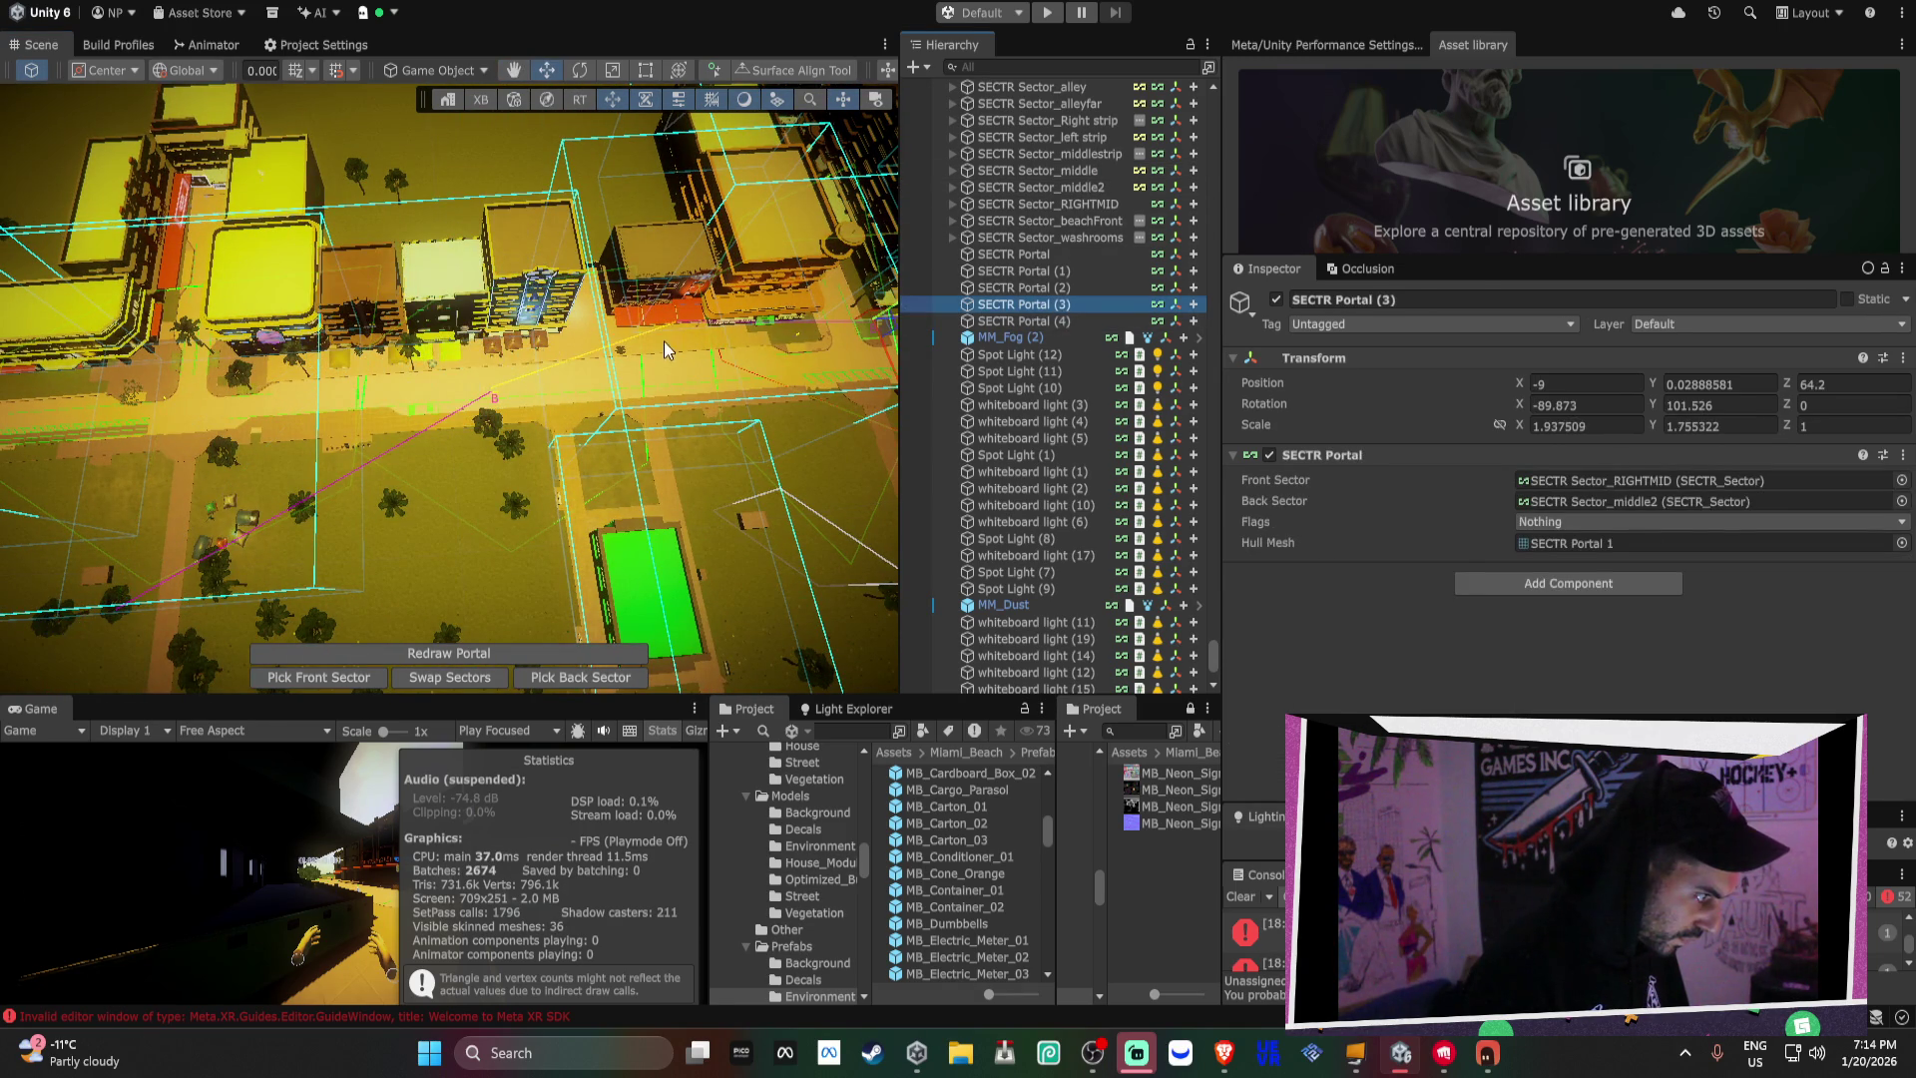
click(1038, 288)
click(1044, 270)
click(1038, 290)
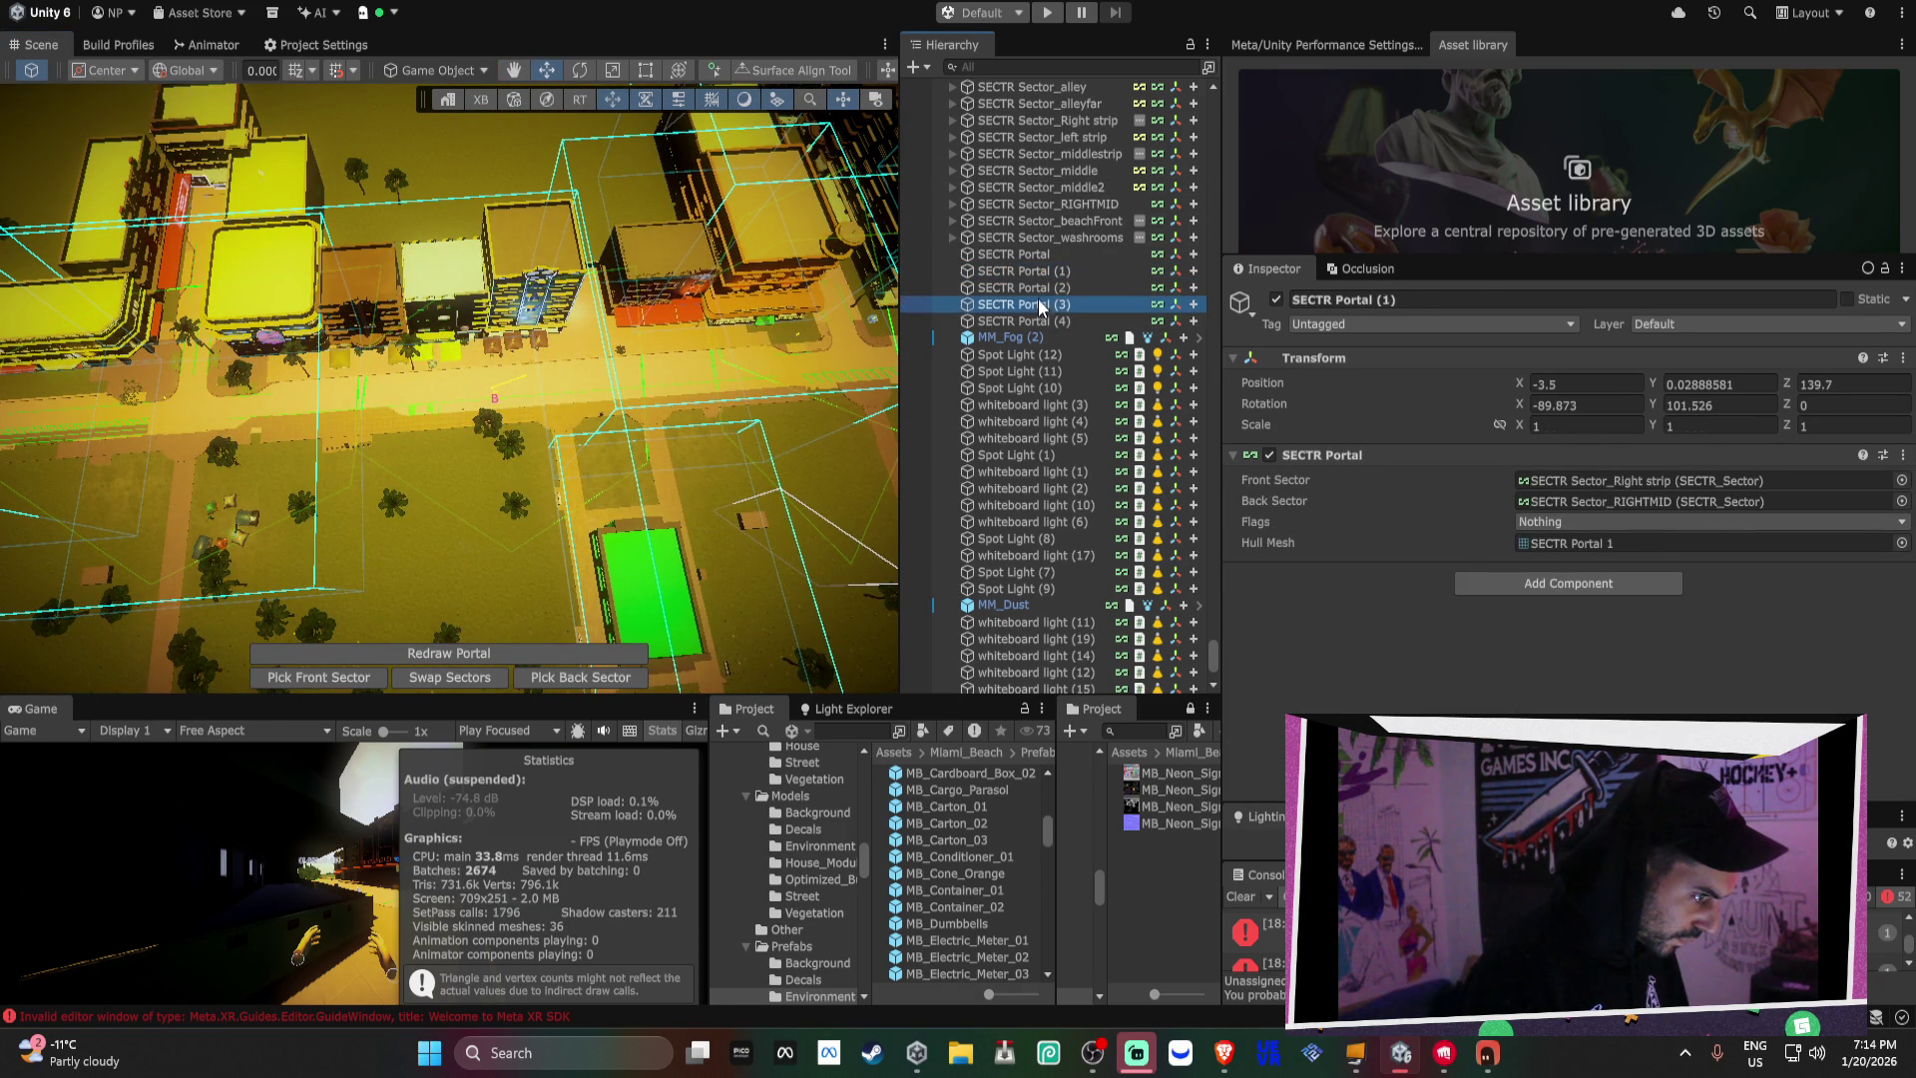
click(1038, 320)
mouse_move(412, 379)
mouse_down()
mouse_move(376, 380)
mouse_move(408, 387)
mouse_move(838, 174)
mouse_move(871, 62)
mouse_move(532, 87)
mouse_move(346, 351)
mouse_move(757, 345)
mouse_up()
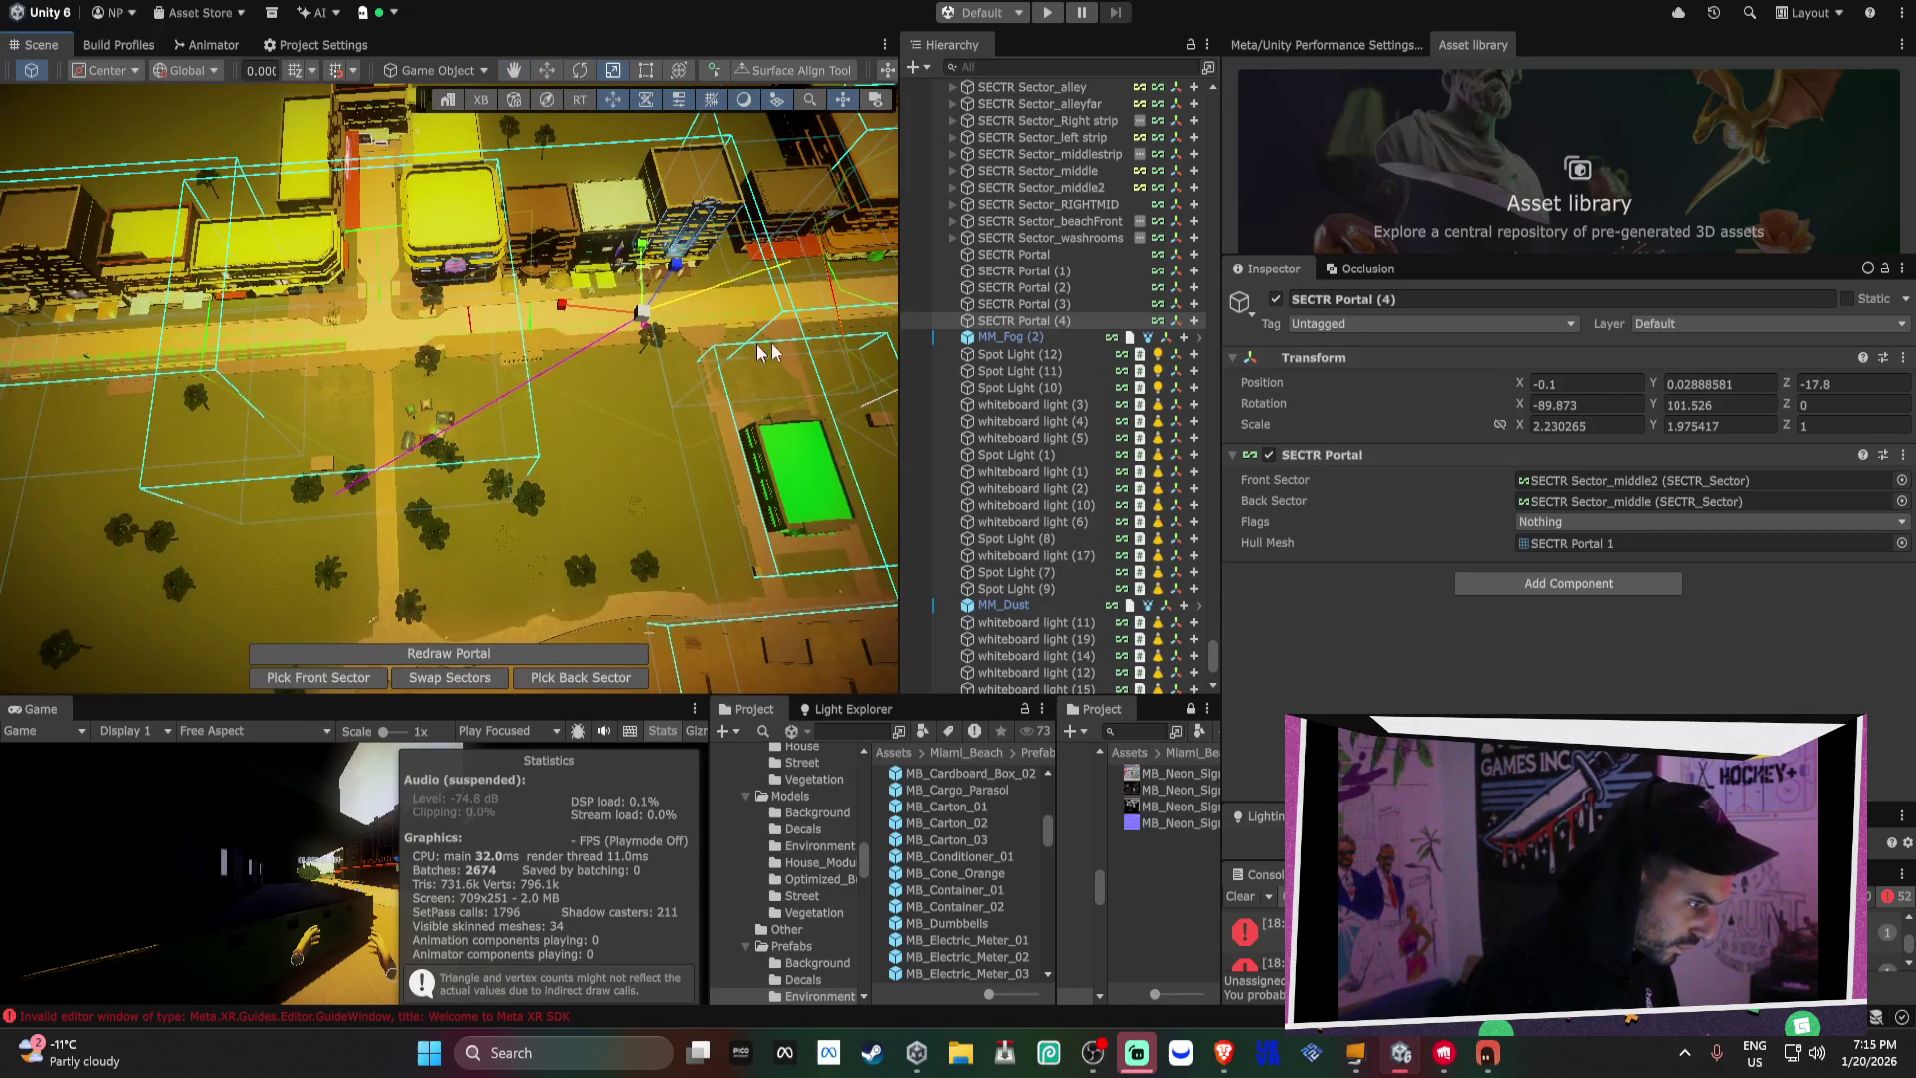
click(1050, 319)
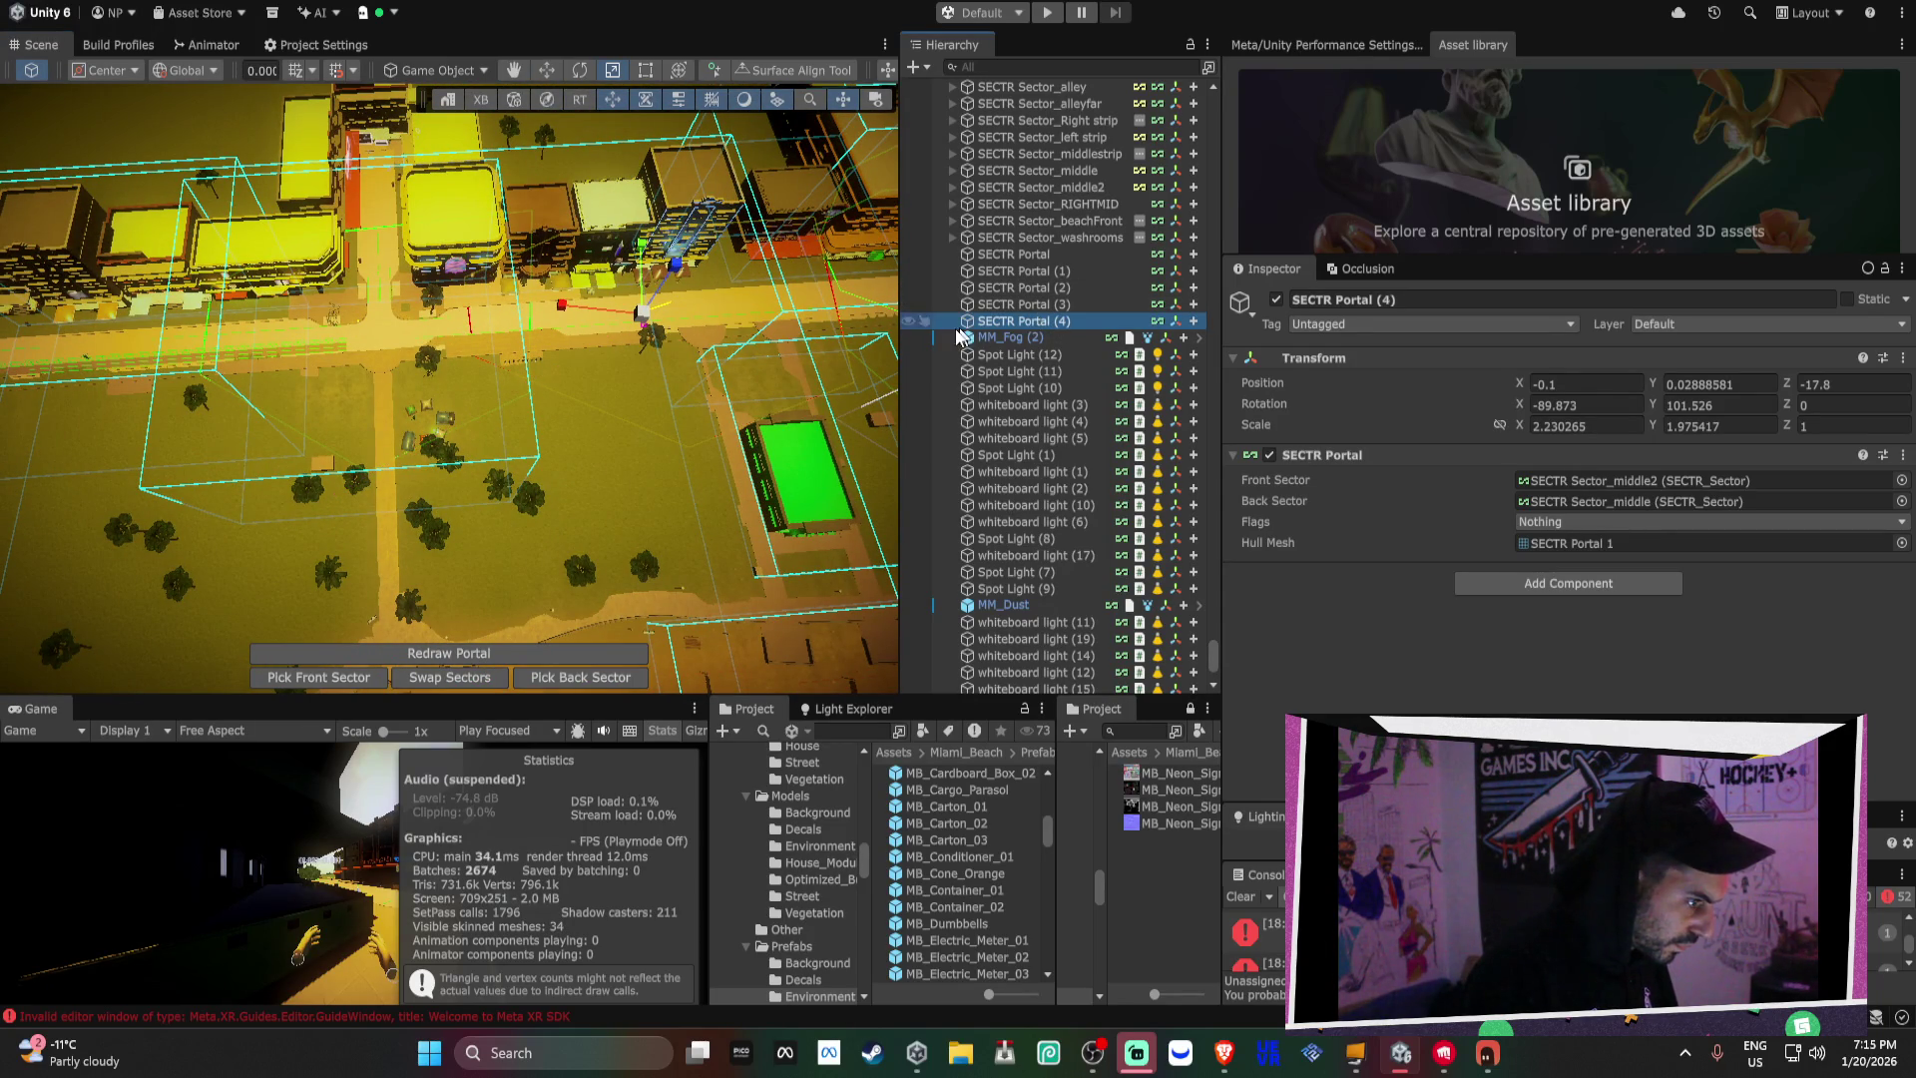
- Duplicate Portal (4) as SECTR Portal (5) and push it along the street to Z -140
key(ctrl+d)
key(w)
mouse_move(715, 319)
mouse_down()
mouse_move(81, 350)
mouse_move(184, 377)
mouse_up()
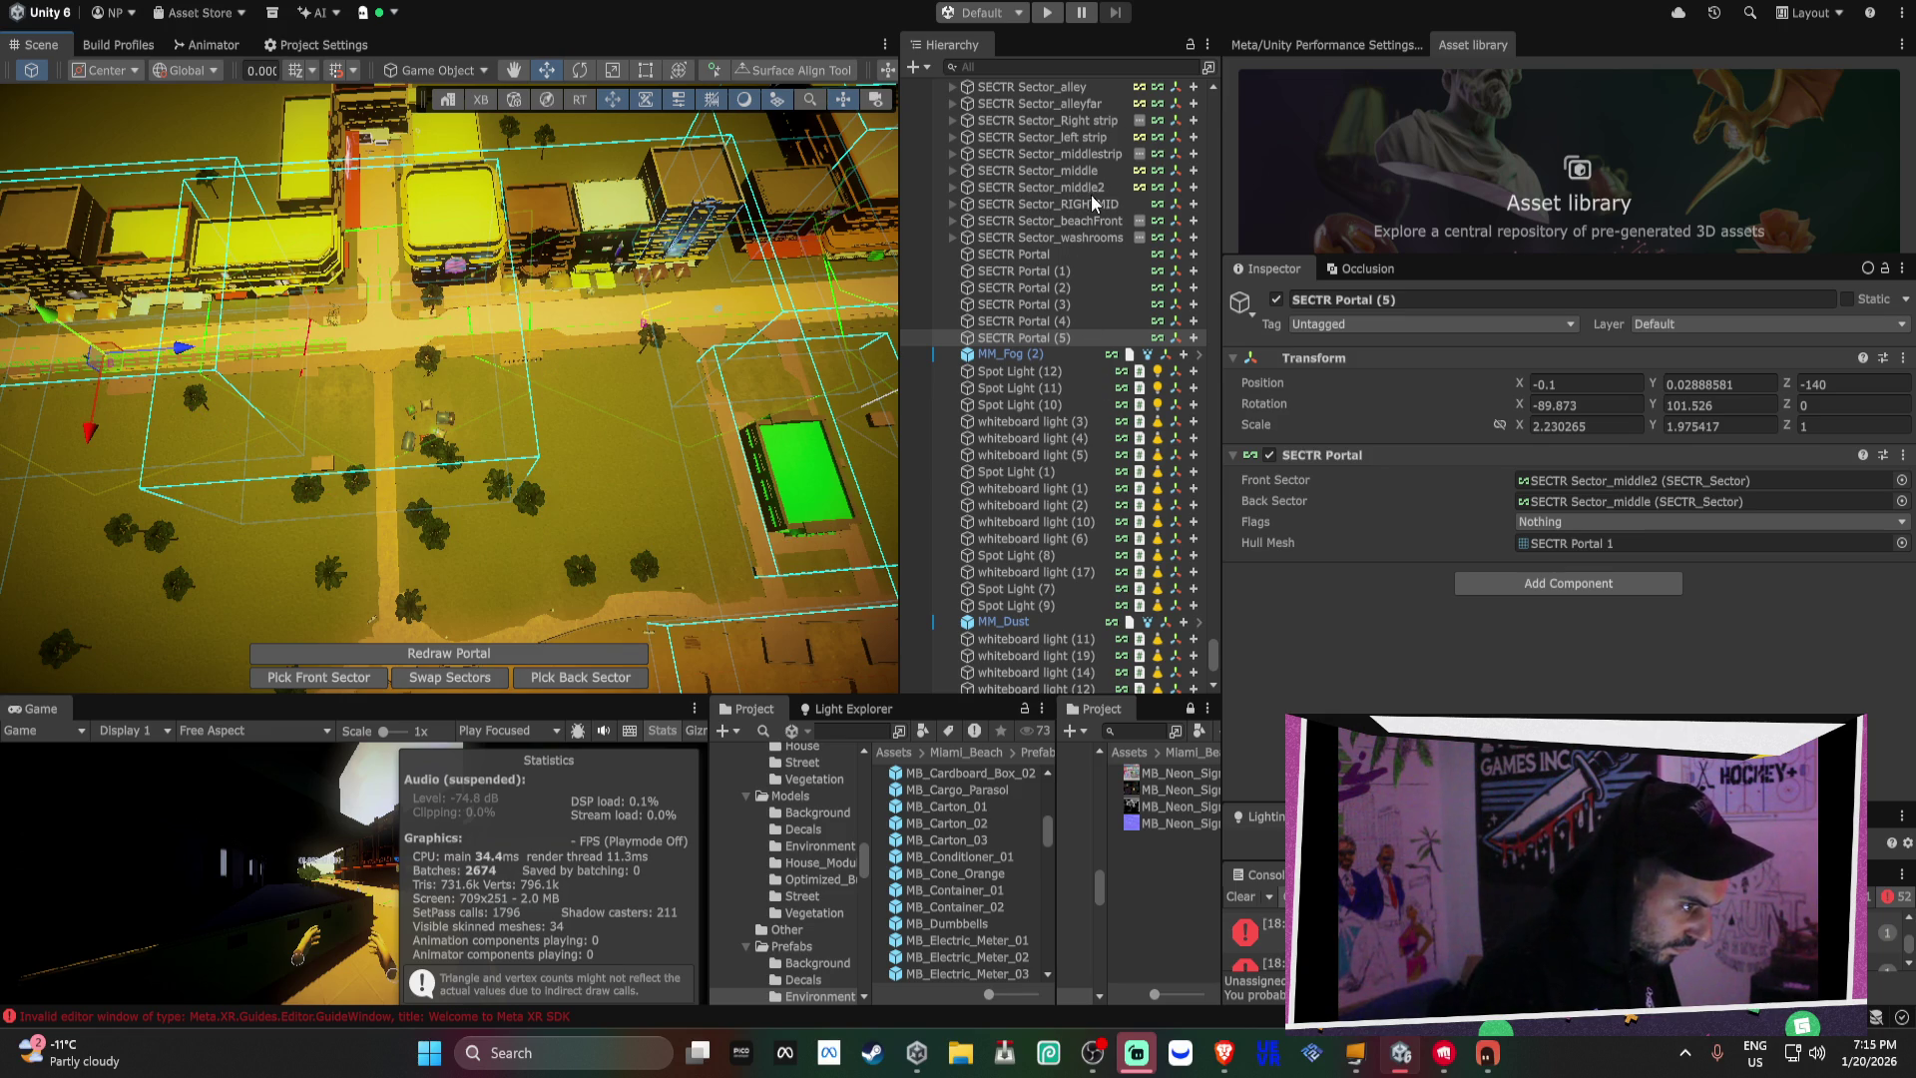
mouse_move(1080, 154)
mouse_down()
mouse_move(1553, 412)
mouse_move(1594, 504)
mouse_up()
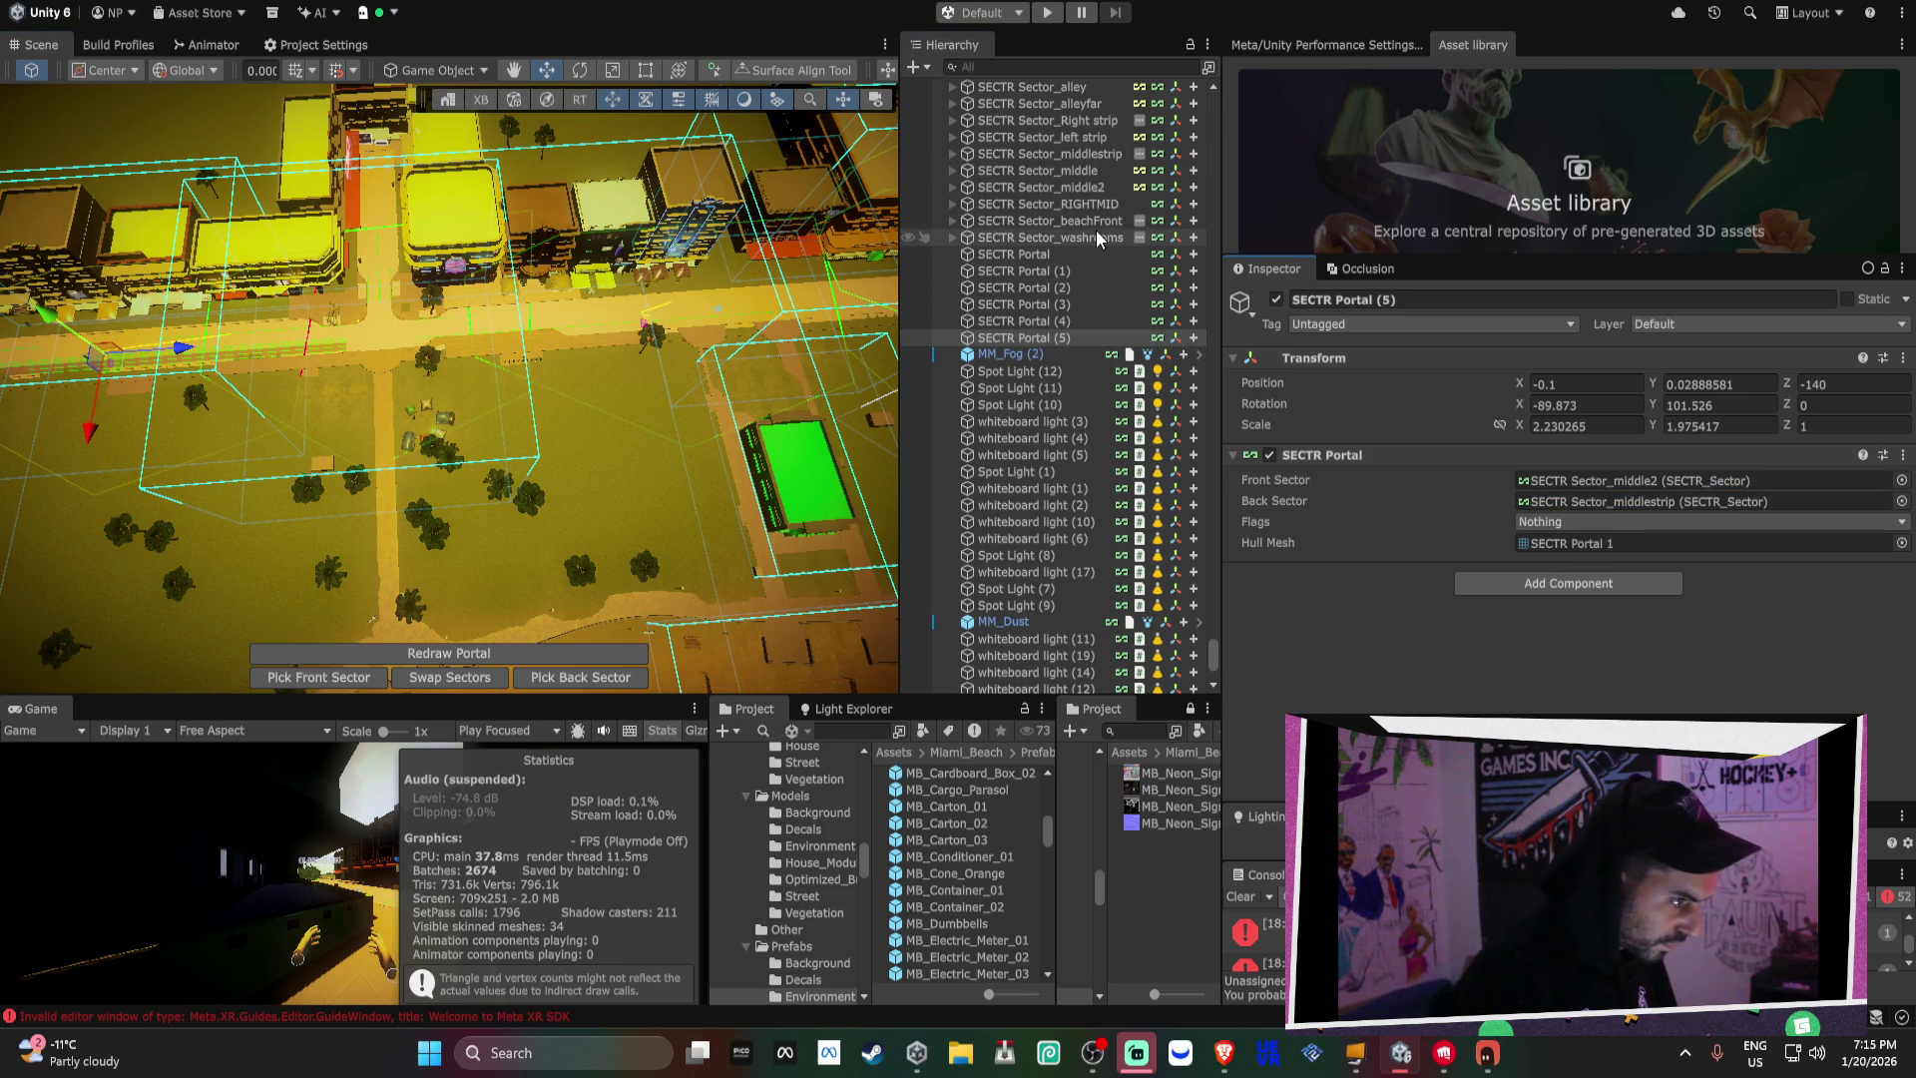
- Set SECTR Portal (5)'s Back Sector to Sector_left strip
click(1087, 154)
key(Down)
key(Down)
key(Down)
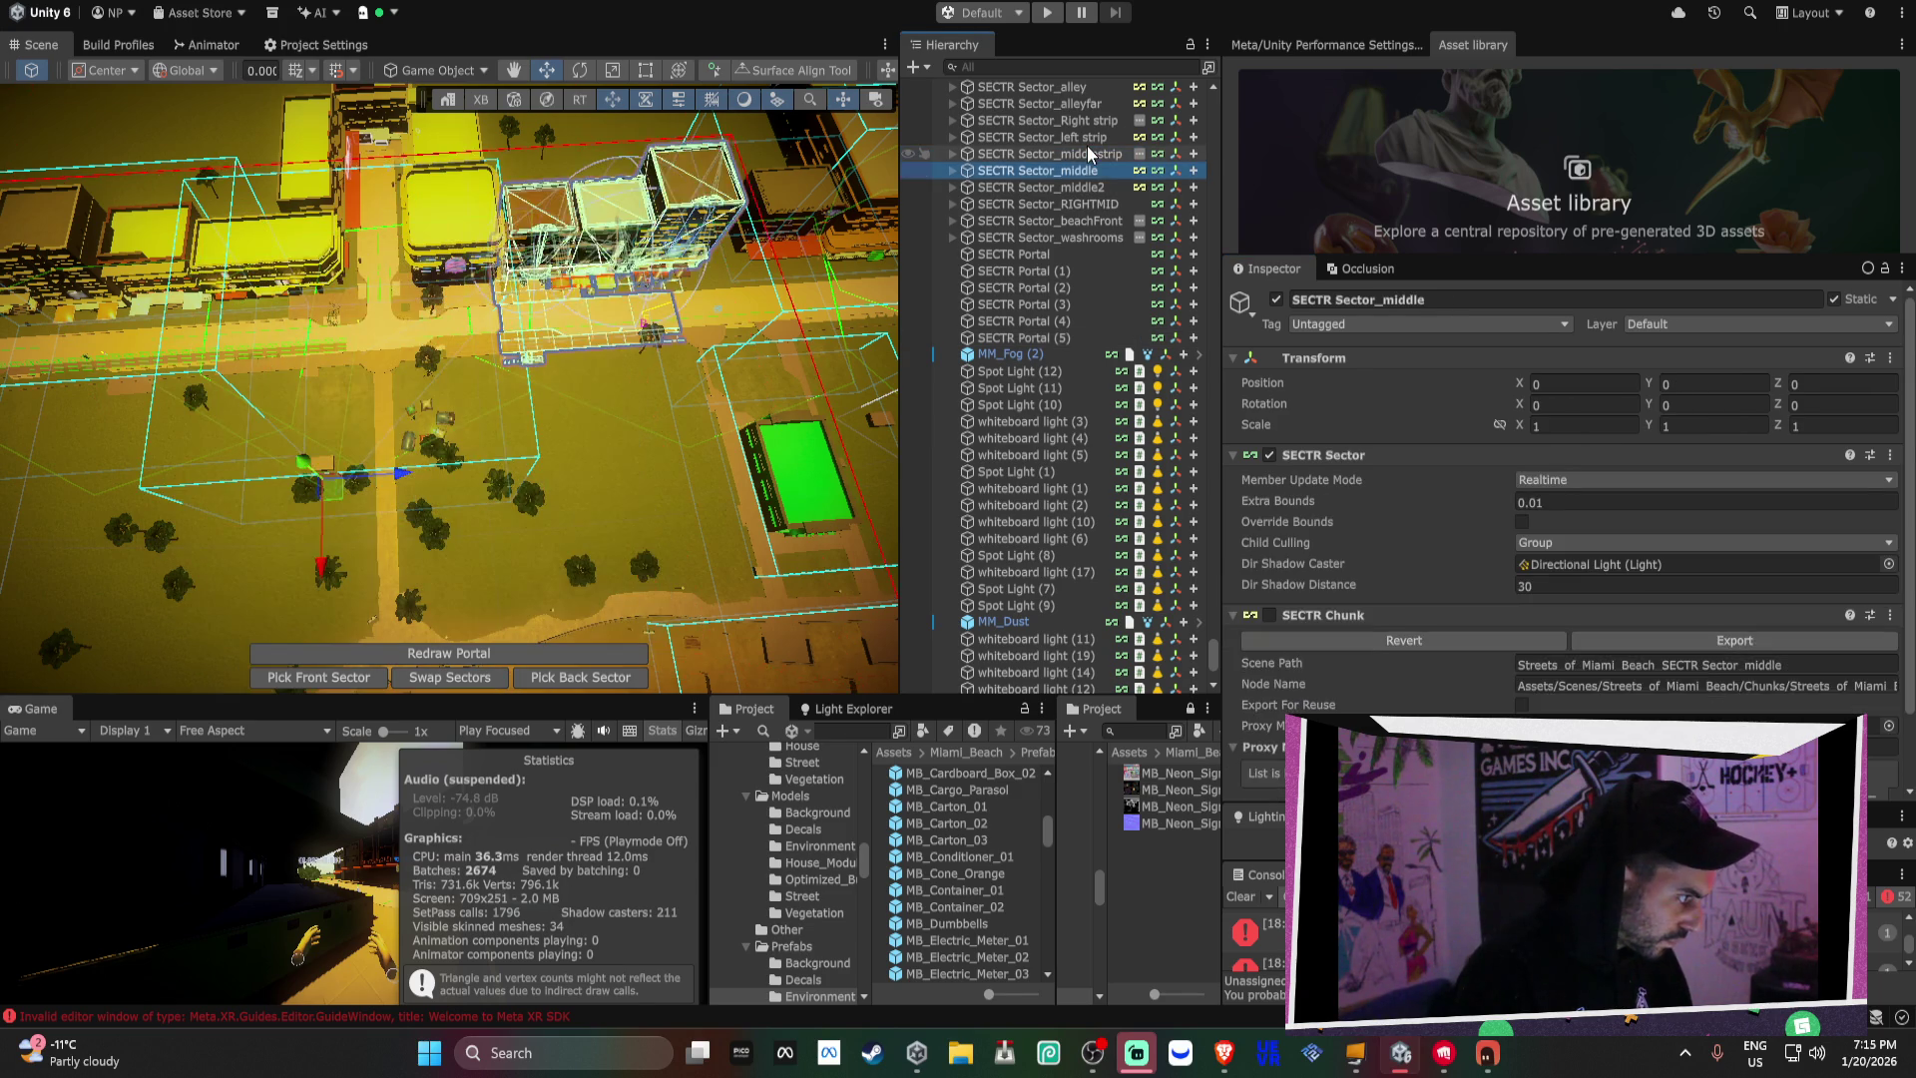
key(Up)
key(Up)
key(Up)
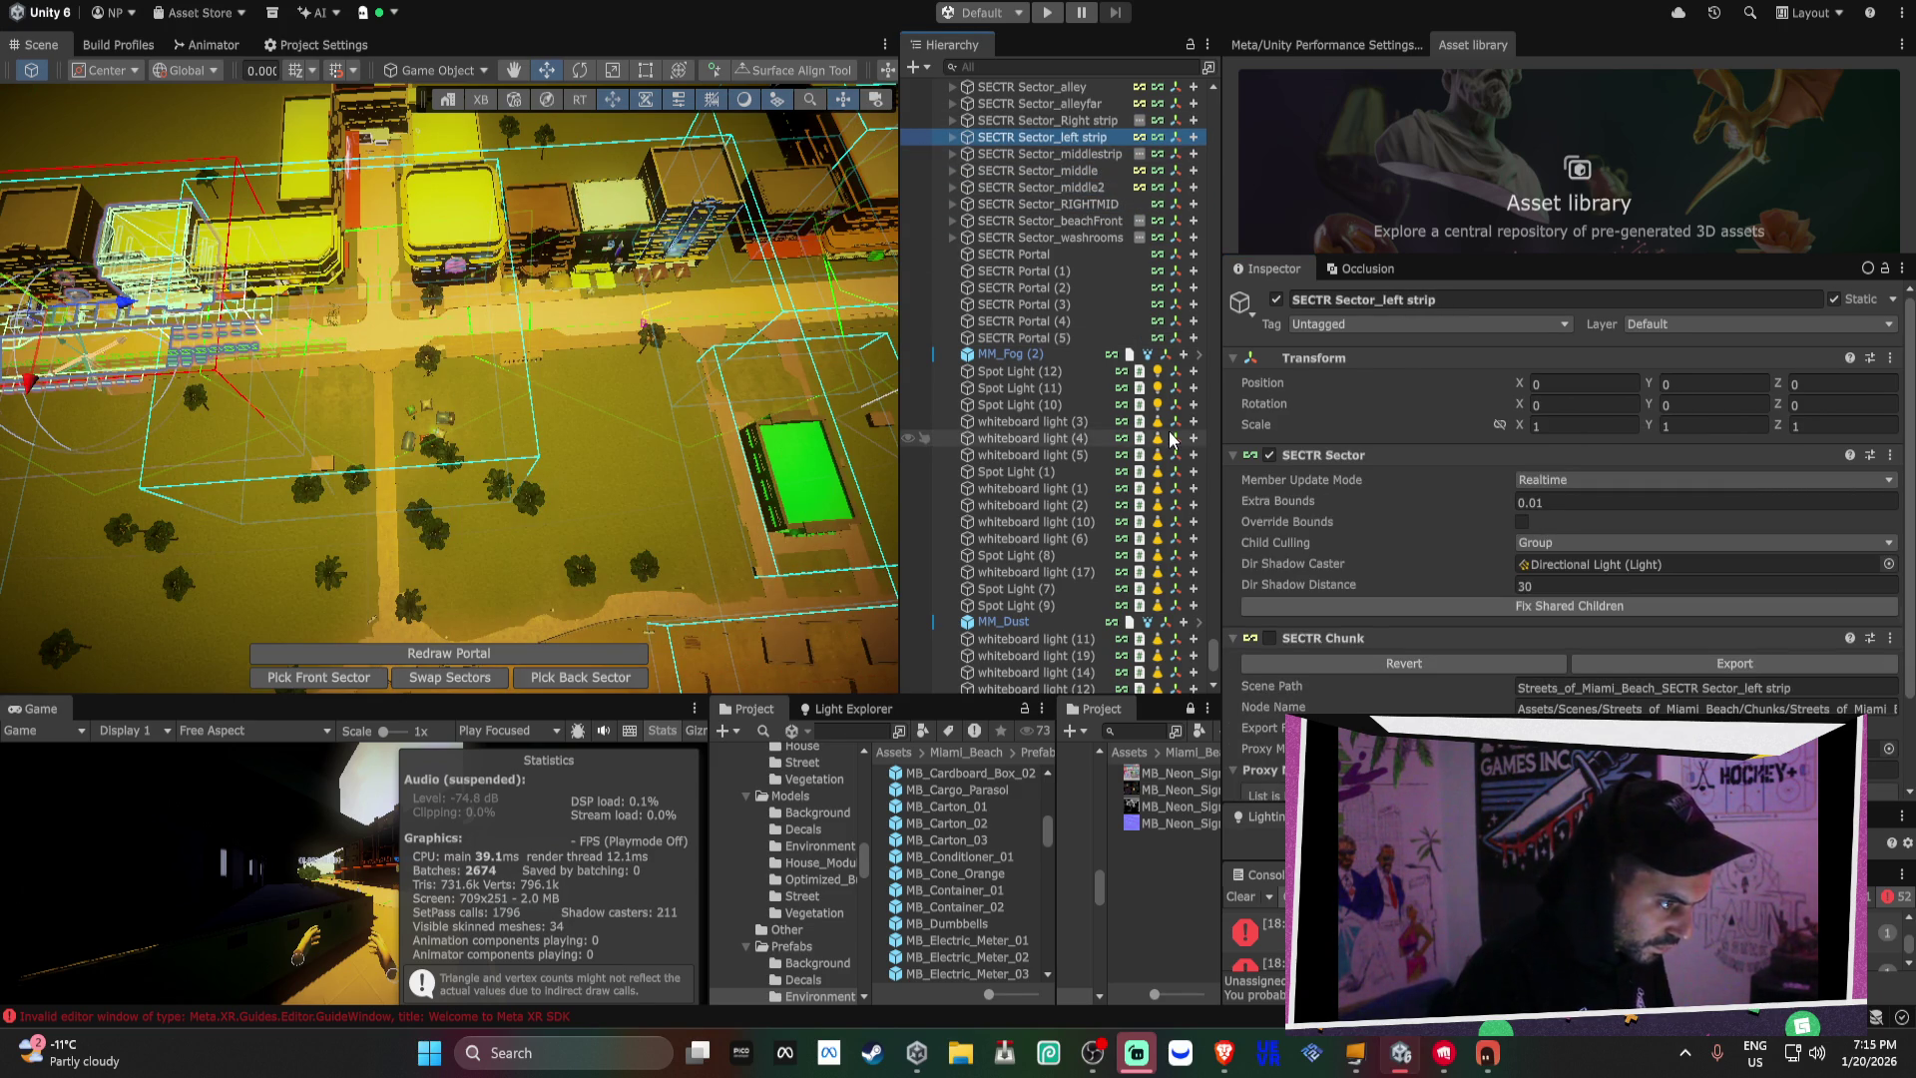
scroll(1138, 380, down, 5)
scroll(1143, 388, up, 6)
click(1099, 349)
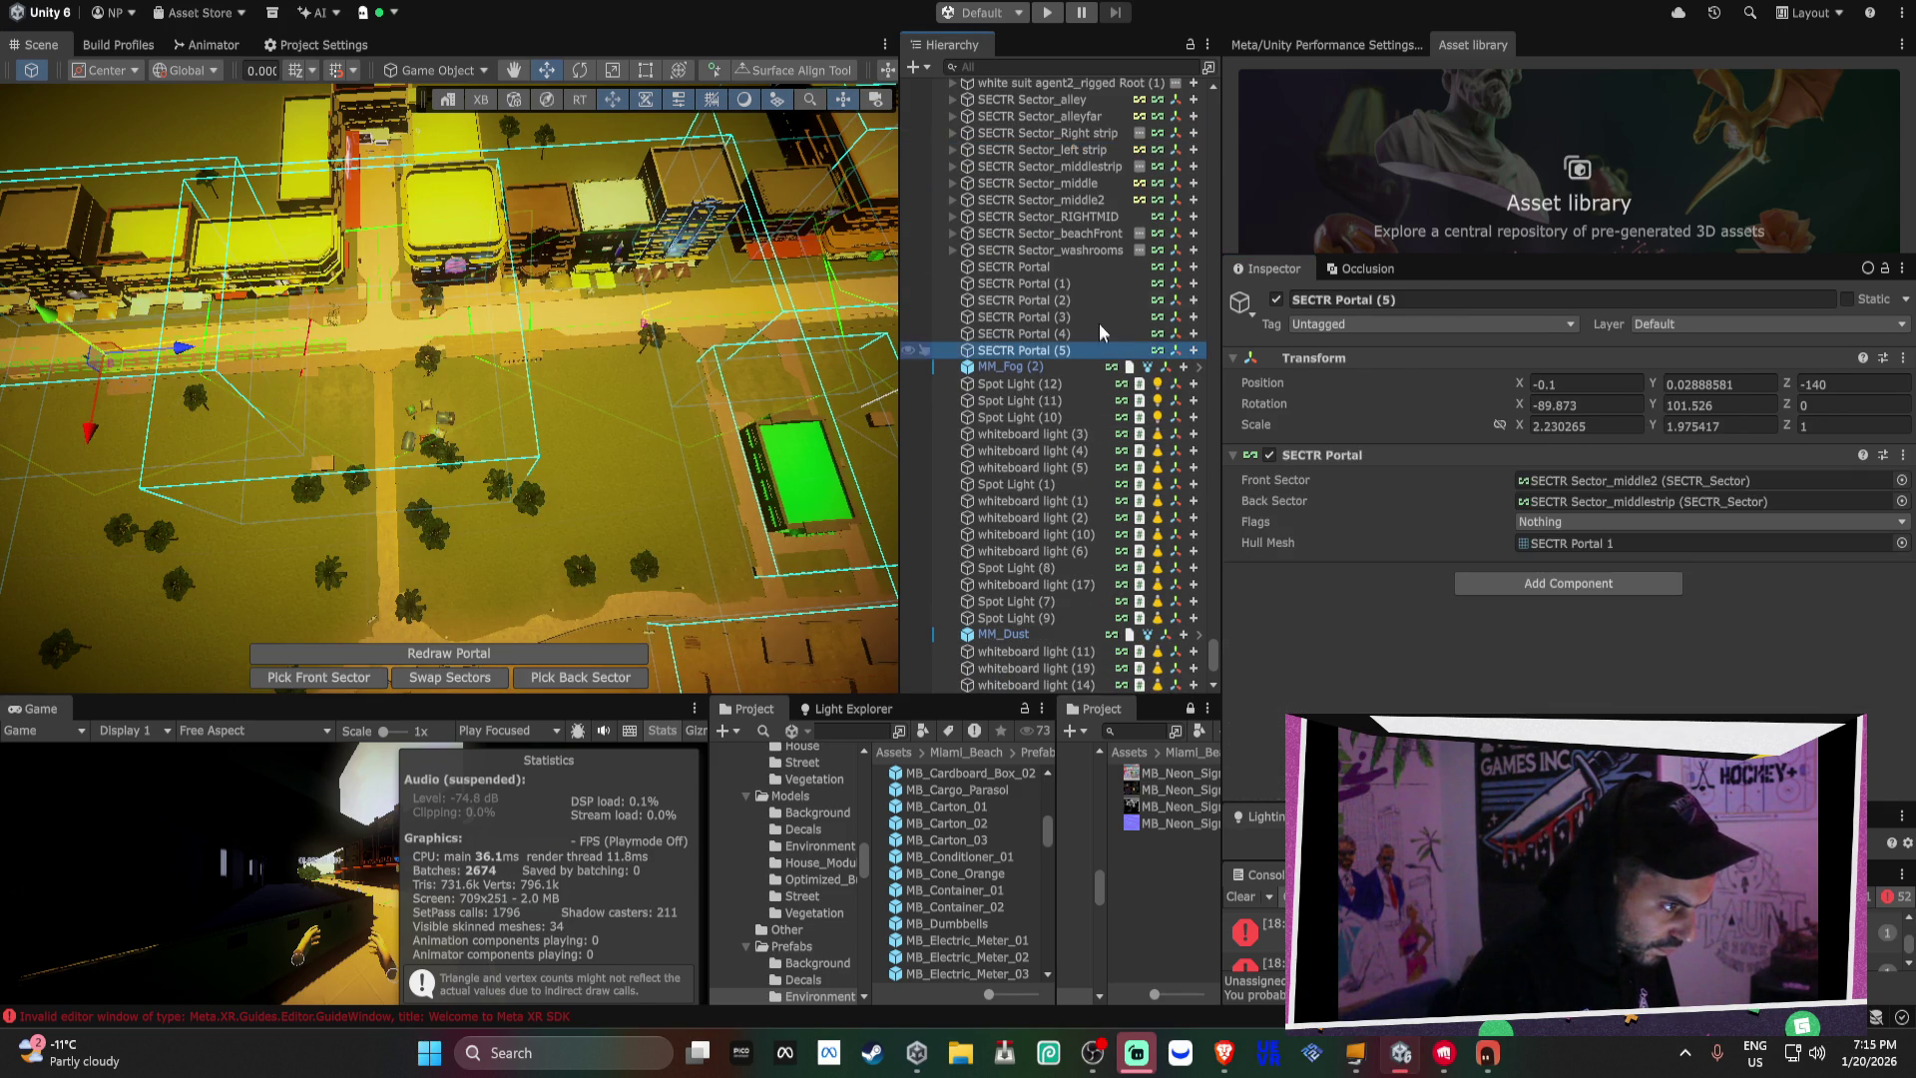
drag(1512, 409, 1599, 504)
mouse_move(419, 299)
mouse_down()
mouse_move(534, 315)
mouse_move(555, 351)
mouse_up()
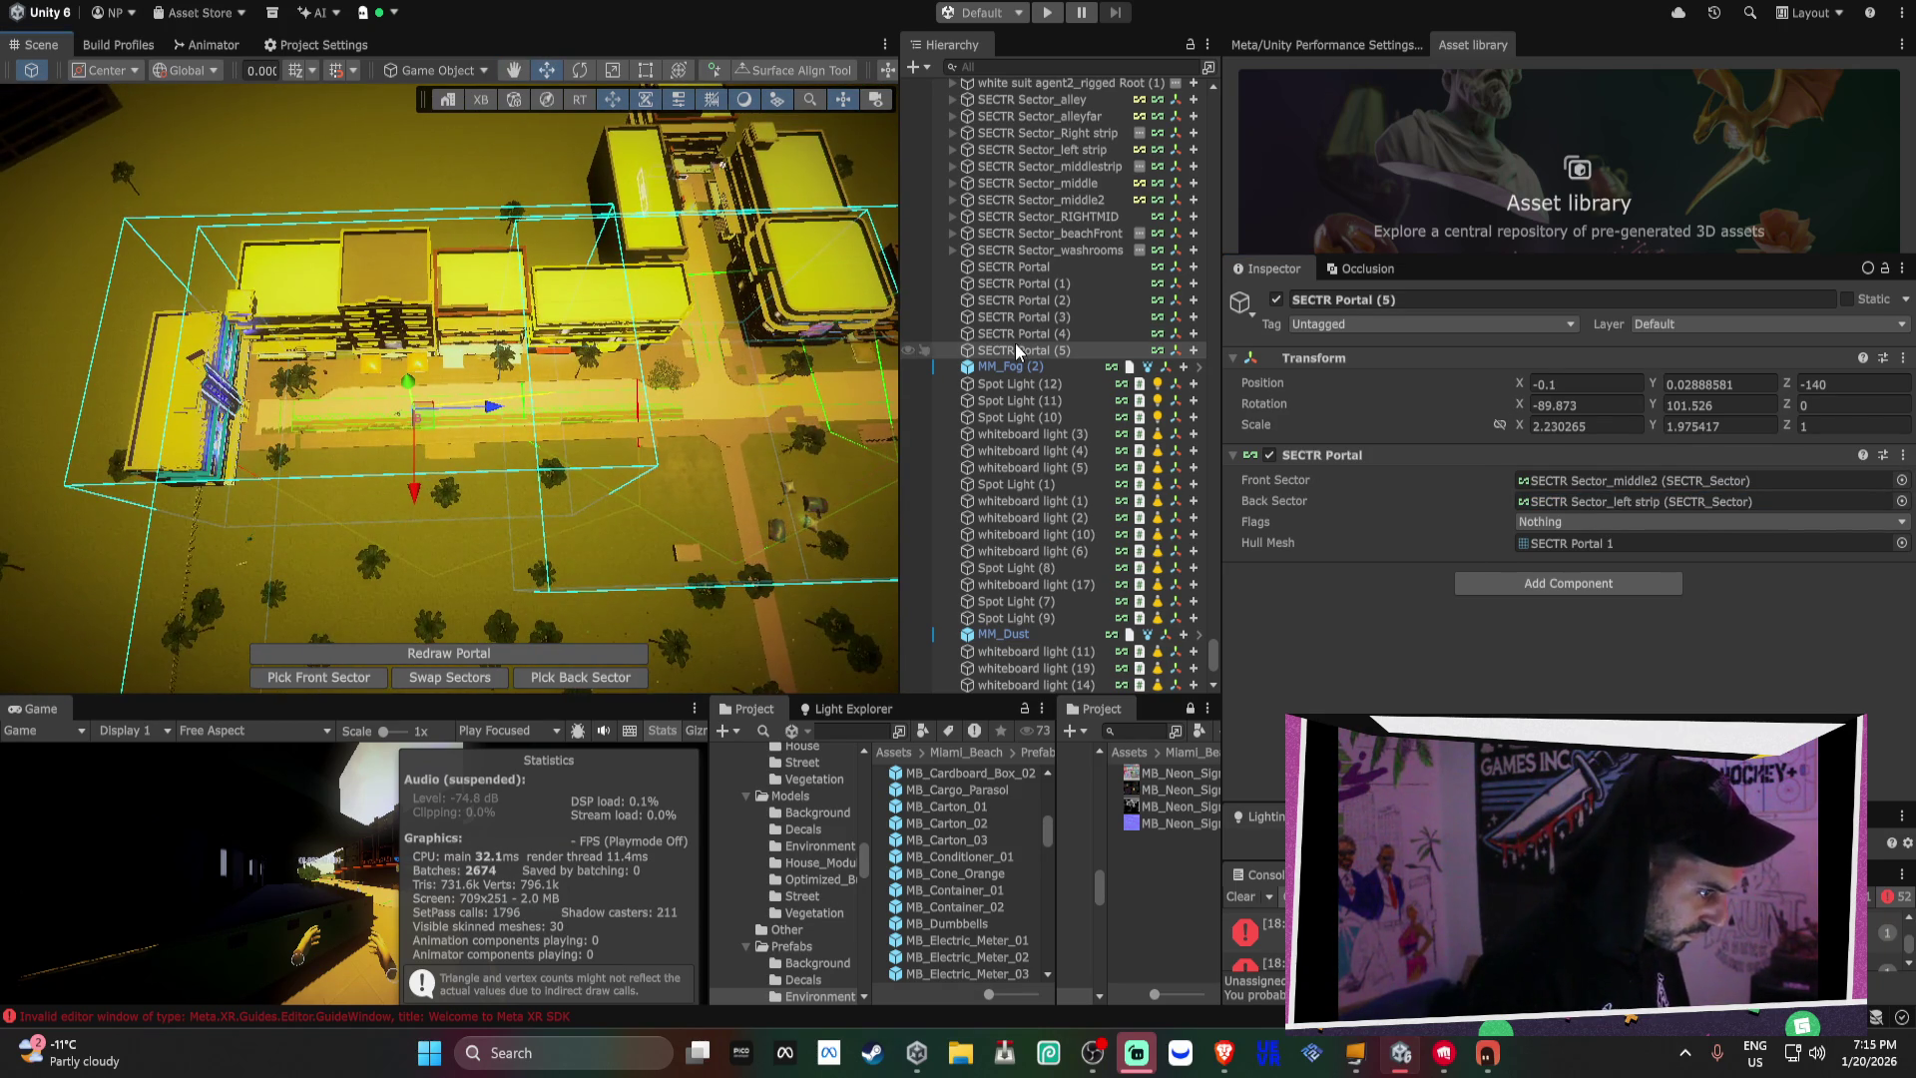
- Check the beachFront and washrooms sectors around the new portal
click(1042, 236)
drag(544, 251, 559, 257)
click(1042, 249)
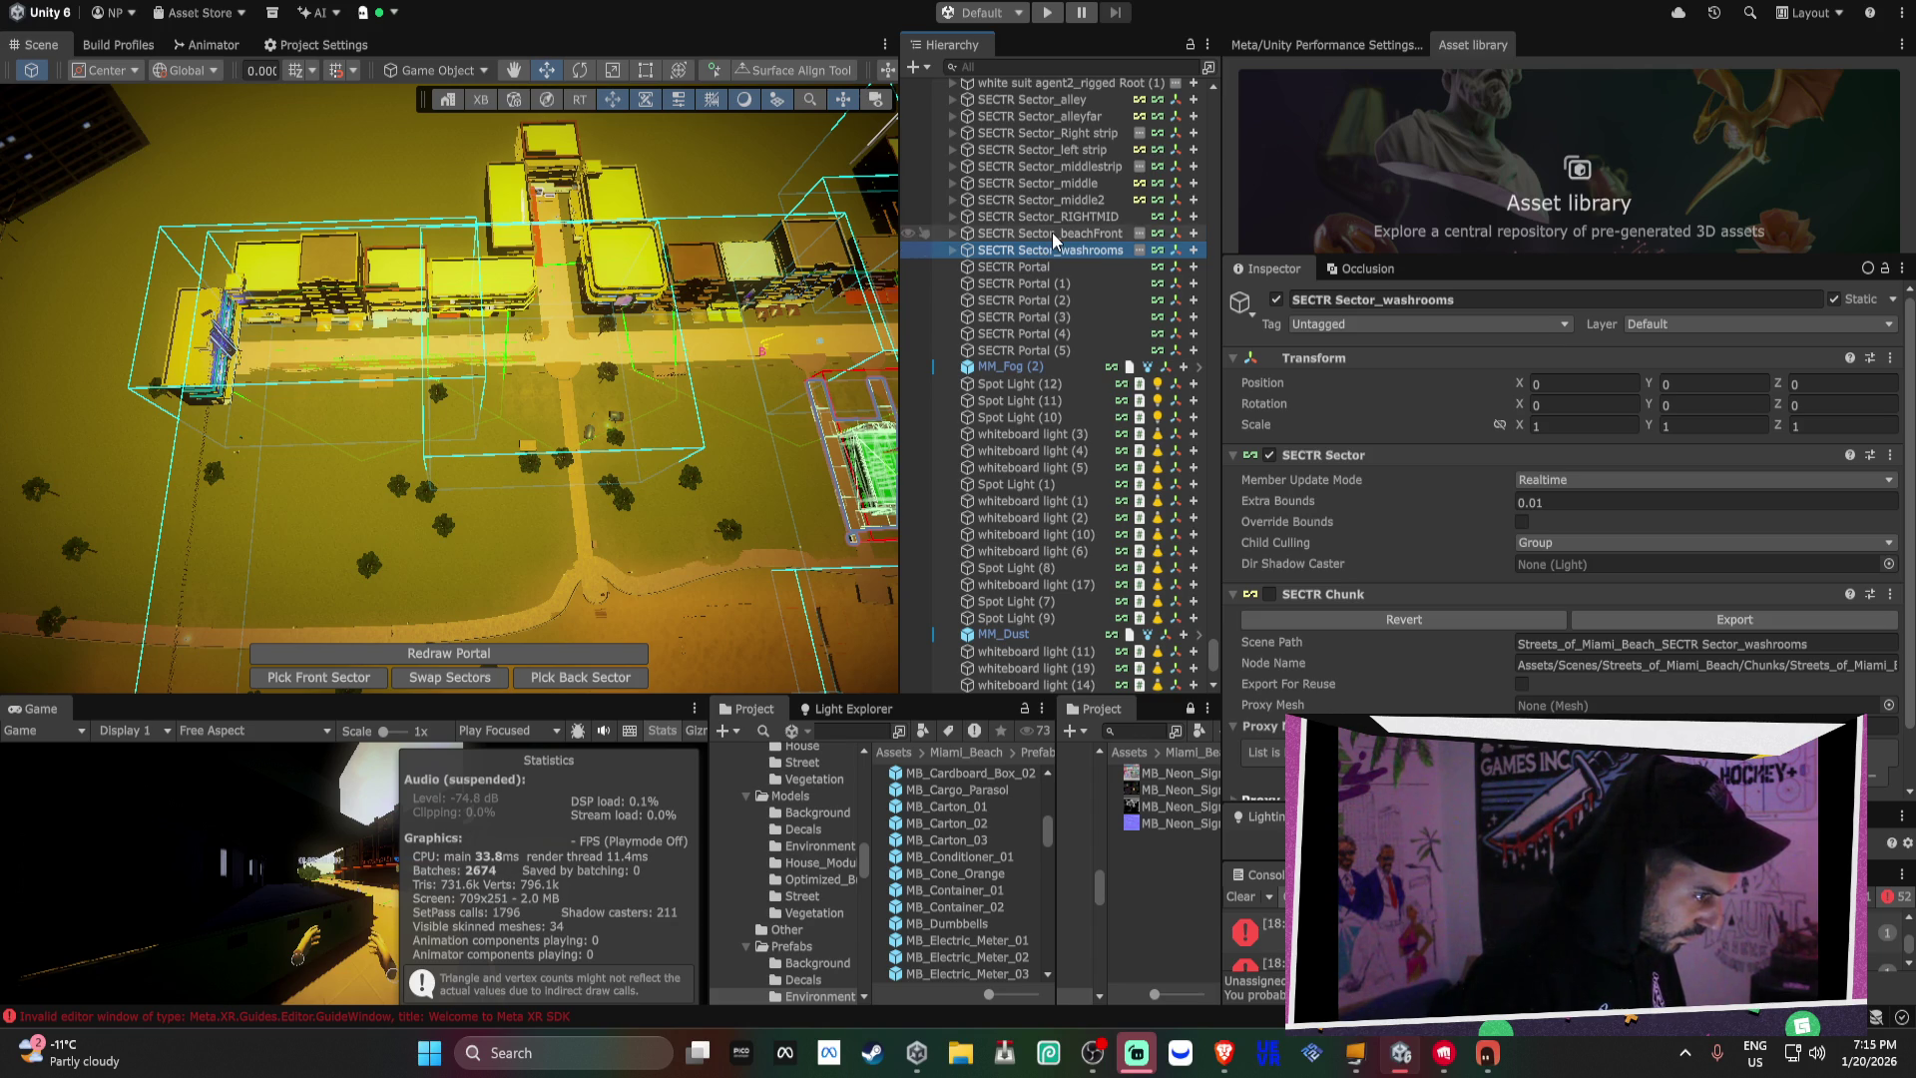
key(f)
mouse_move(699, 240)
mouse_down()
mouse_move(738, 236)
mouse_move(490, 352)
mouse_move(518, 372)
mouse_up()
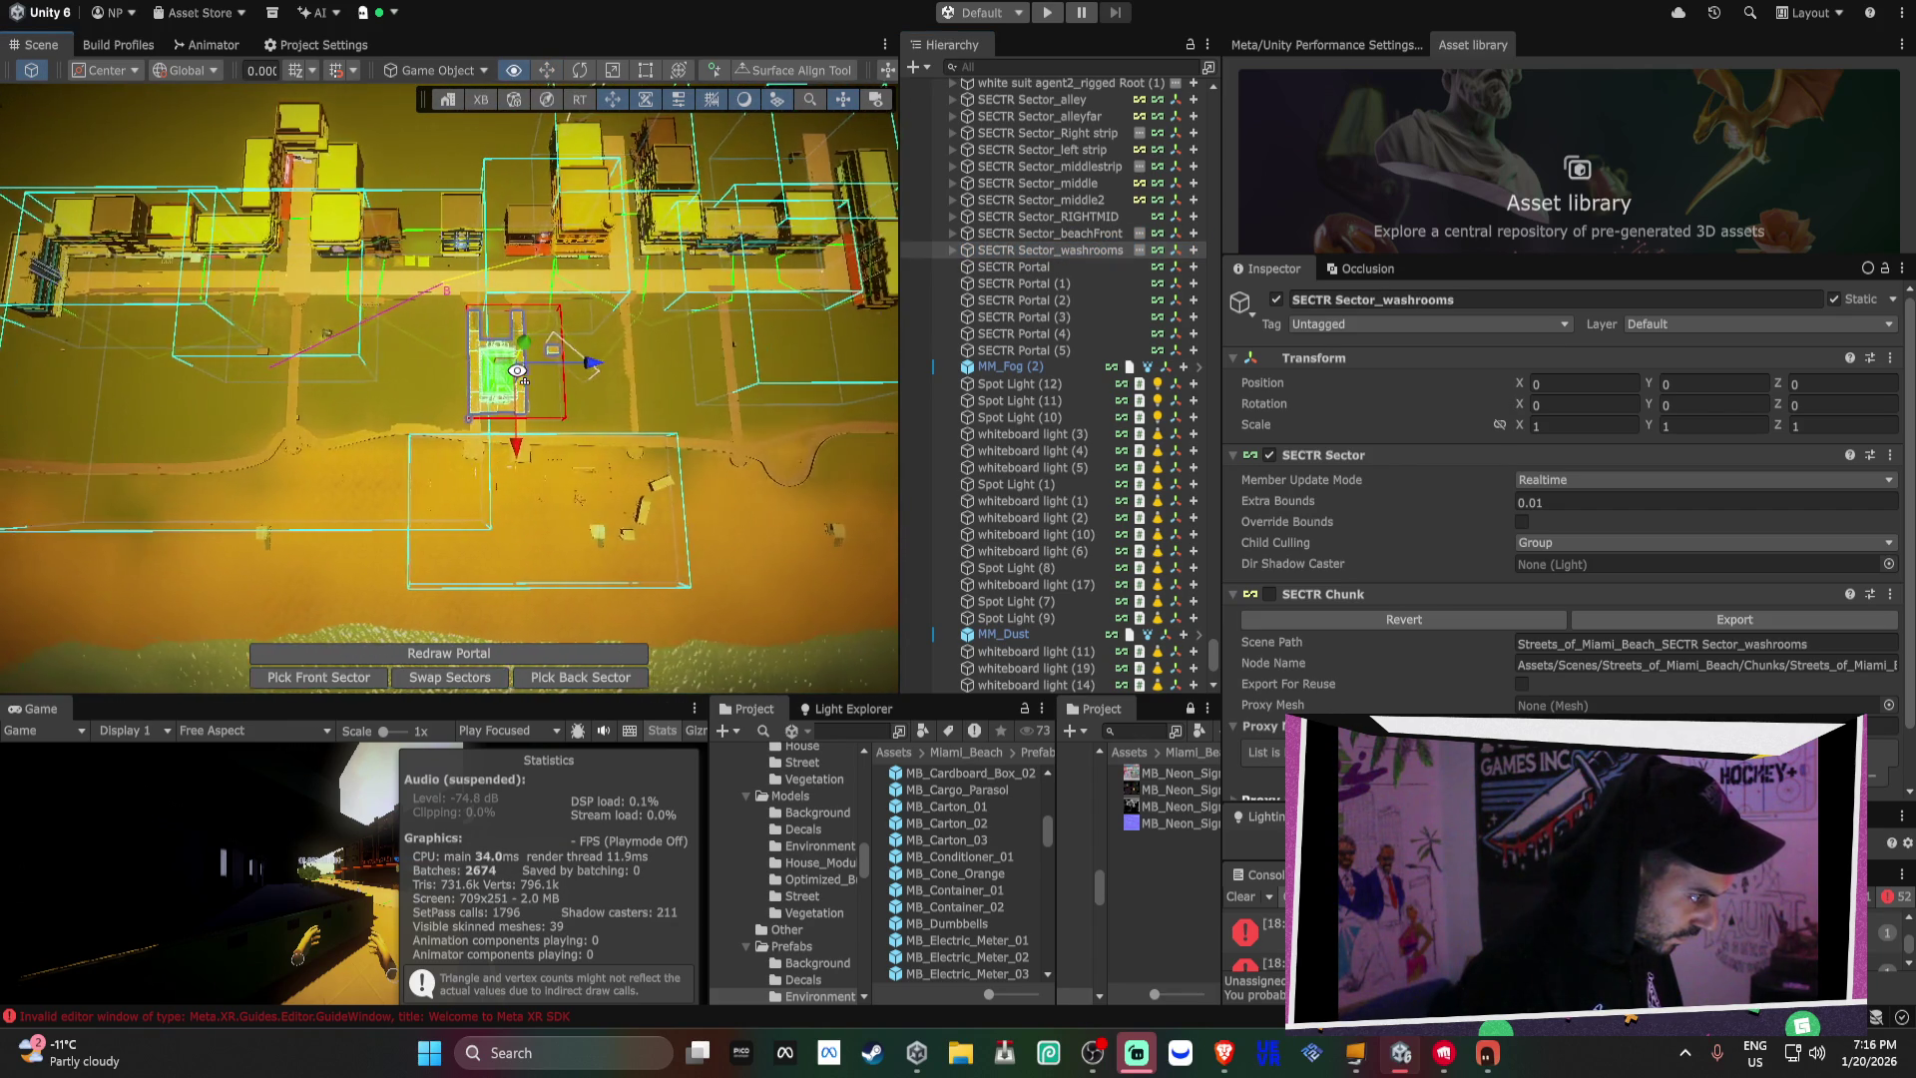
scroll(518, 372, up, 5)
mouse_move(518, 372)
mouse_down()
mouse_move(403, 210)
mouse_move(440, 240)
mouse_up()
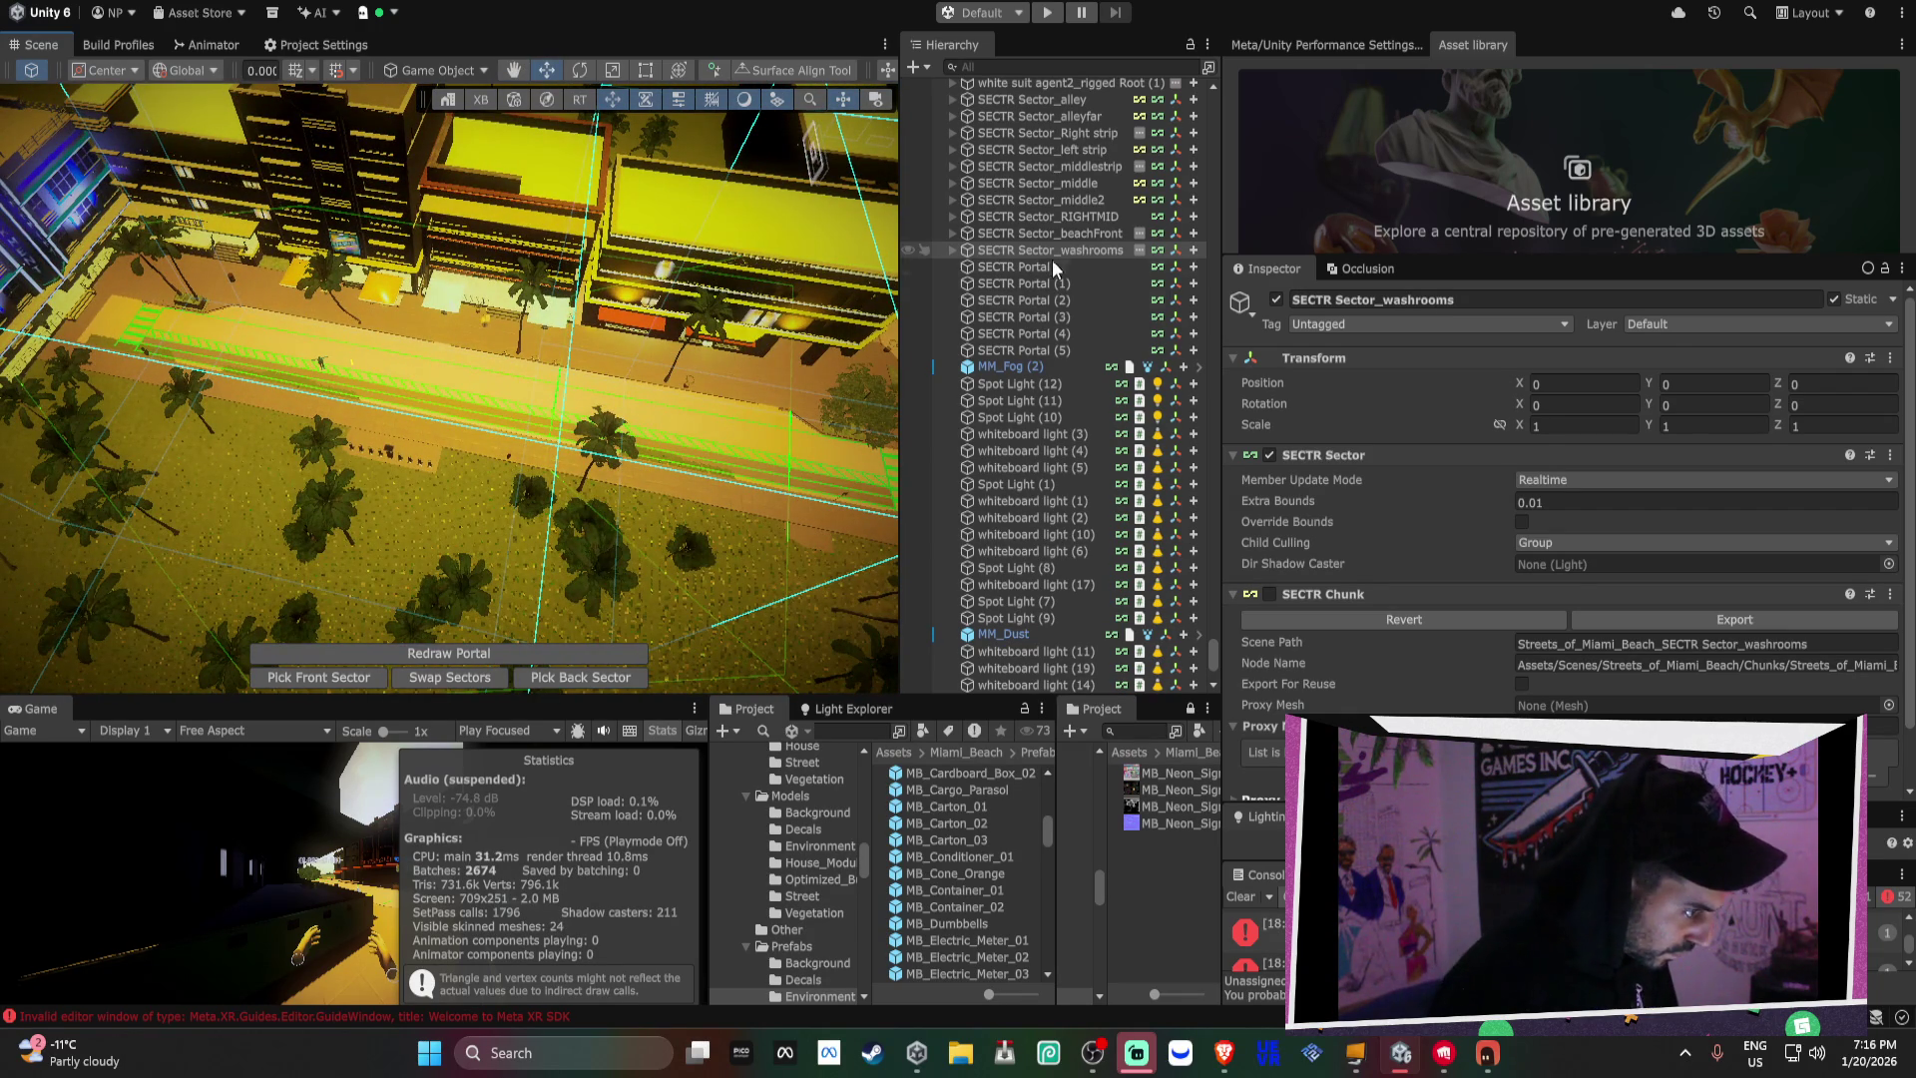
click(1040, 350)
key(f)
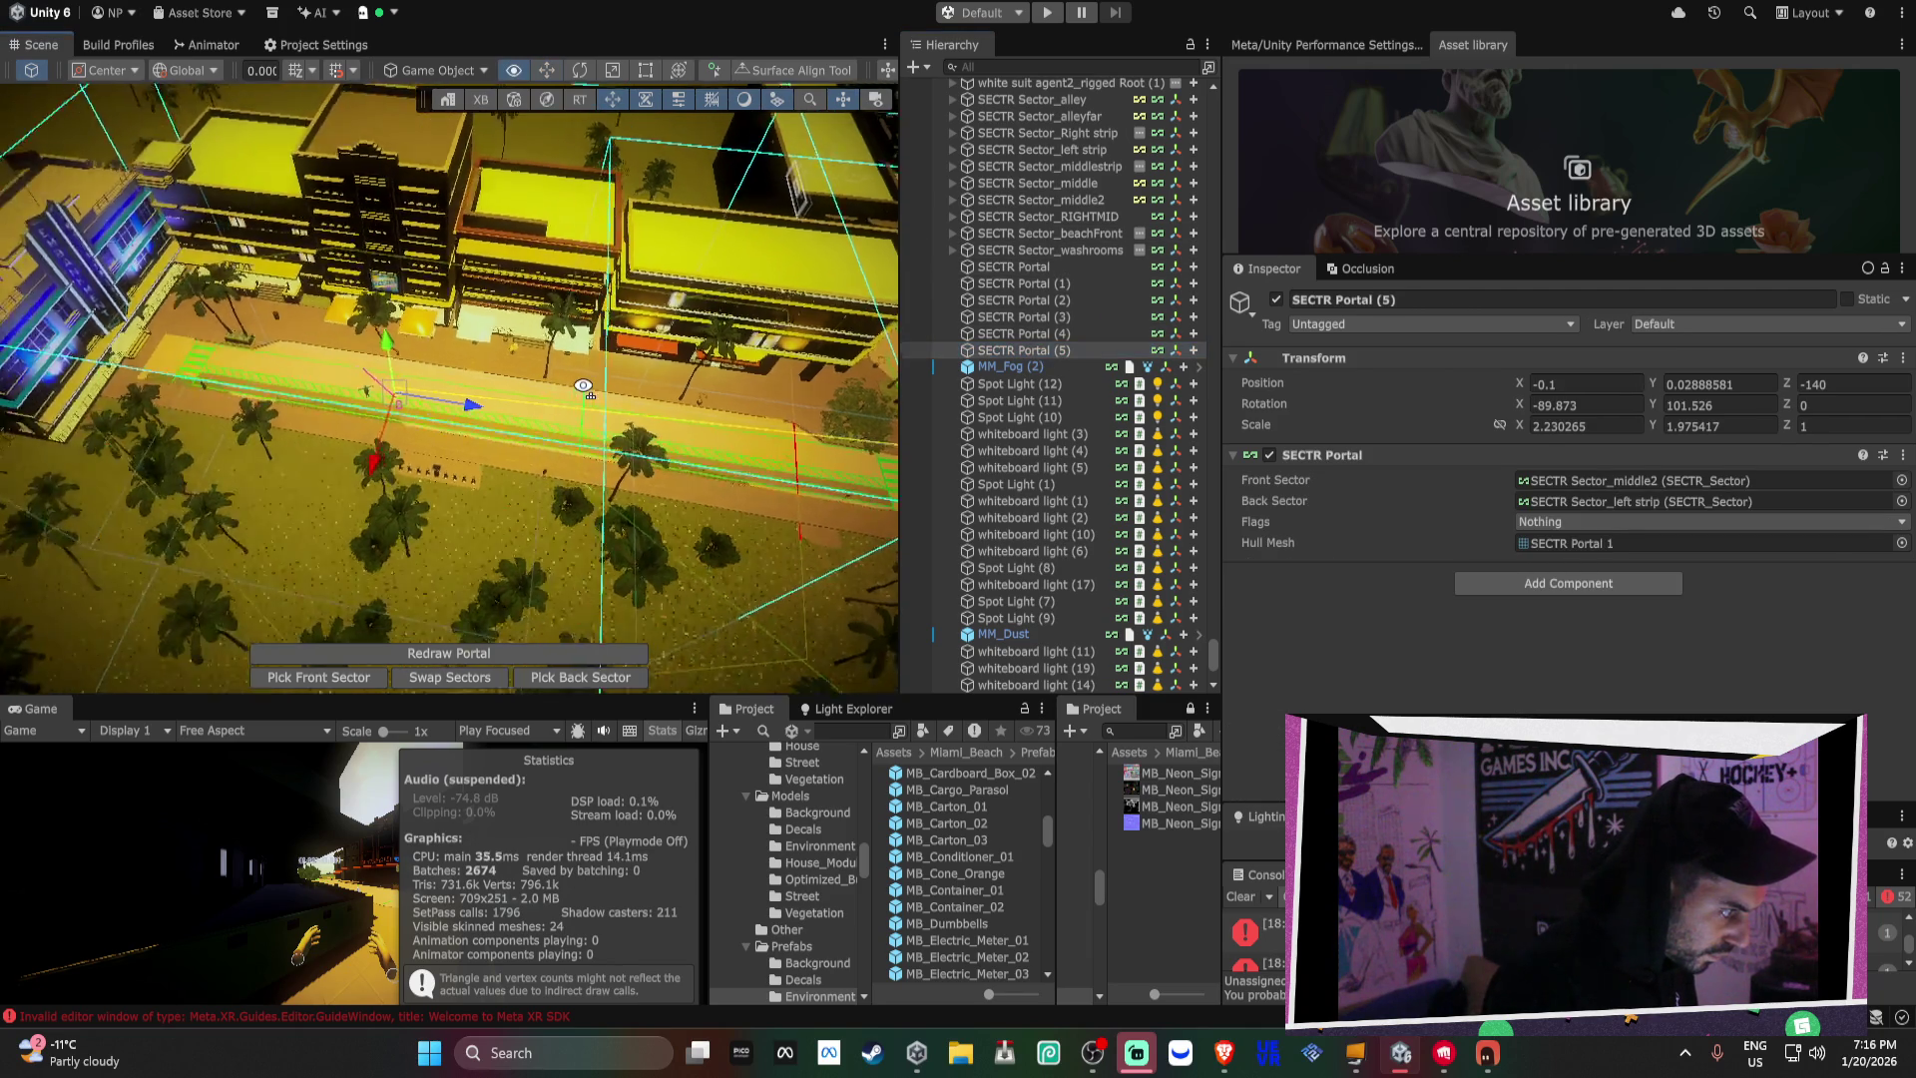
click(1613, 479)
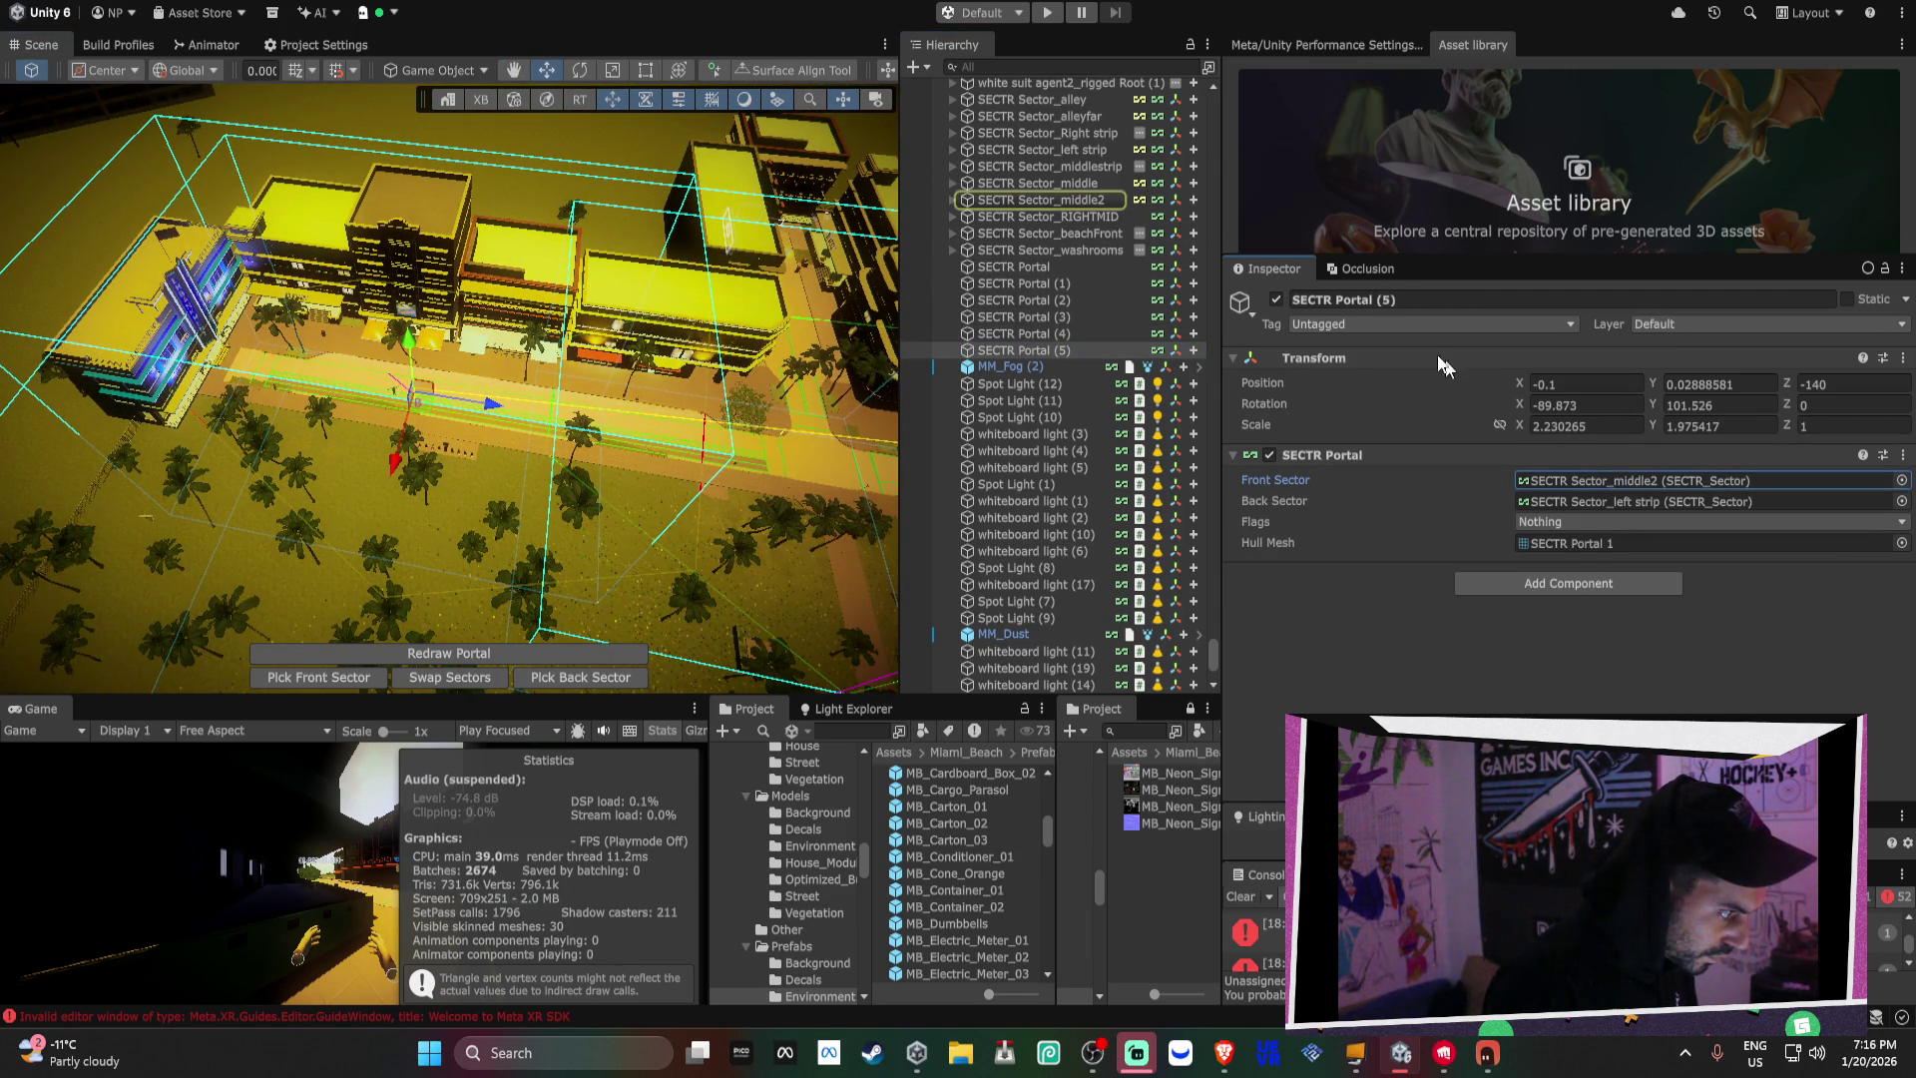
click(1105, 197)
key(f)
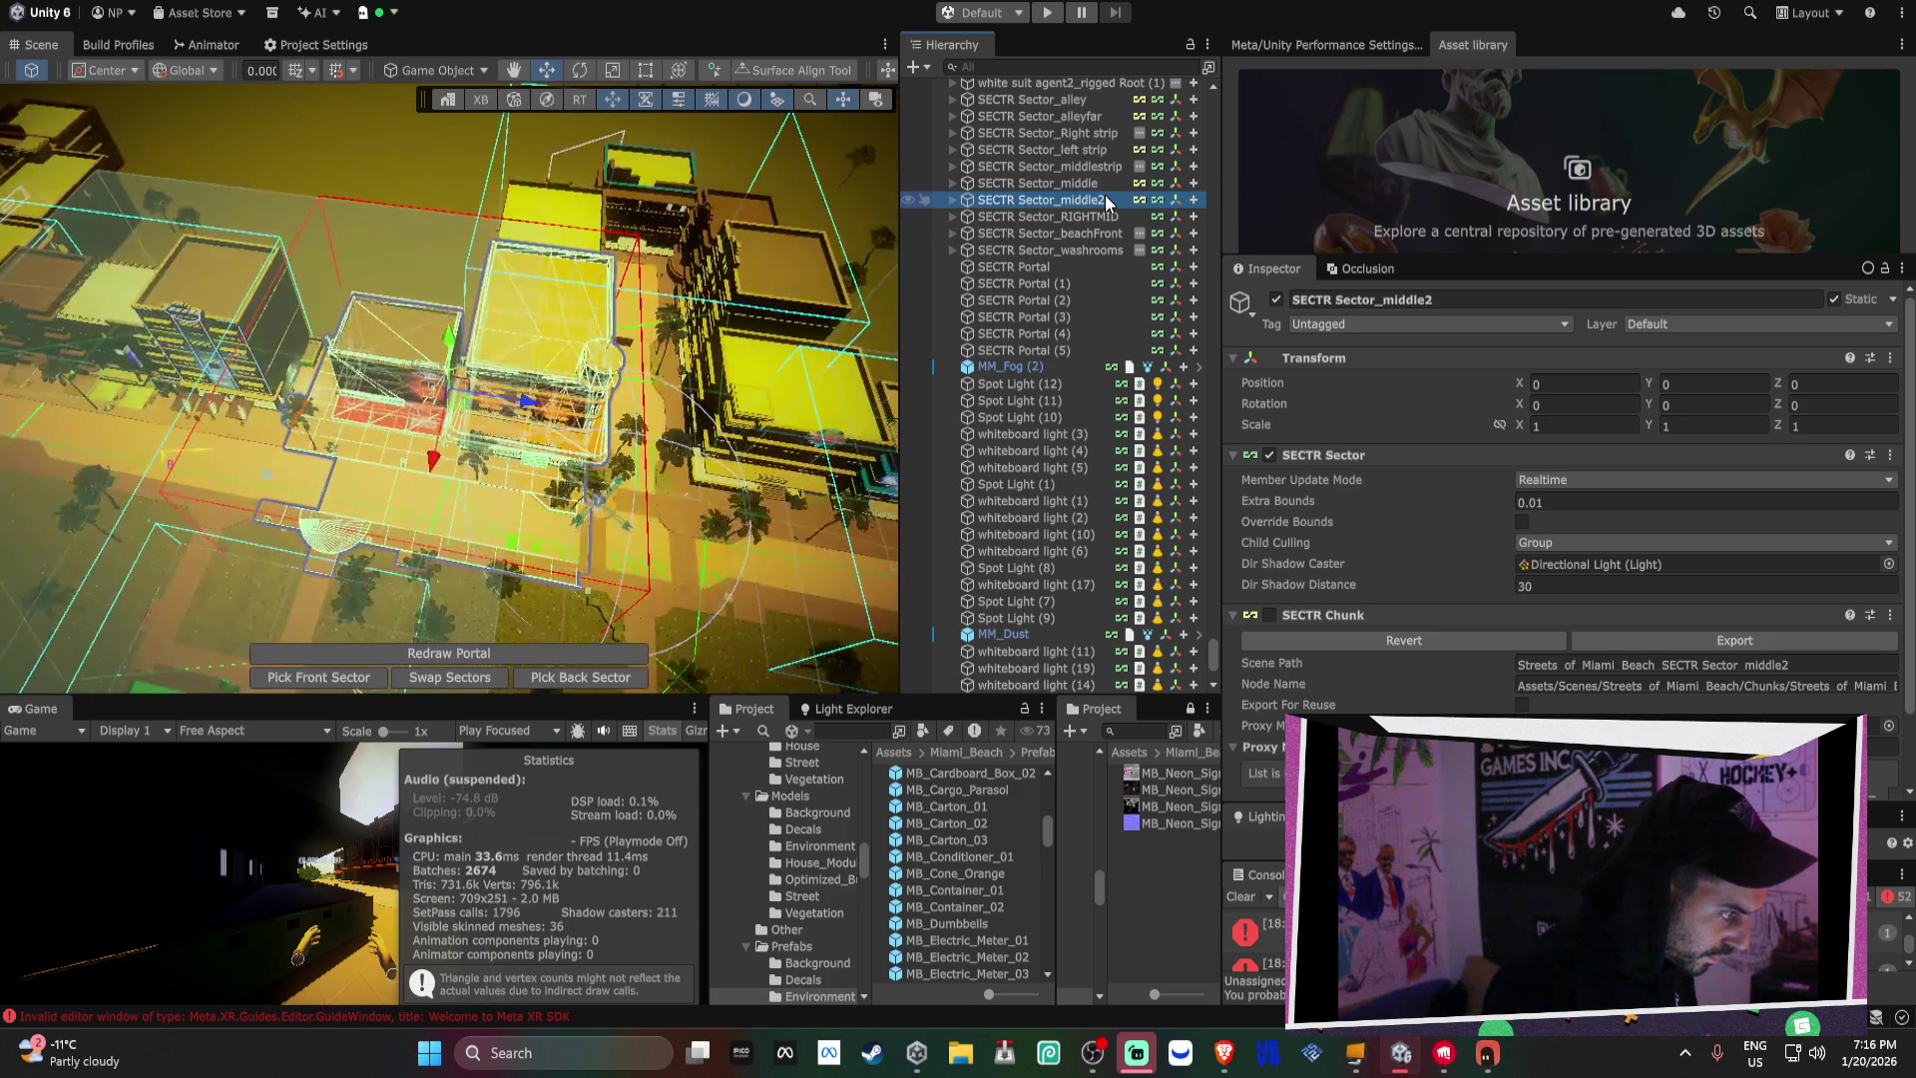
double_click(1086, 352)
double_click(1086, 335)
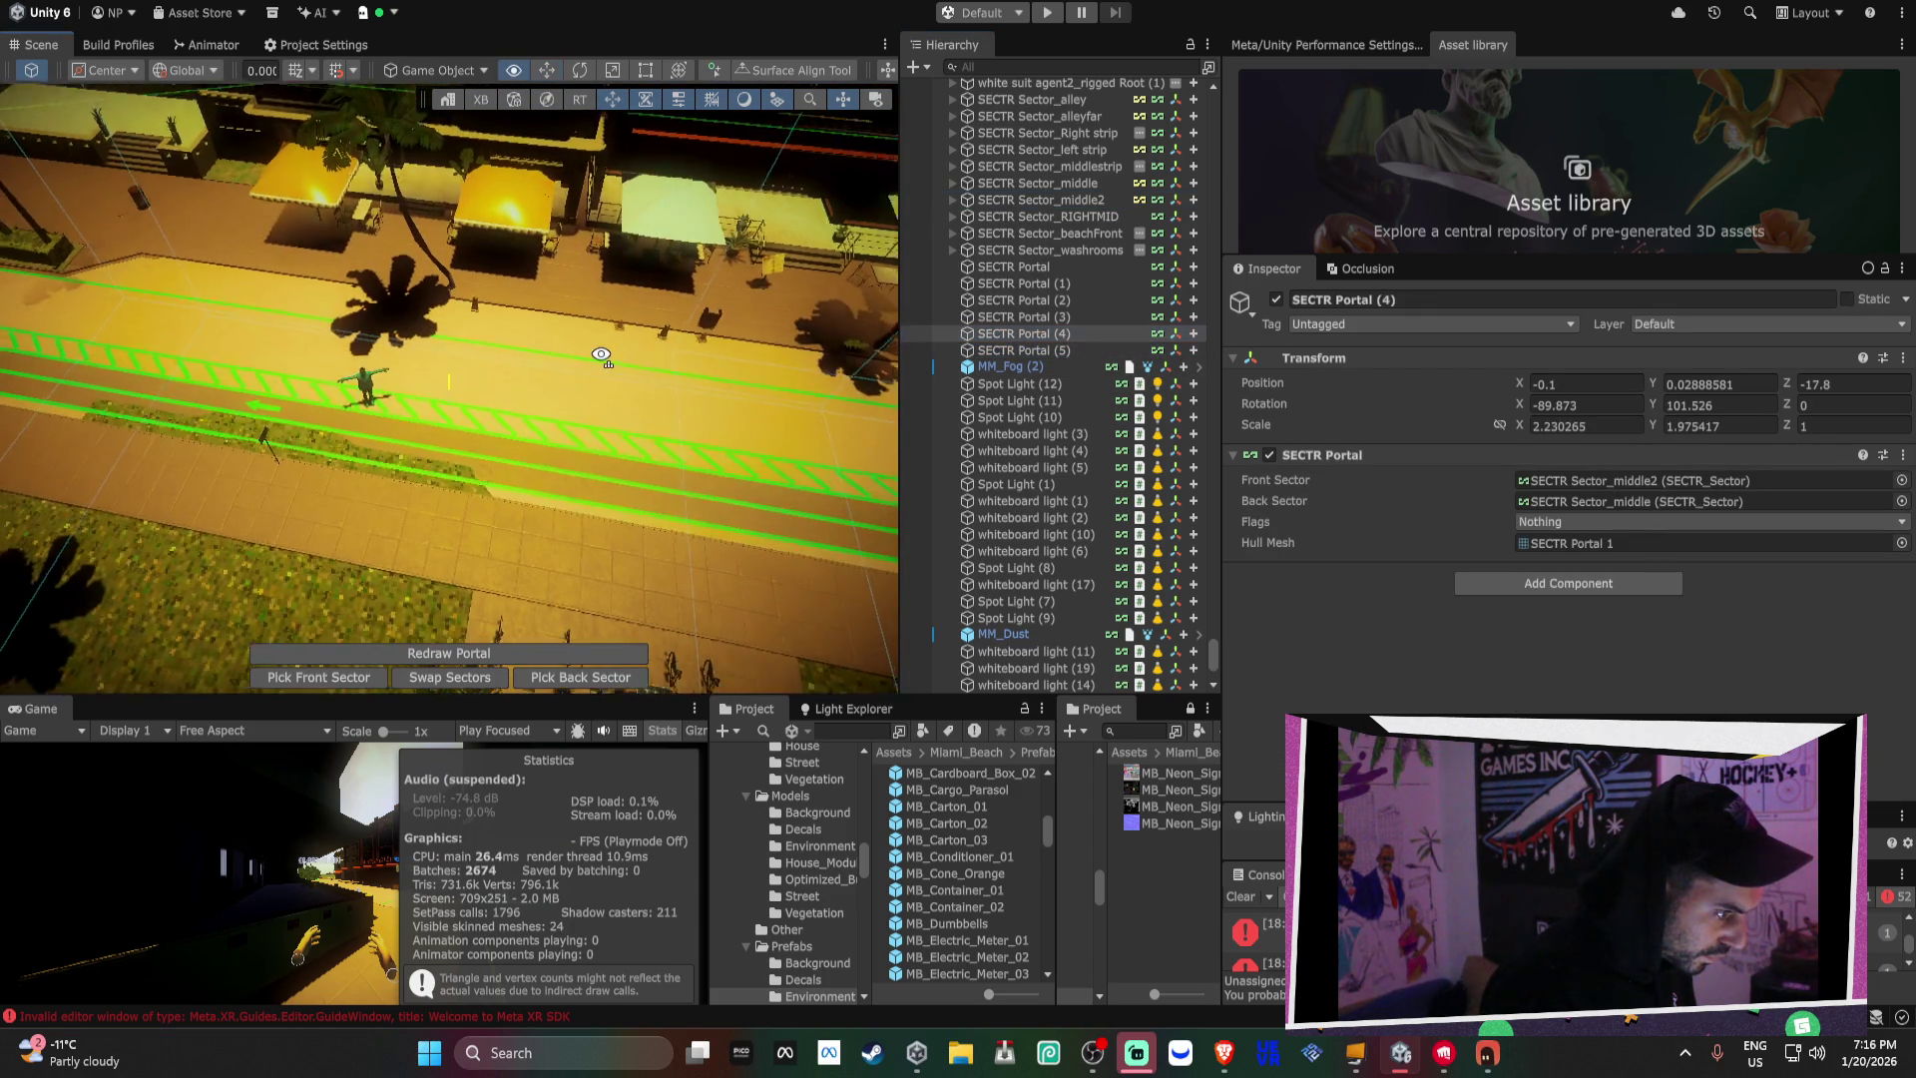
scroll(642, 327, down, 3)
click(1637, 480)
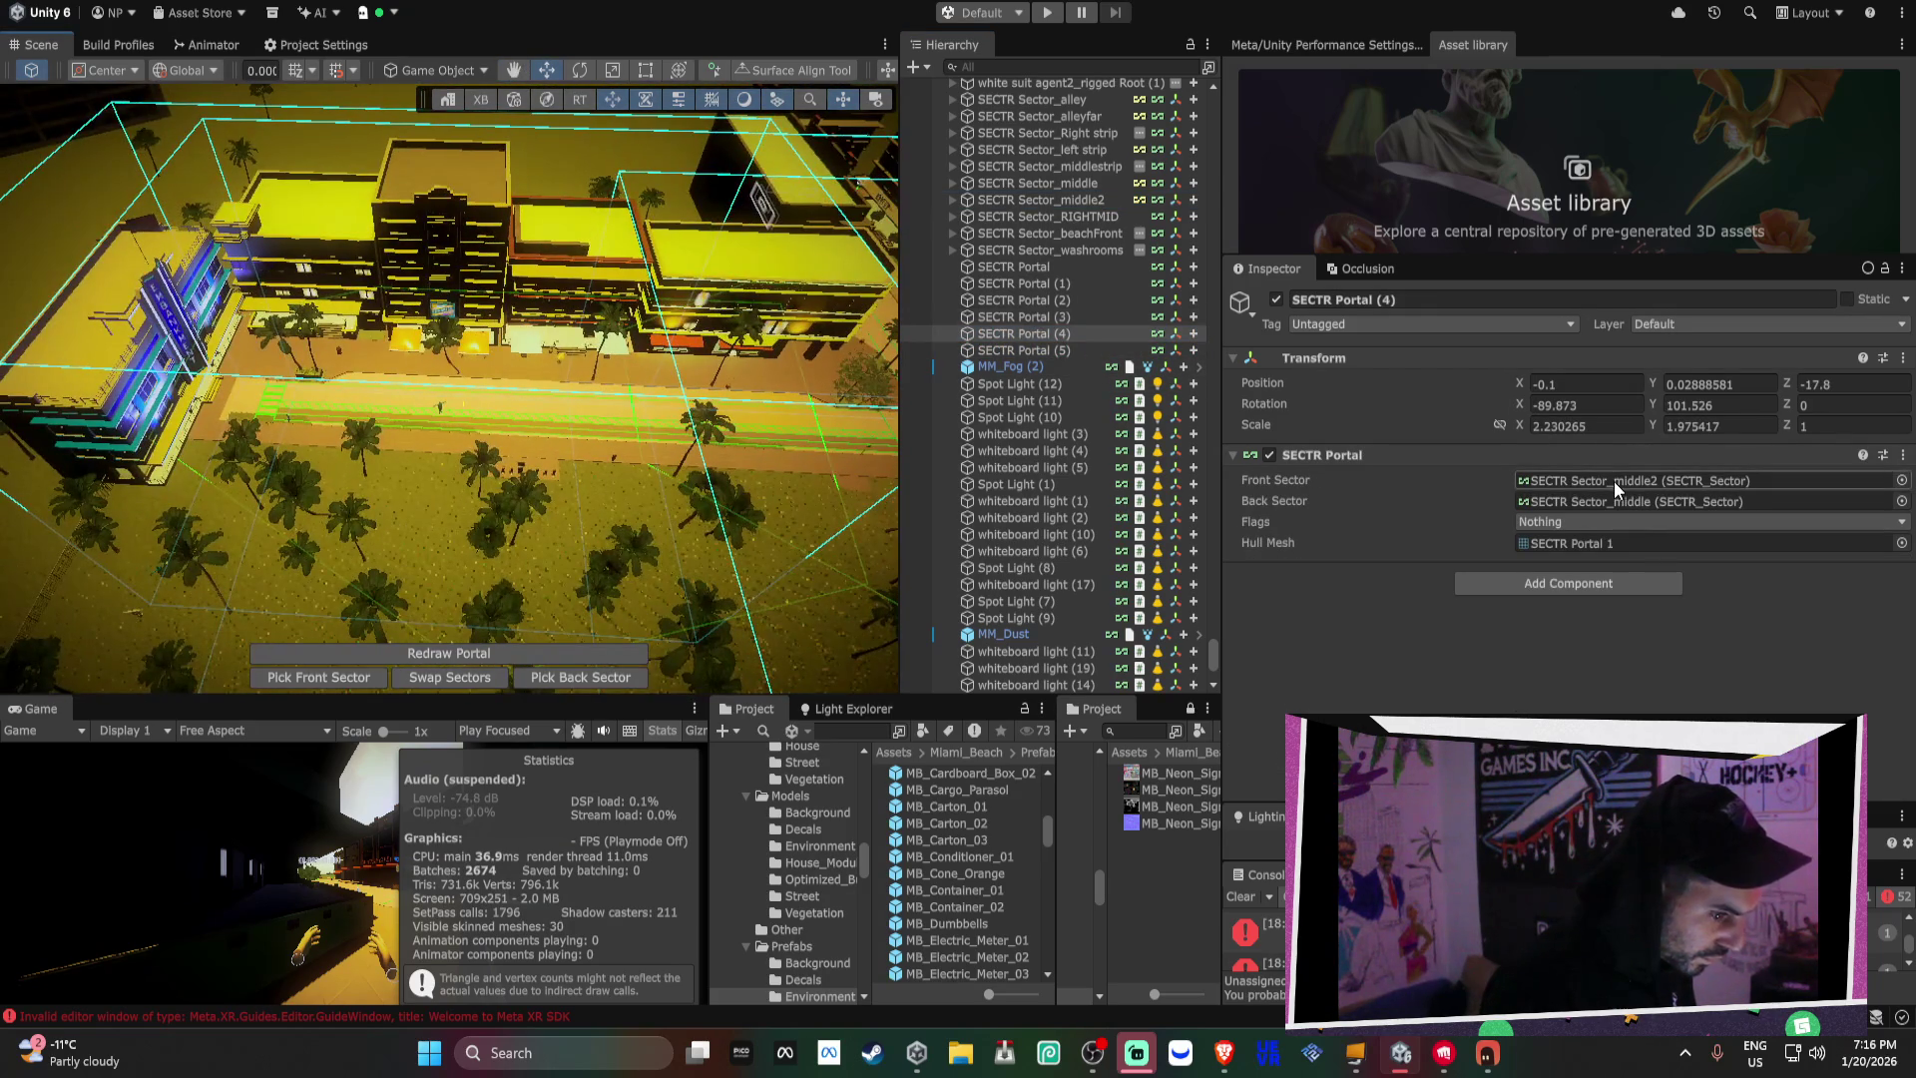
double_click(1096, 201)
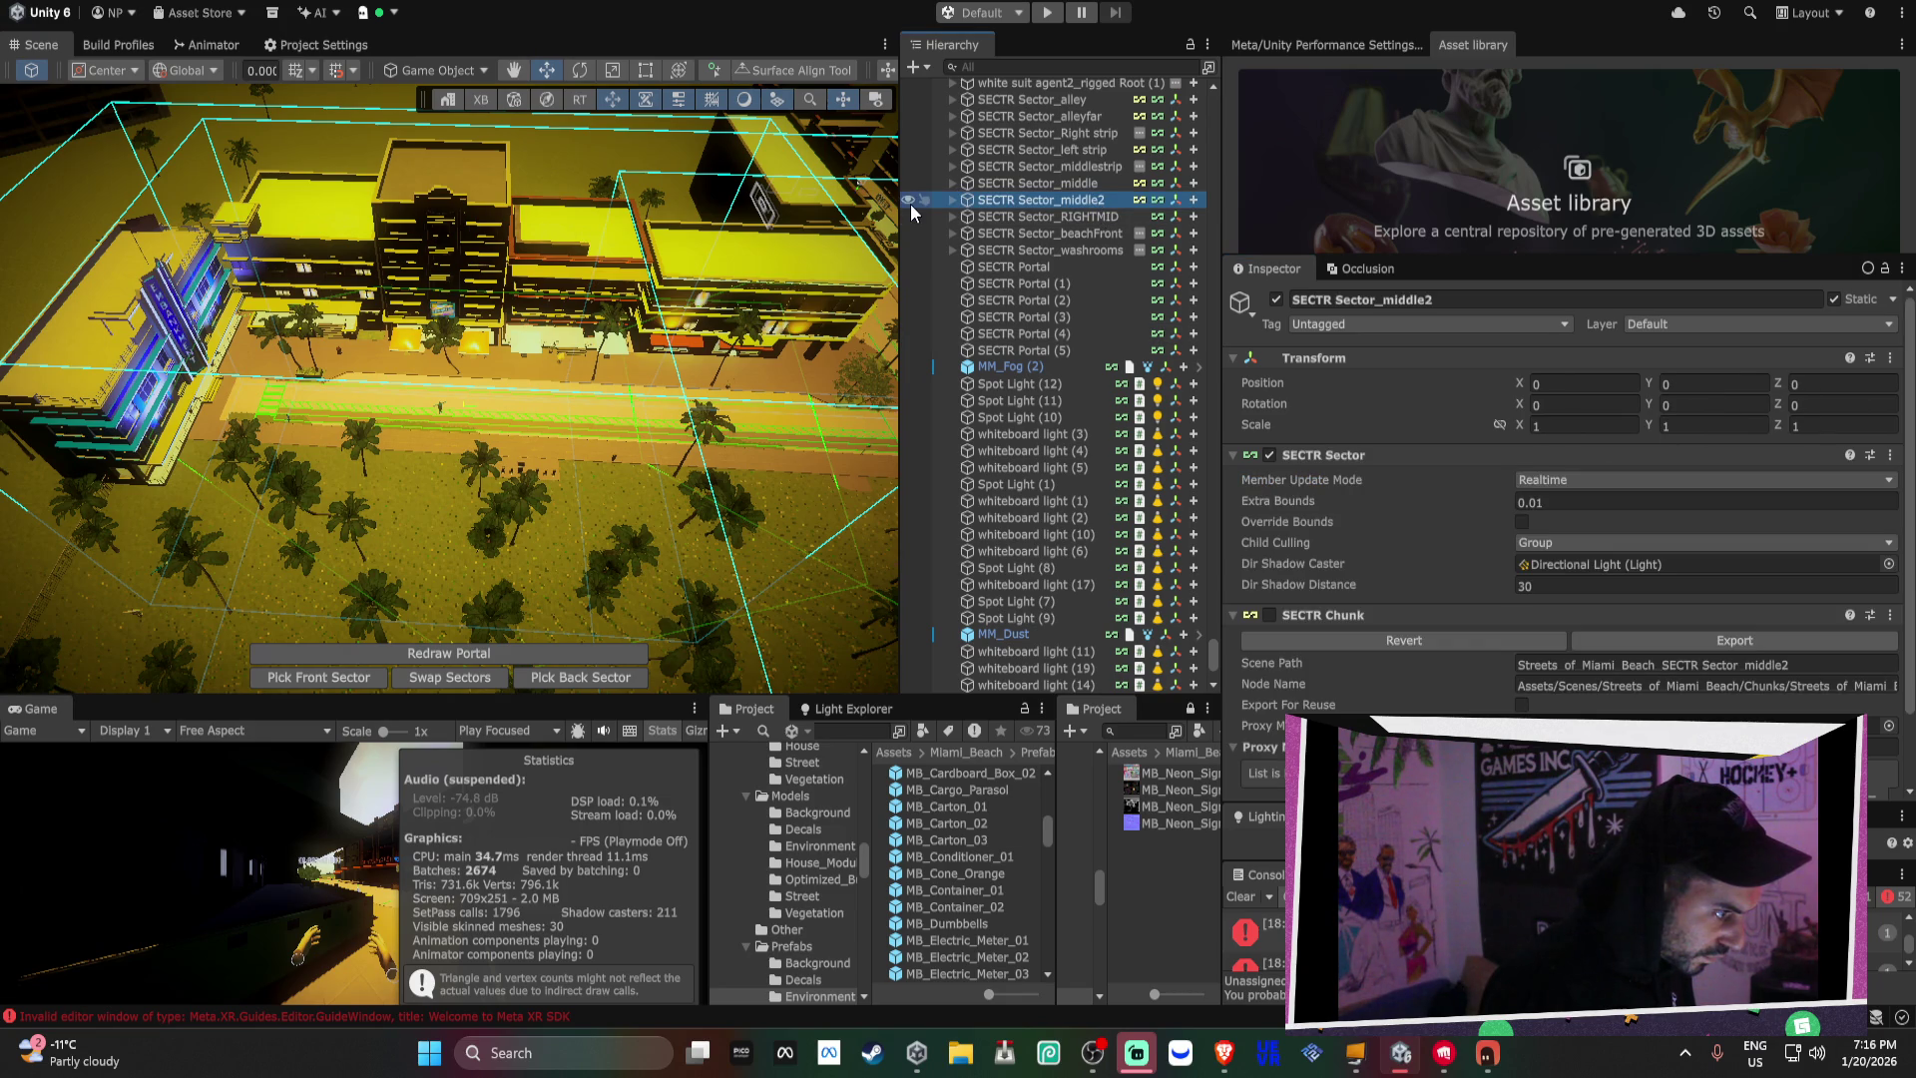
double_click(1063, 185)
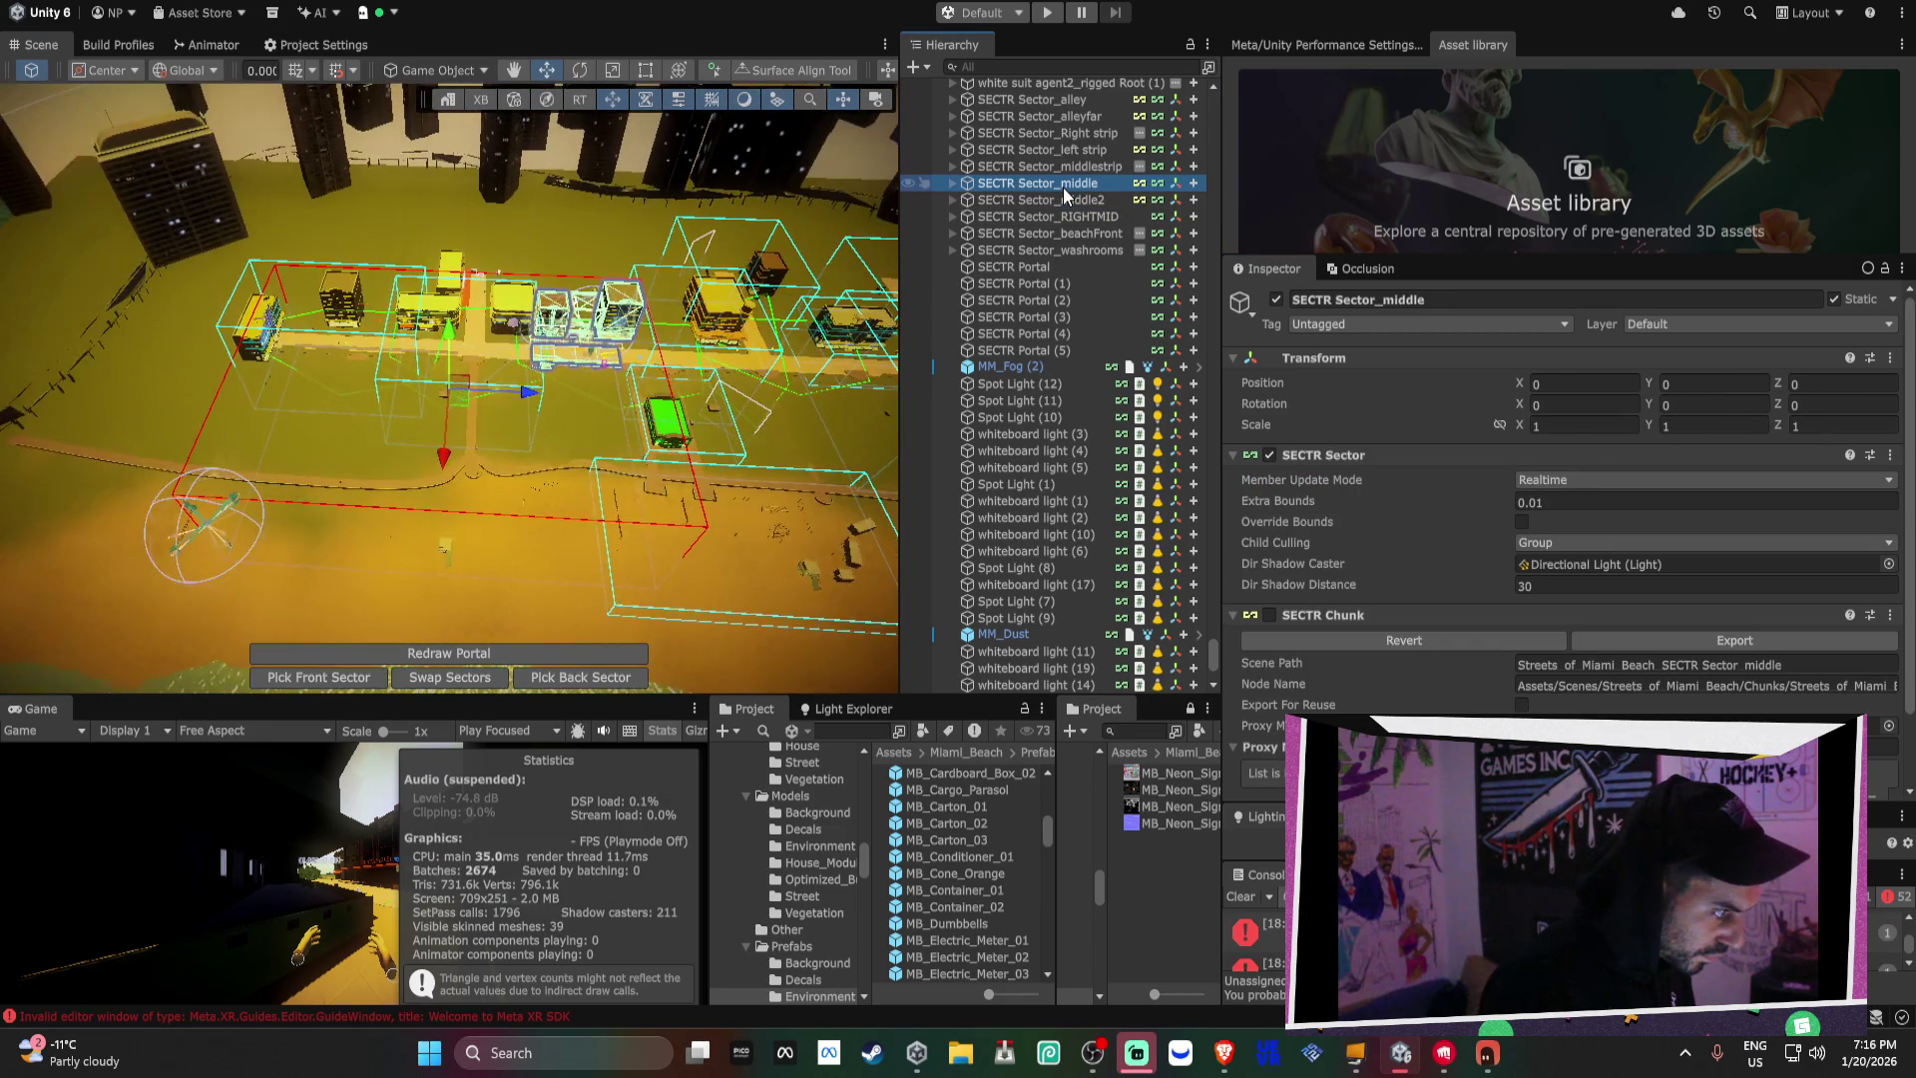
click(1090, 168)
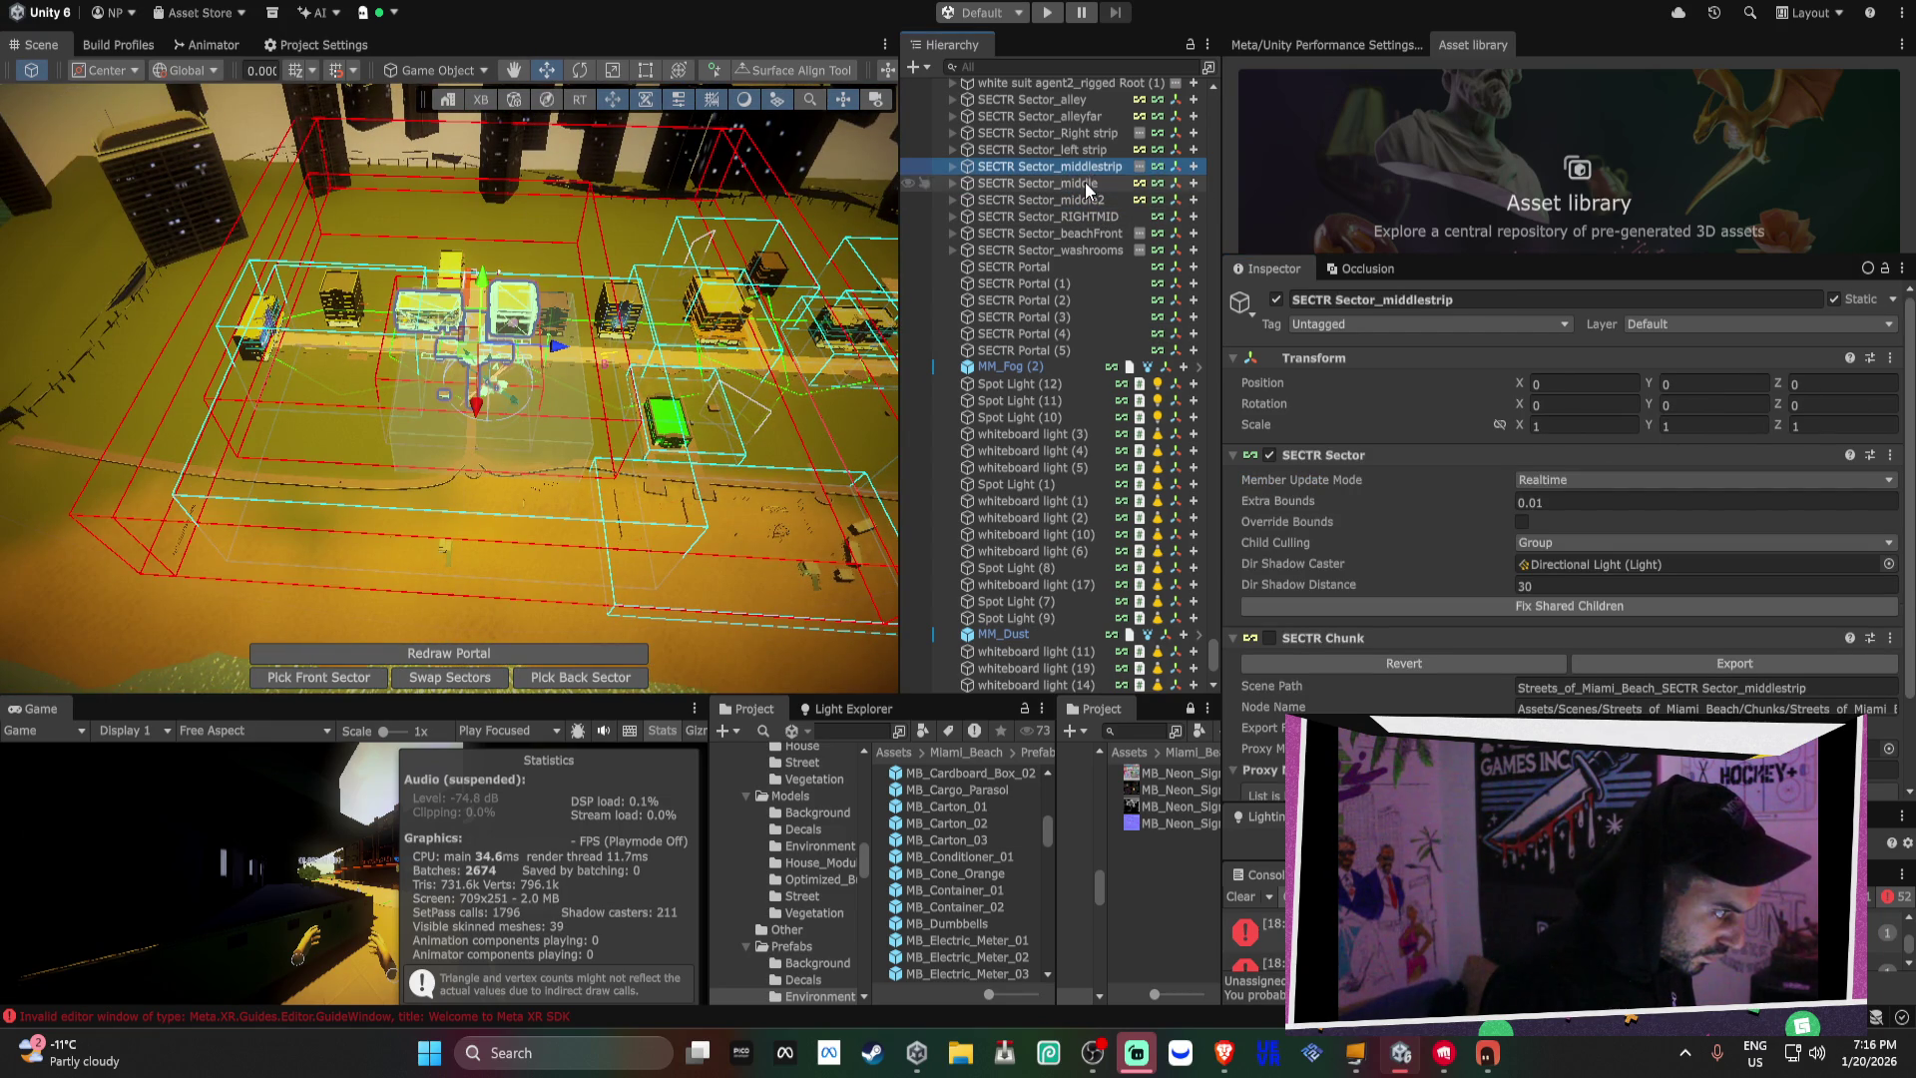
click(1086, 182)
double_click(1088, 167)
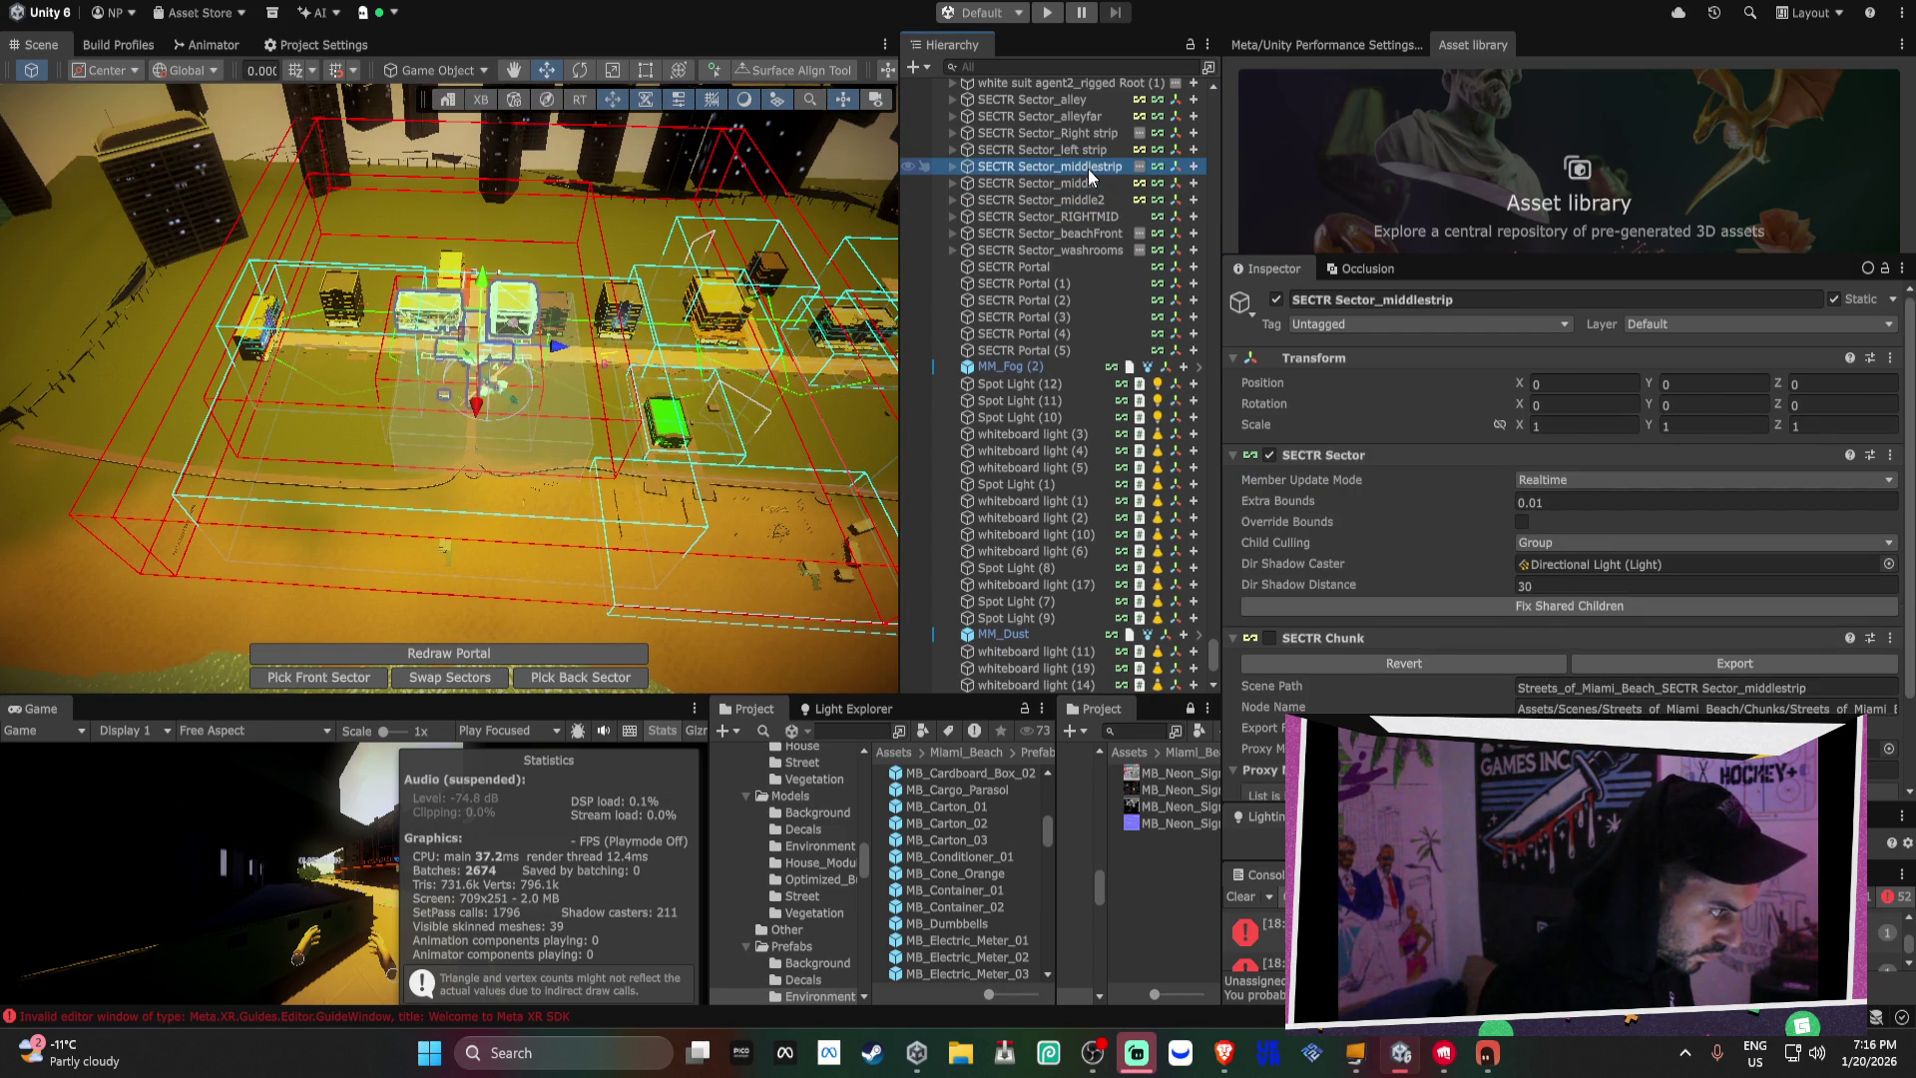
double_click(1063, 336)
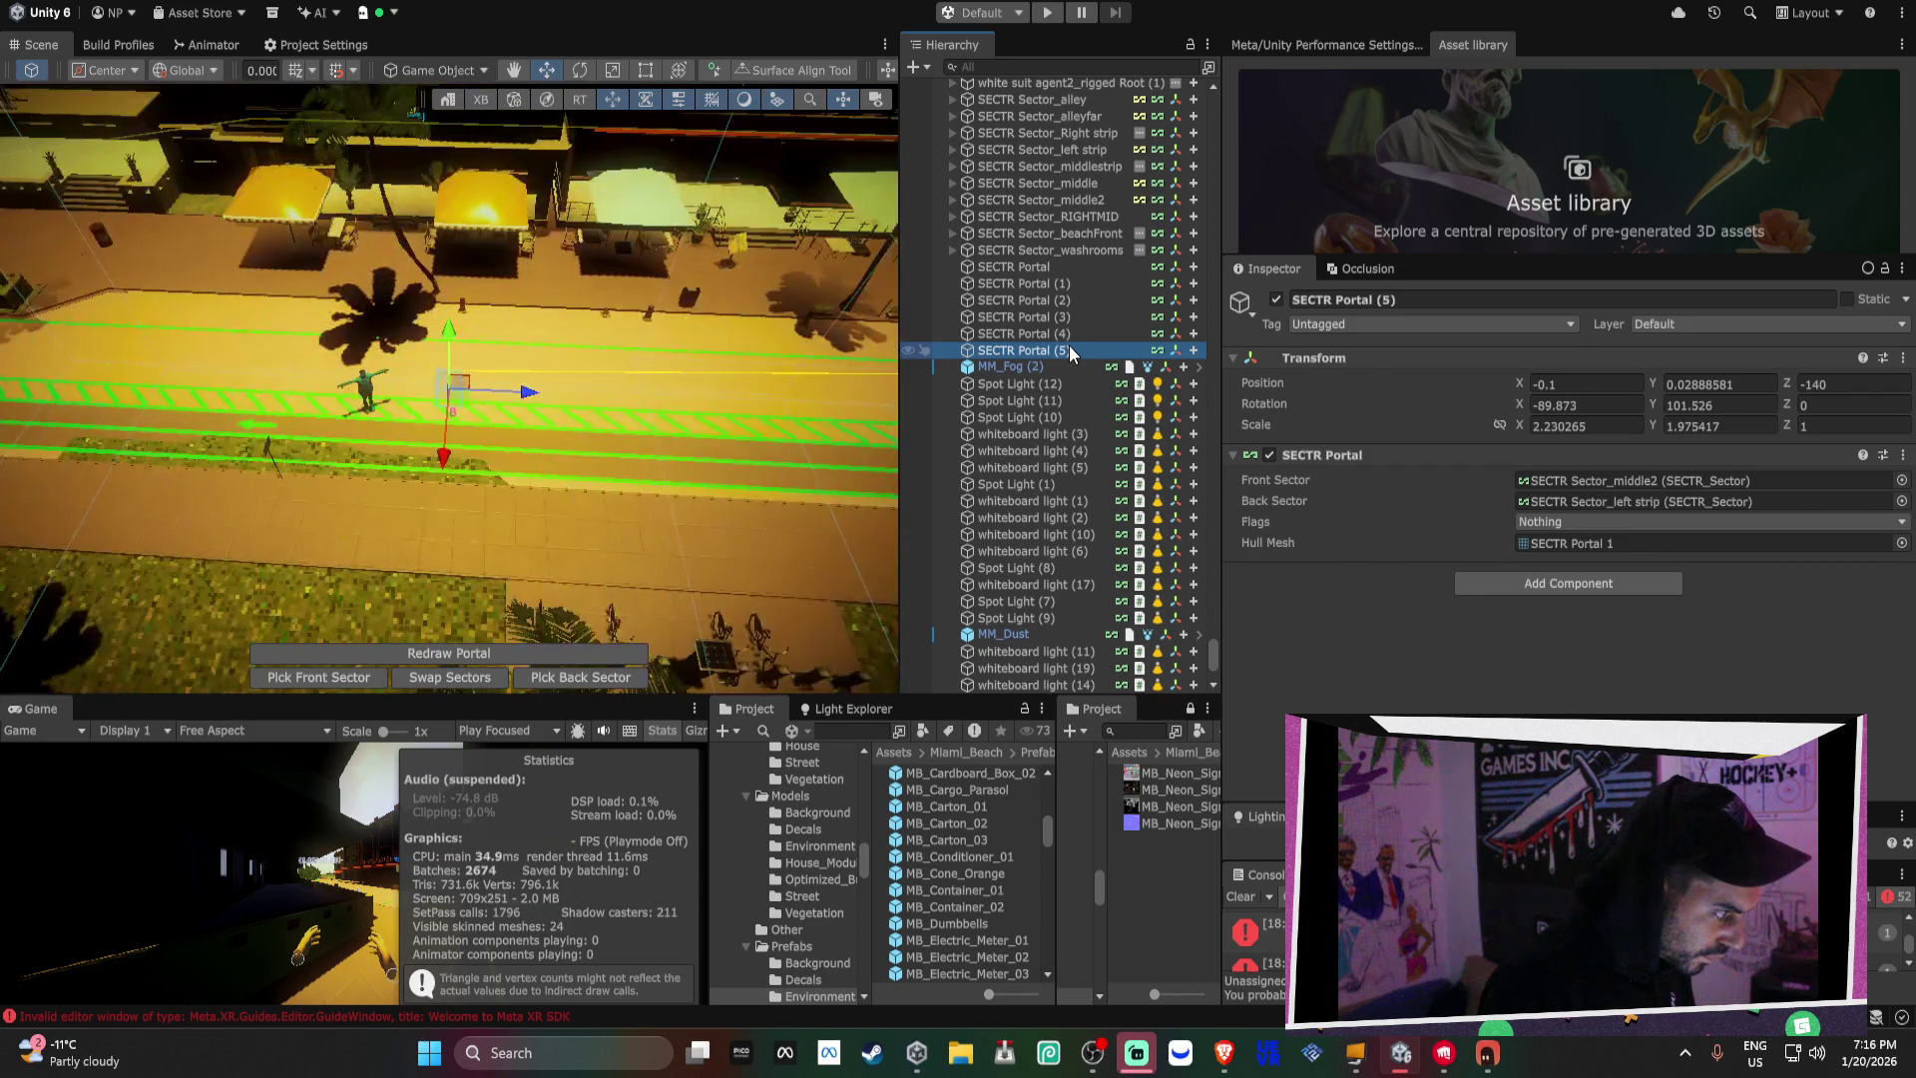
double_click(1063, 335)
mouse_move(429, 330)
mouse_down()
mouse_move(397, 285)
mouse_move(540, 343)
mouse_up()
scroll(540, 342, up, 5)
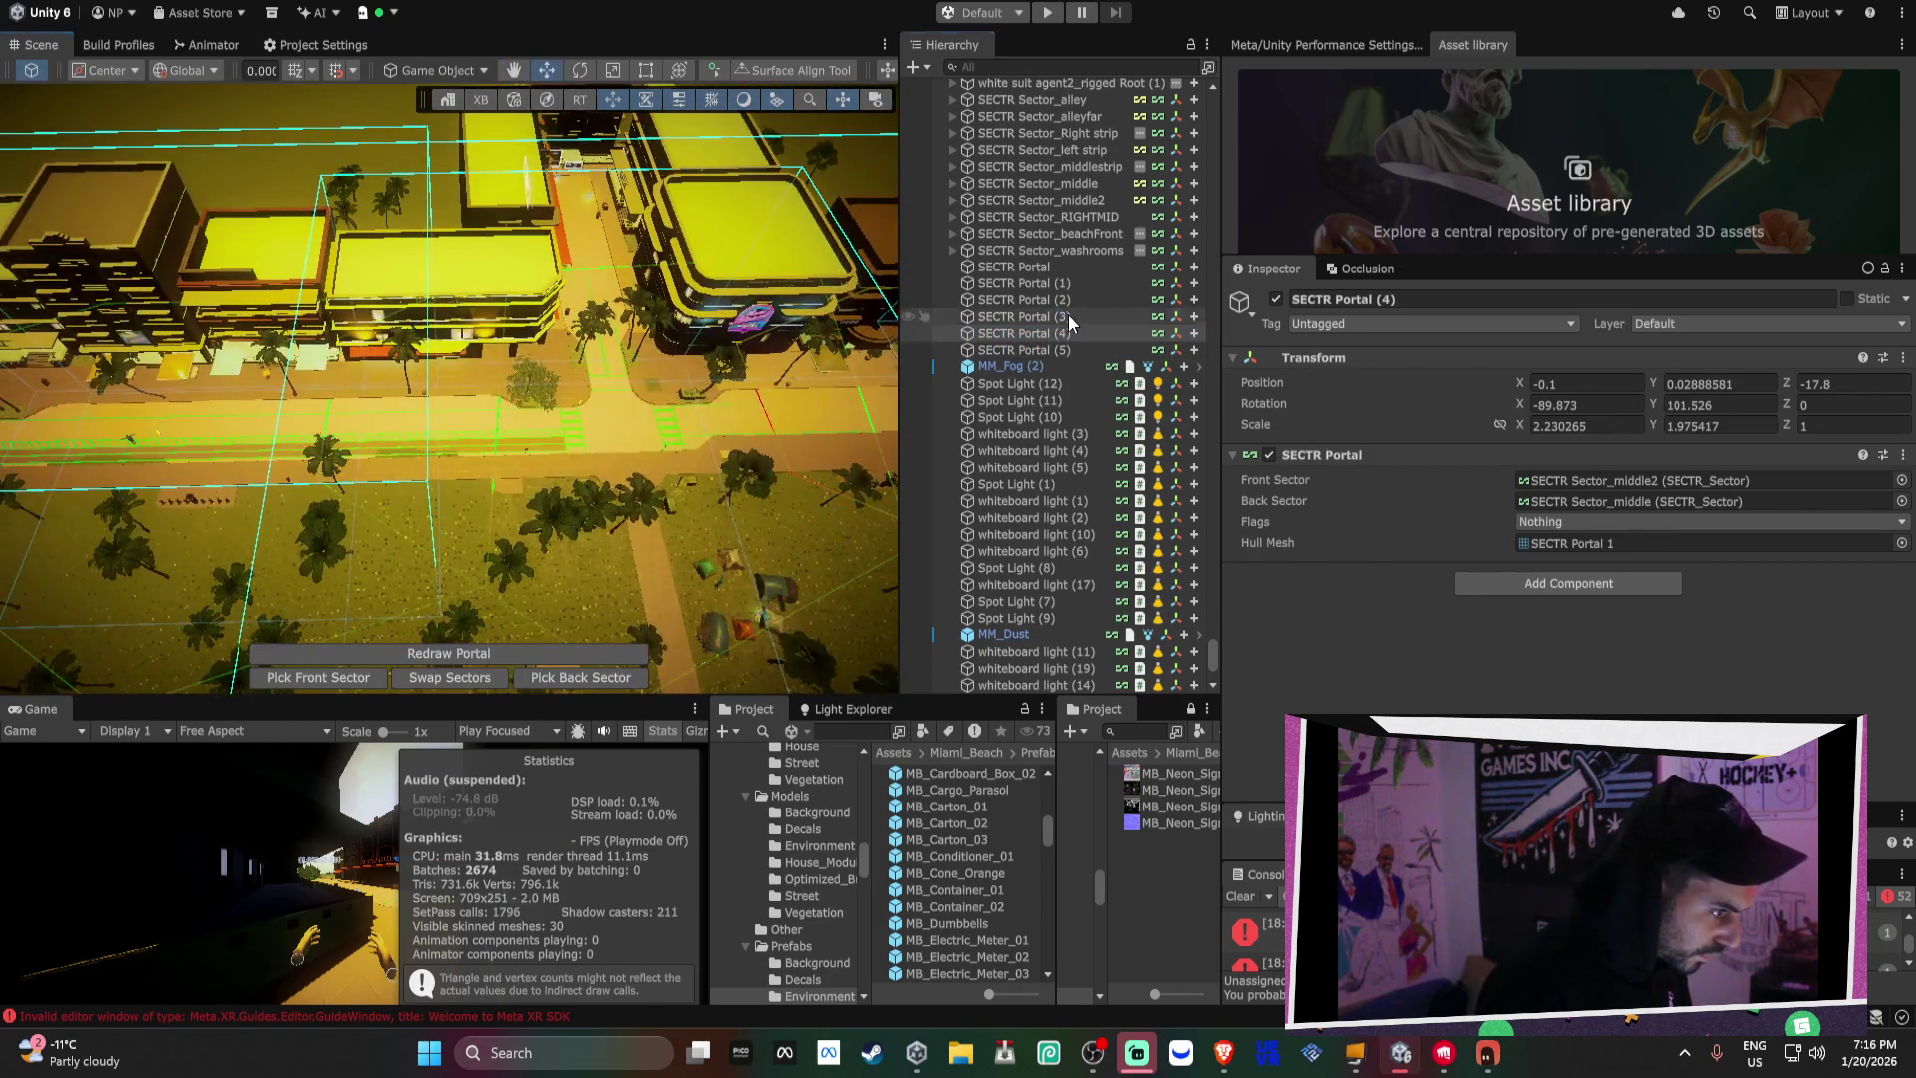
- Move SECTR Portal (2) between Portal (4) and Portal (5) in the Hierarchy
double_click(1063, 333)
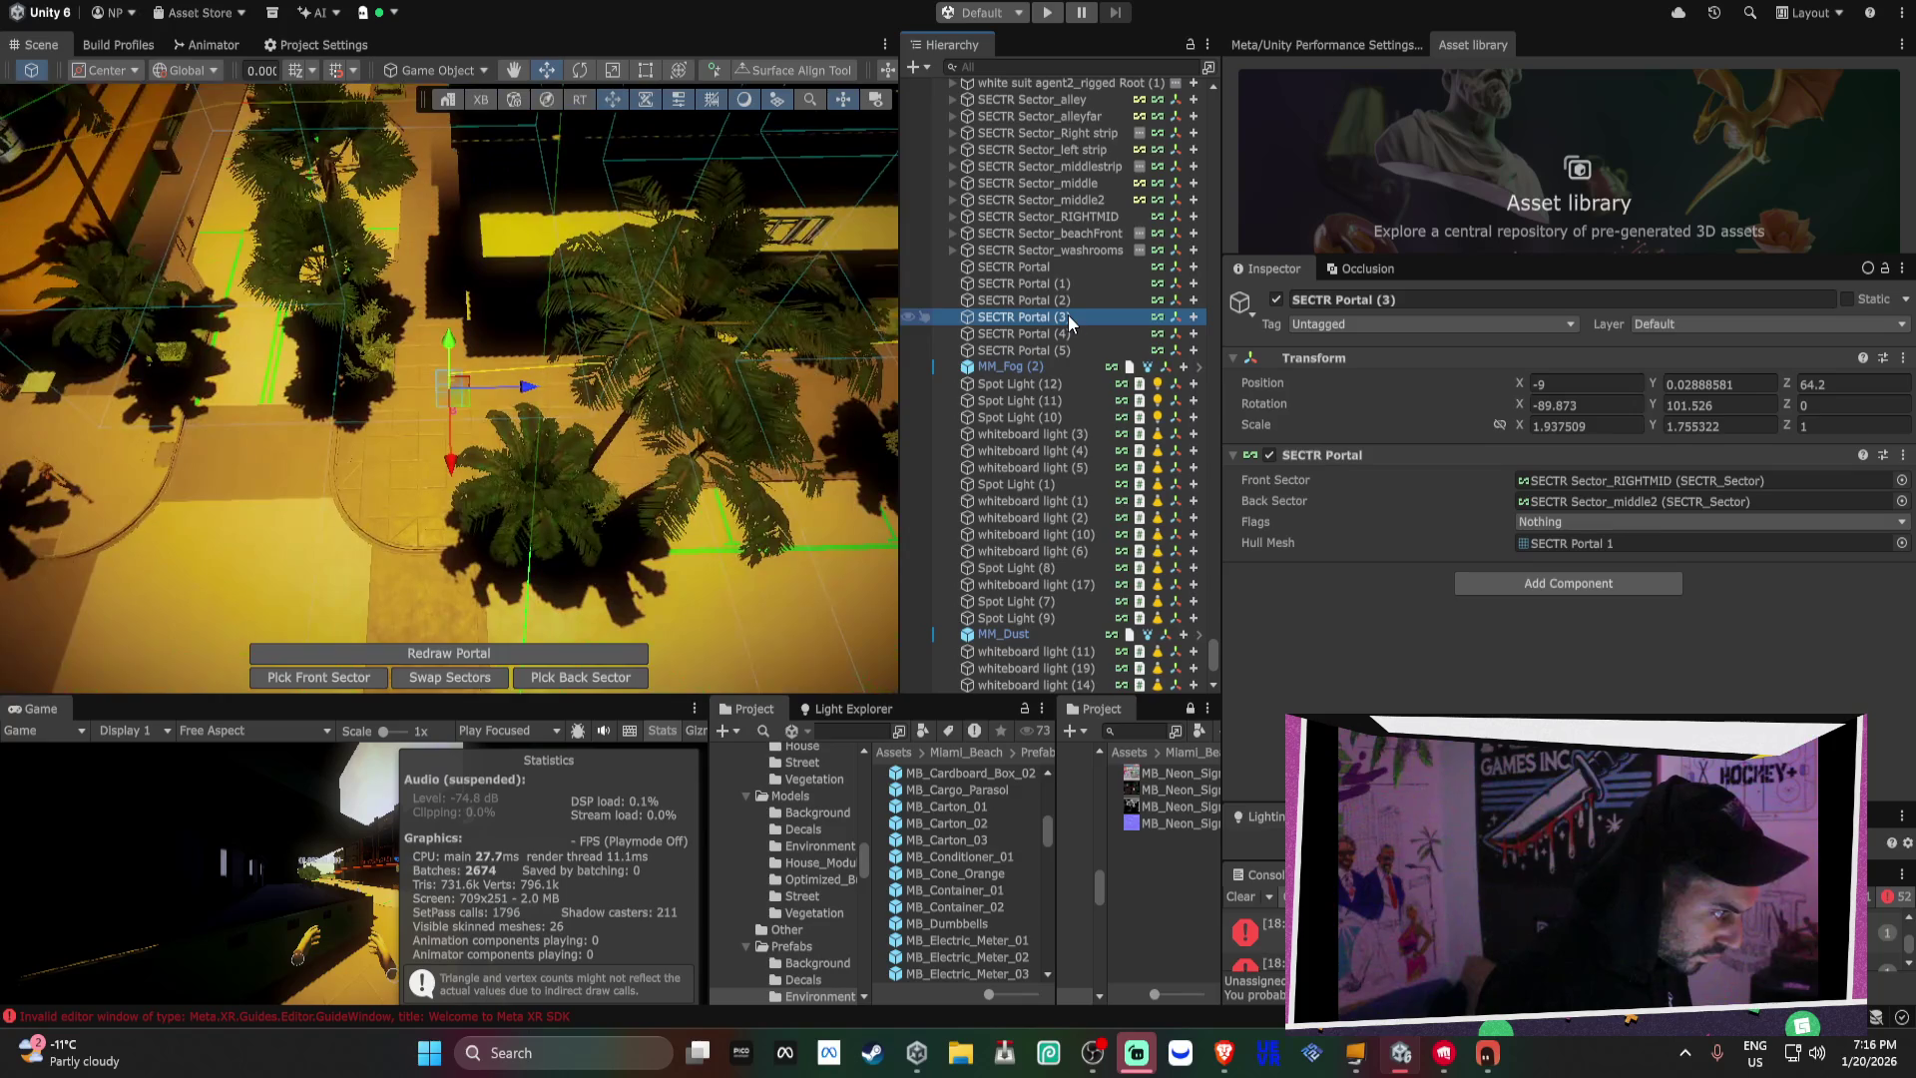
scroll(632, 377, down, 6)
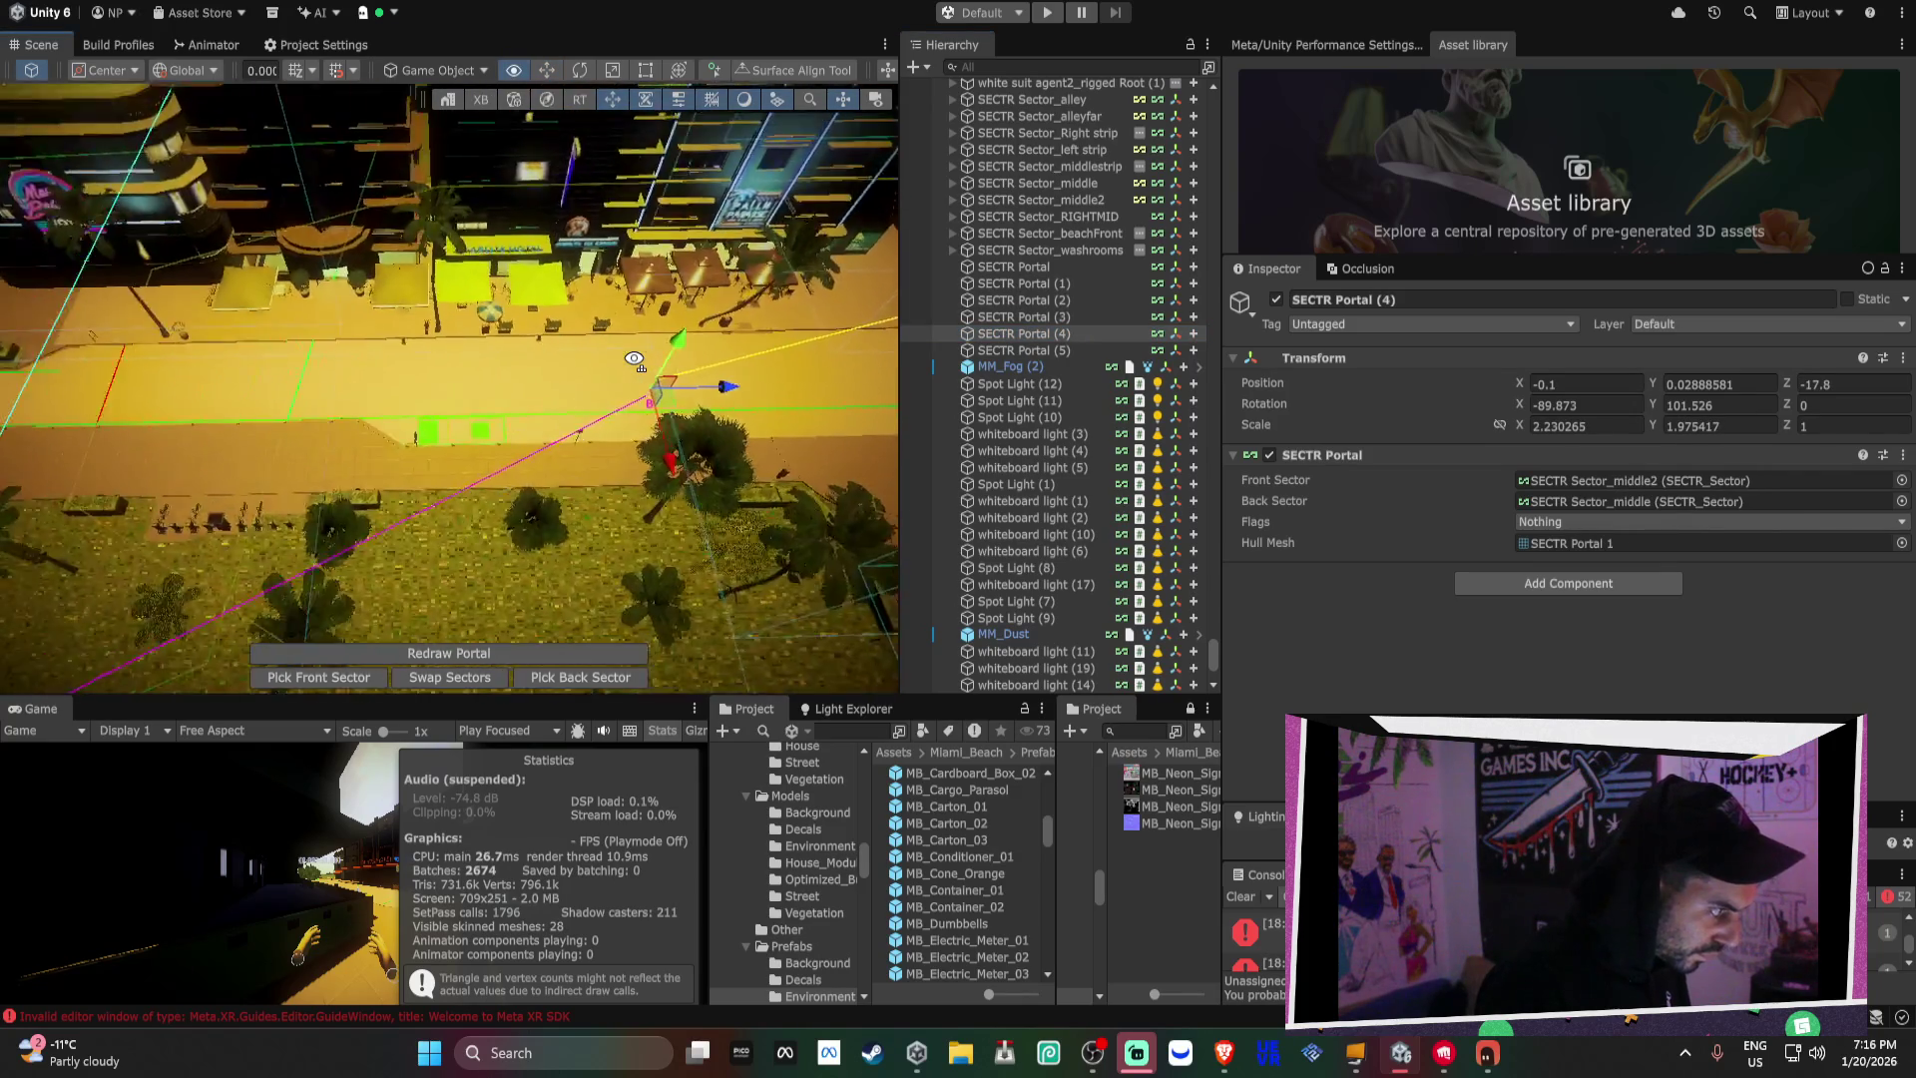
drag(632, 377, 667, 414)
click(1069, 339)
key(Up)
key(Up)
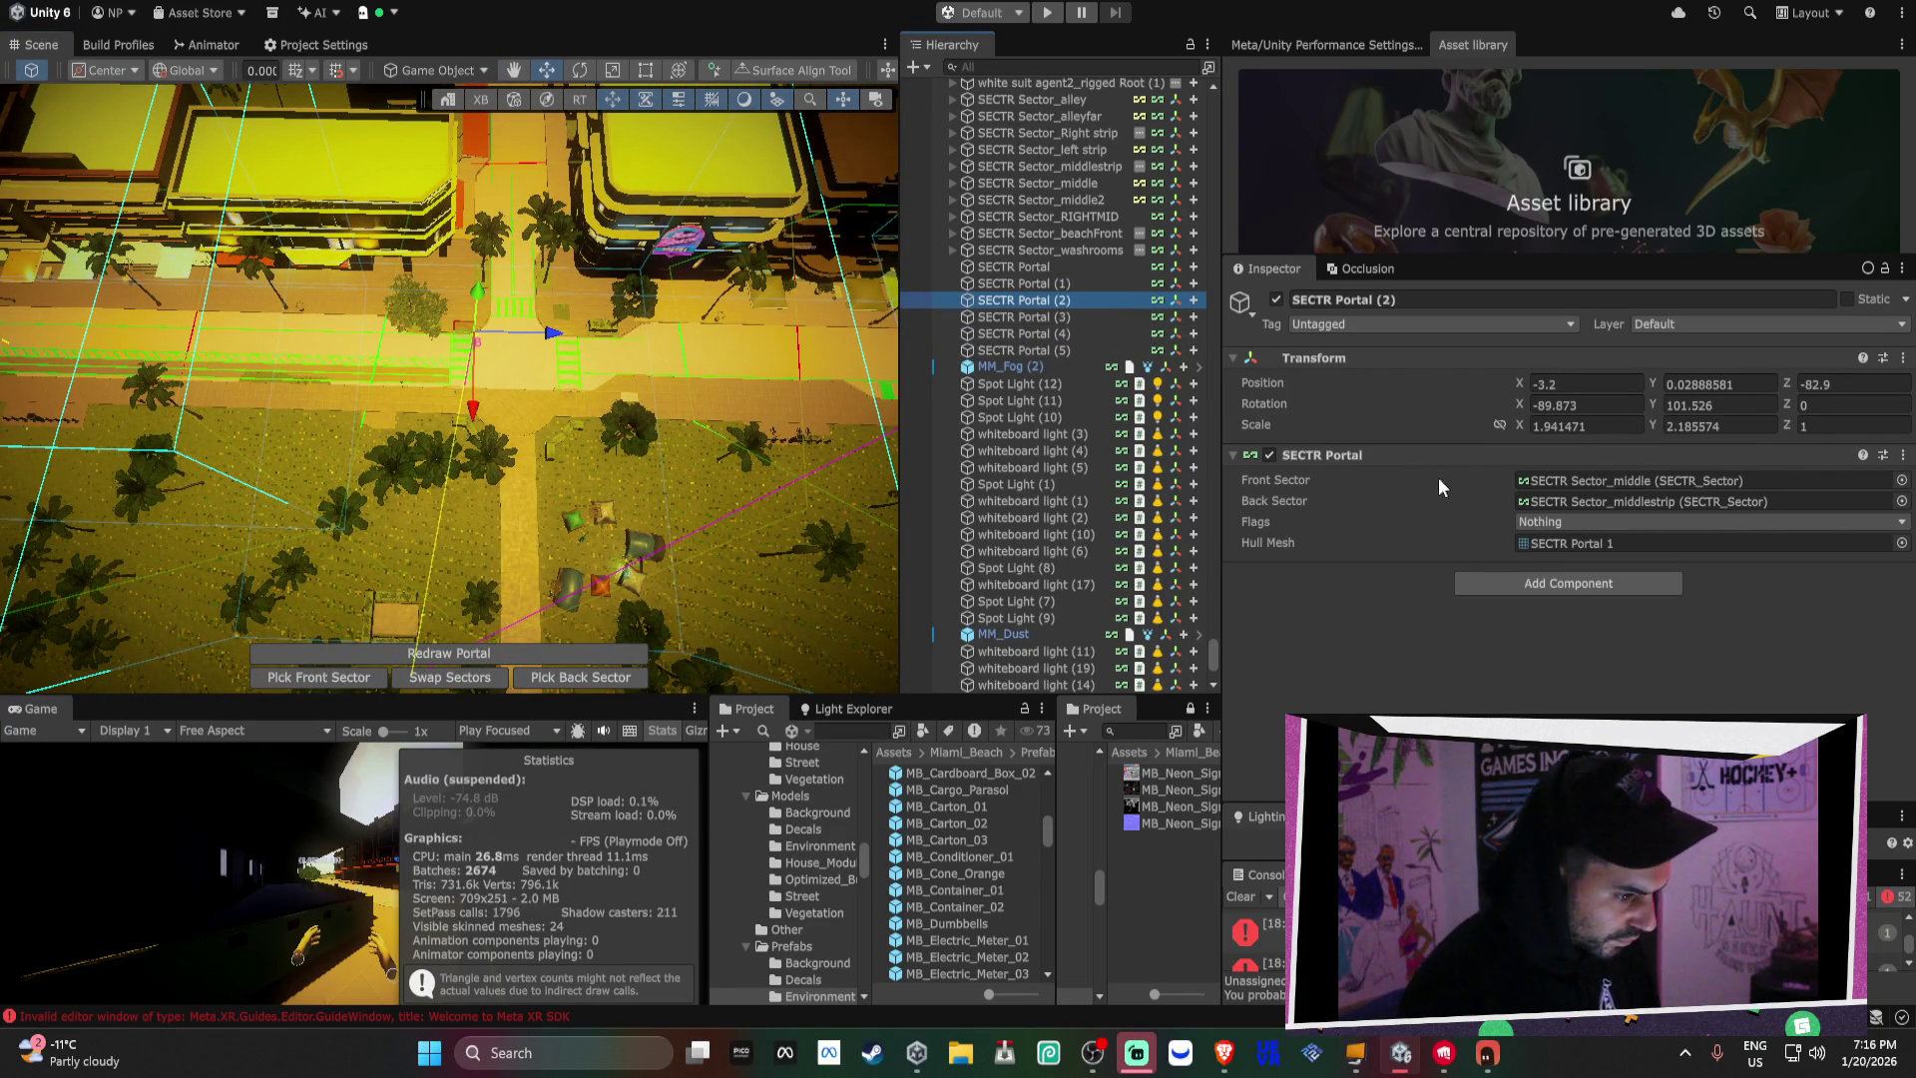
drag(1104, 300, 1106, 339)
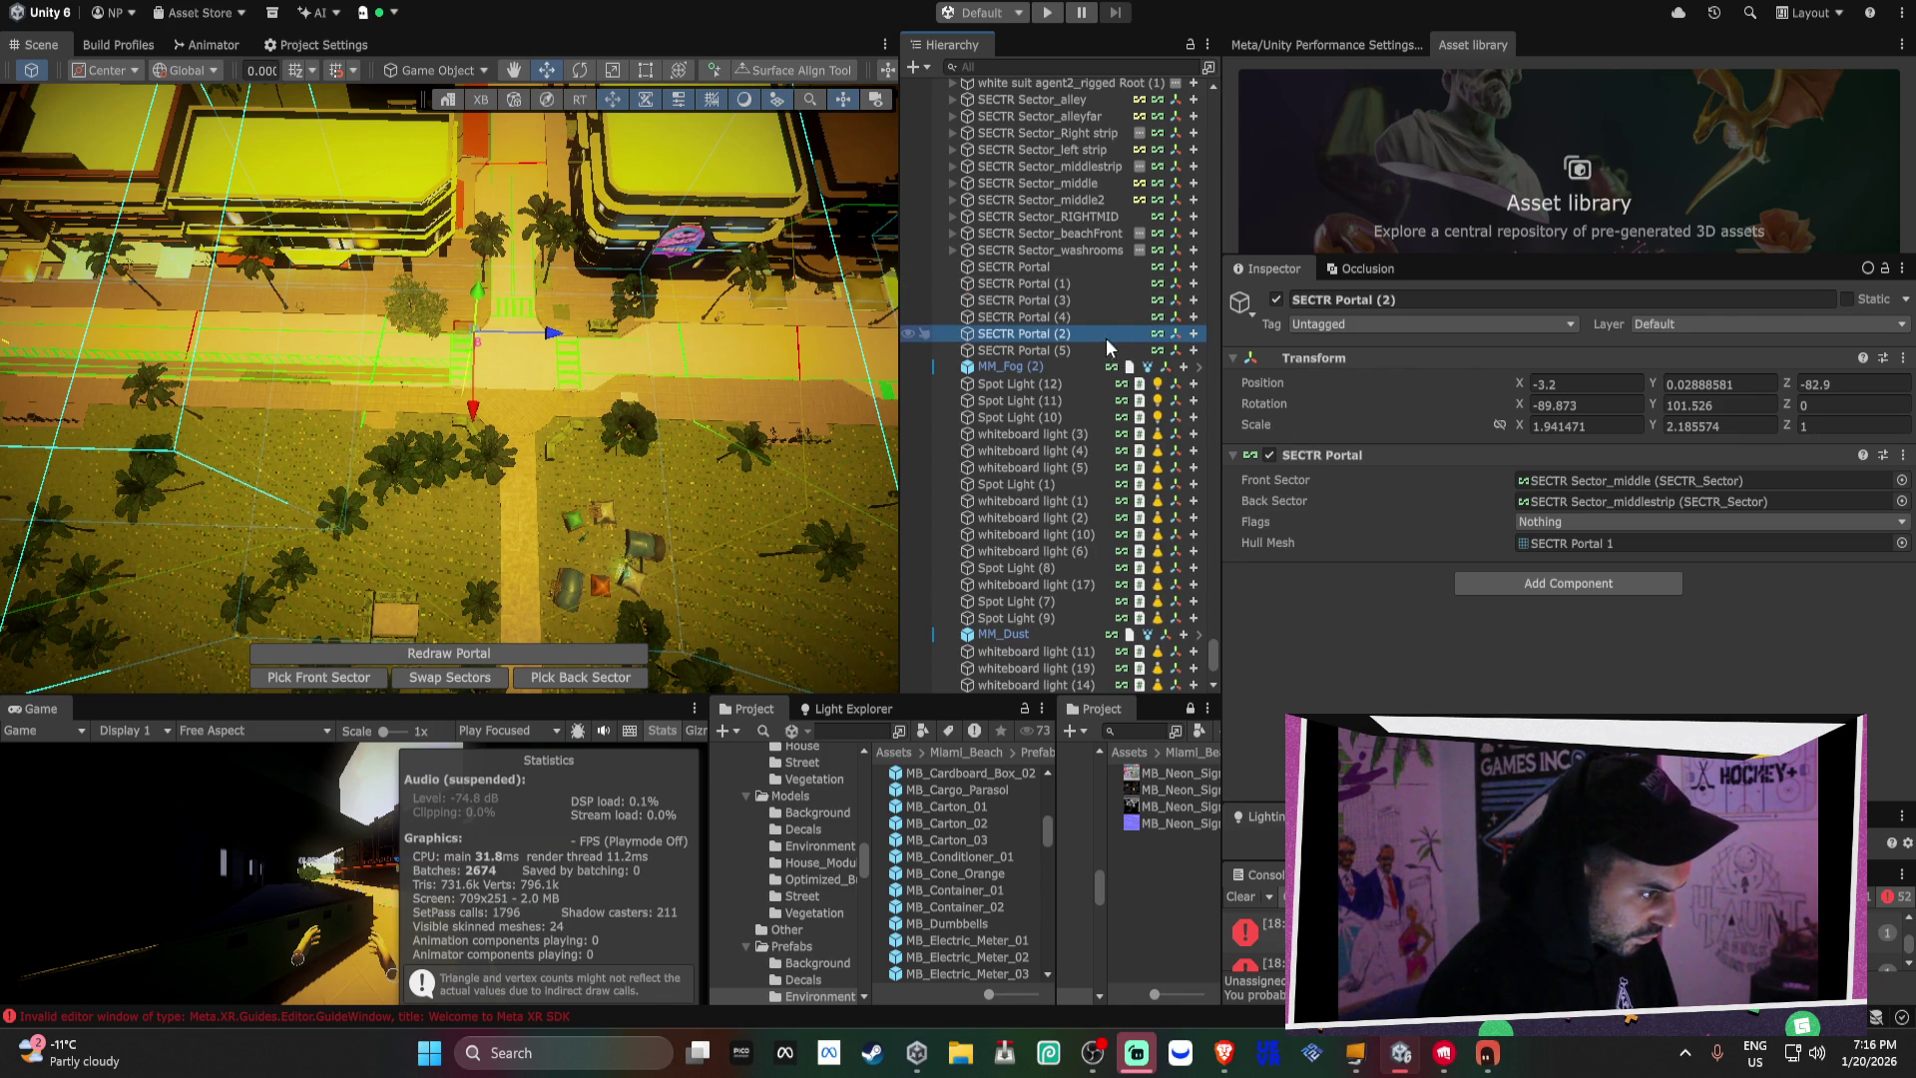
- Step through Portals (4), (2) and (5) to compare their placement over the street
click(1054, 316)
mouse_move(879, 329)
mouse_down()
mouse_move(860, 140)
mouse_move(874, 319)
mouse_up()
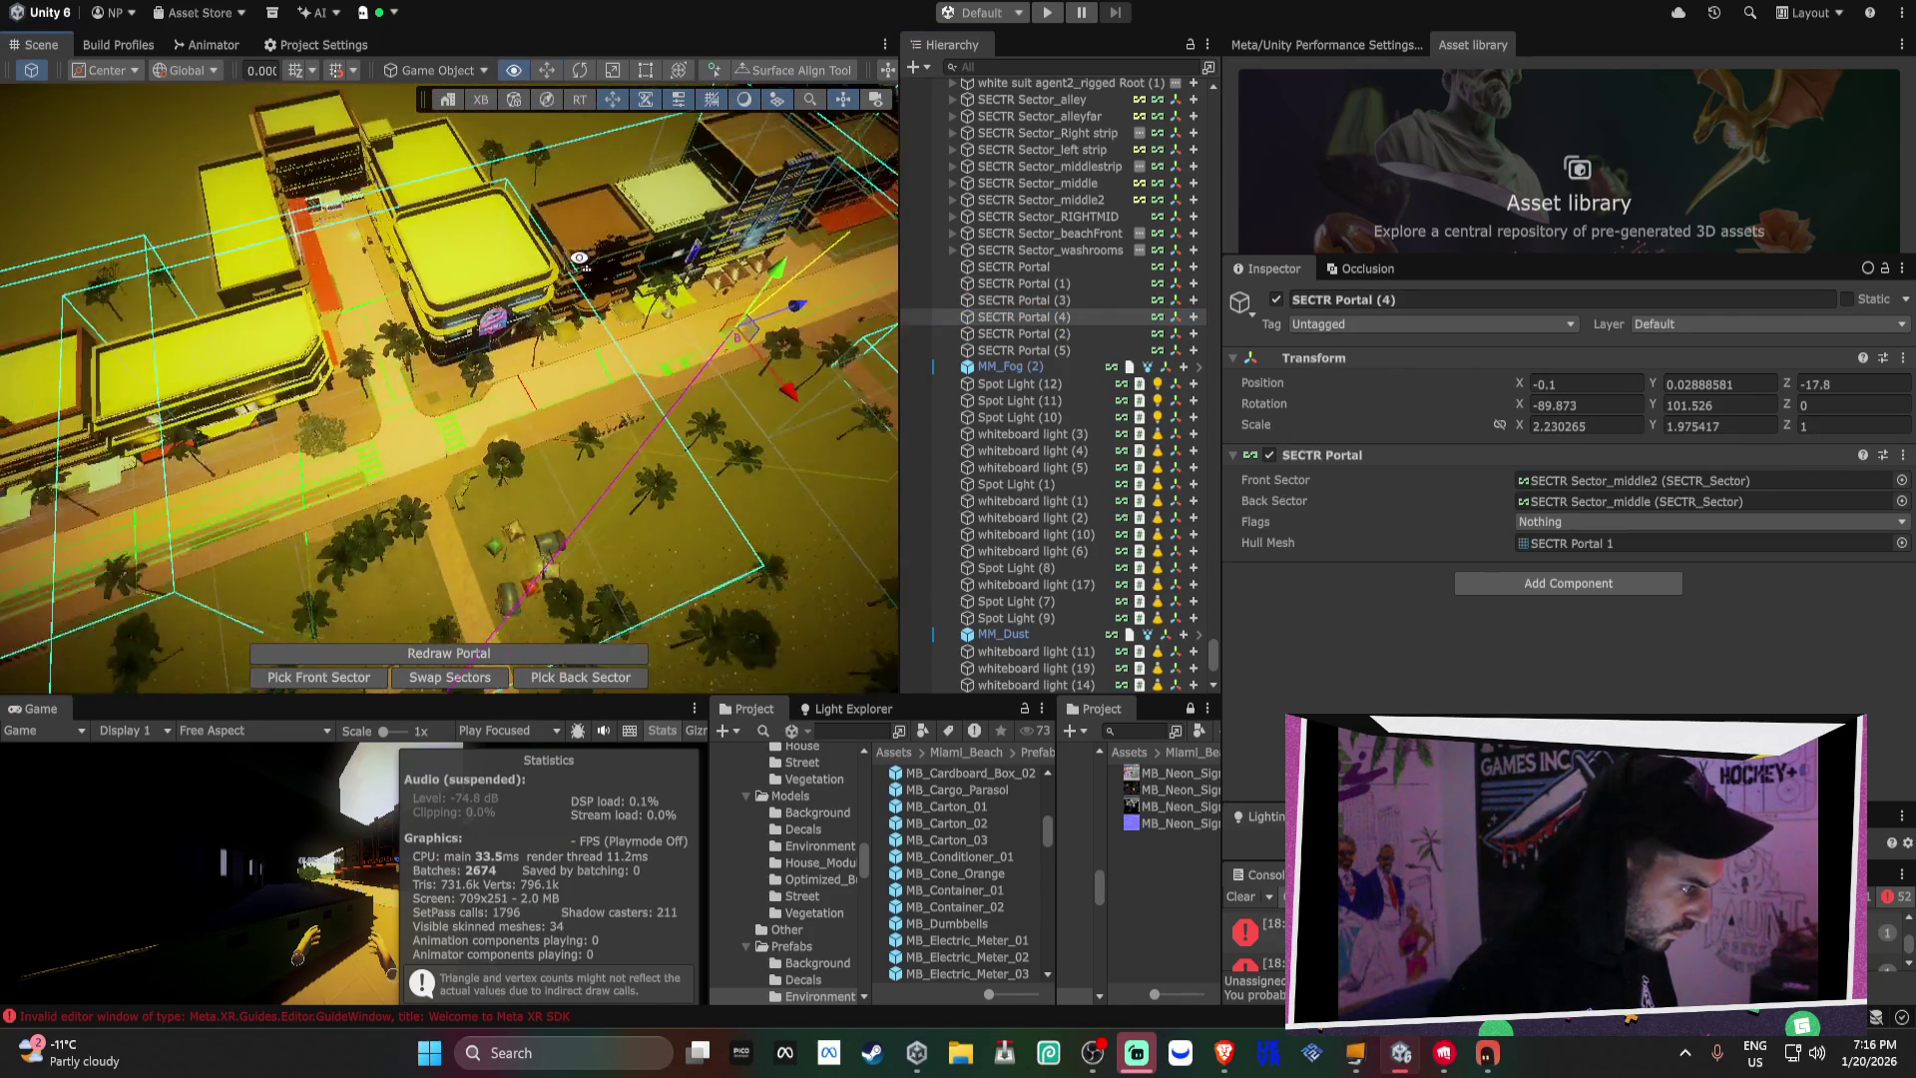
click(1084, 333)
click(1040, 356)
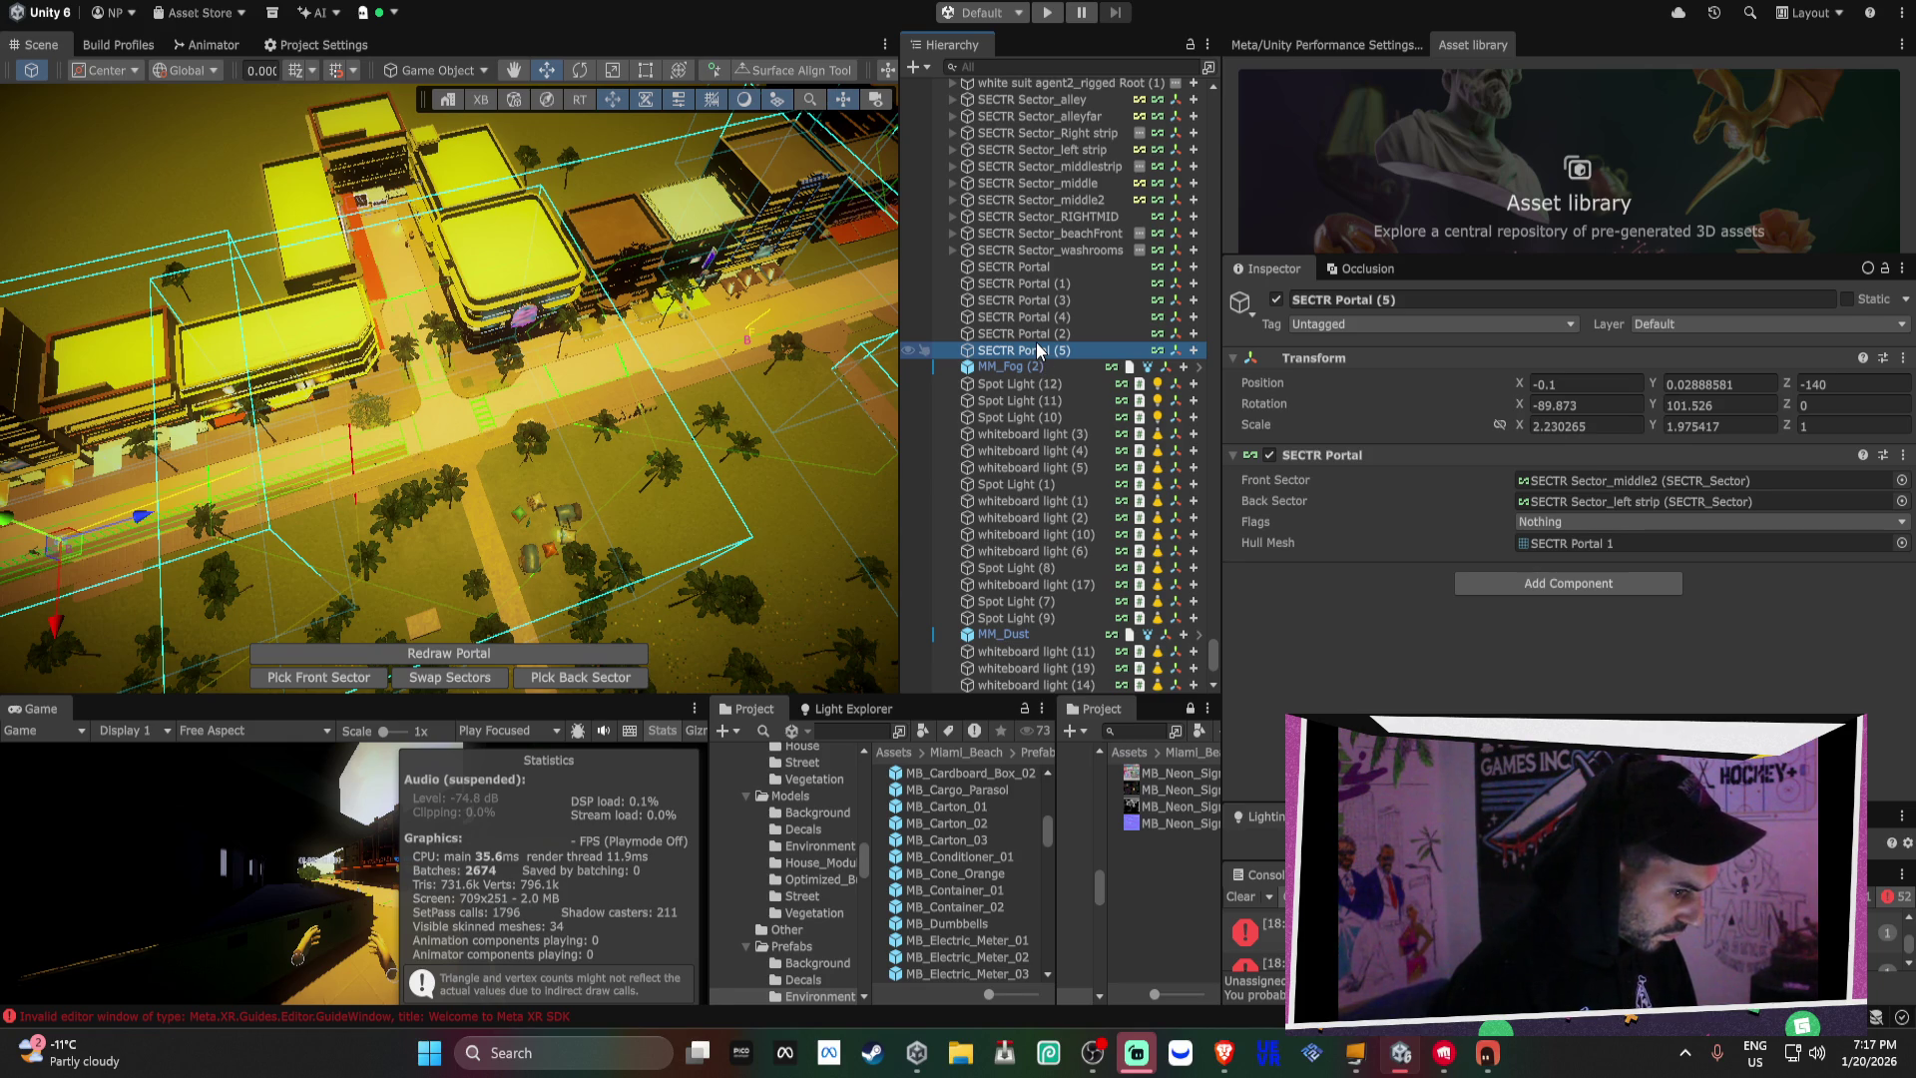
click(1038, 337)
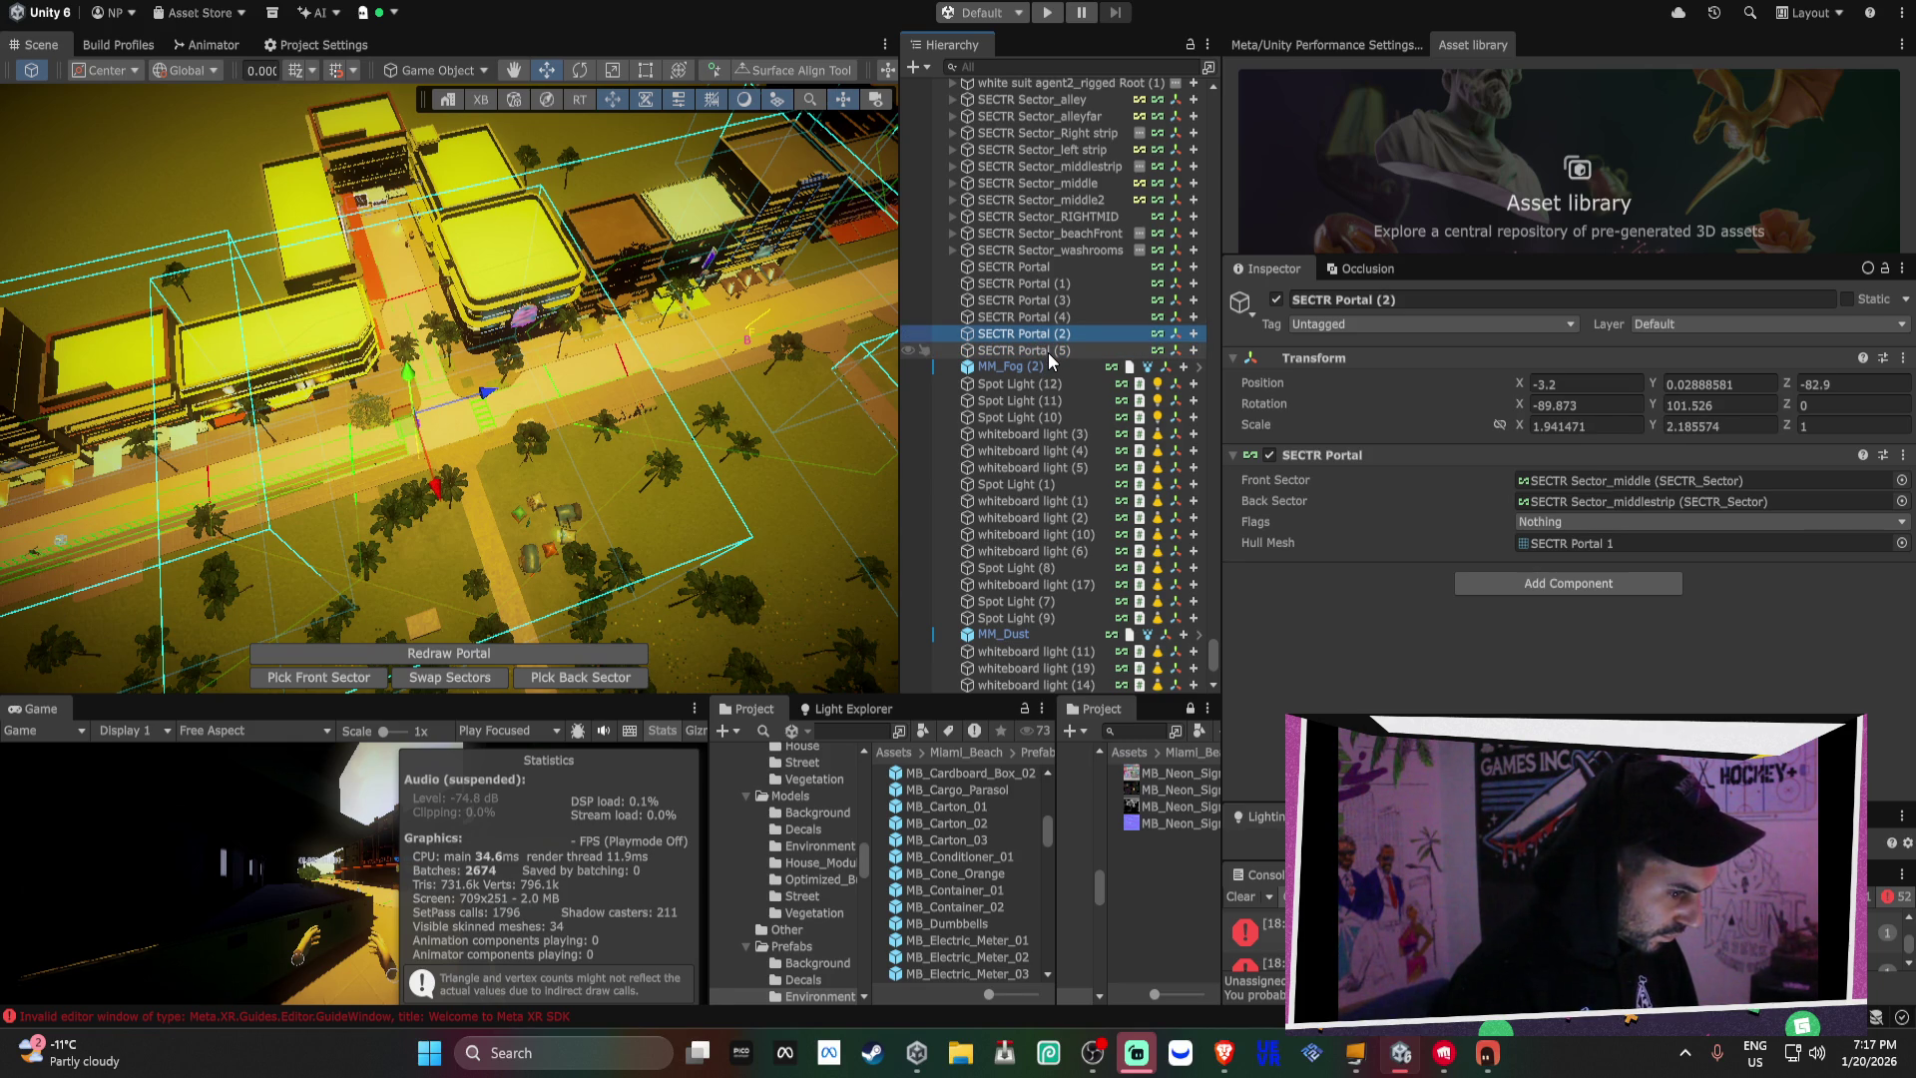
click(1048, 351)
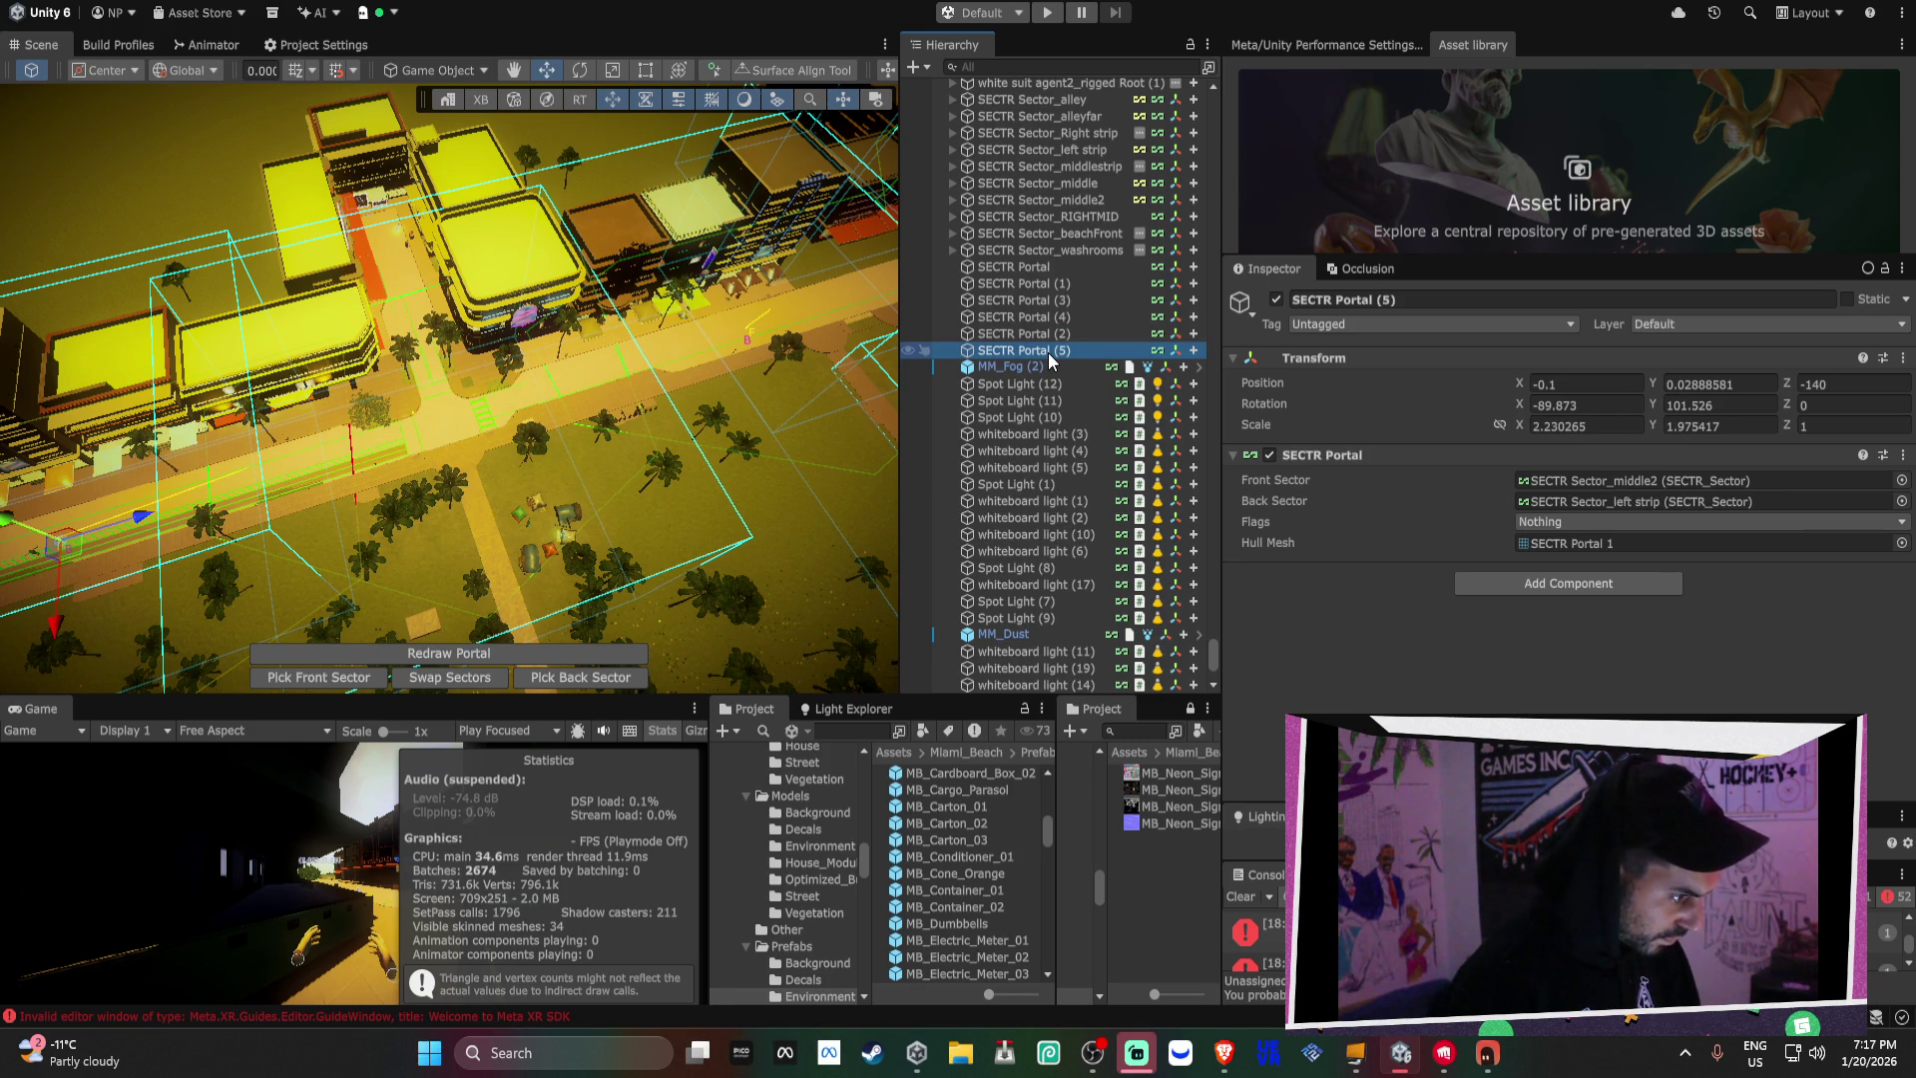
- Set SECTR Portal (5)'s Front Sector to Sector_middlestrip and review its Back Sector
mouse_move(1098, 168)
mouse_down()
mouse_move(1276, 255)
mouse_move(1620, 481)
mouse_up()
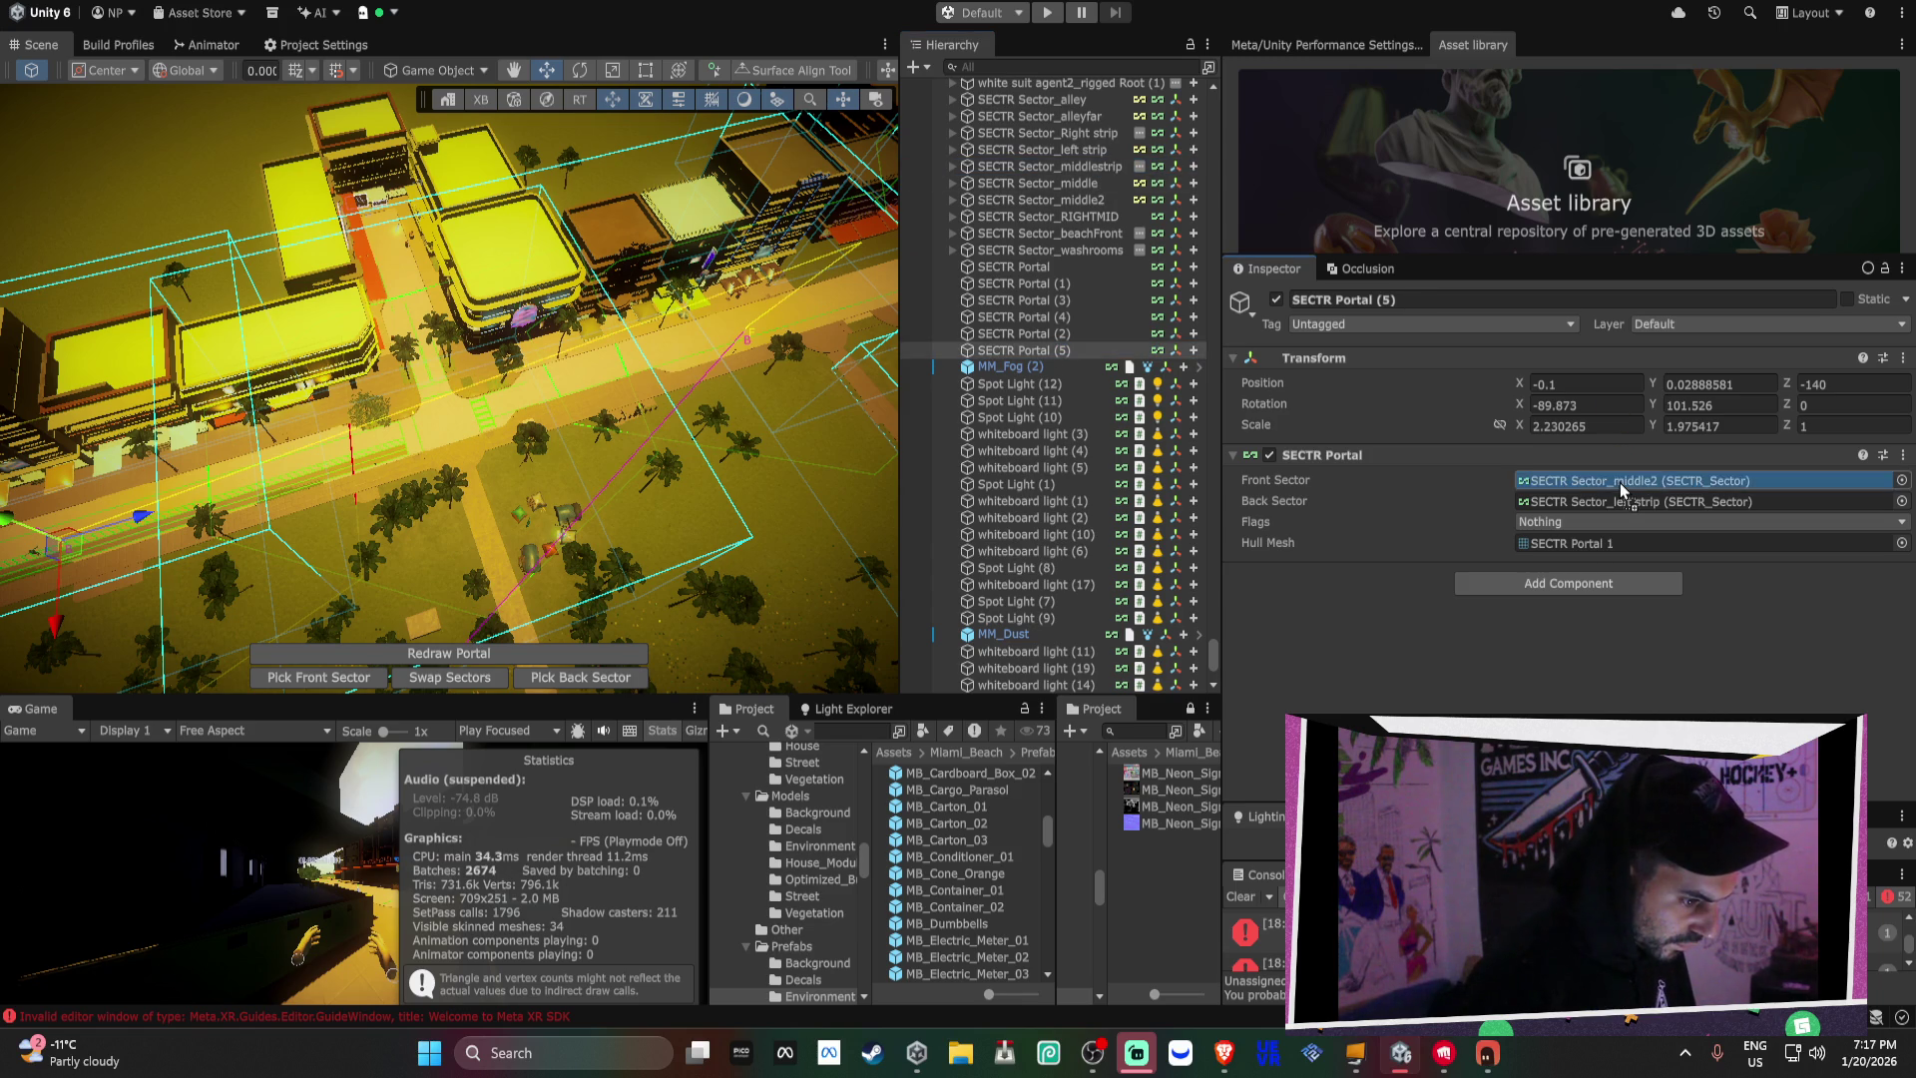
click(1573, 505)
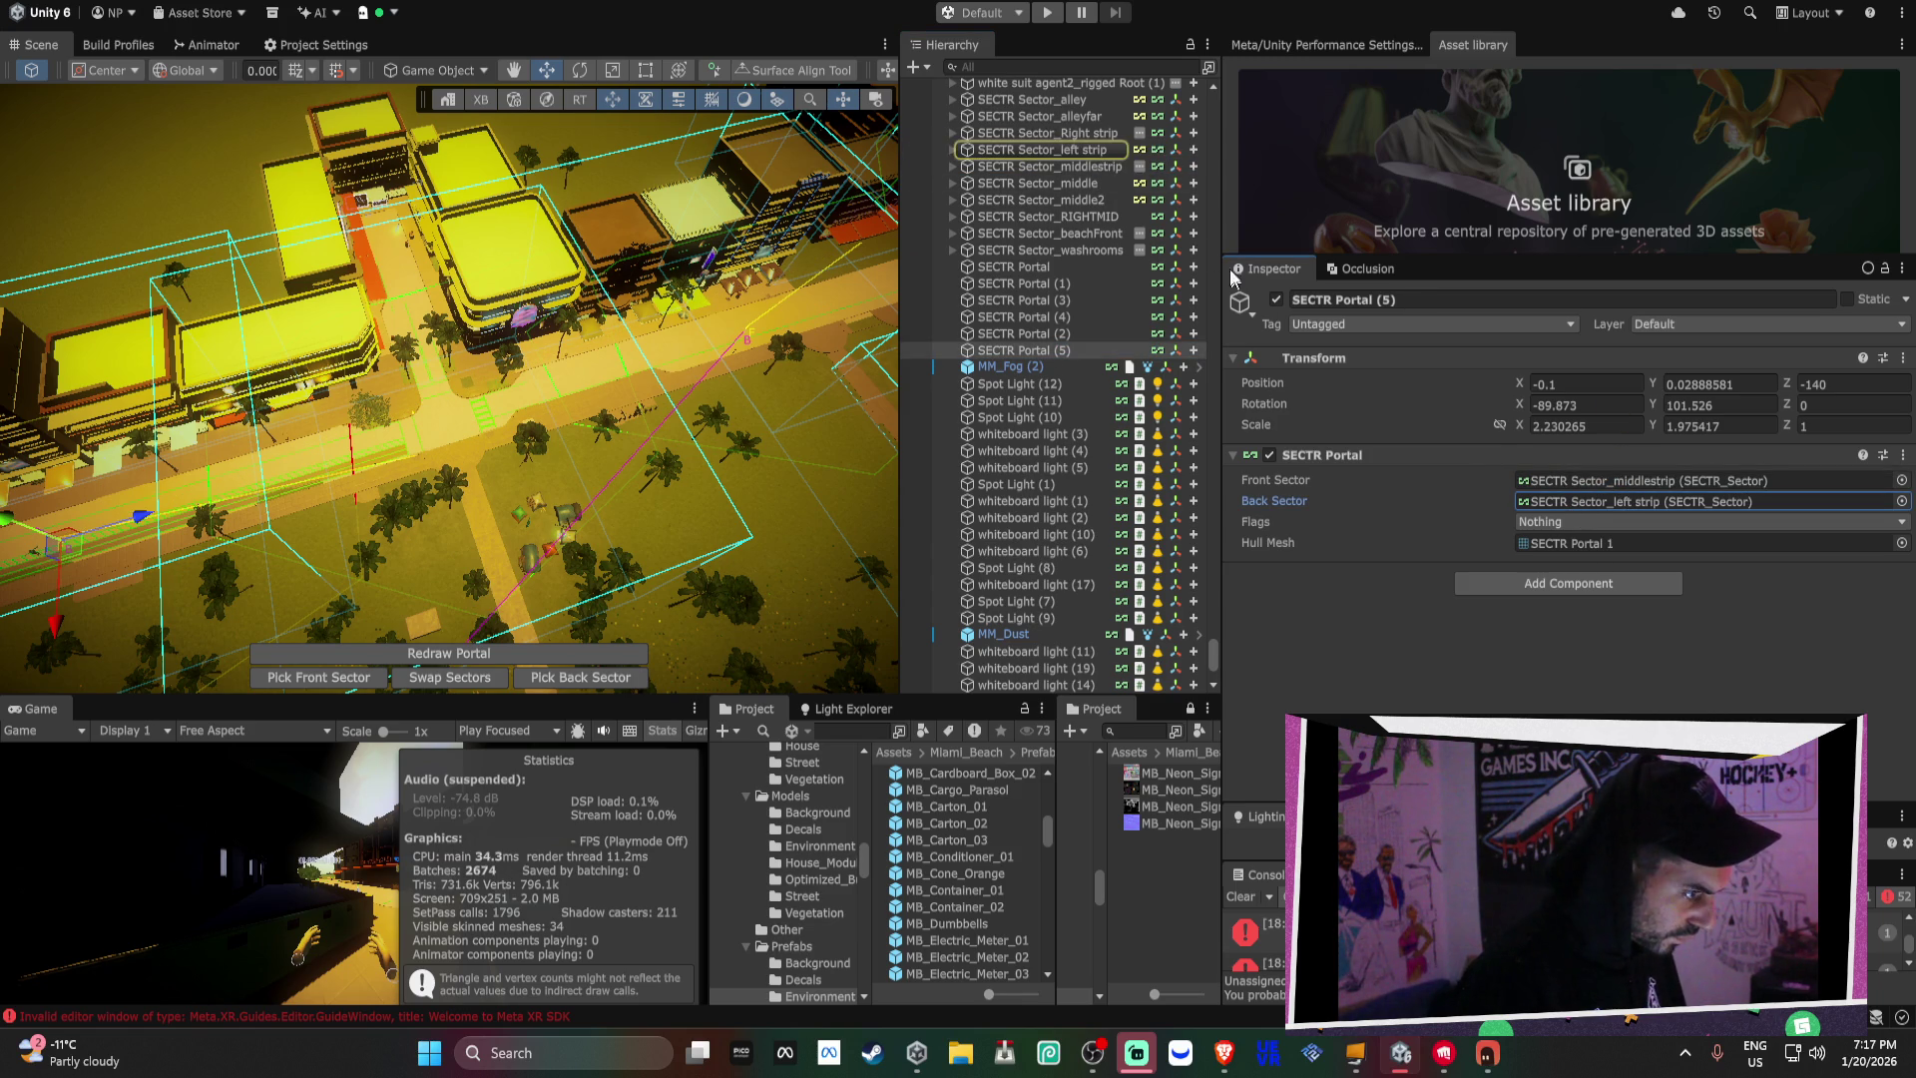
drag(1083, 213, 1617, 501)
click(1088, 217)
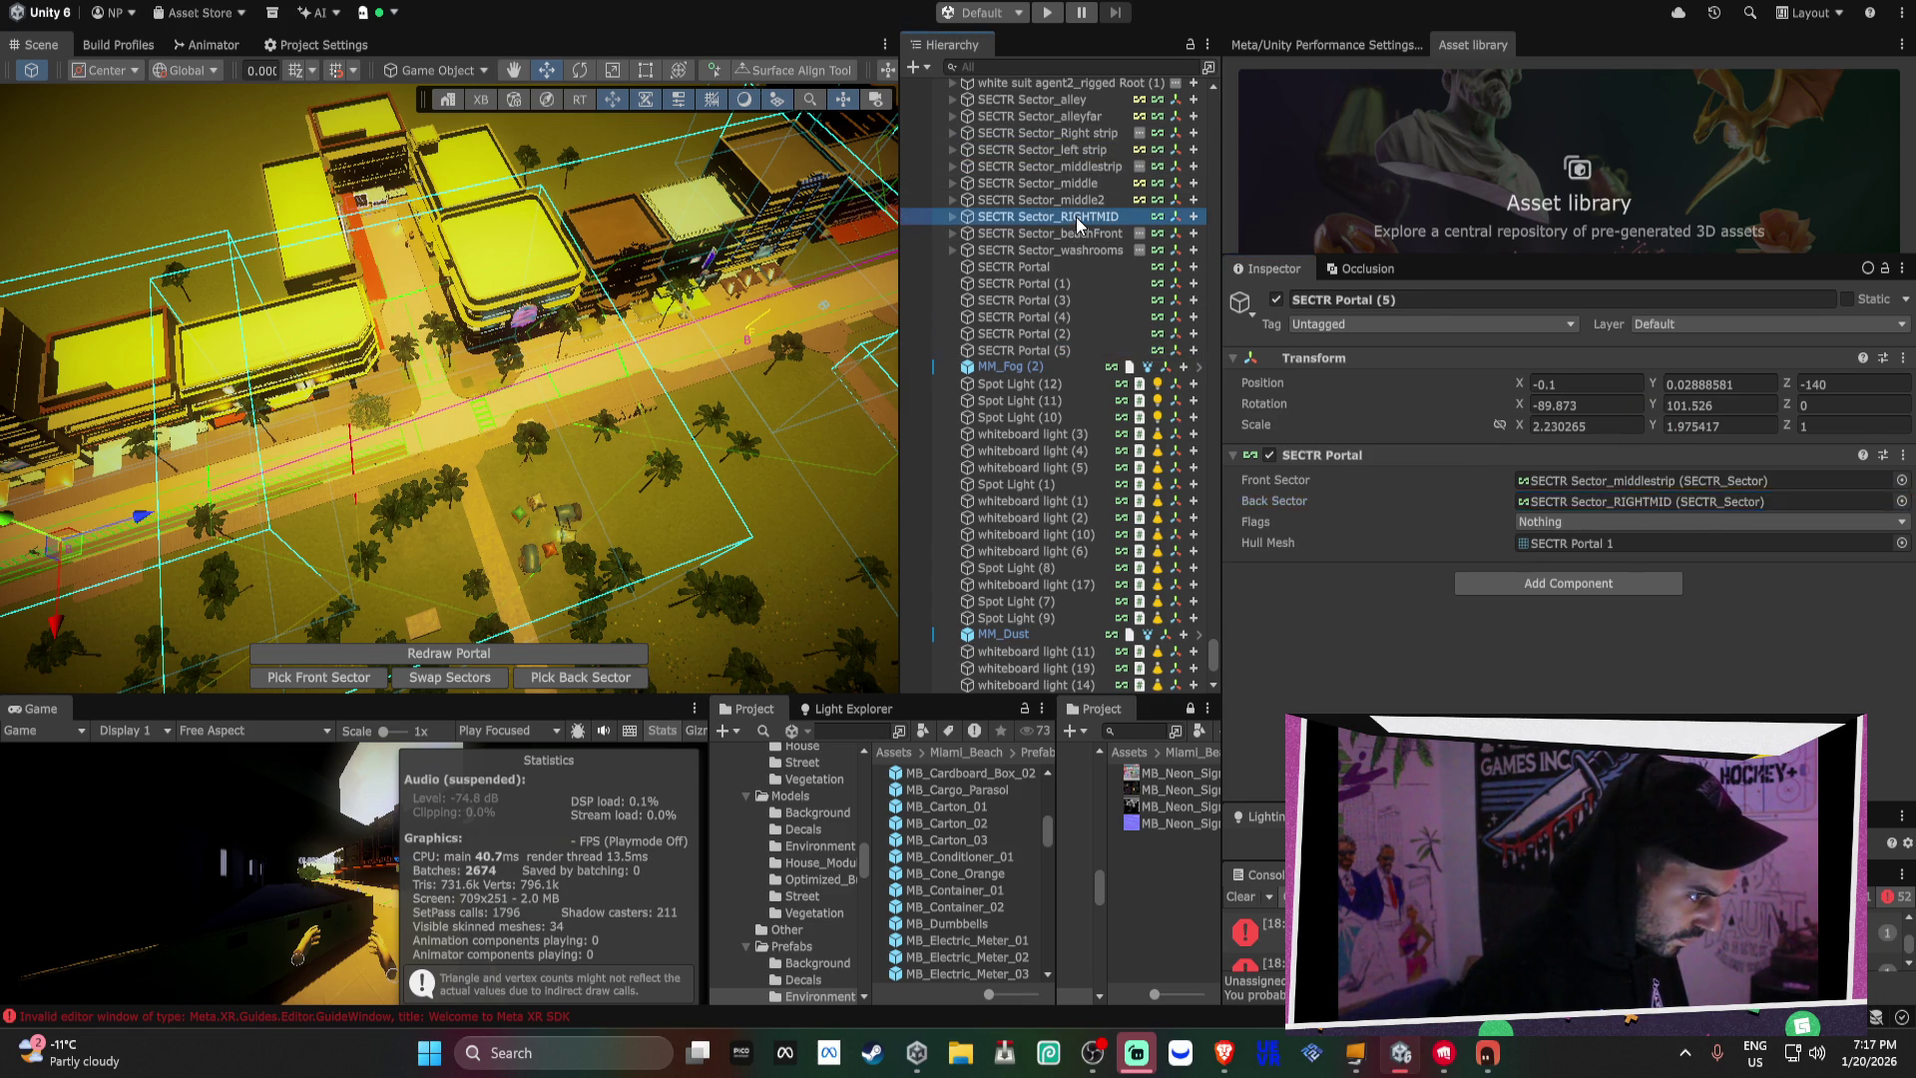
drag(469, 249, 526, 239)
double_click(1013, 351)
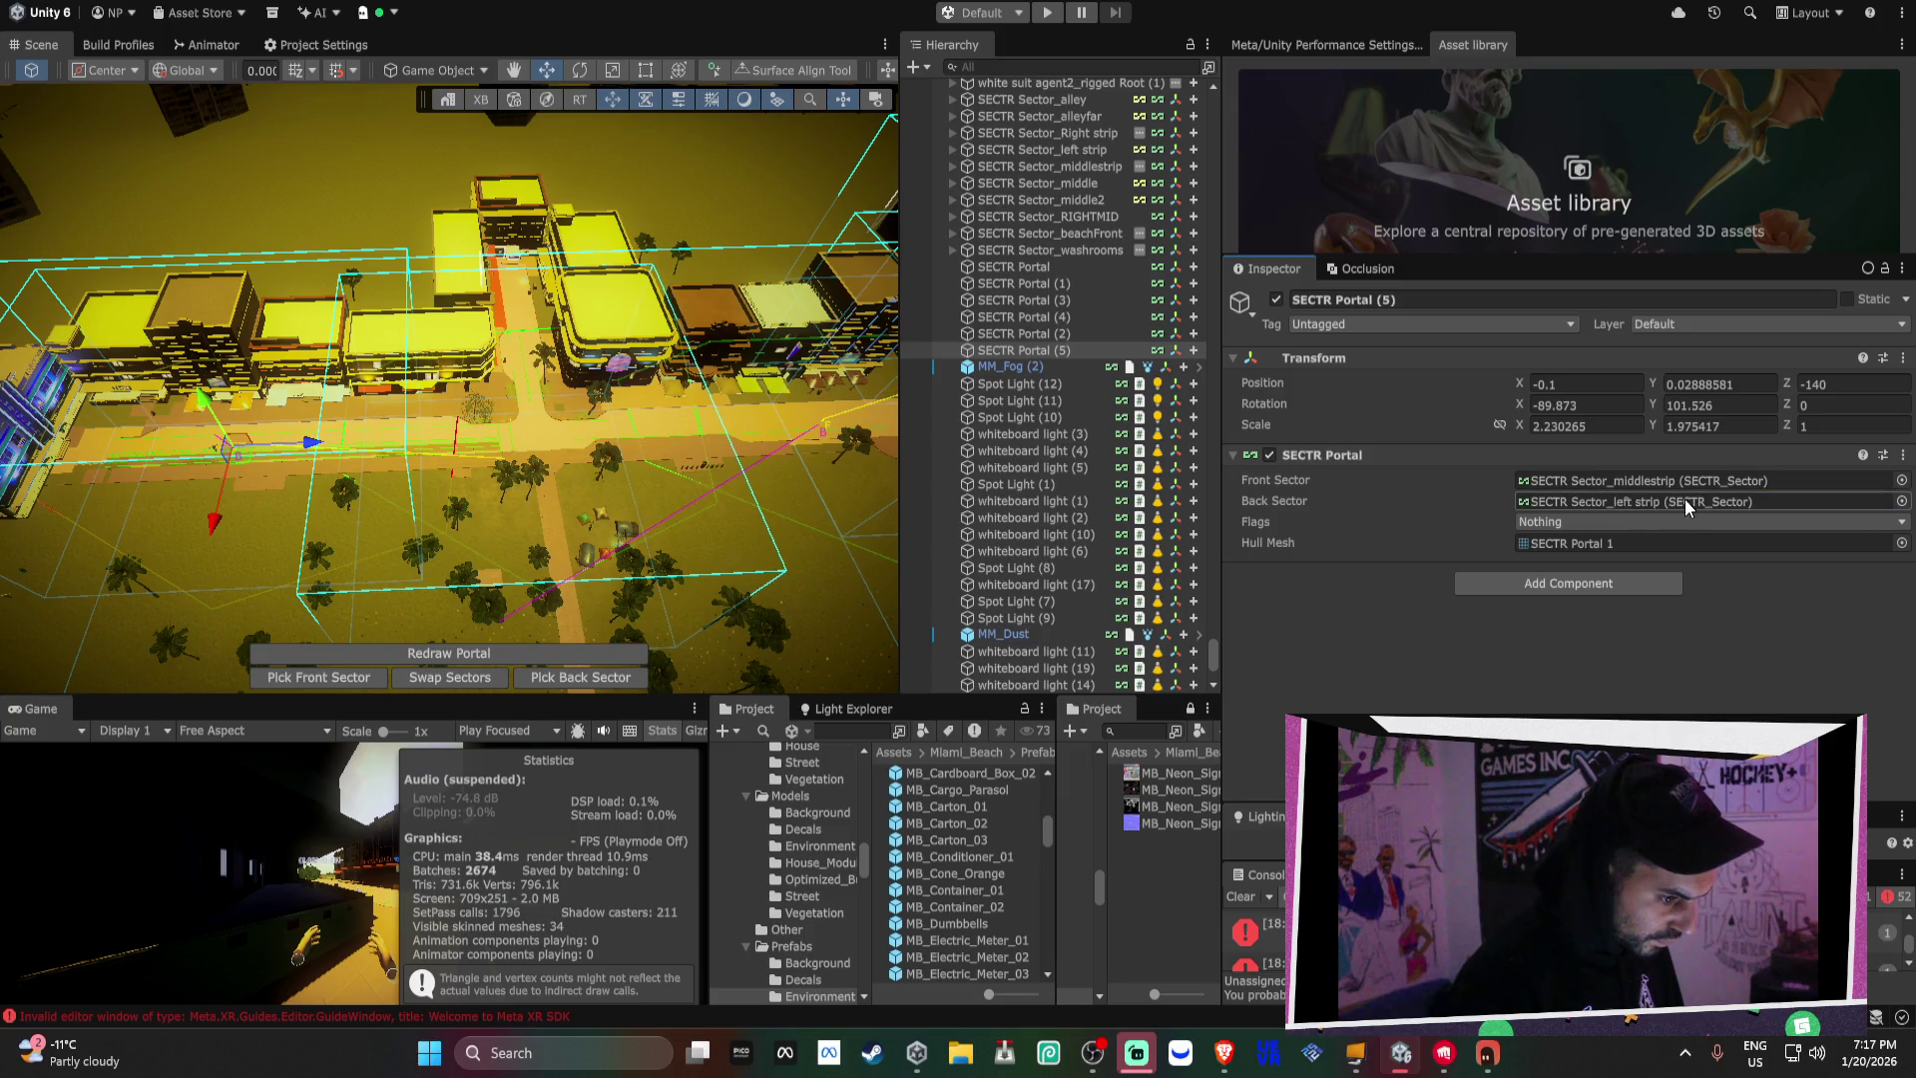
click(1093, 168)
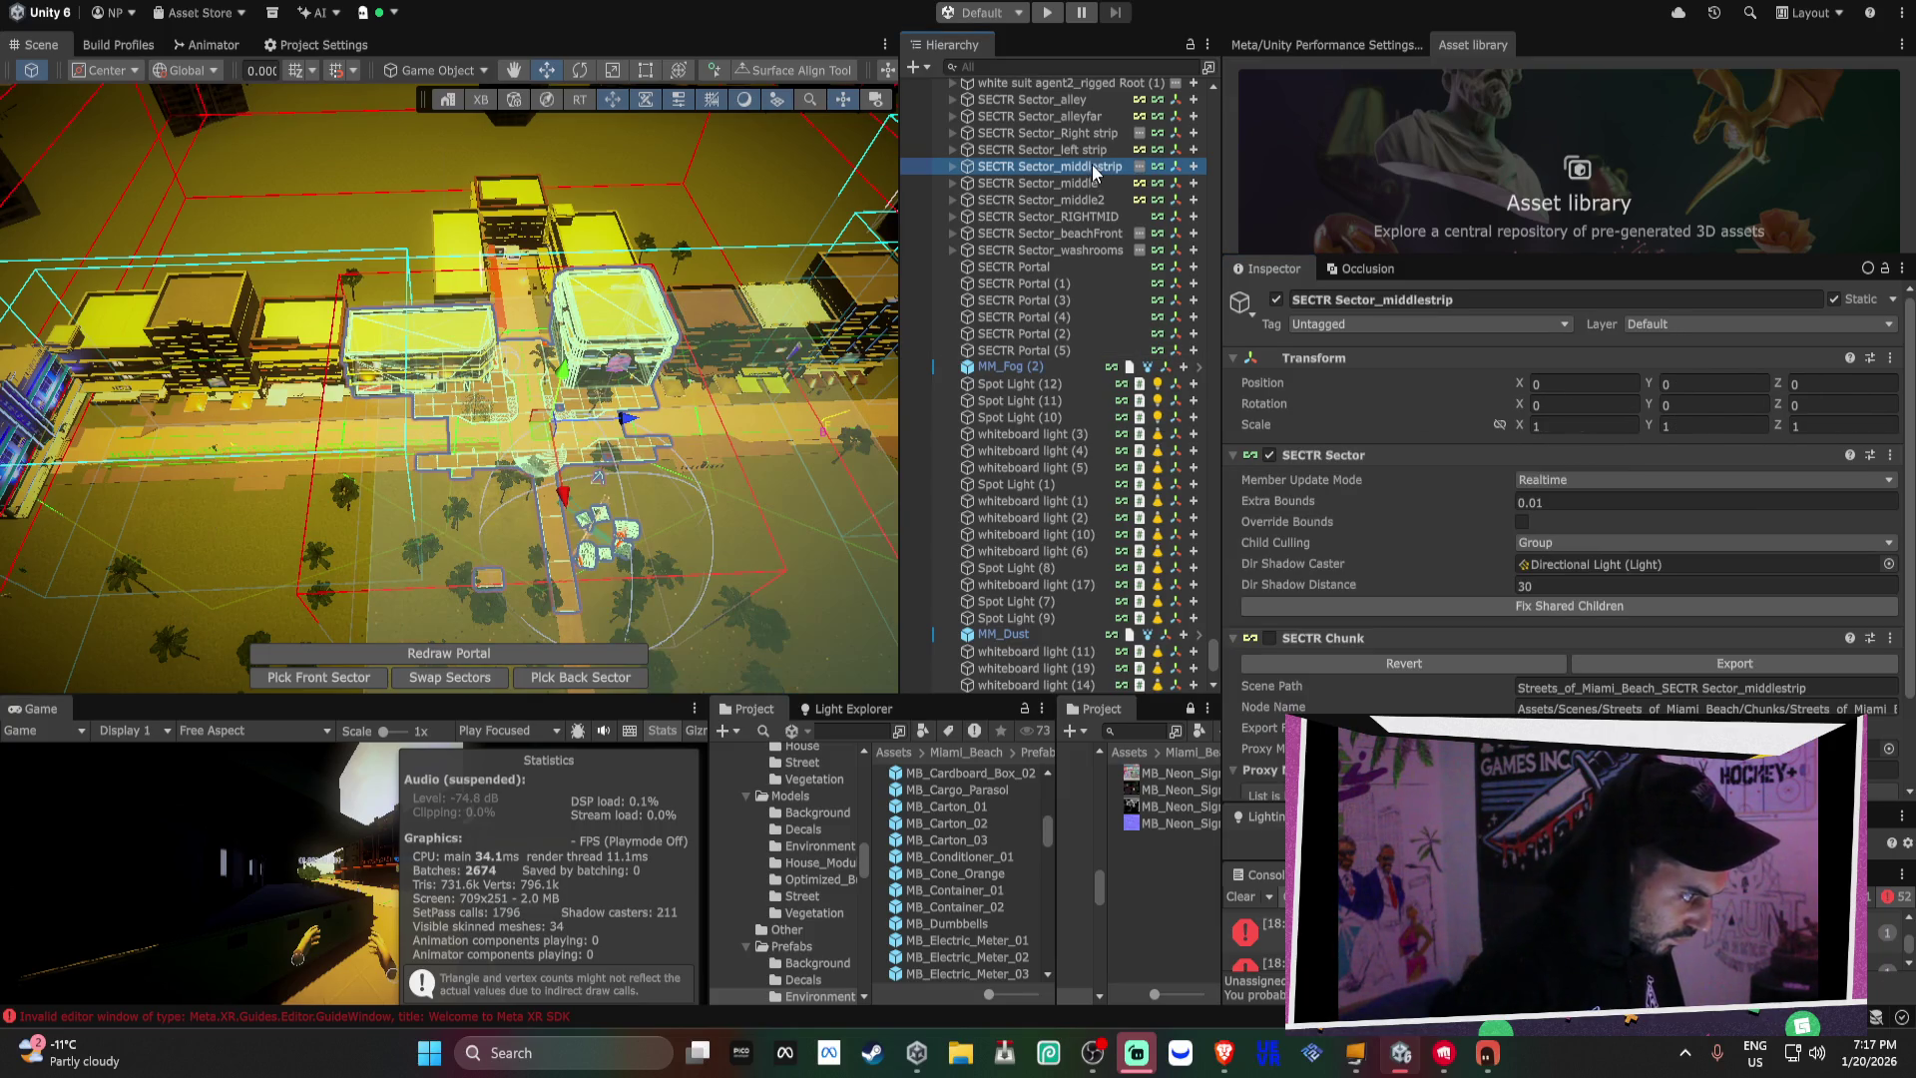
- Frame Sector_left strip and delete two buildings selected in the scene
double_click(1098, 152)
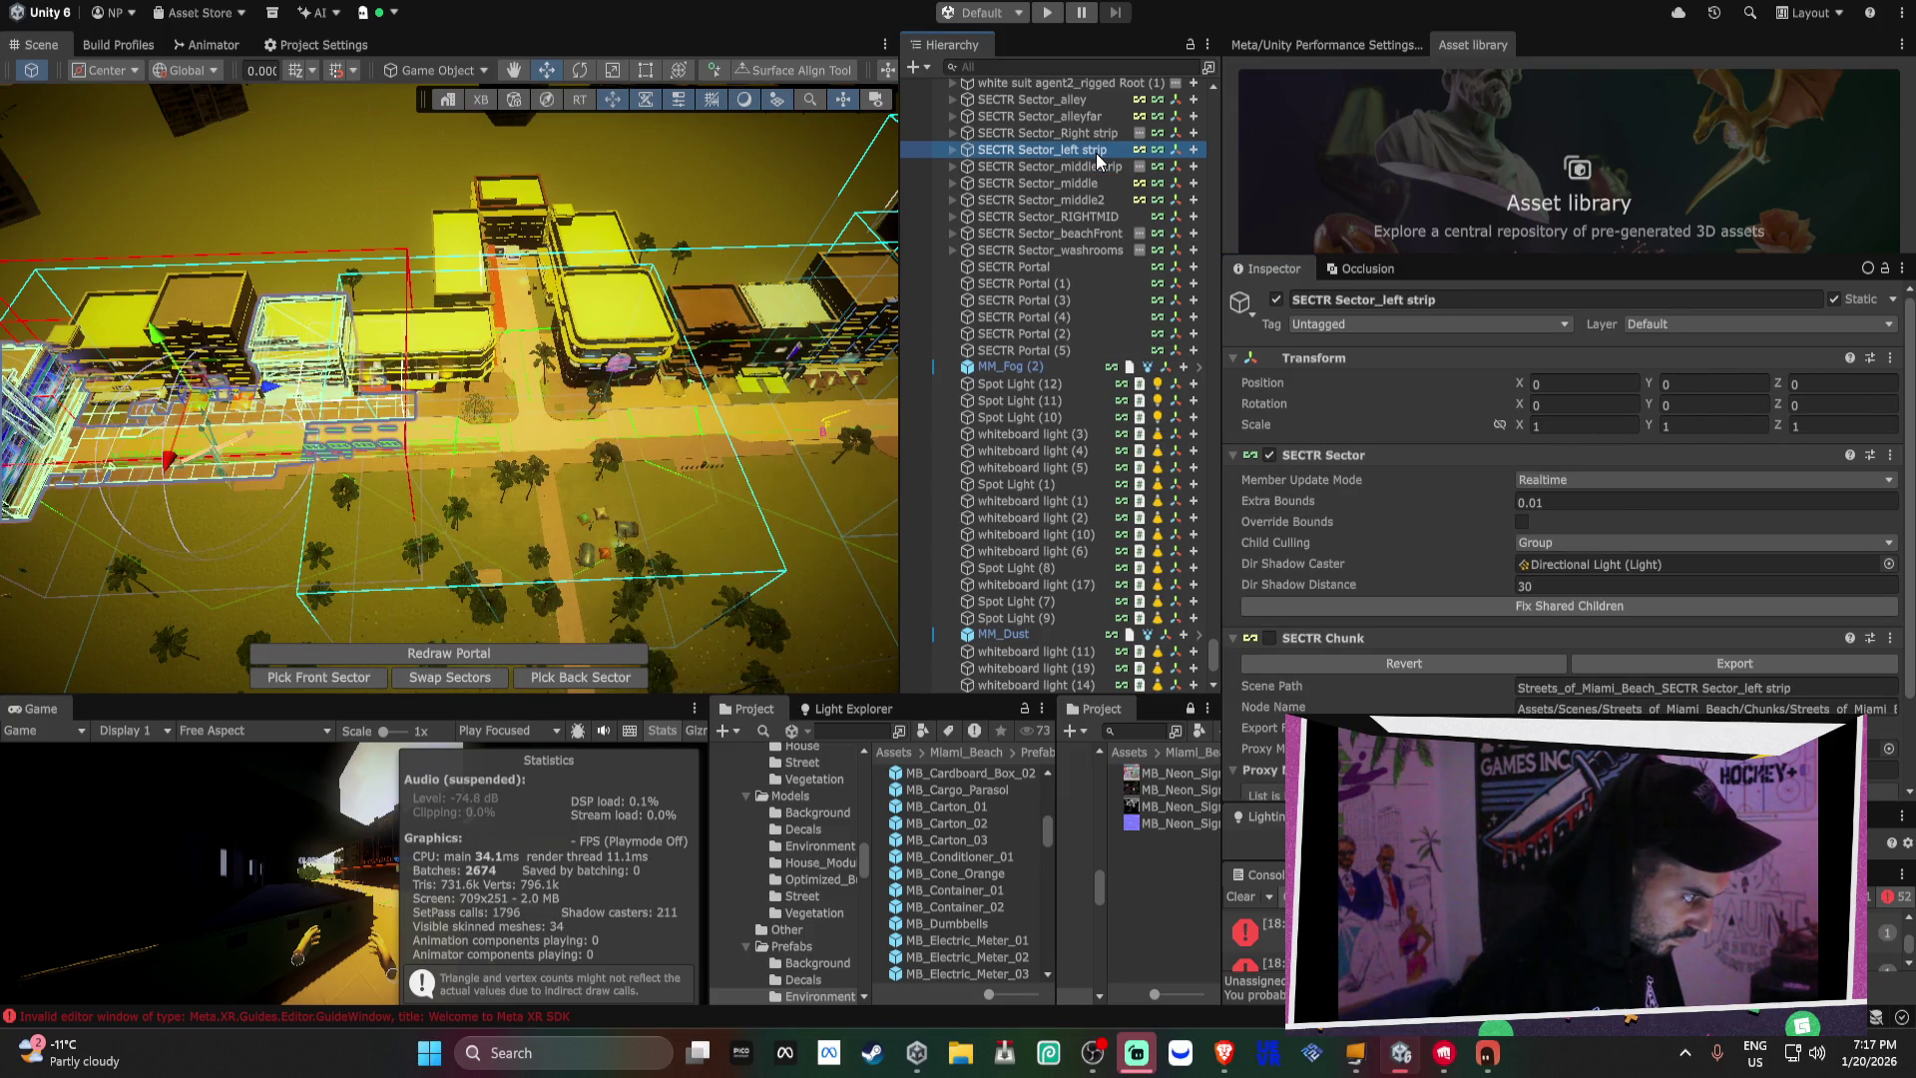
drag(599, 289, 476, 276)
scroll(529, 388, up, 10)
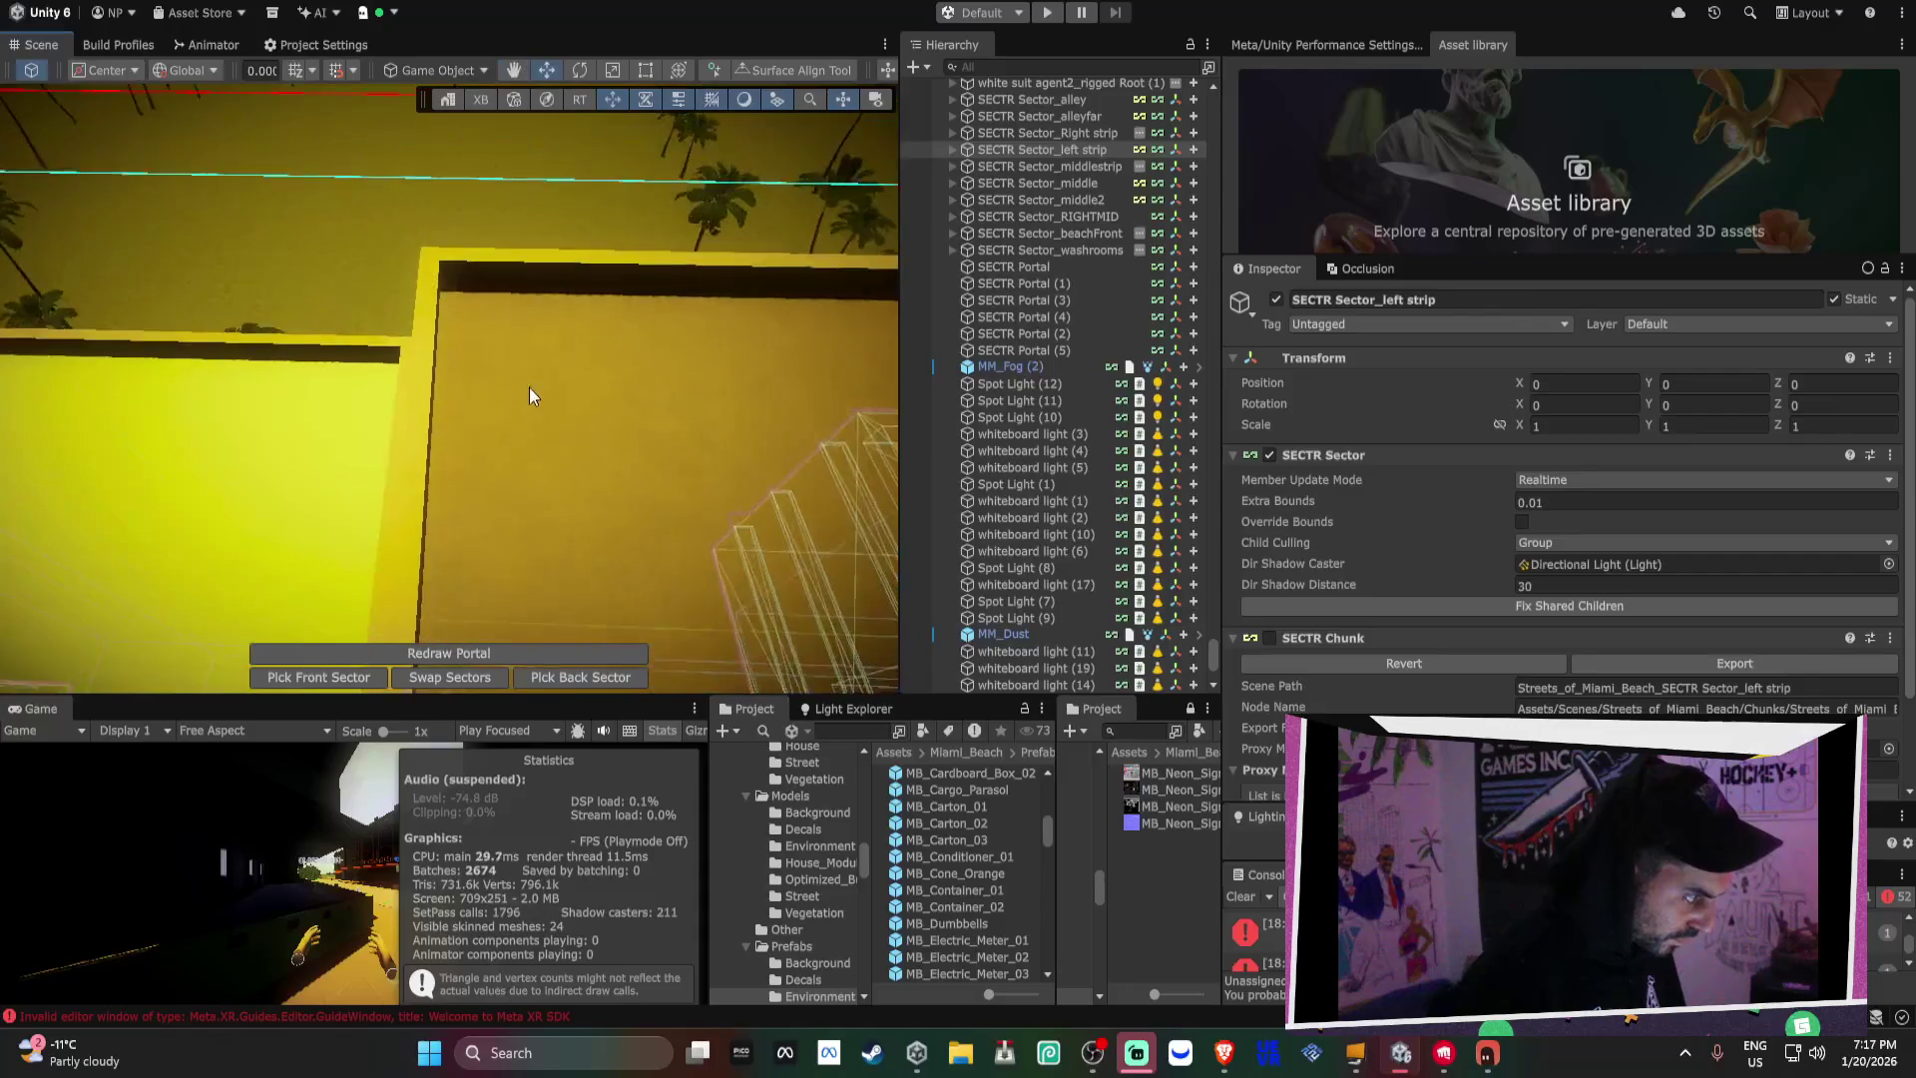
click(529, 387)
scroll(599, 373, down, 5)
shift+click(447, 403)
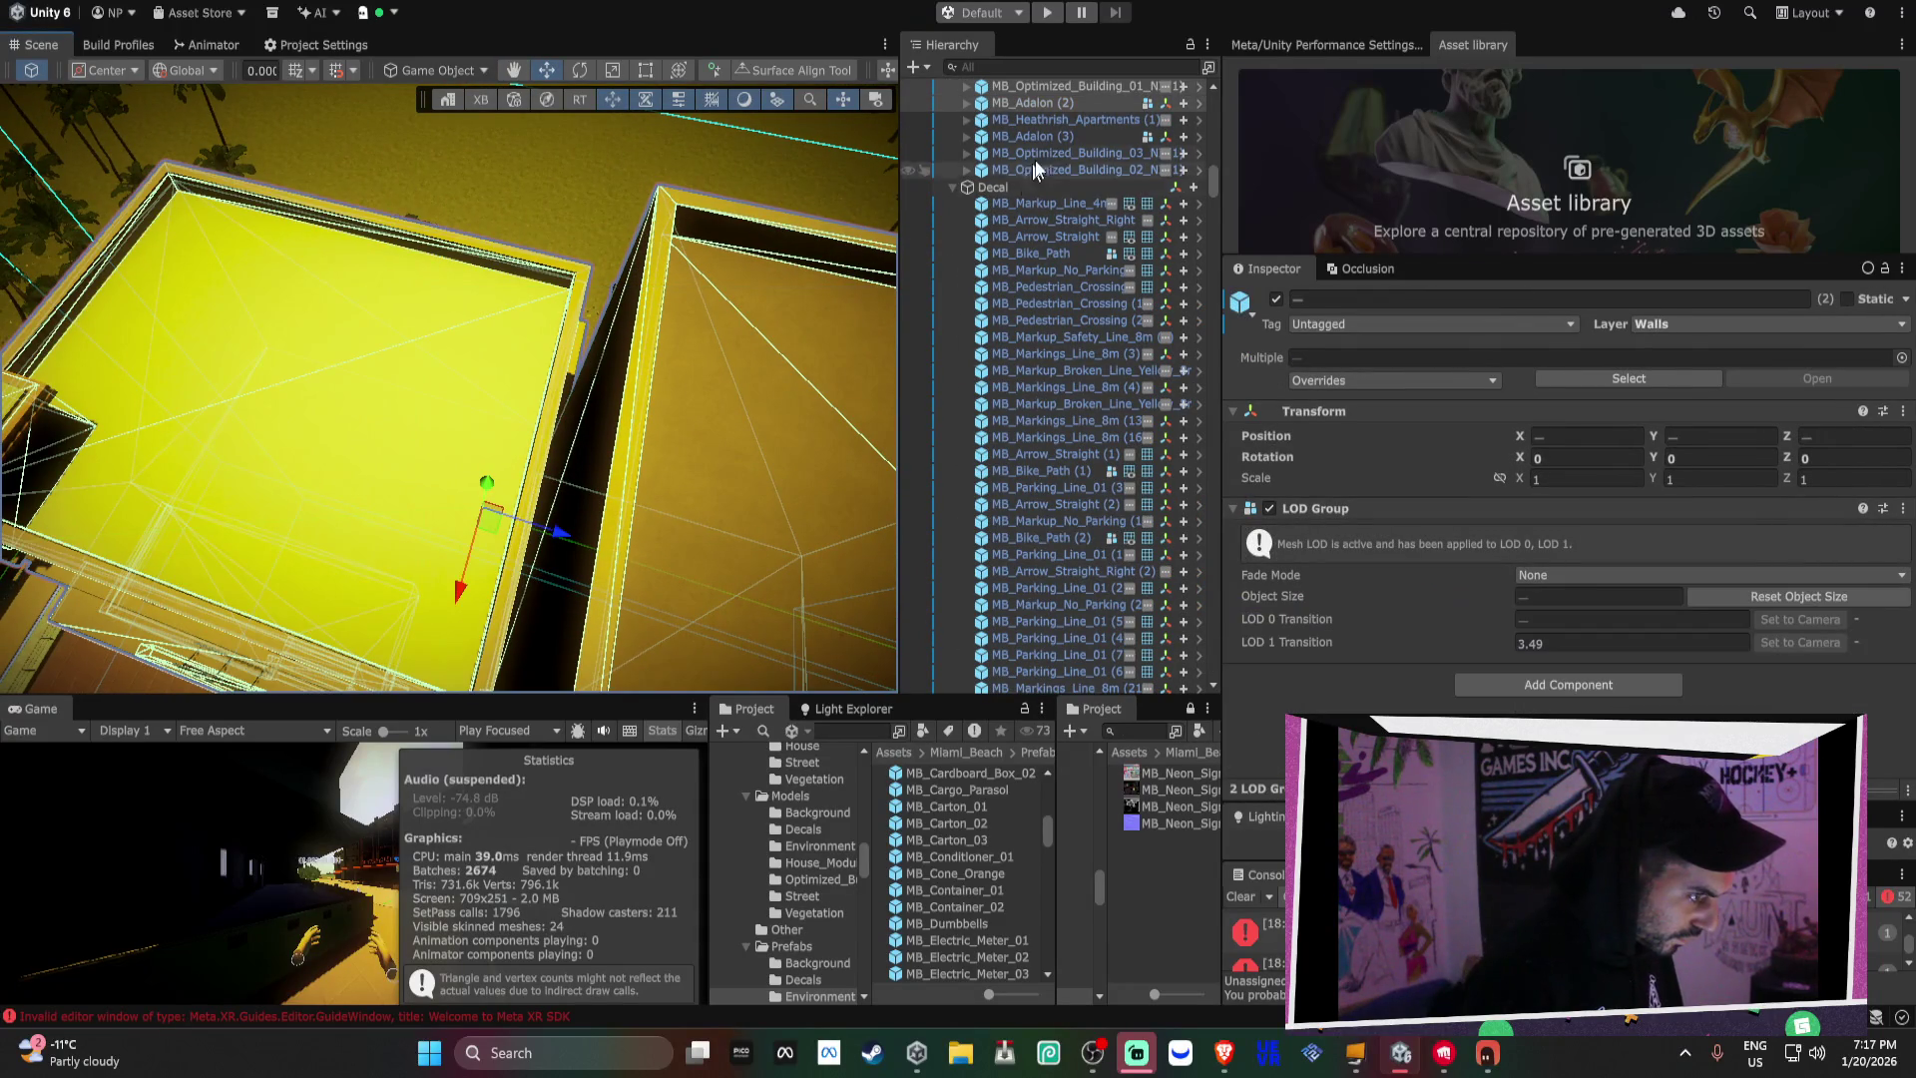
scroll(1073, 119, up, 3)
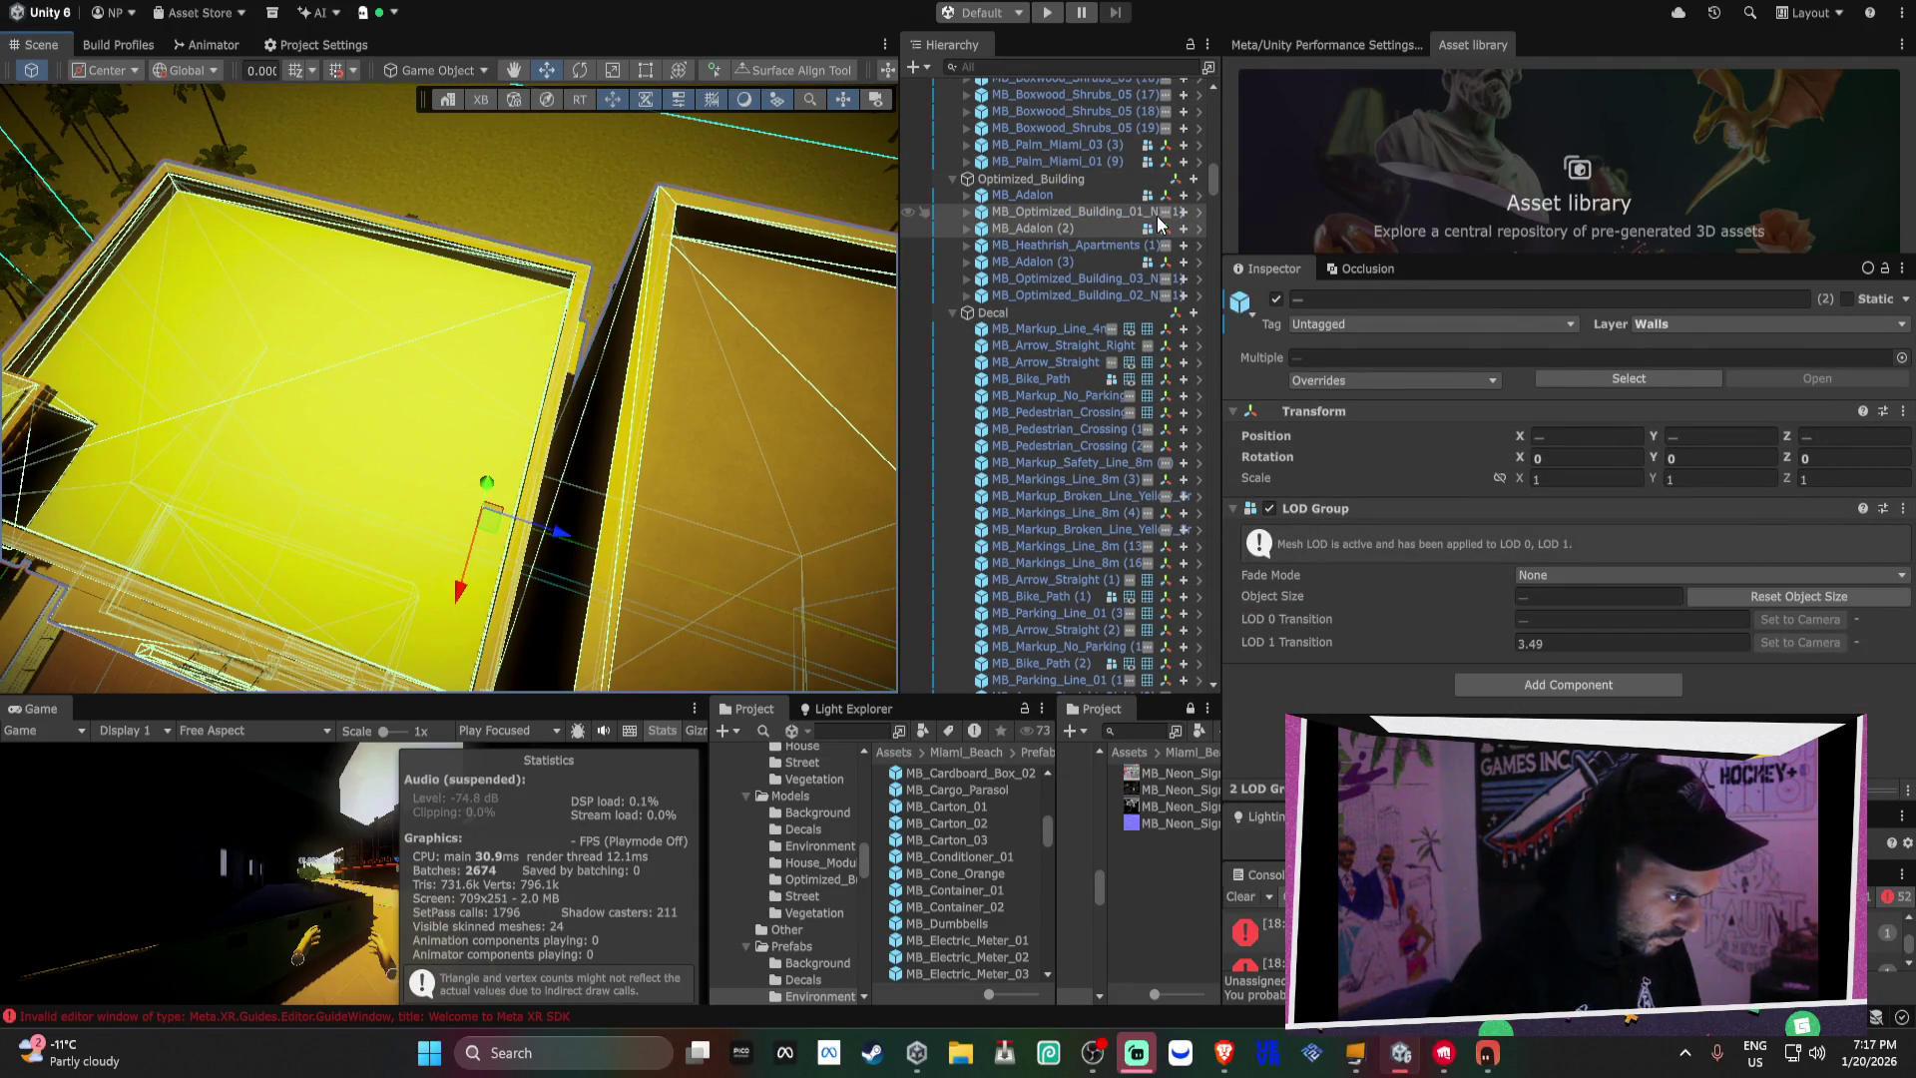
key(Delete)
scroll(540, 317, down, 5)
- Select MB_Optimized_Building_02_NI and further buildings and orbit to view them
click(723, 299)
mouse_move(723, 300)
mouse_down()
mouse_move(622, 355)
mouse_move(833, 286)
mouse_up()
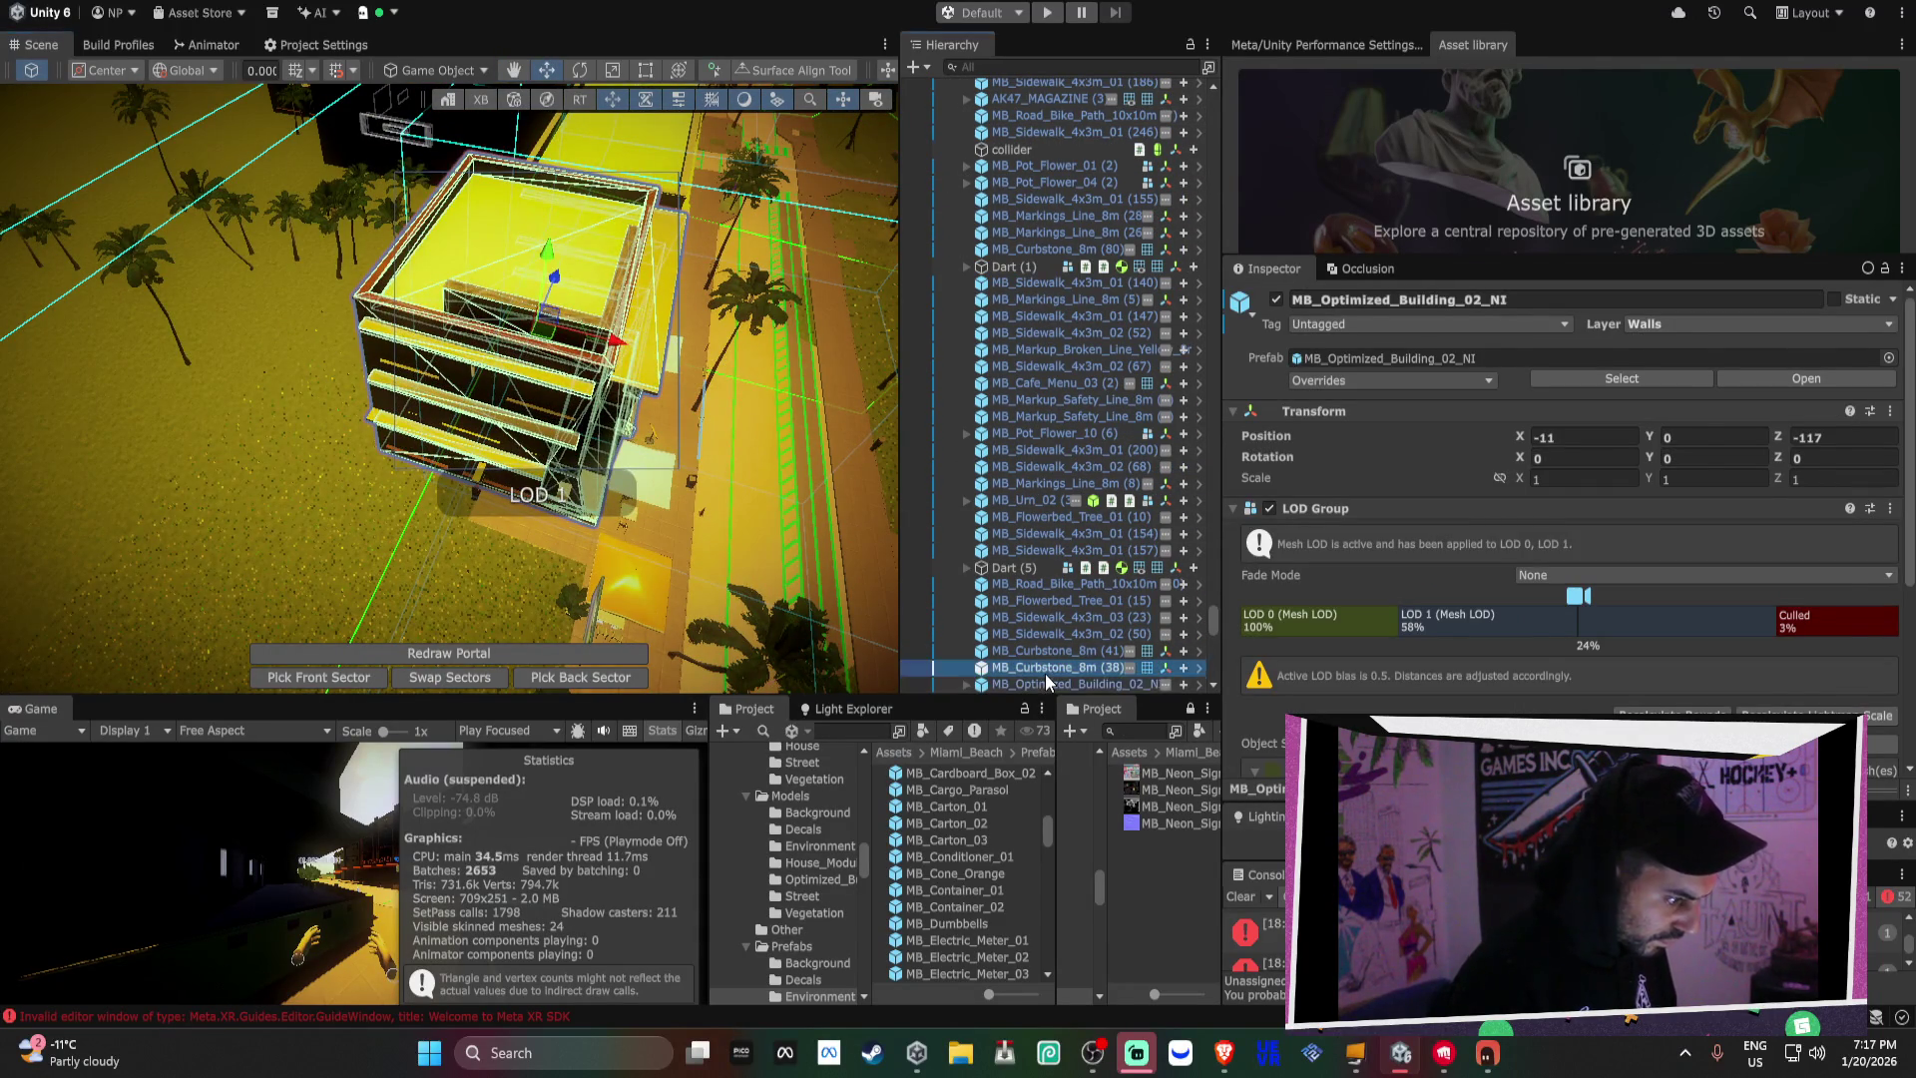
ctrl+click(1045, 678)
key(f)
mouse_move(459, 299)
mouse_down()
mouse_move(489, 275)
mouse_move(30, 312)
mouse_up()
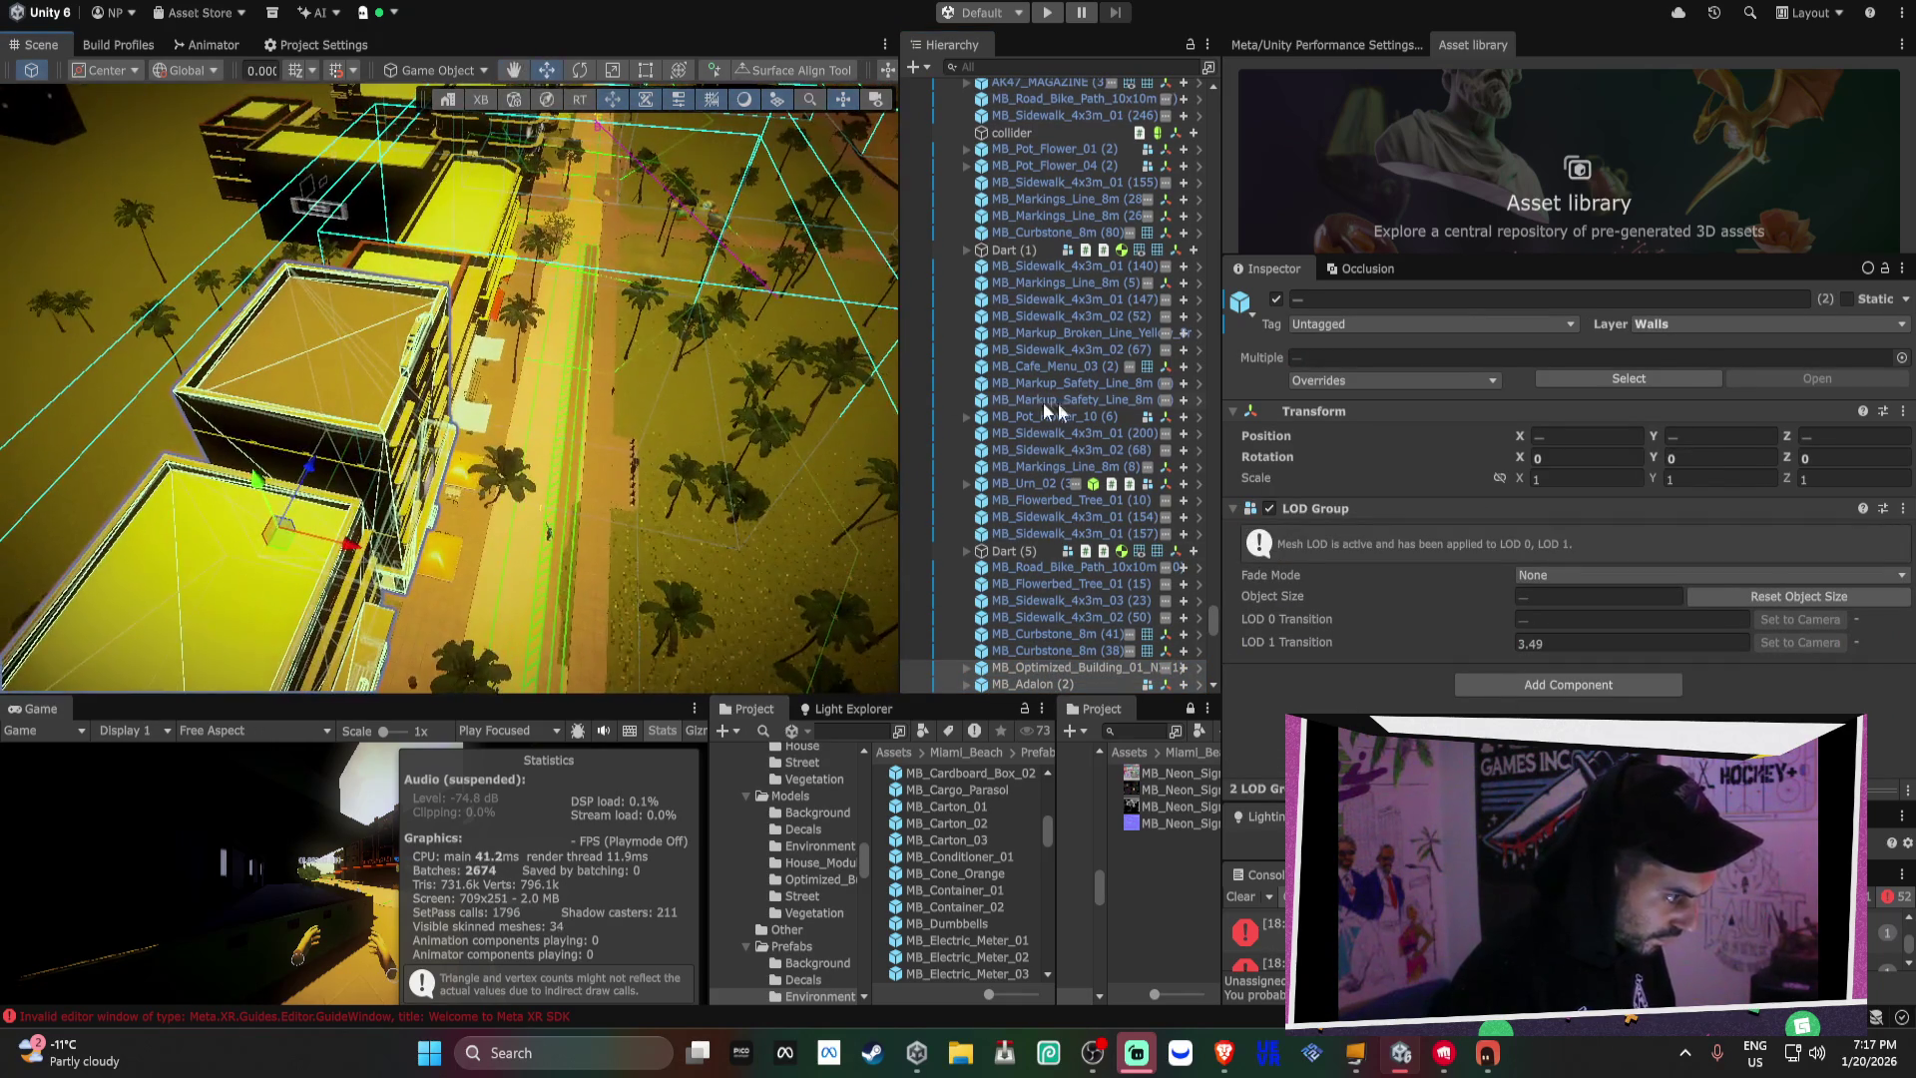
scroll(1012, 237, up, 10)
scroll(1014, 247, up, 8)
- Export Sector_left strip's SECTR Chunk and confirm the export
click(1040, 296)
click(1687, 664)
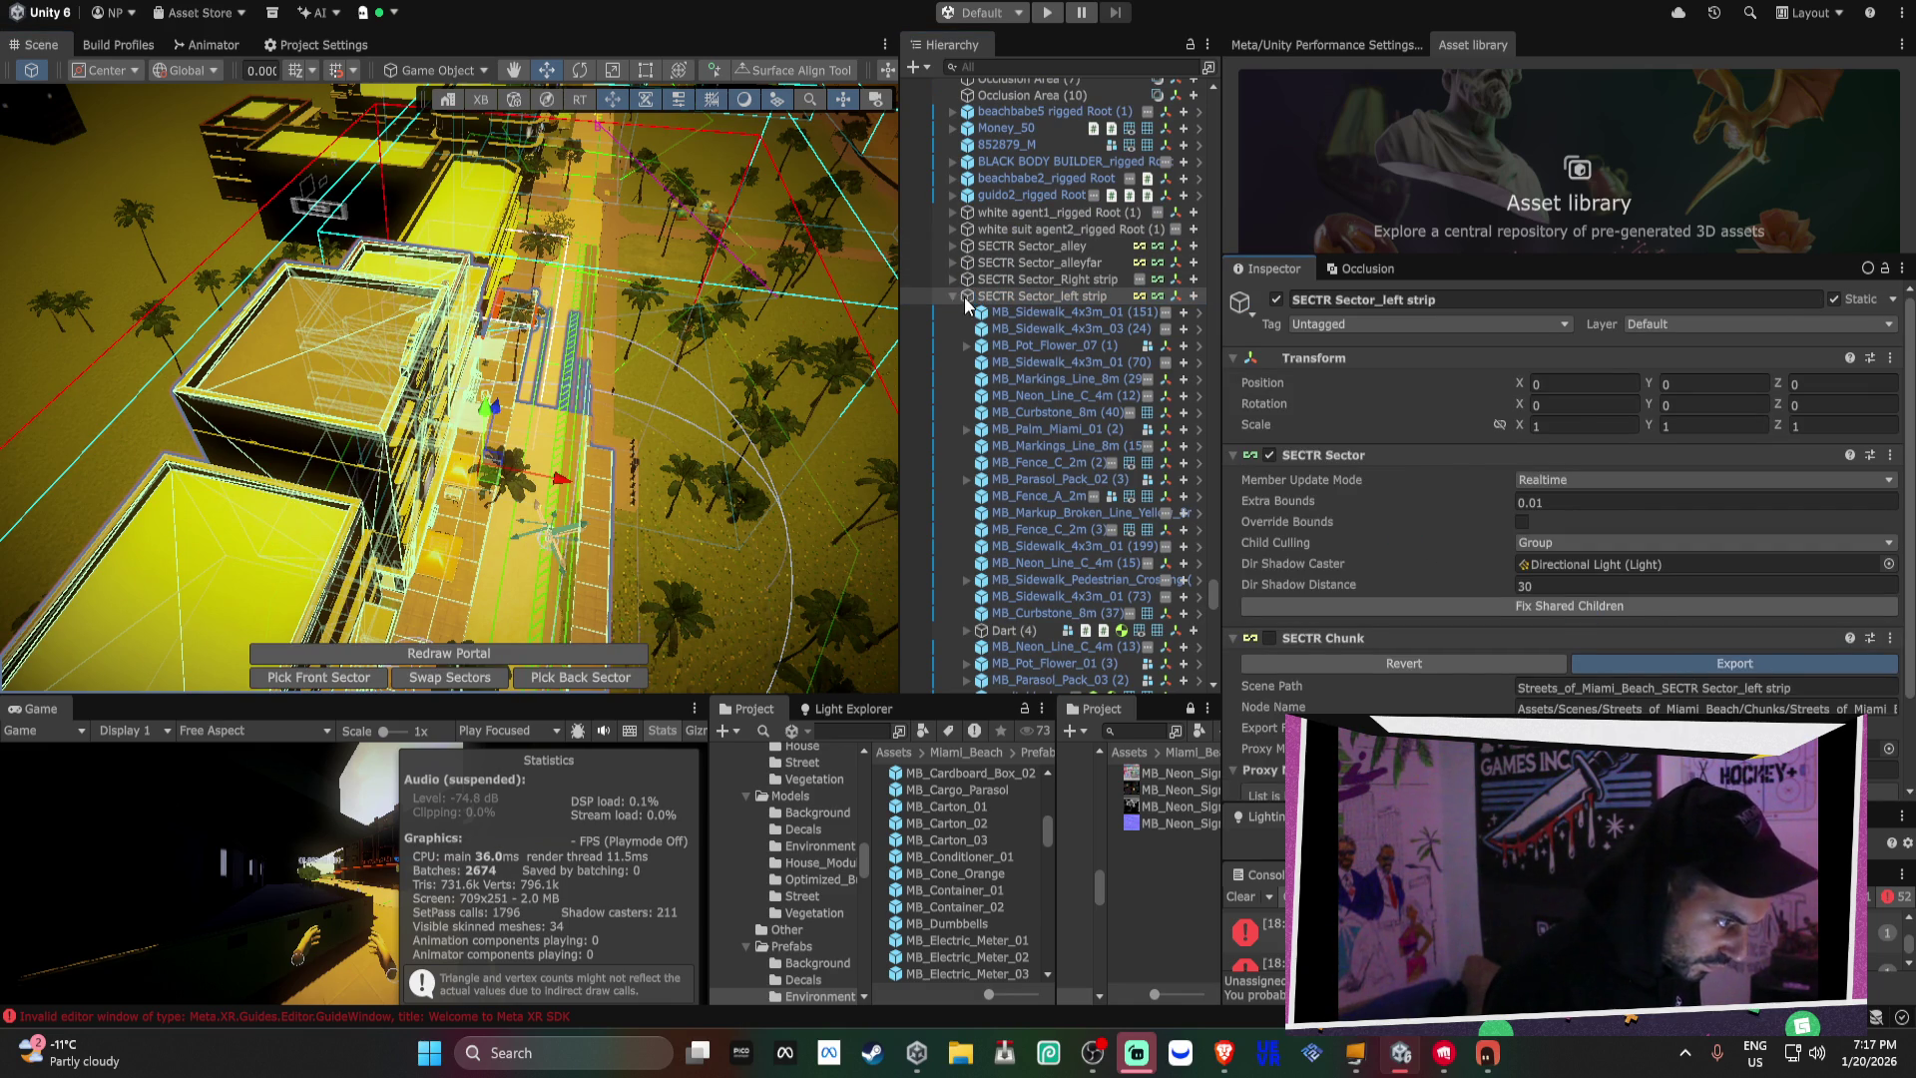
click(1048, 279)
click(1720, 645)
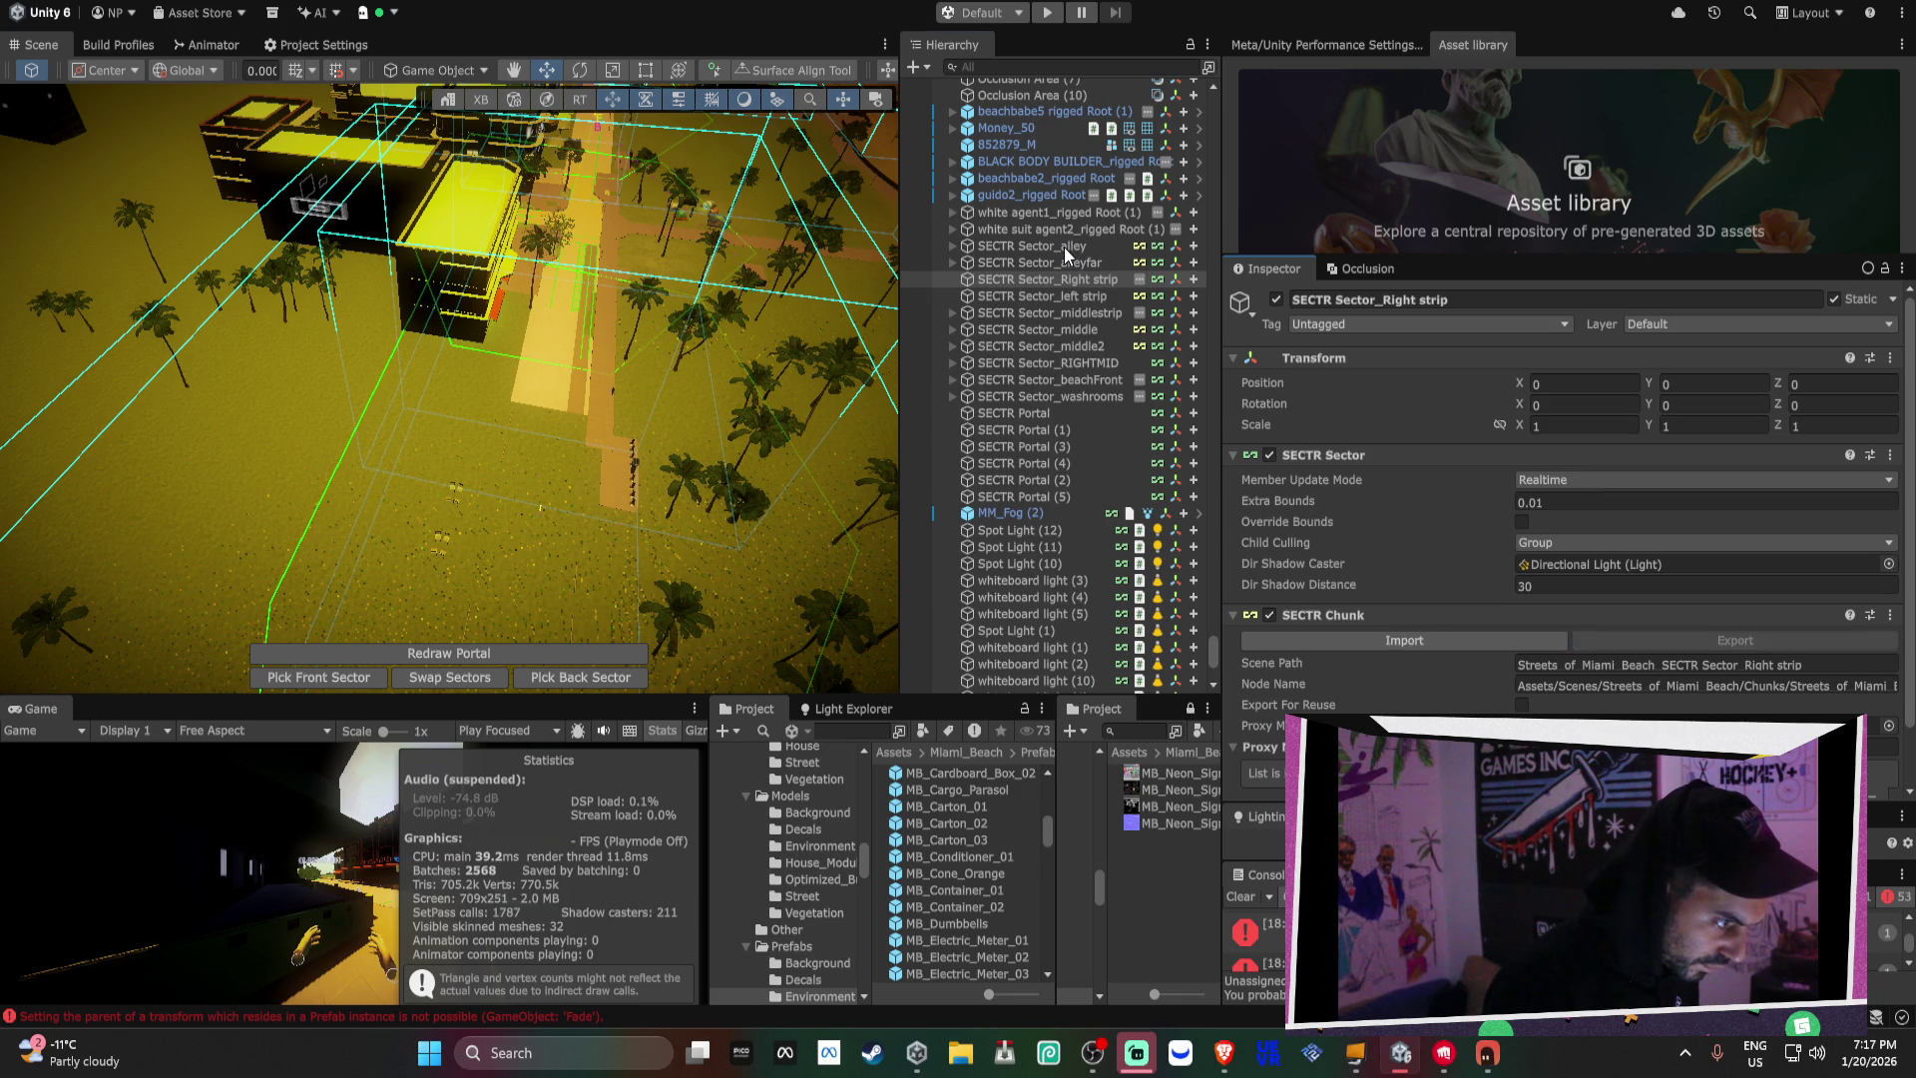
- Run Fix Shared Children on the sectors from alley through washrooms
click(1064, 248)
shift+click(1040, 395)
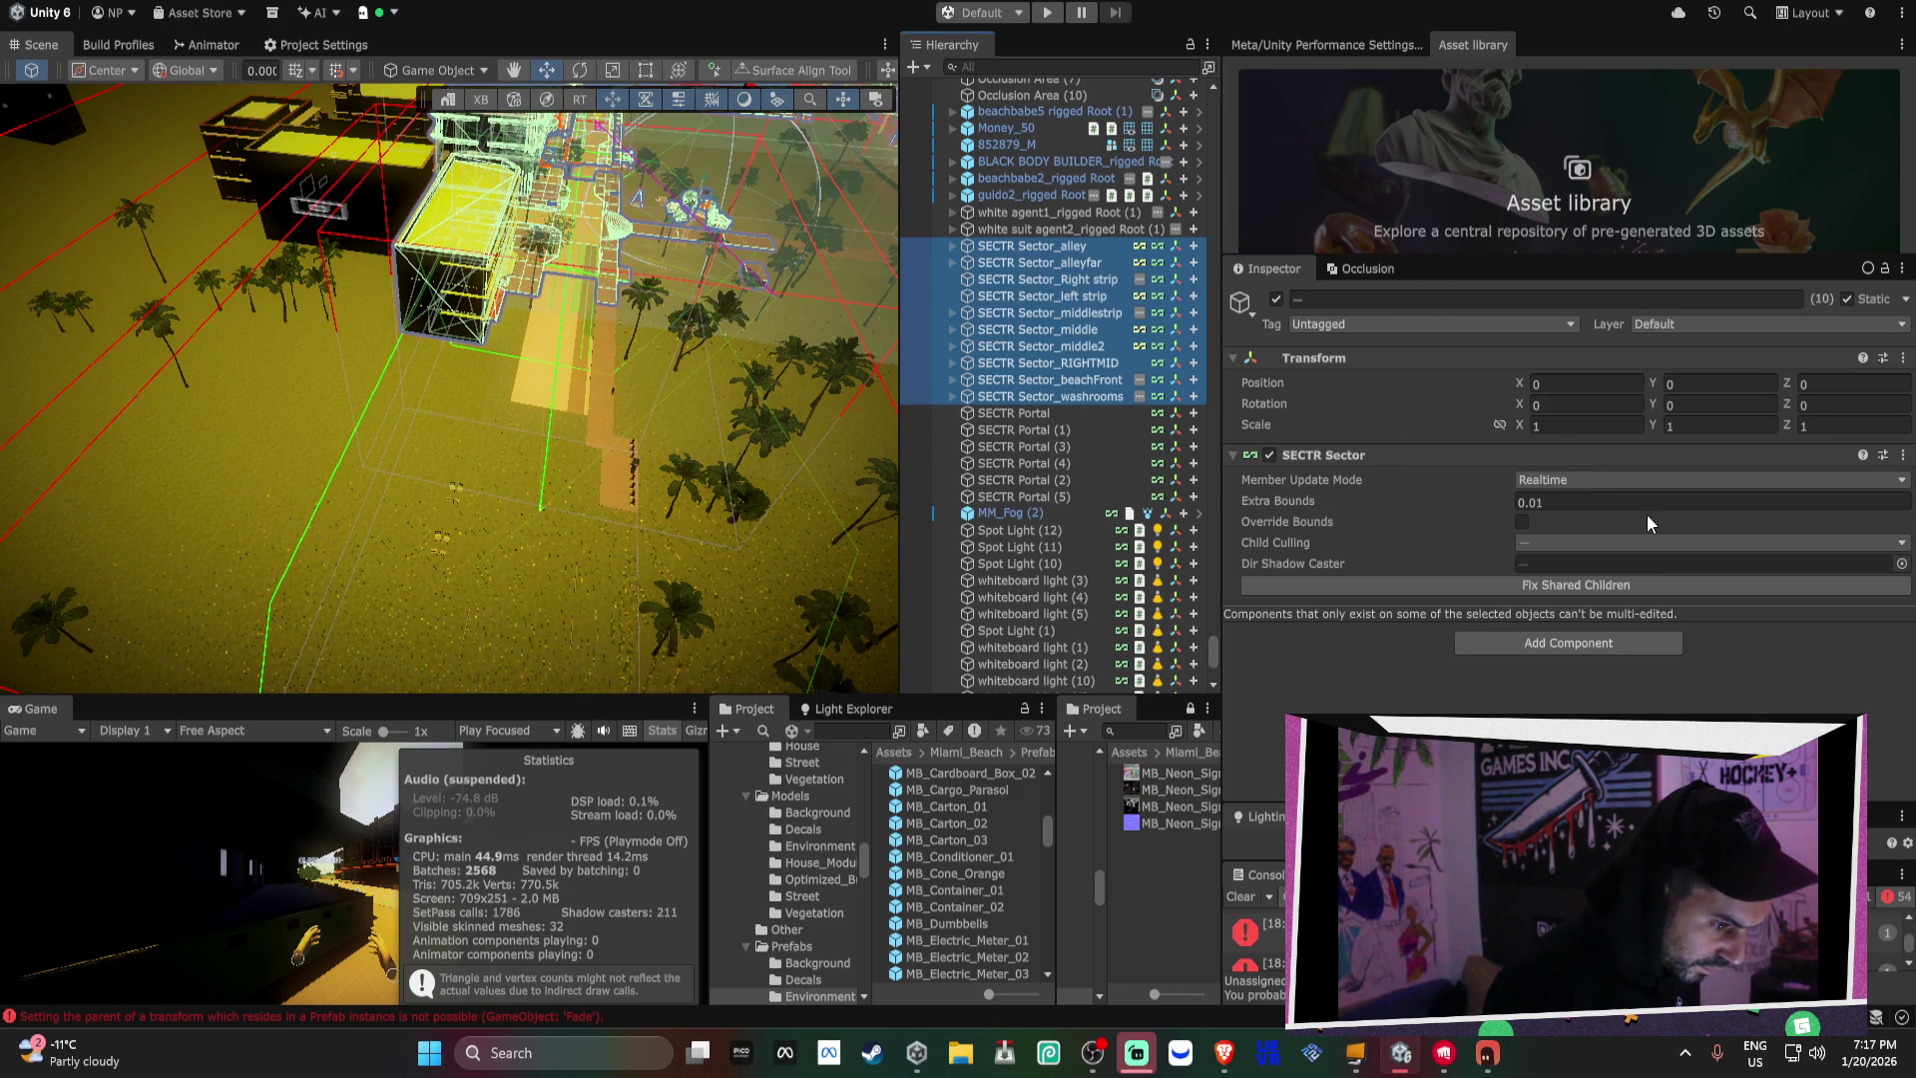
click(1461, 585)
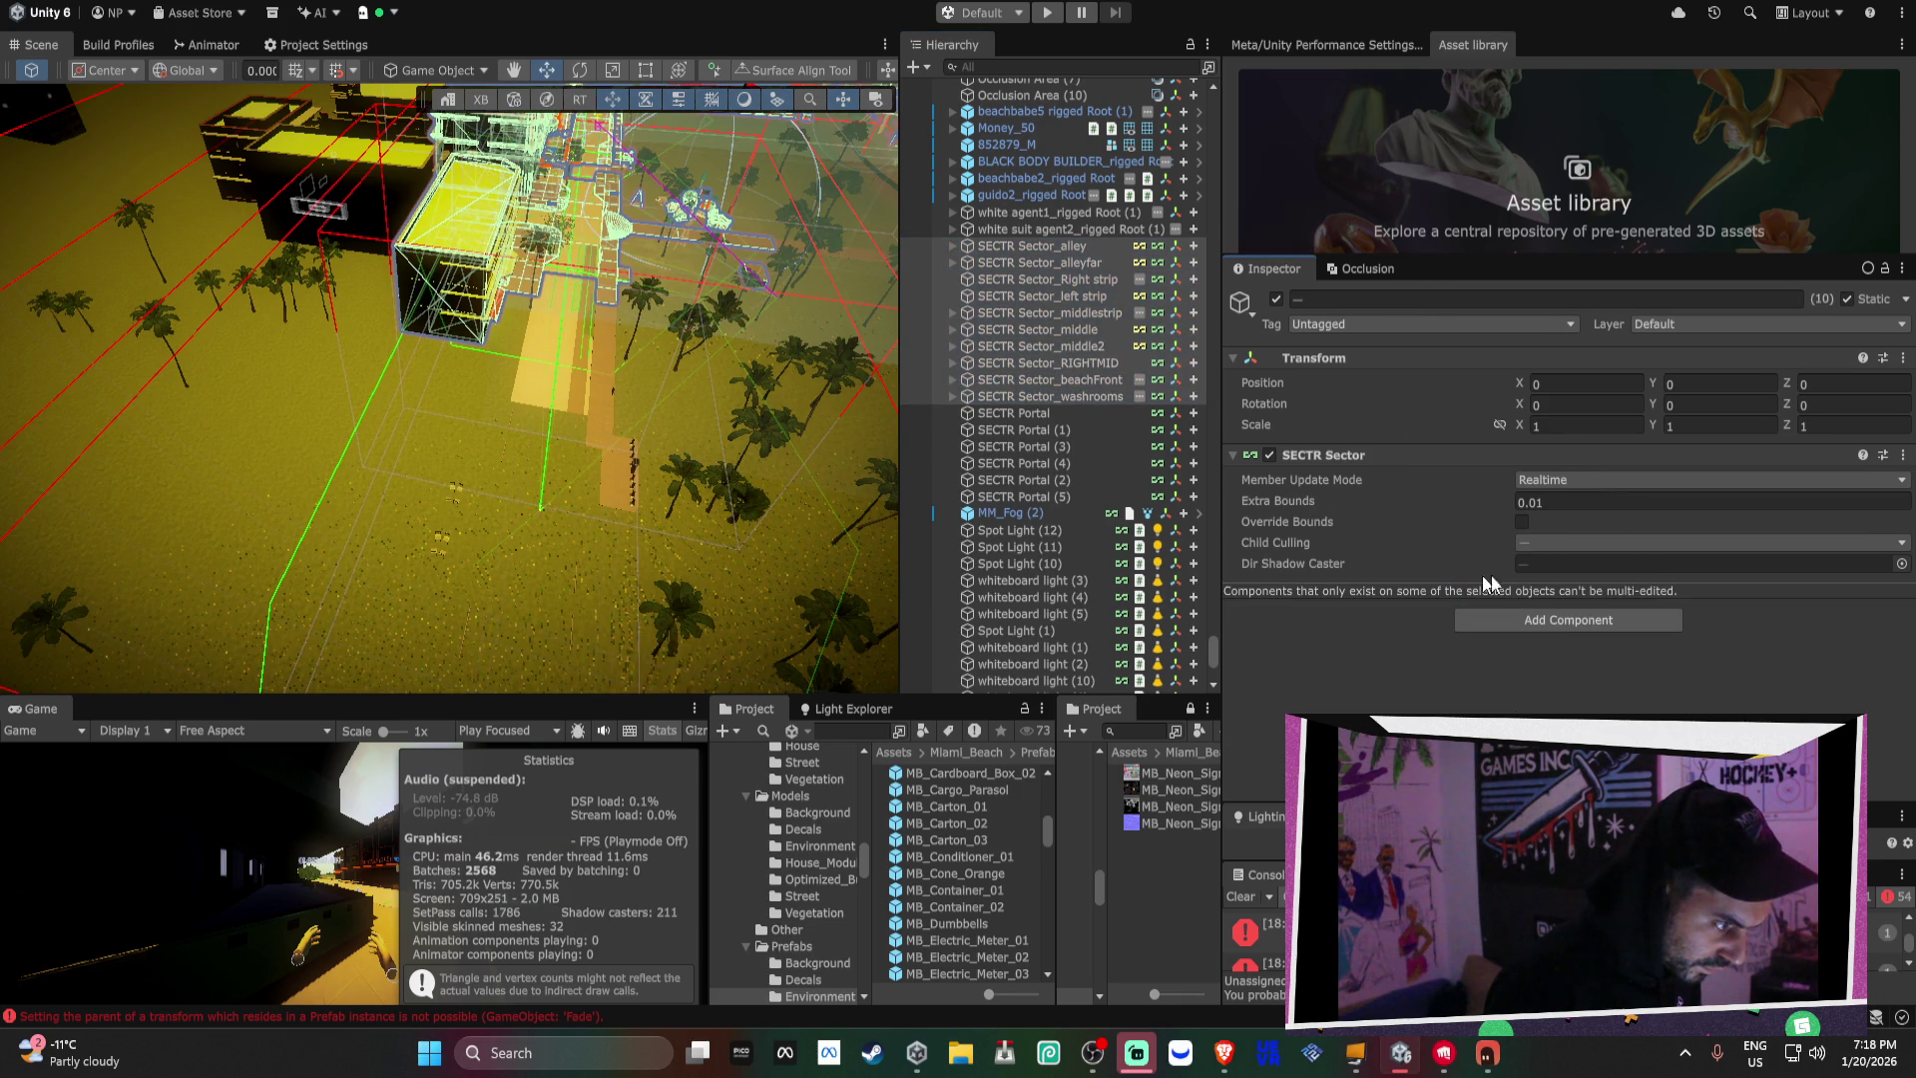
- Check alley, alleyfar, middlestrip, middle, middle2 and RIGHTMID one by one for a SECTR Chunk
drag(994, 262, 994, 283)
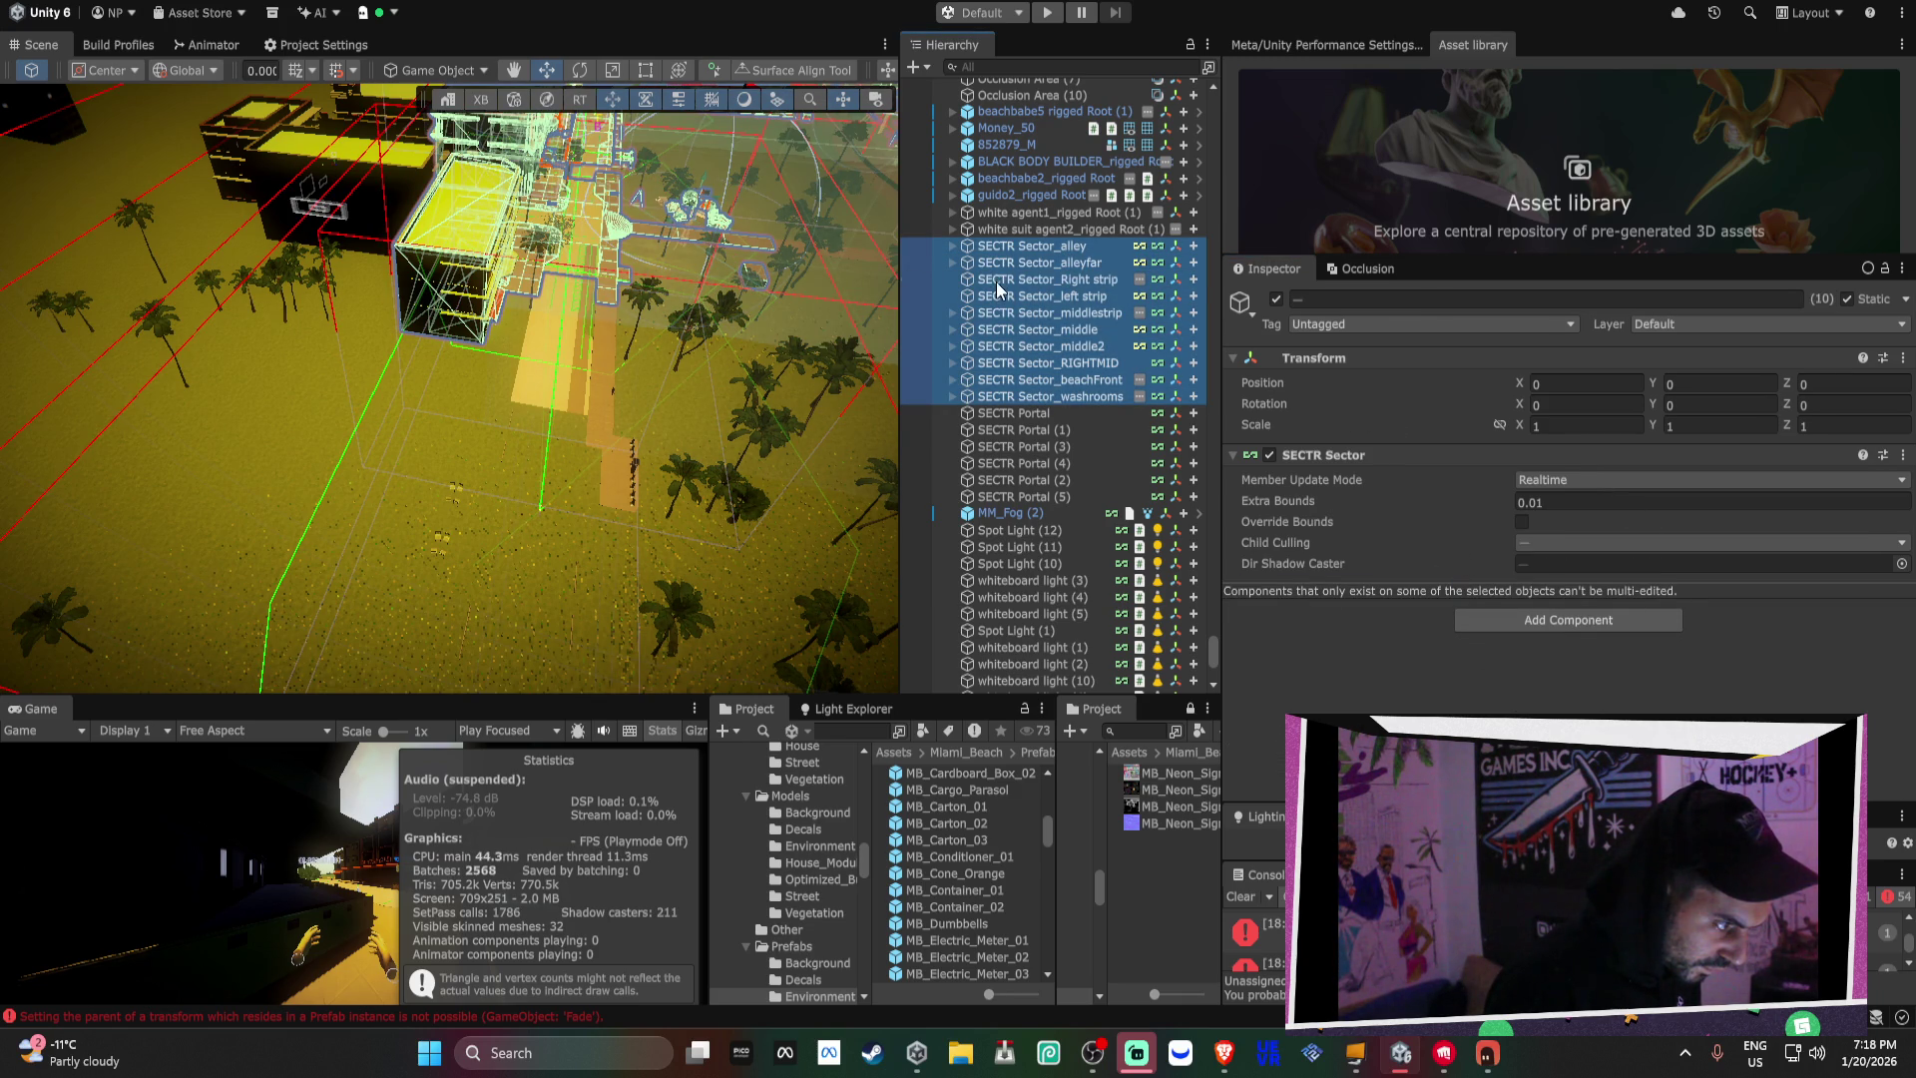
ctrl+click(998, 281)
ctrl+click(998, 297)
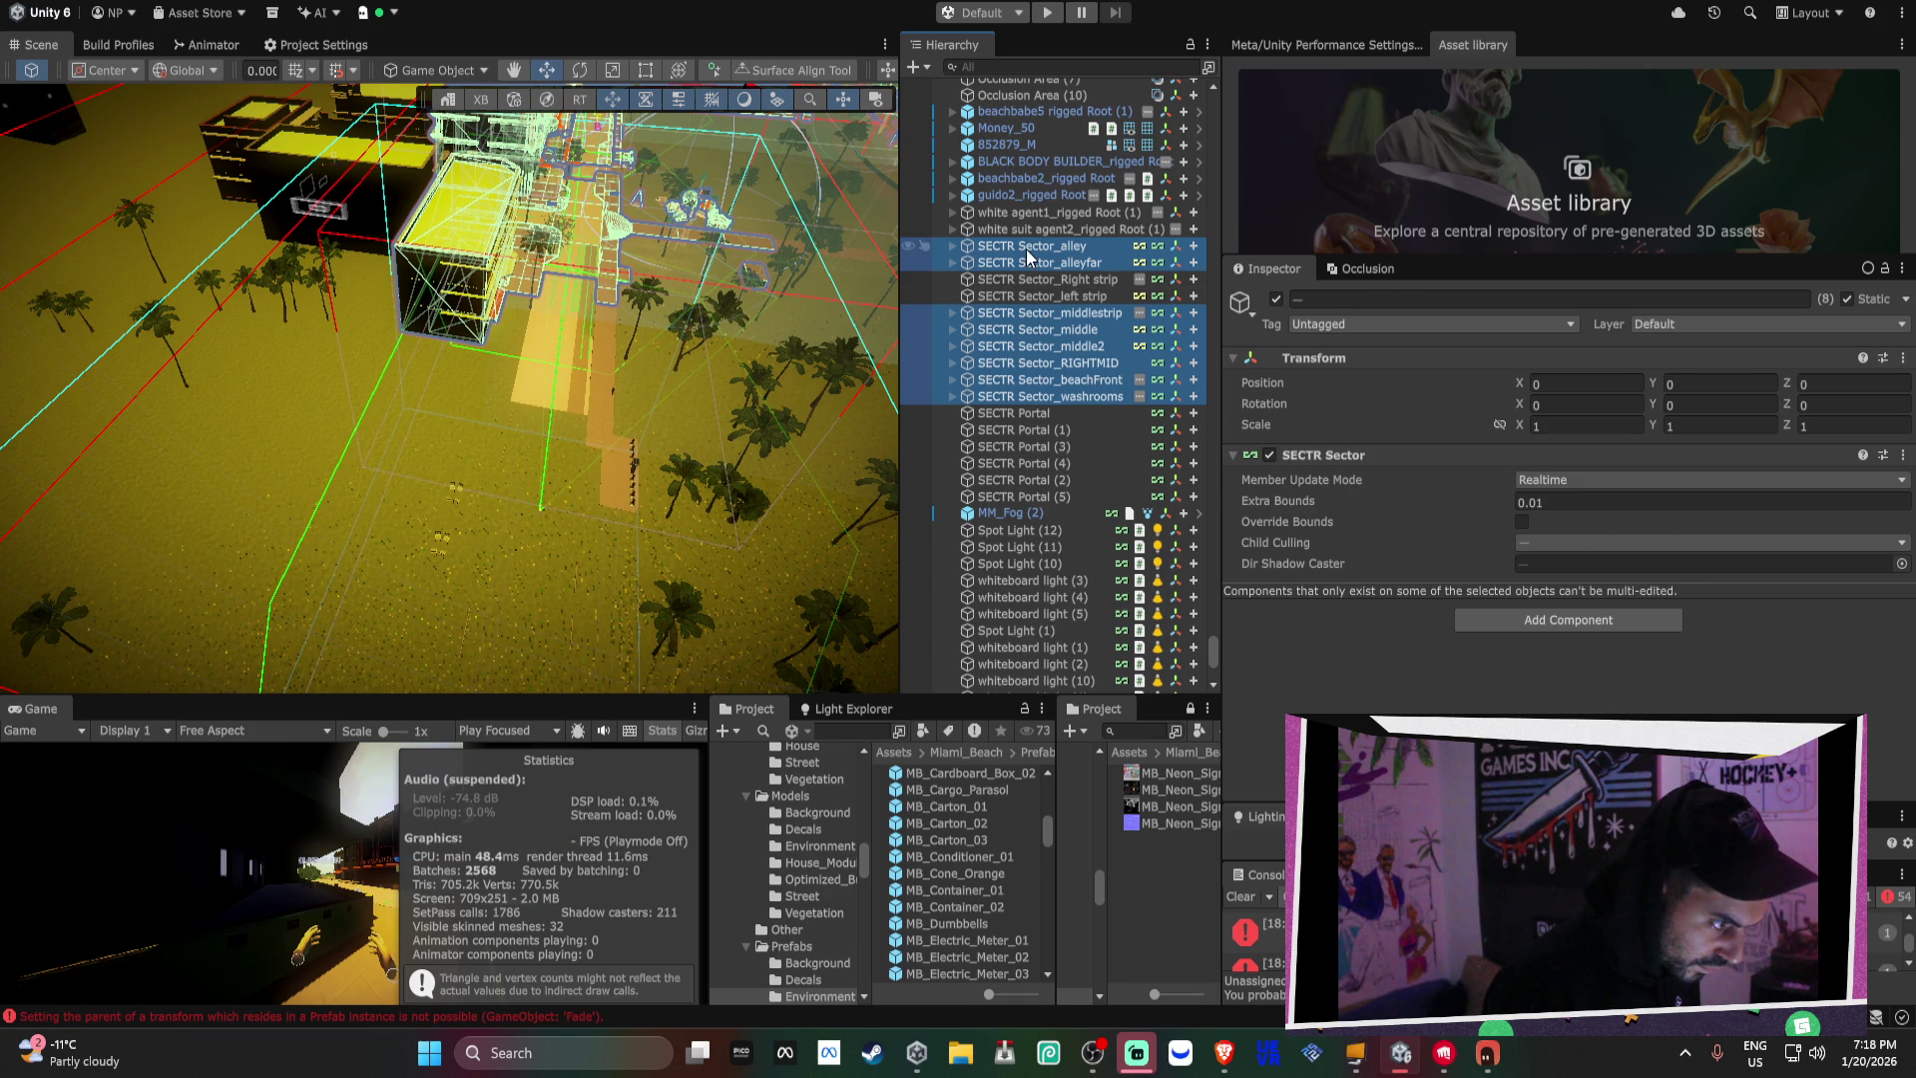
click(1033, 246)
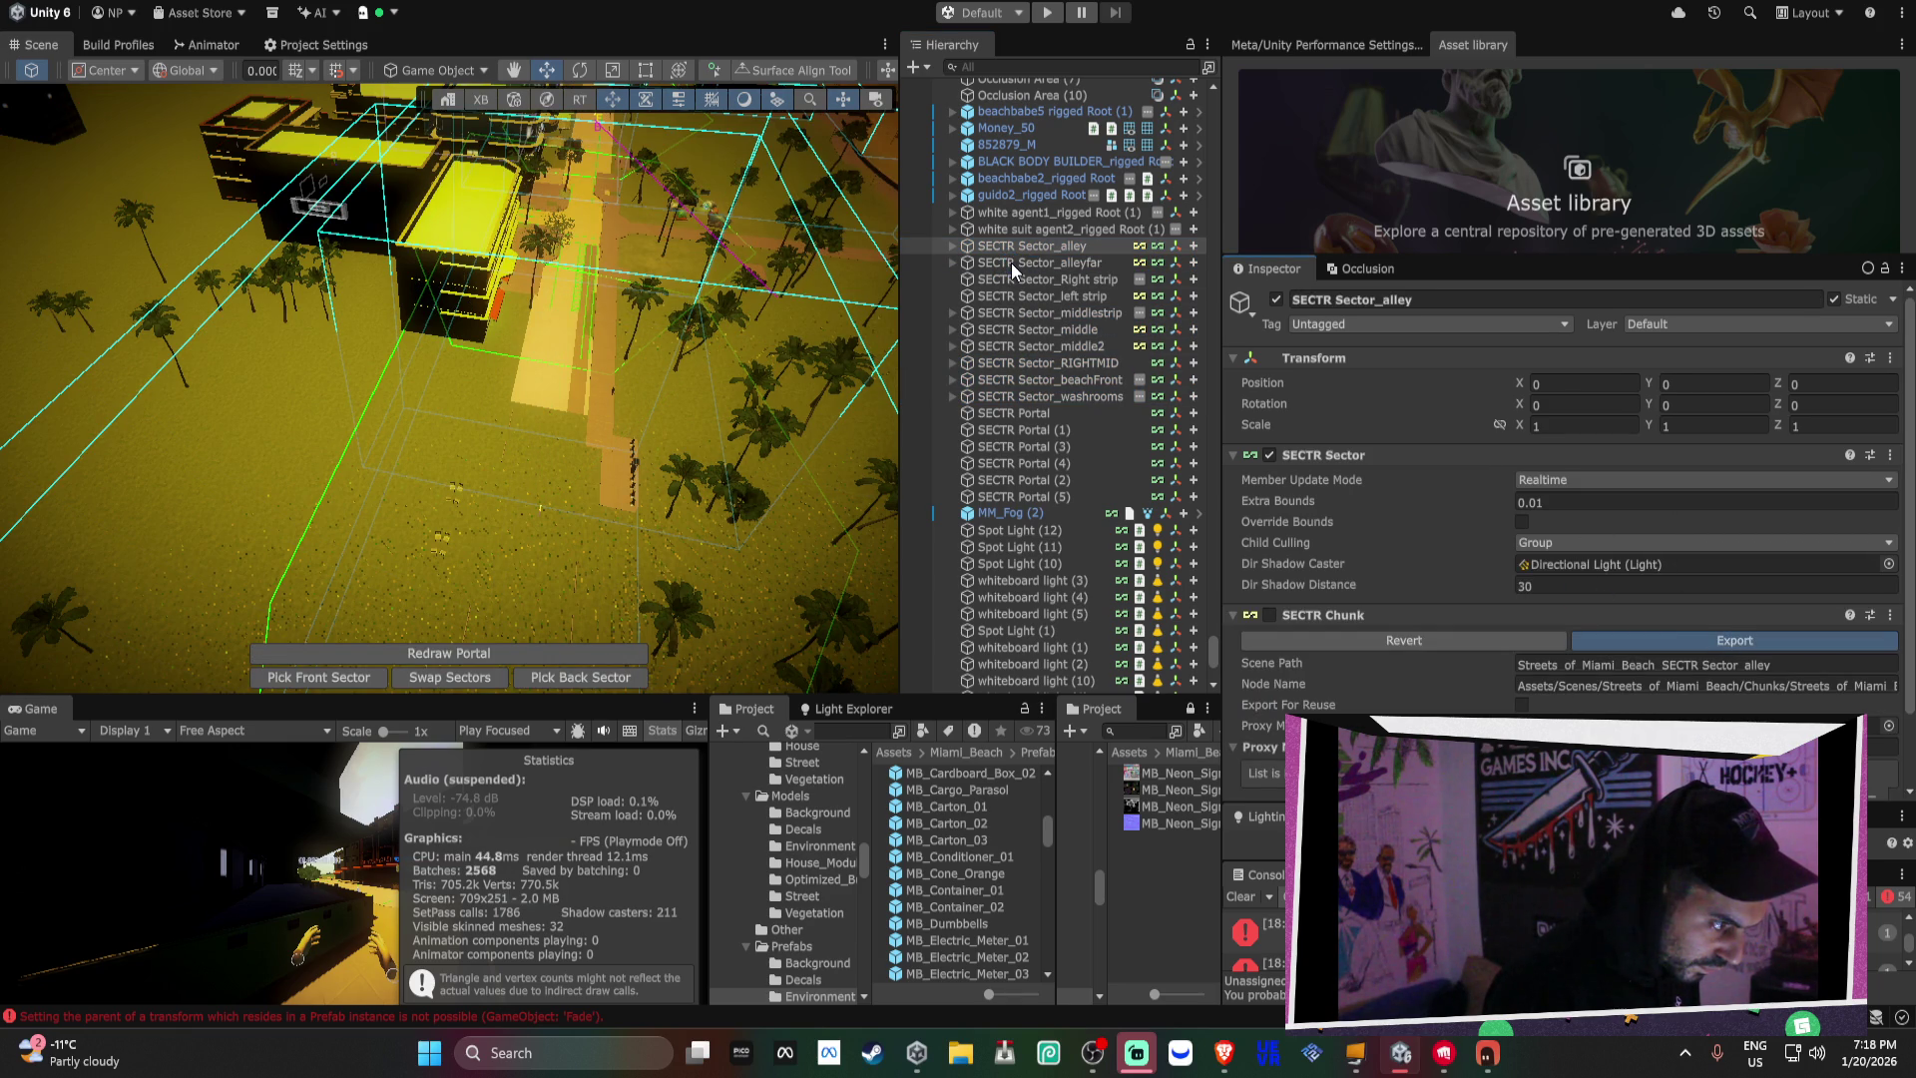
click(1014, 264)
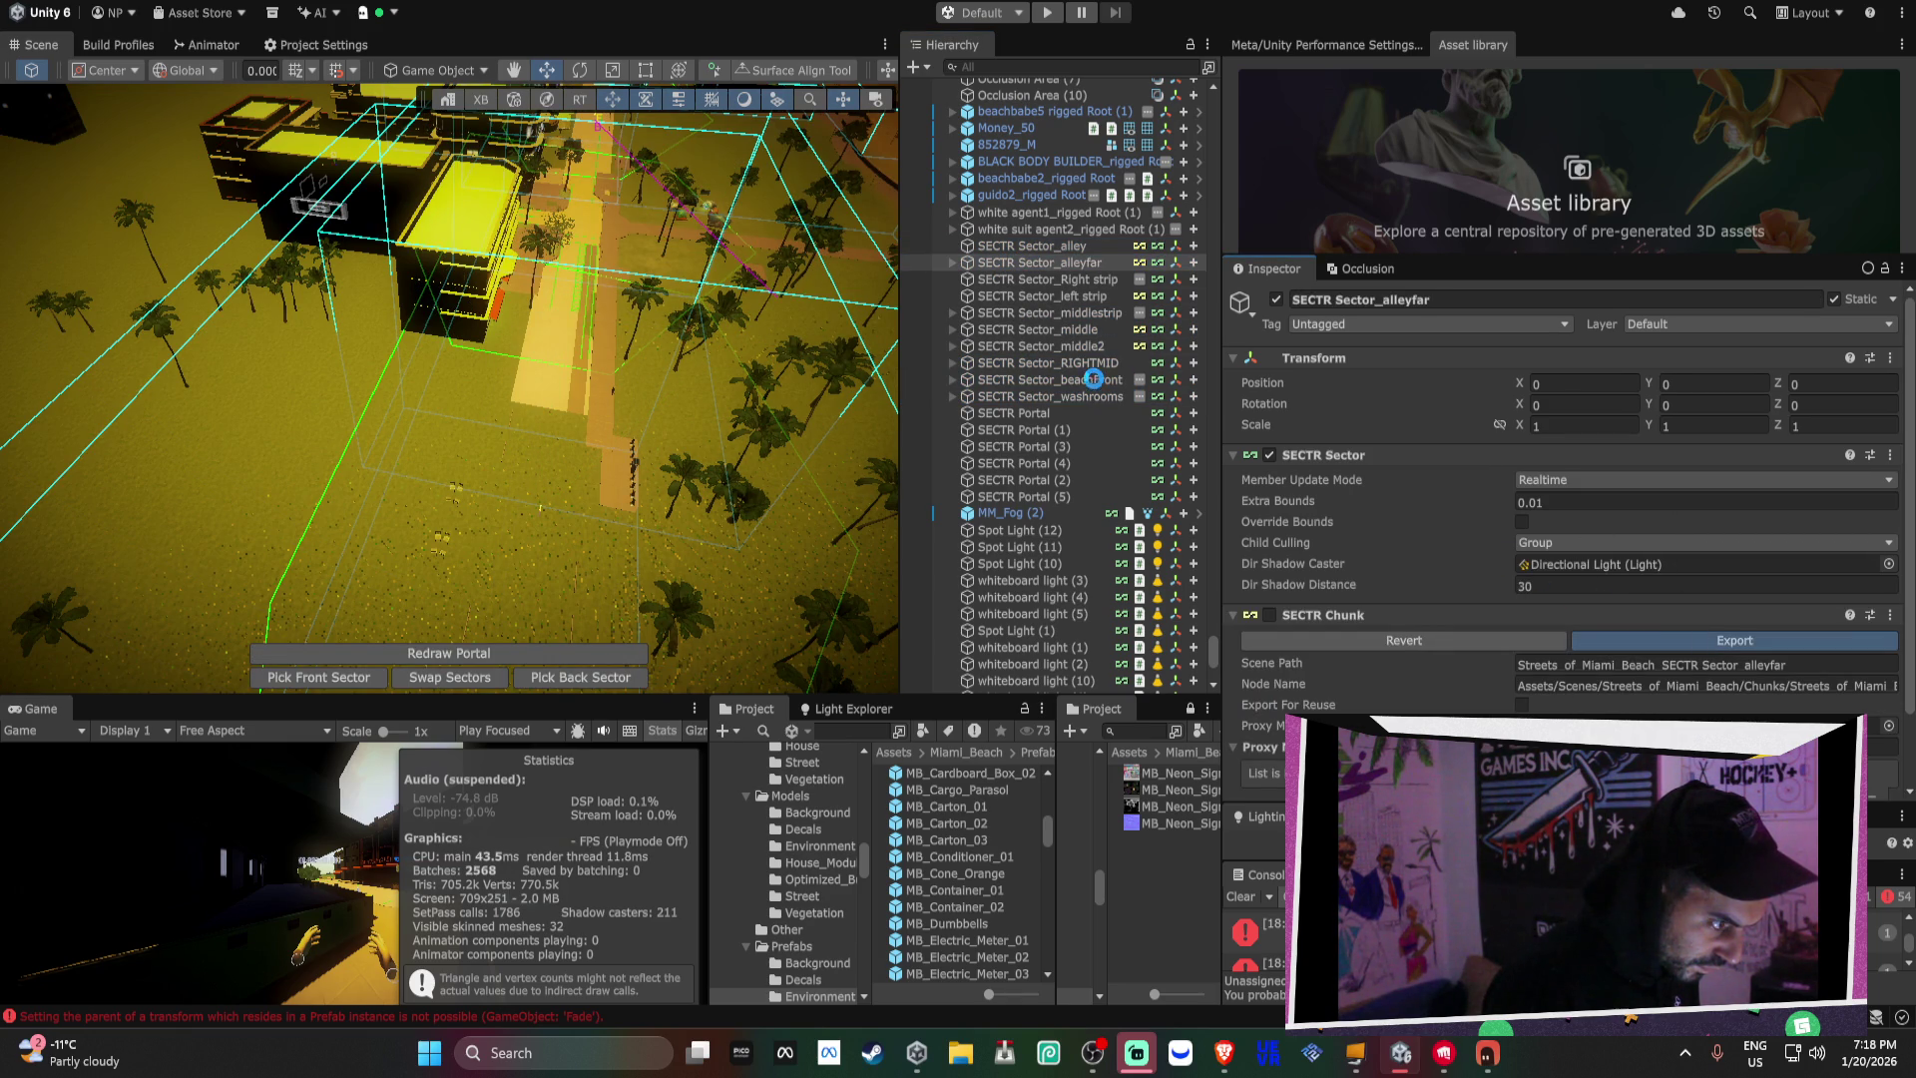
click(1064, 313)
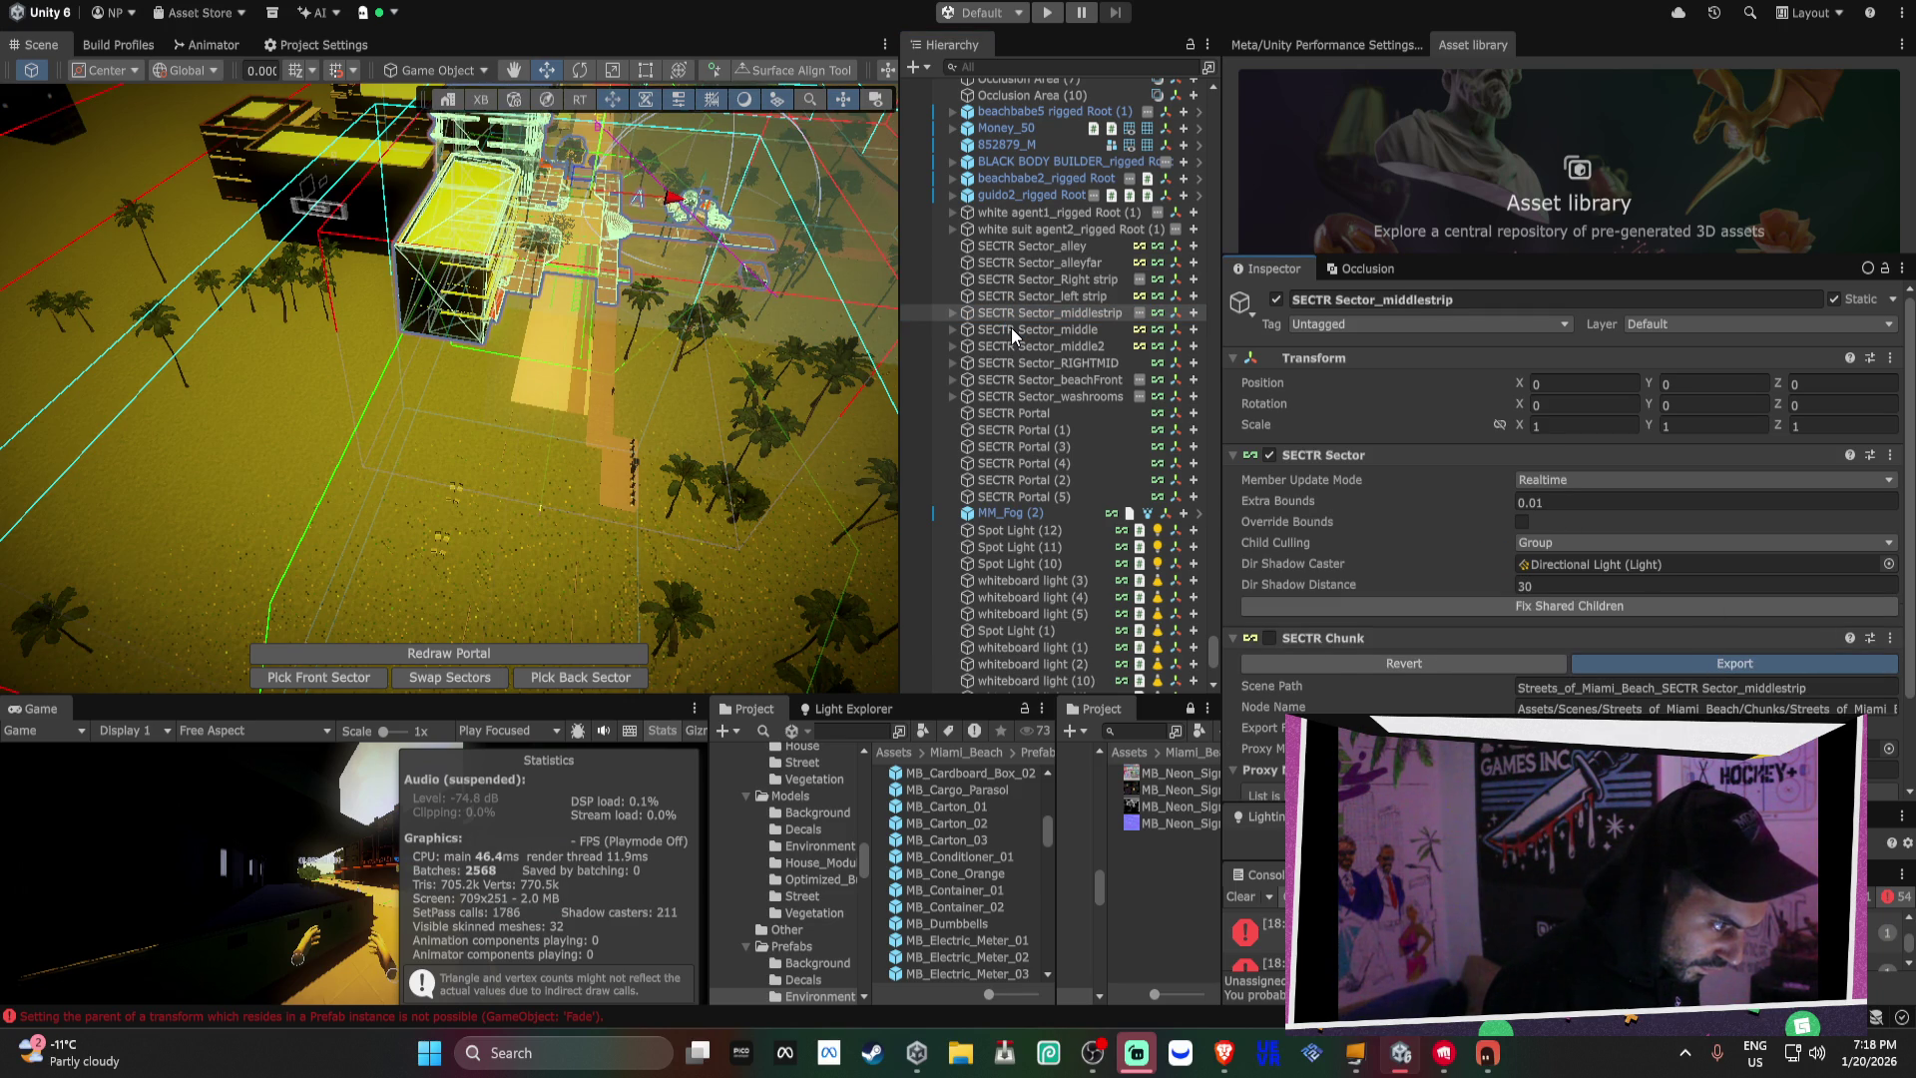
click(1013, 331)
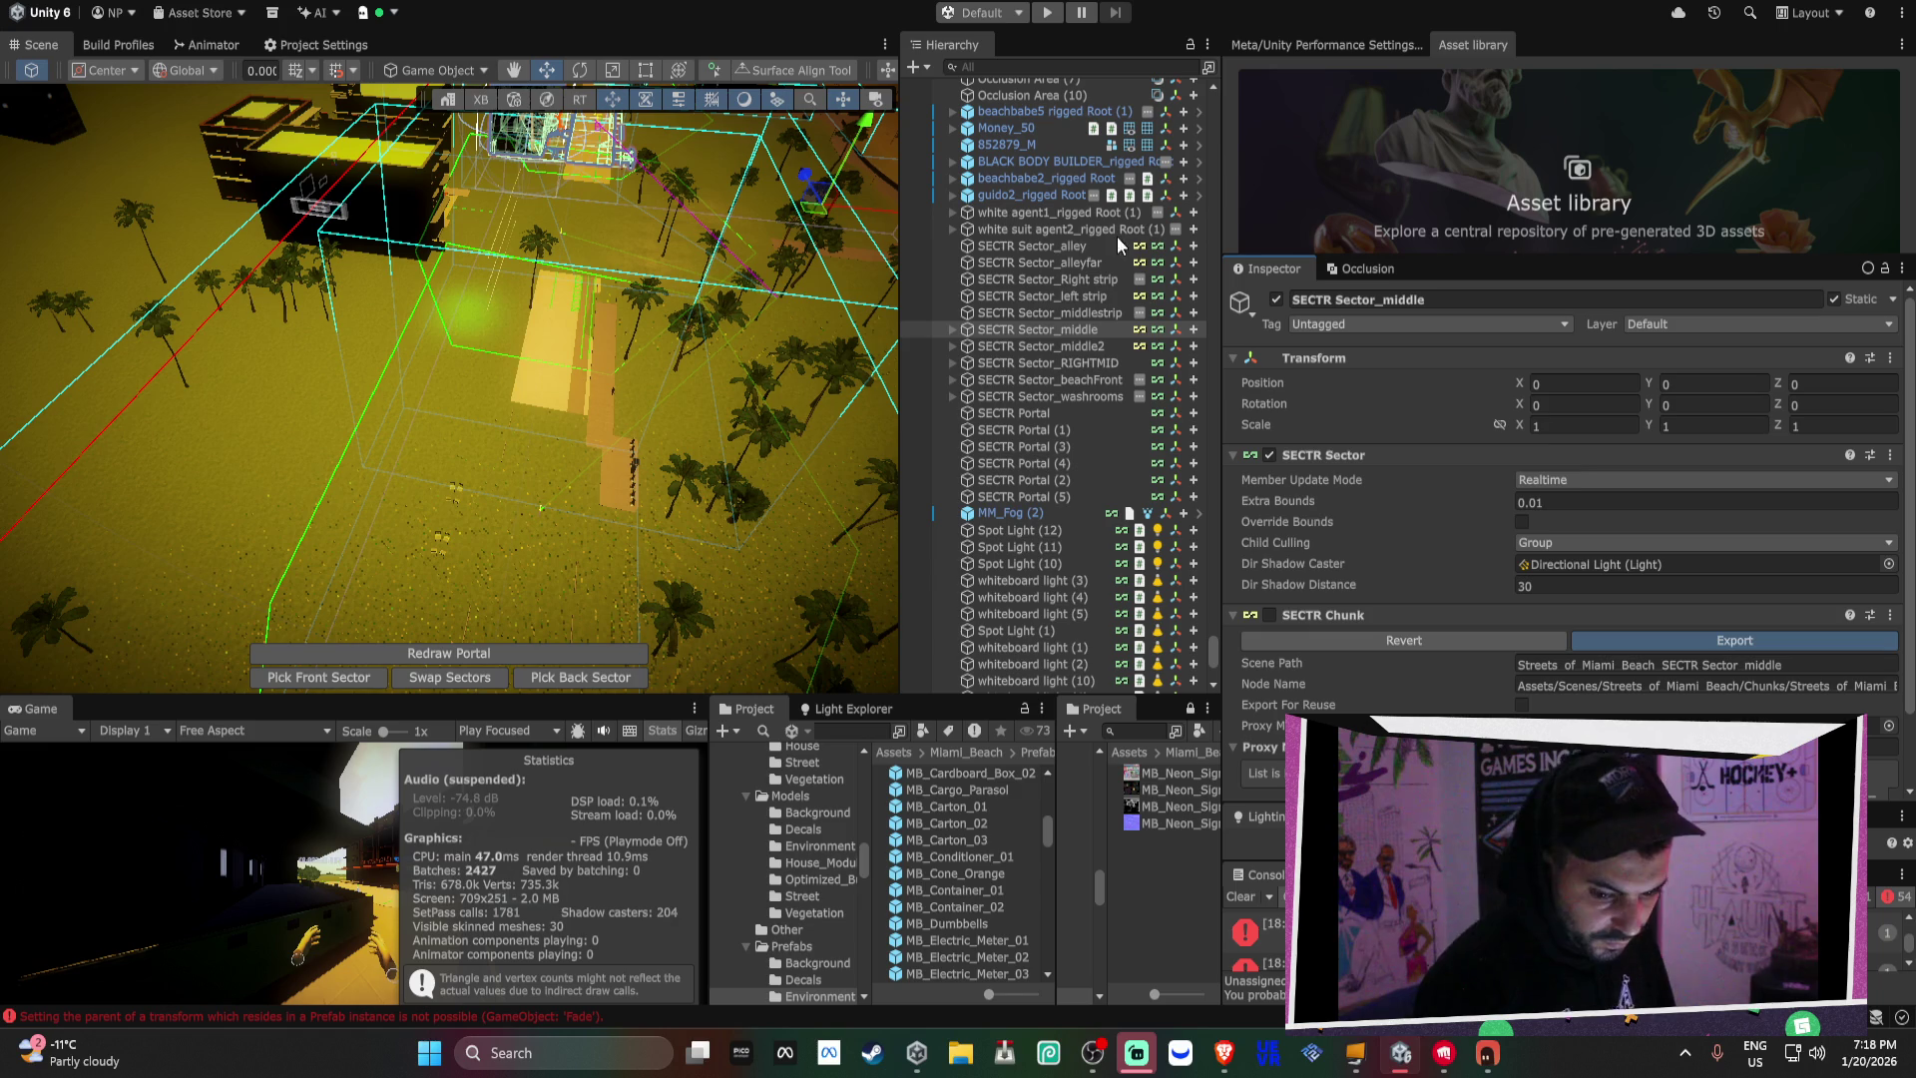
click(1103, 346)
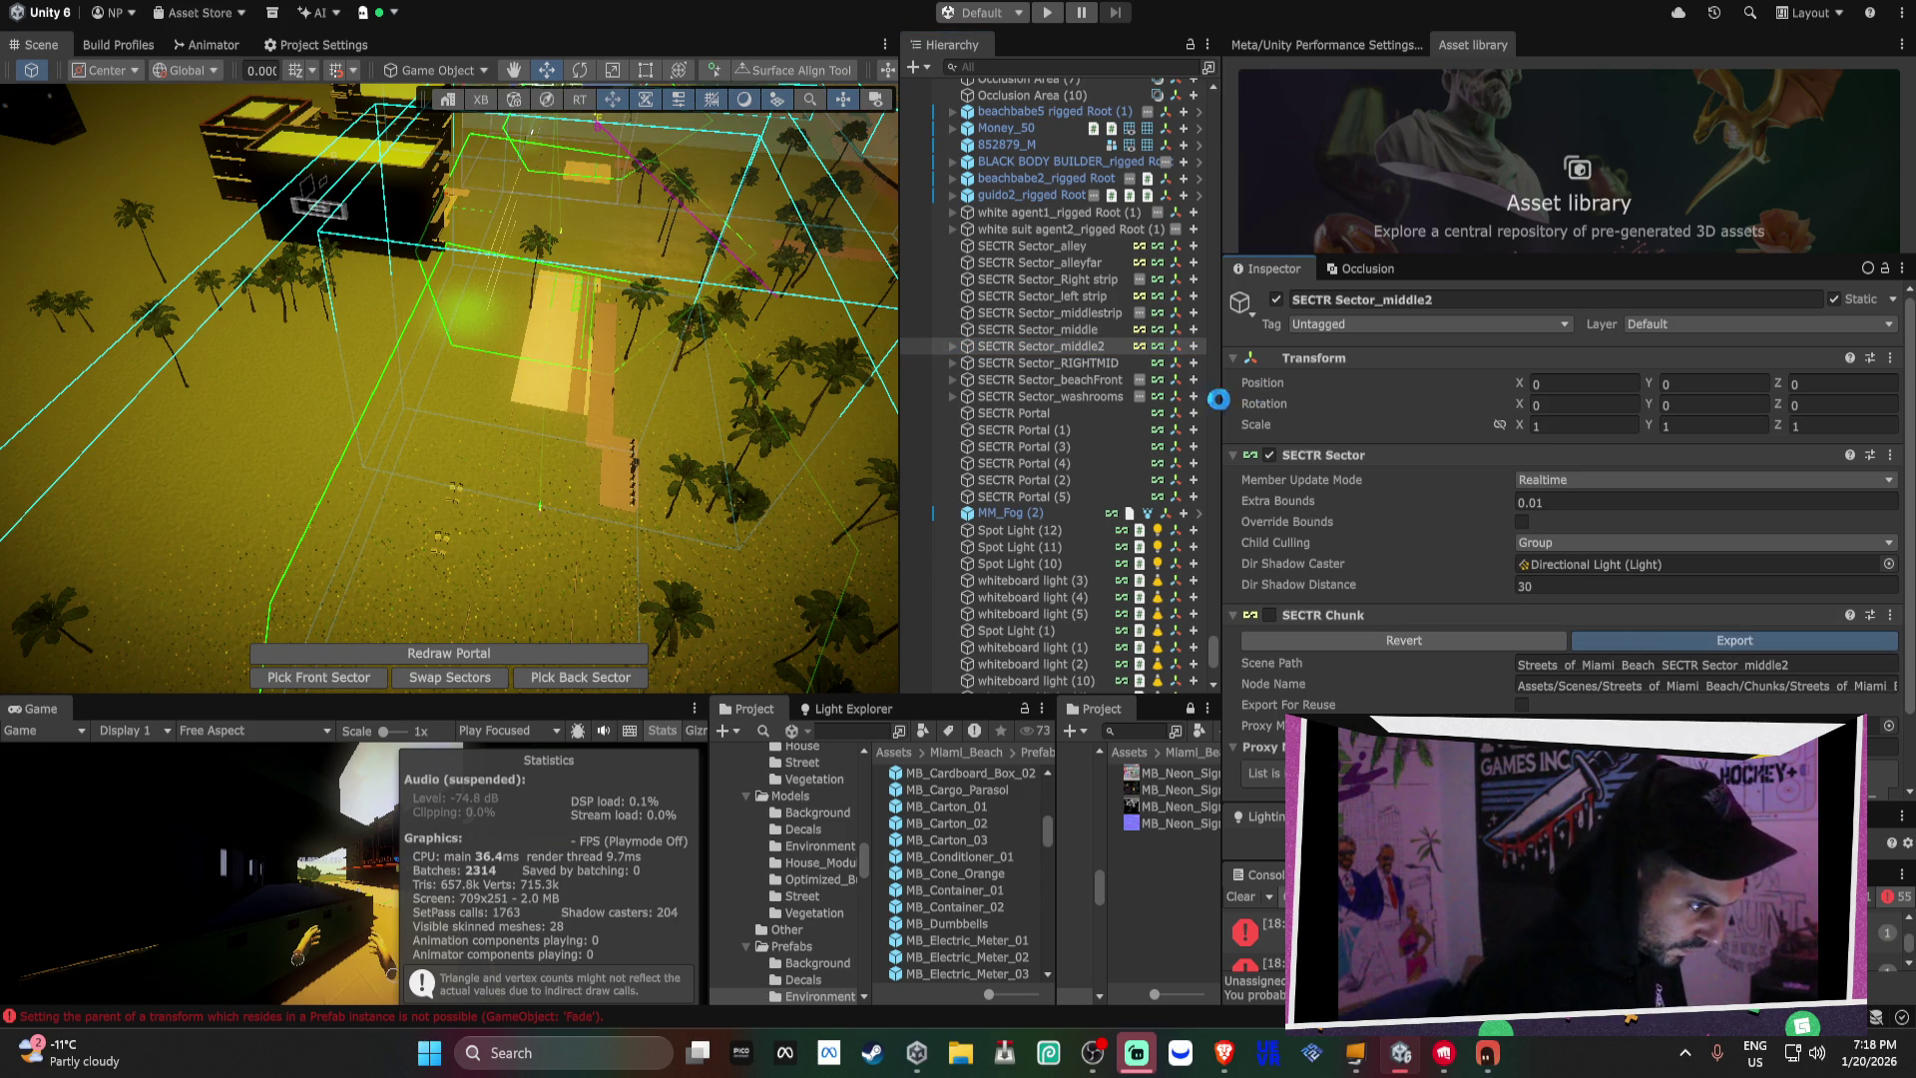
click(1063, 362)
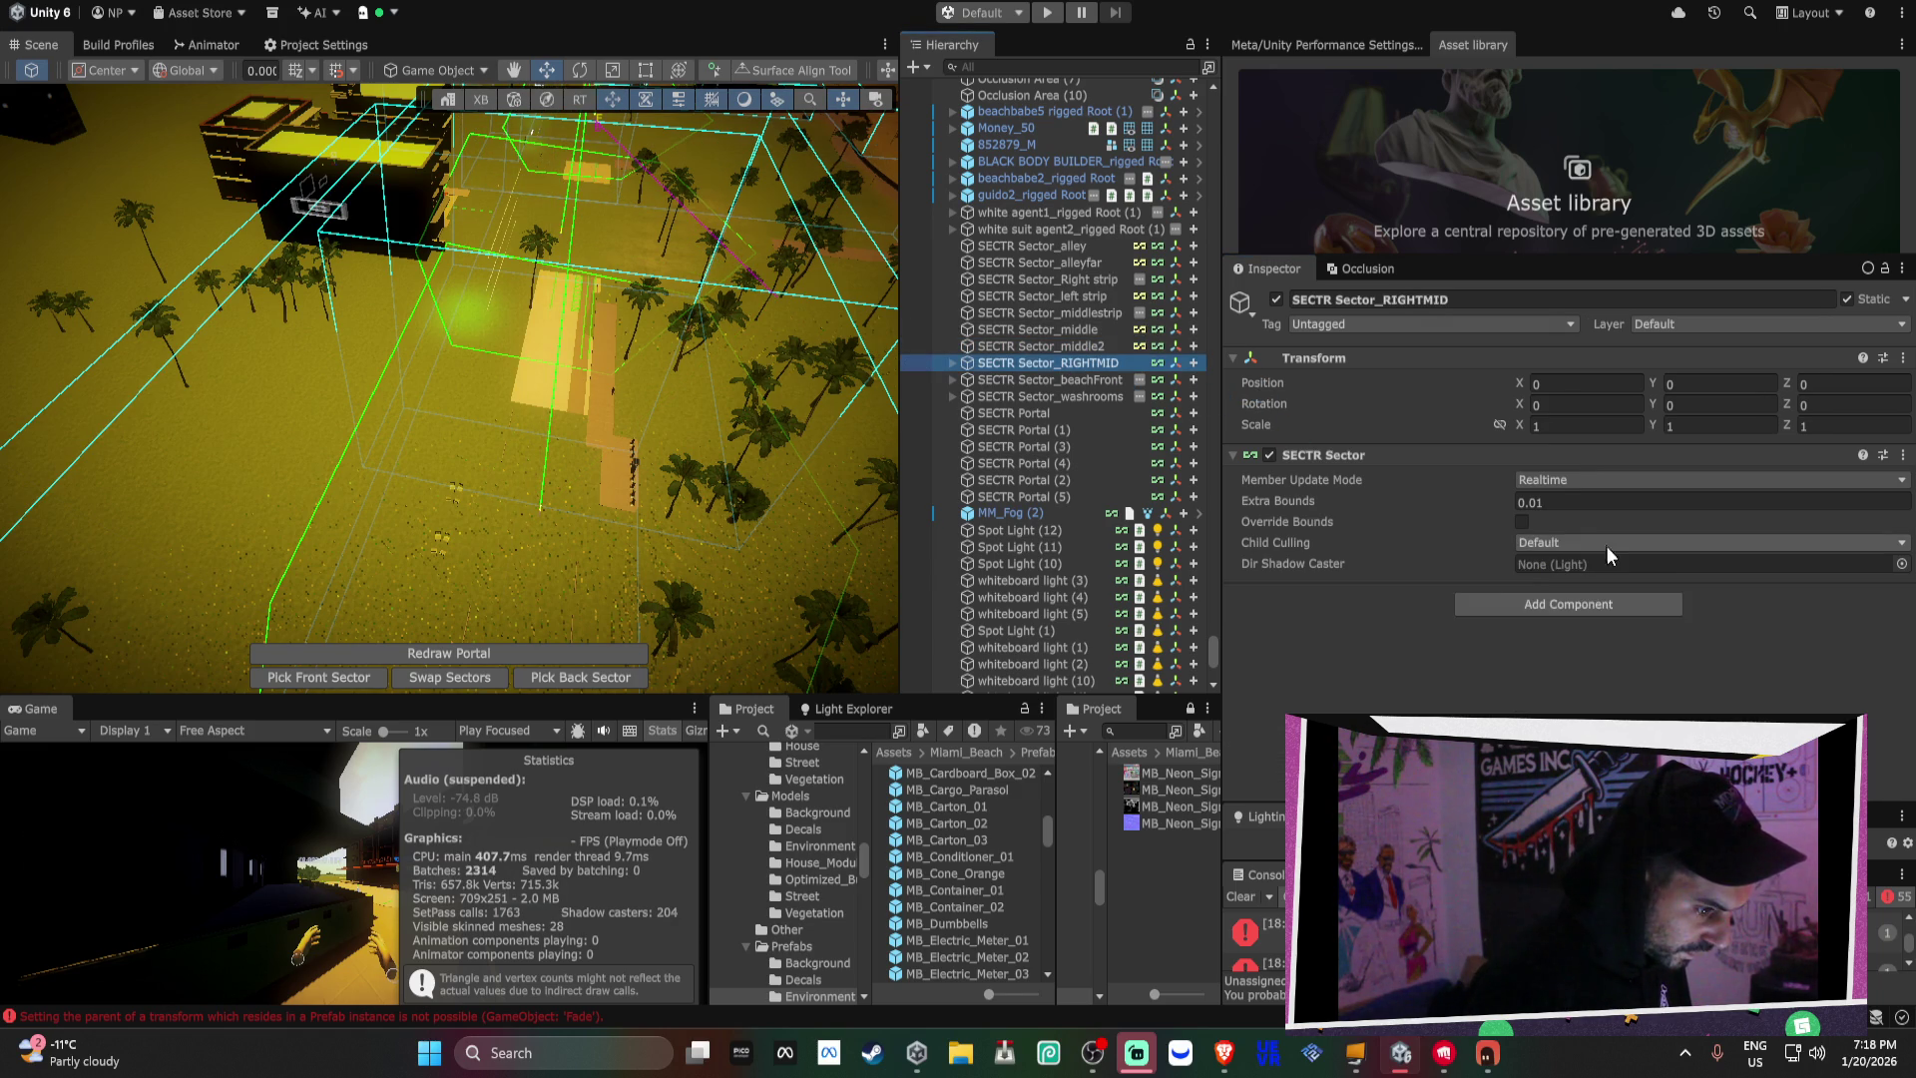
- Frame RIGHTMID and compare its components with the beachFront sector's
key(f)
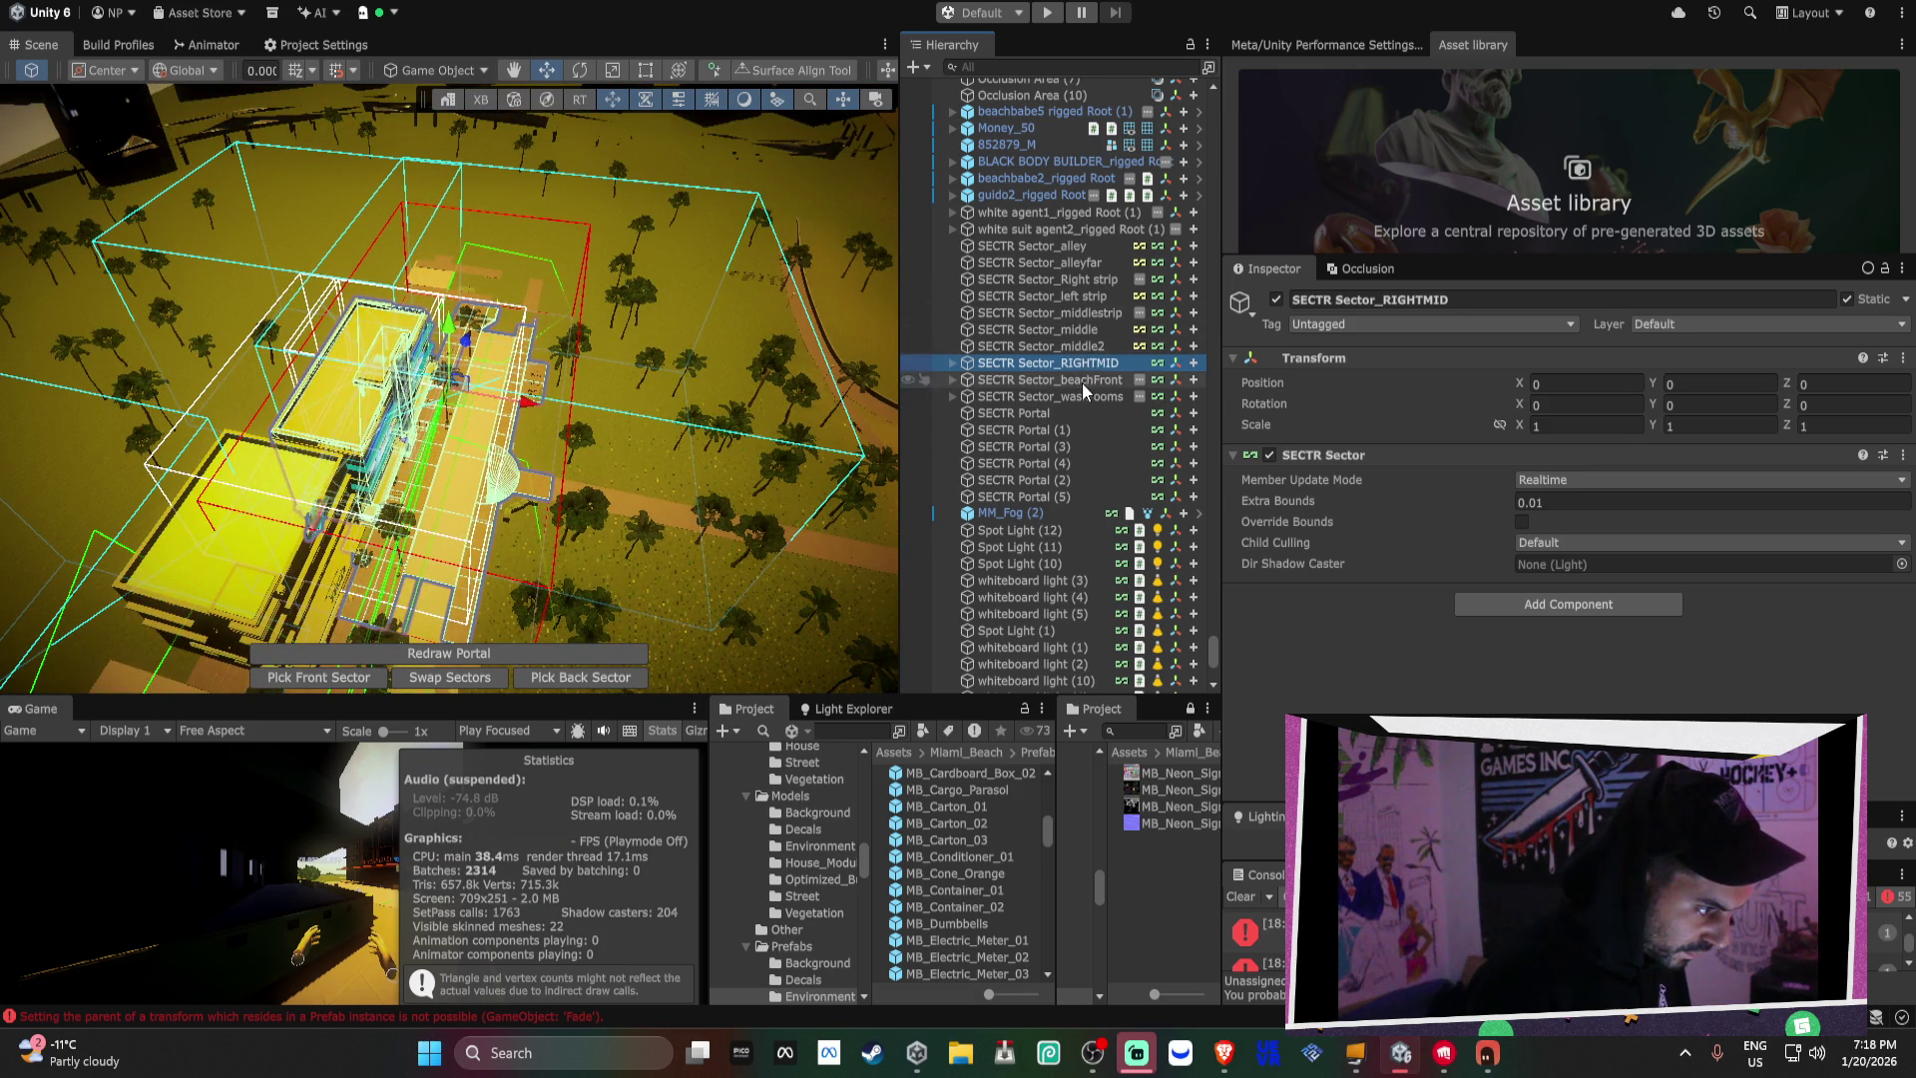
click(1082, 380)
click(1082, 364)
click(1086, 384)
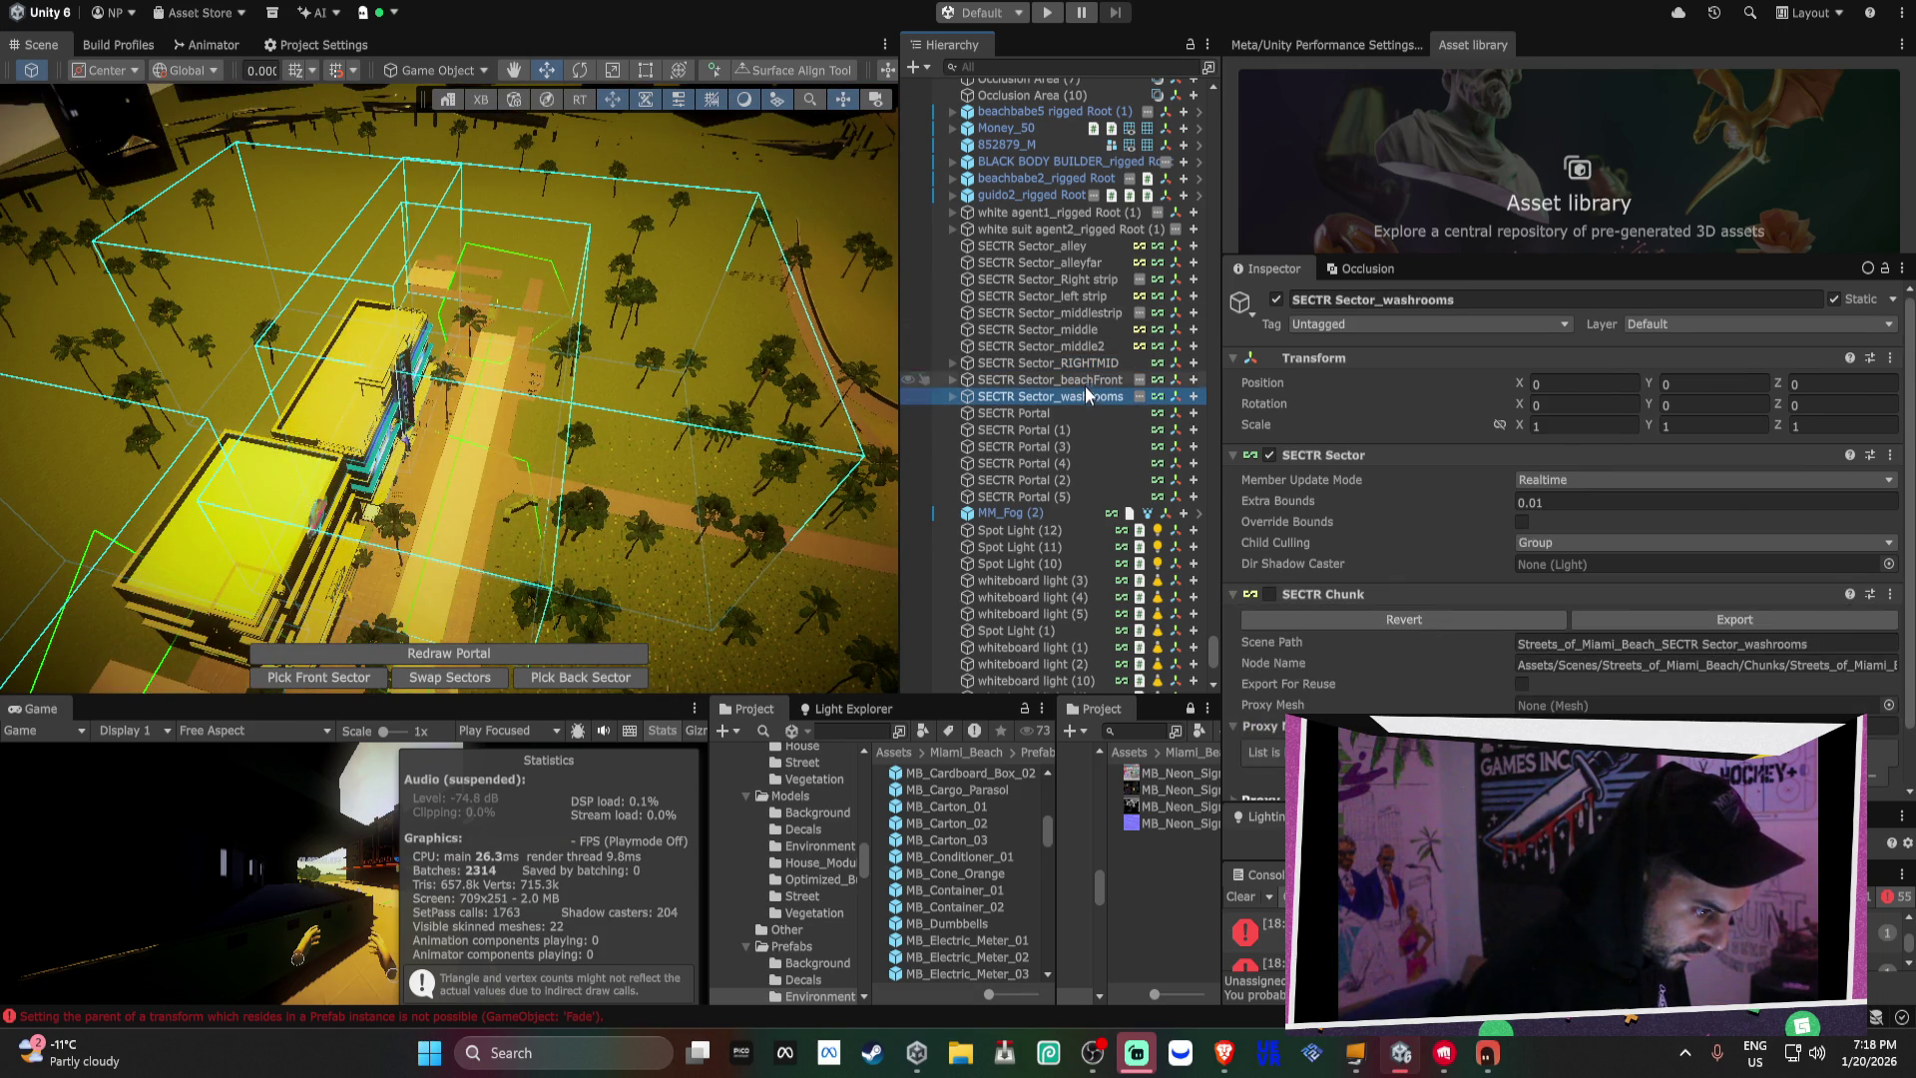
click(1083, 364)
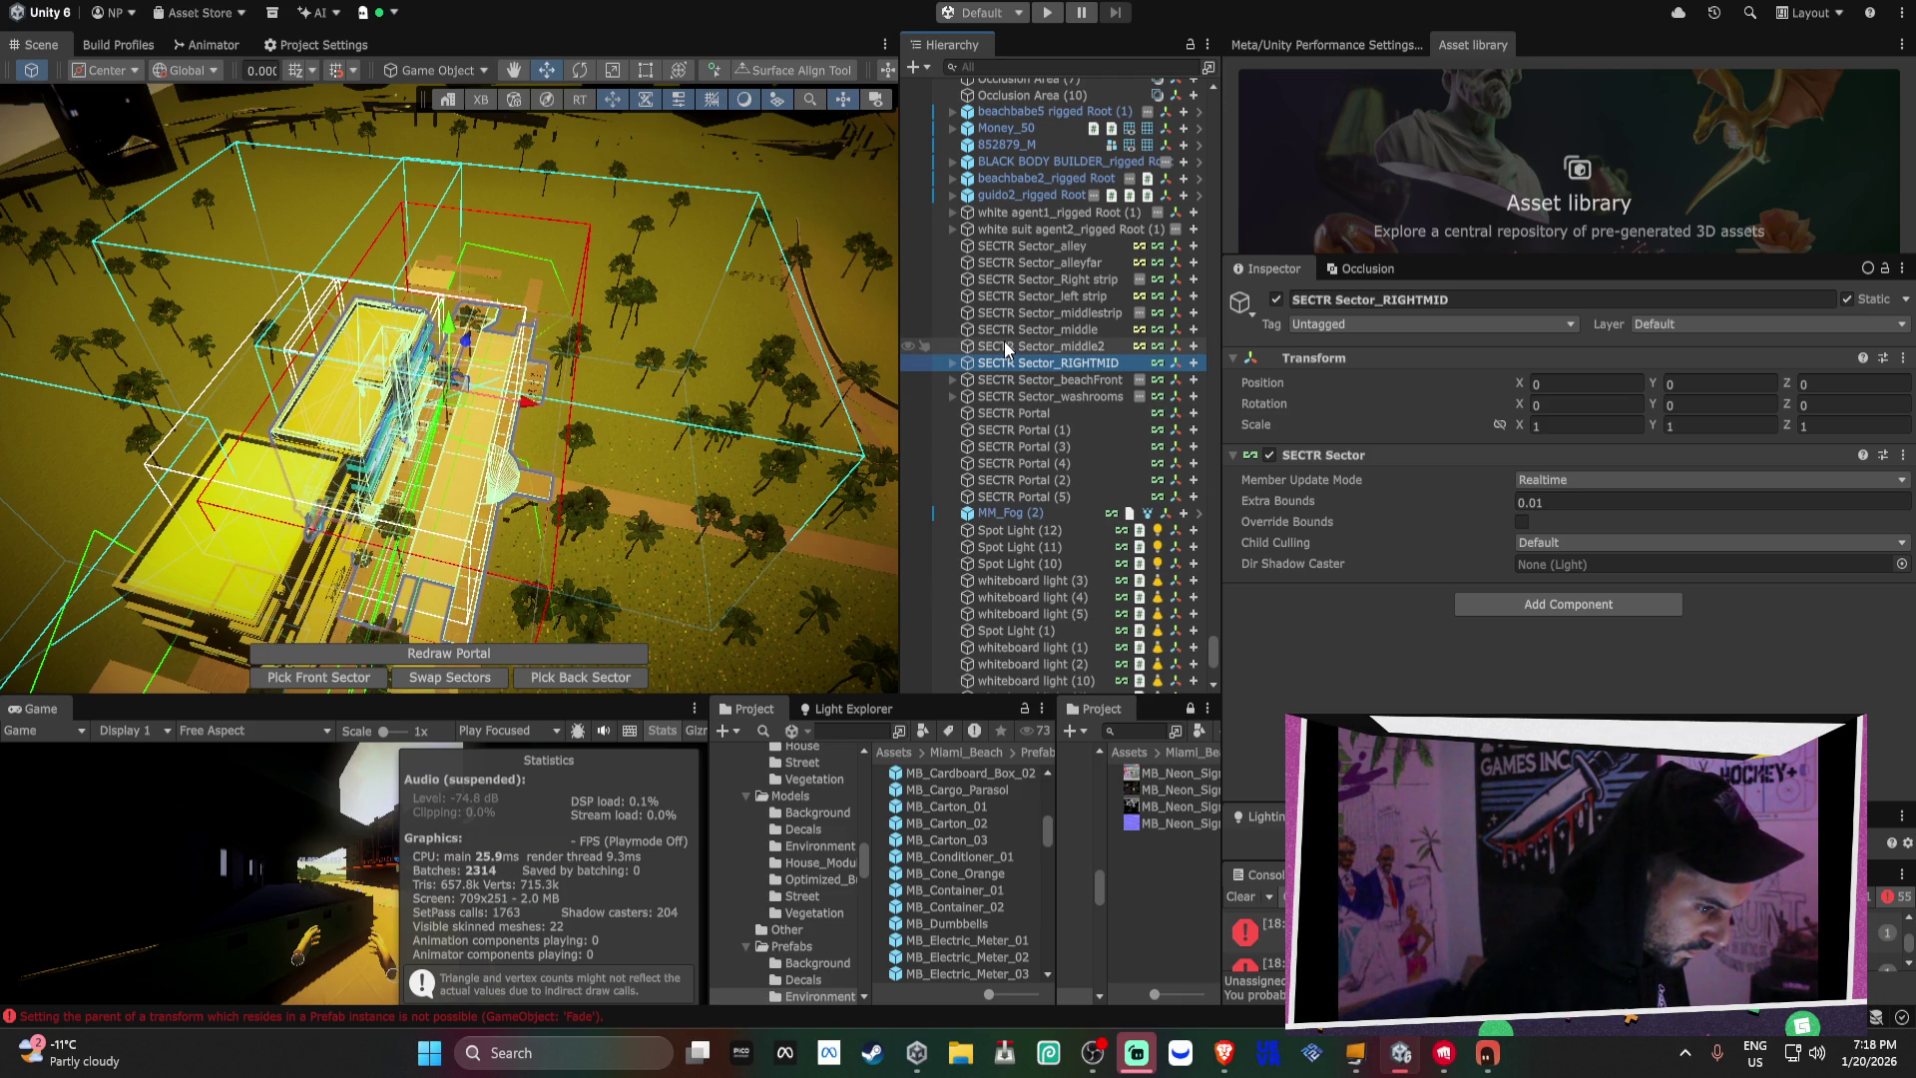
click(1058, 382)
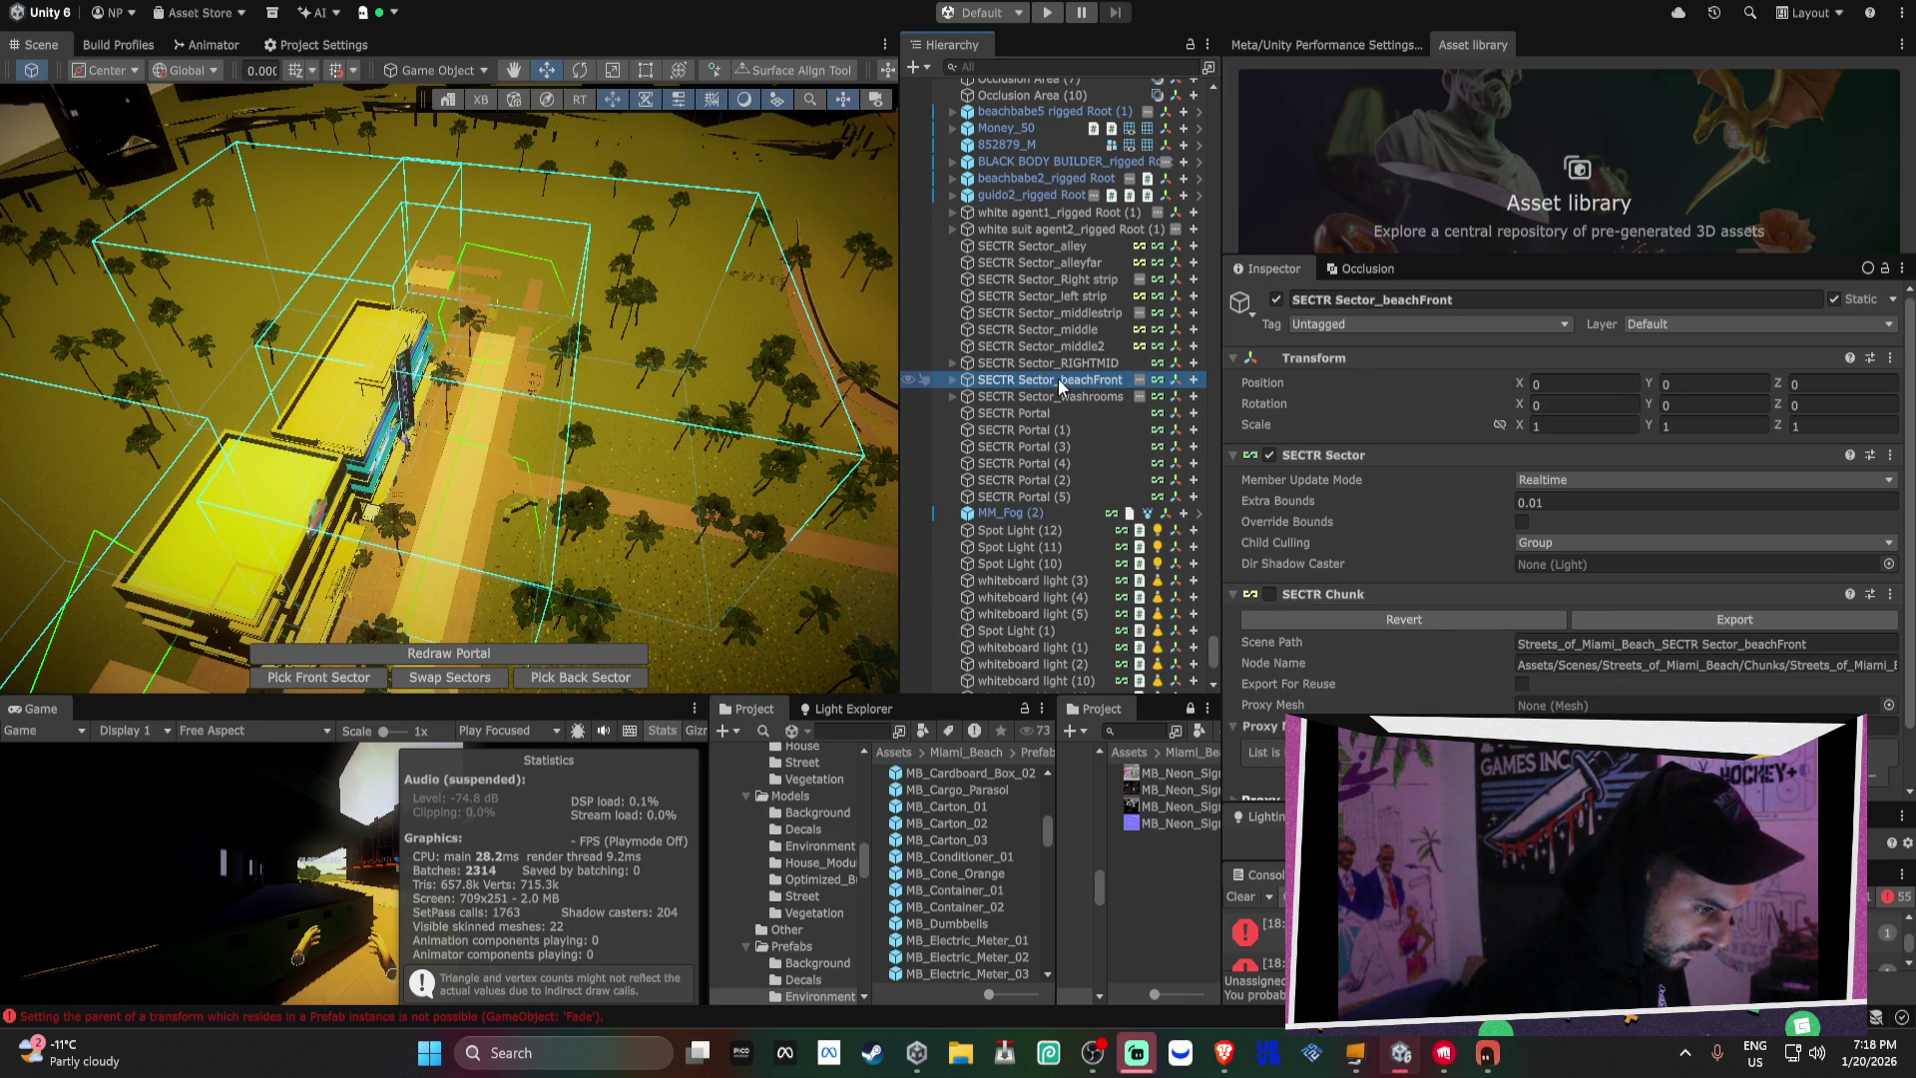
click(1061, 364)
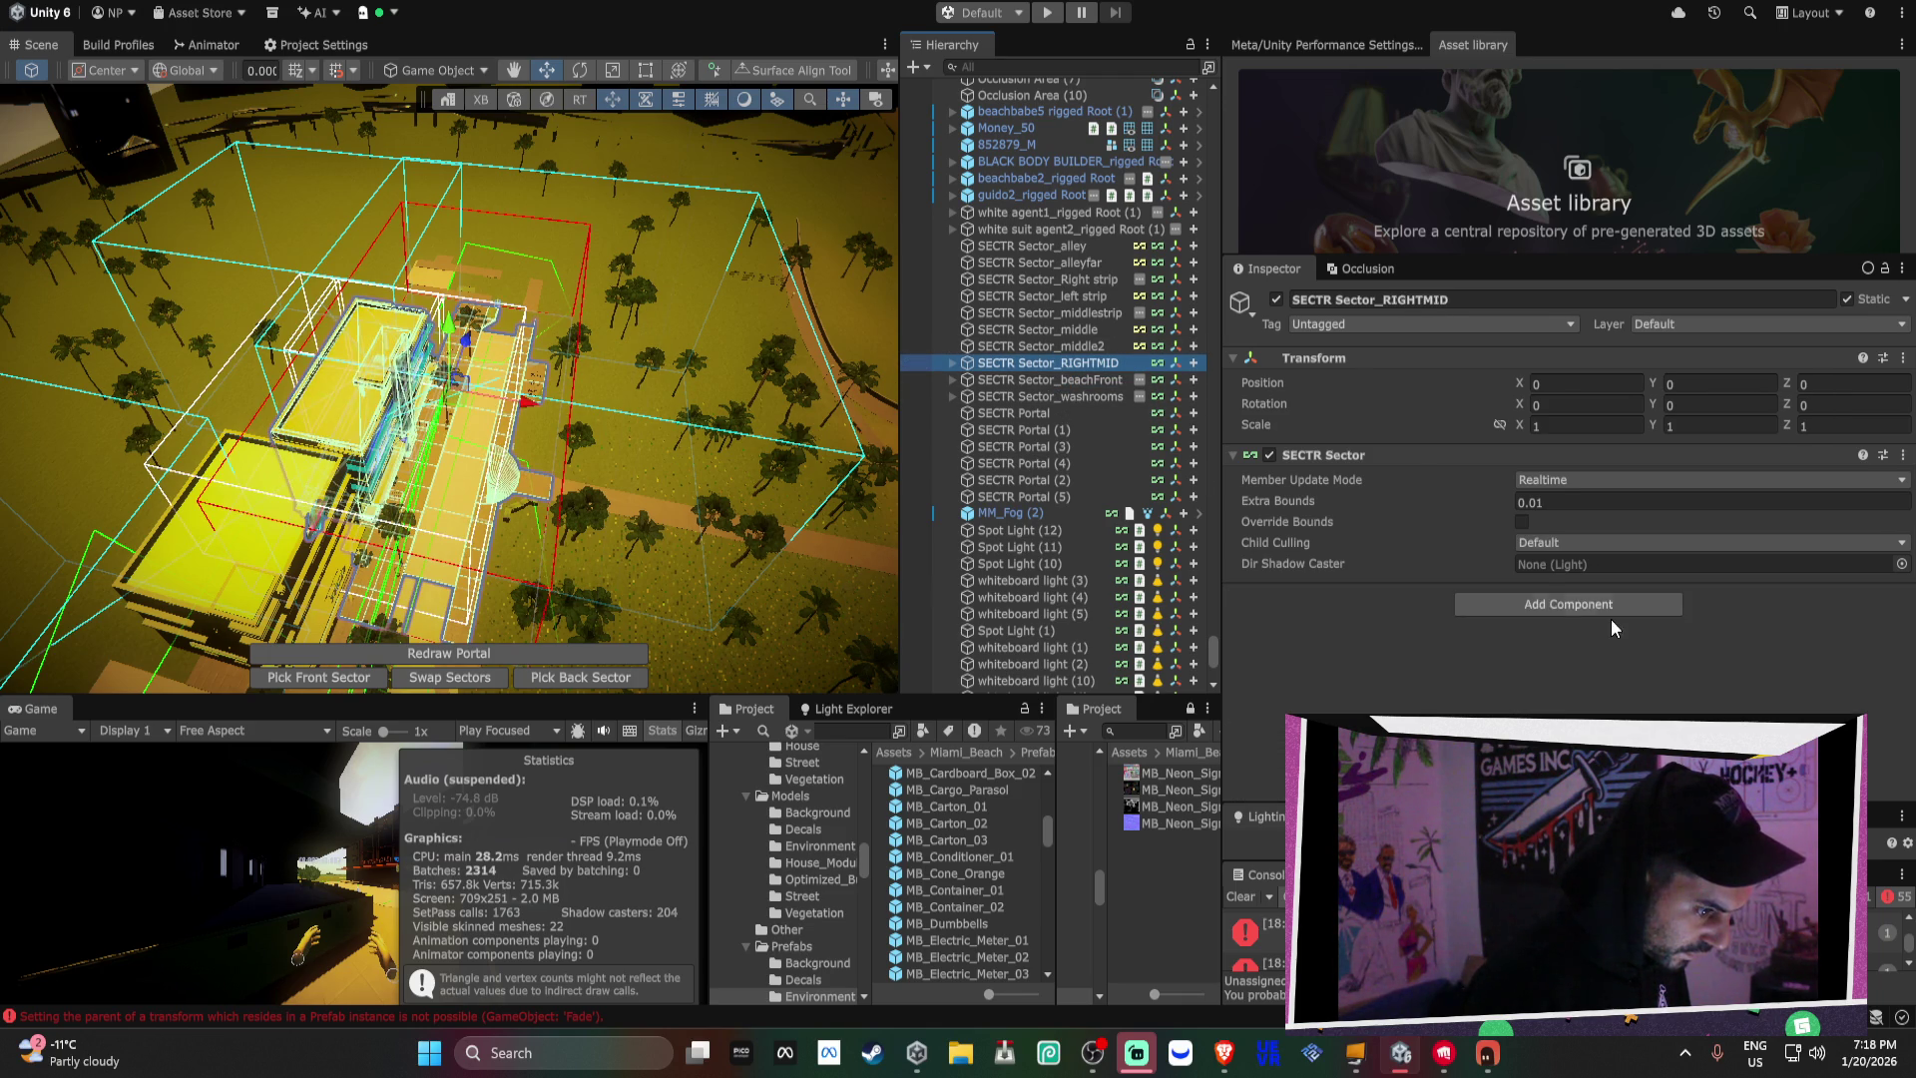
- Add a SECTR Chunk to RIGHTMID, then undo it
click(1600, 605)
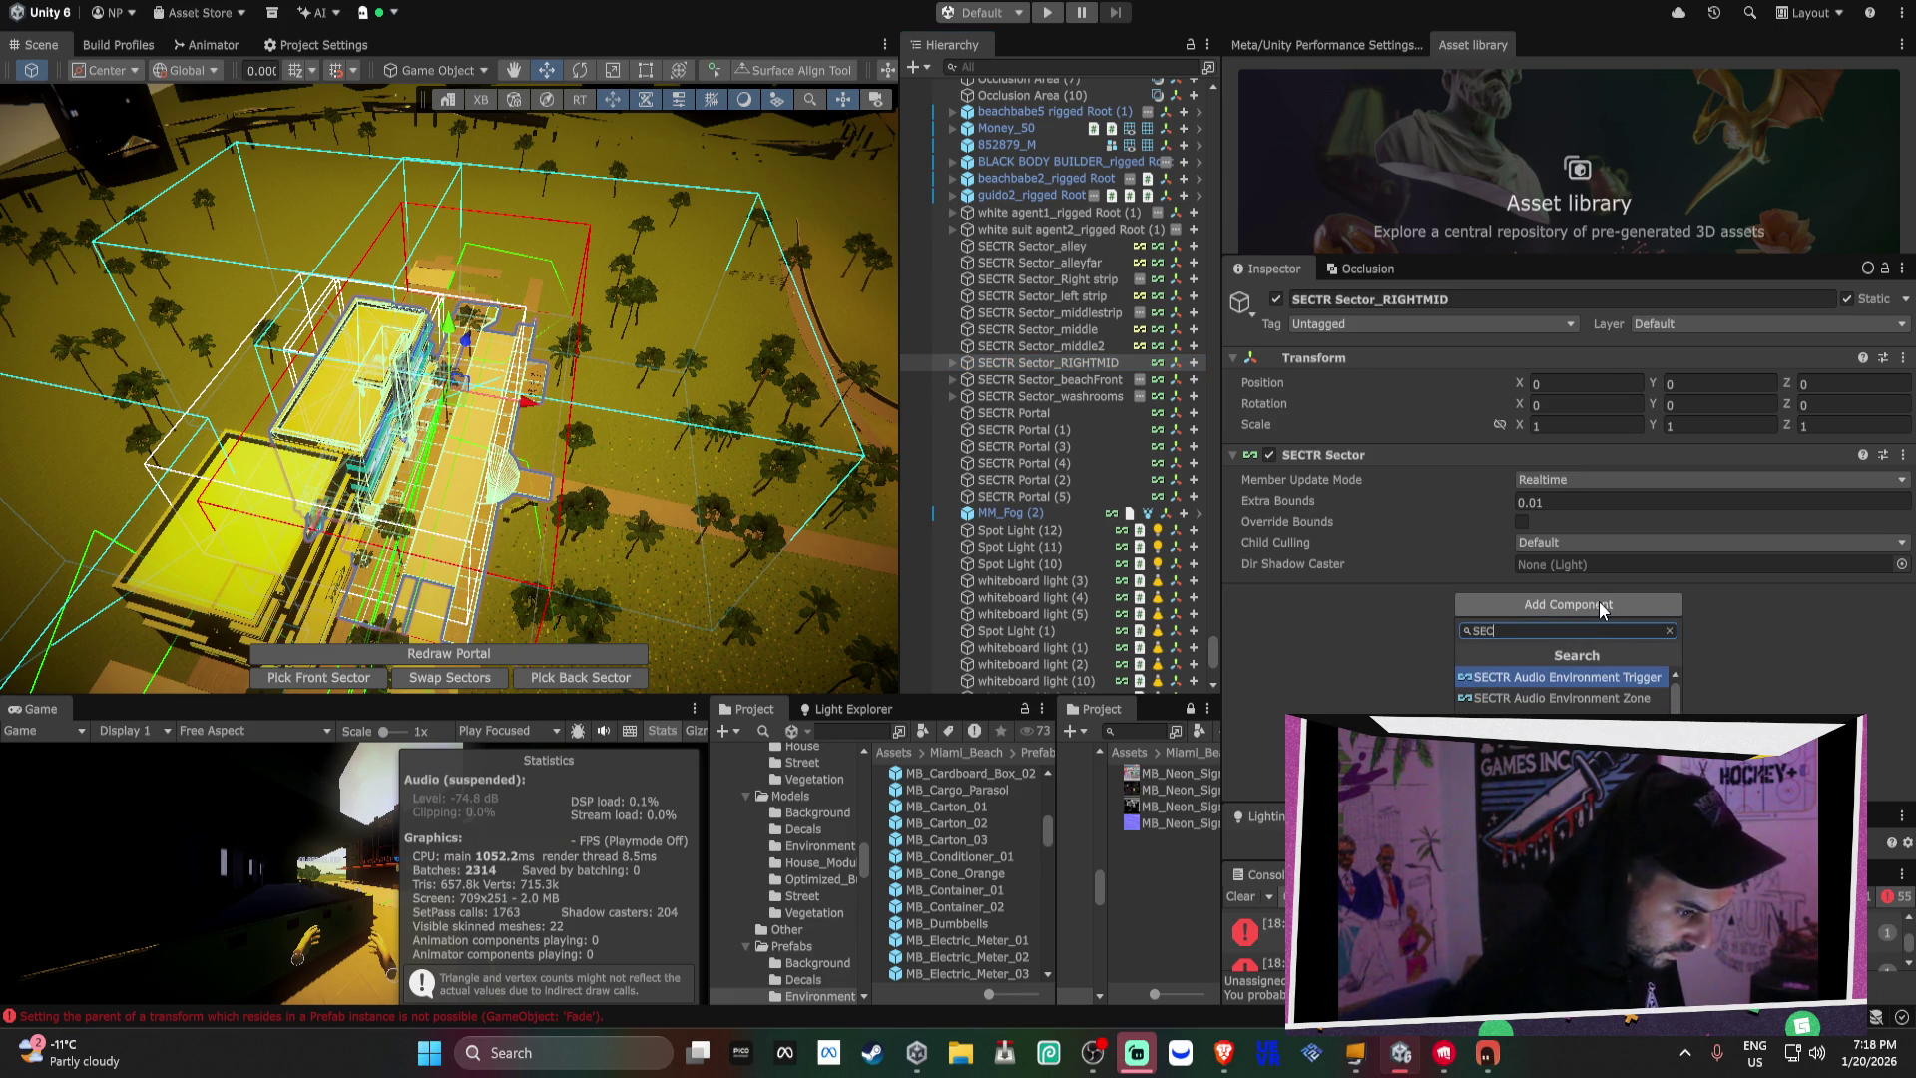
text(TR Chunk)
key(Return)
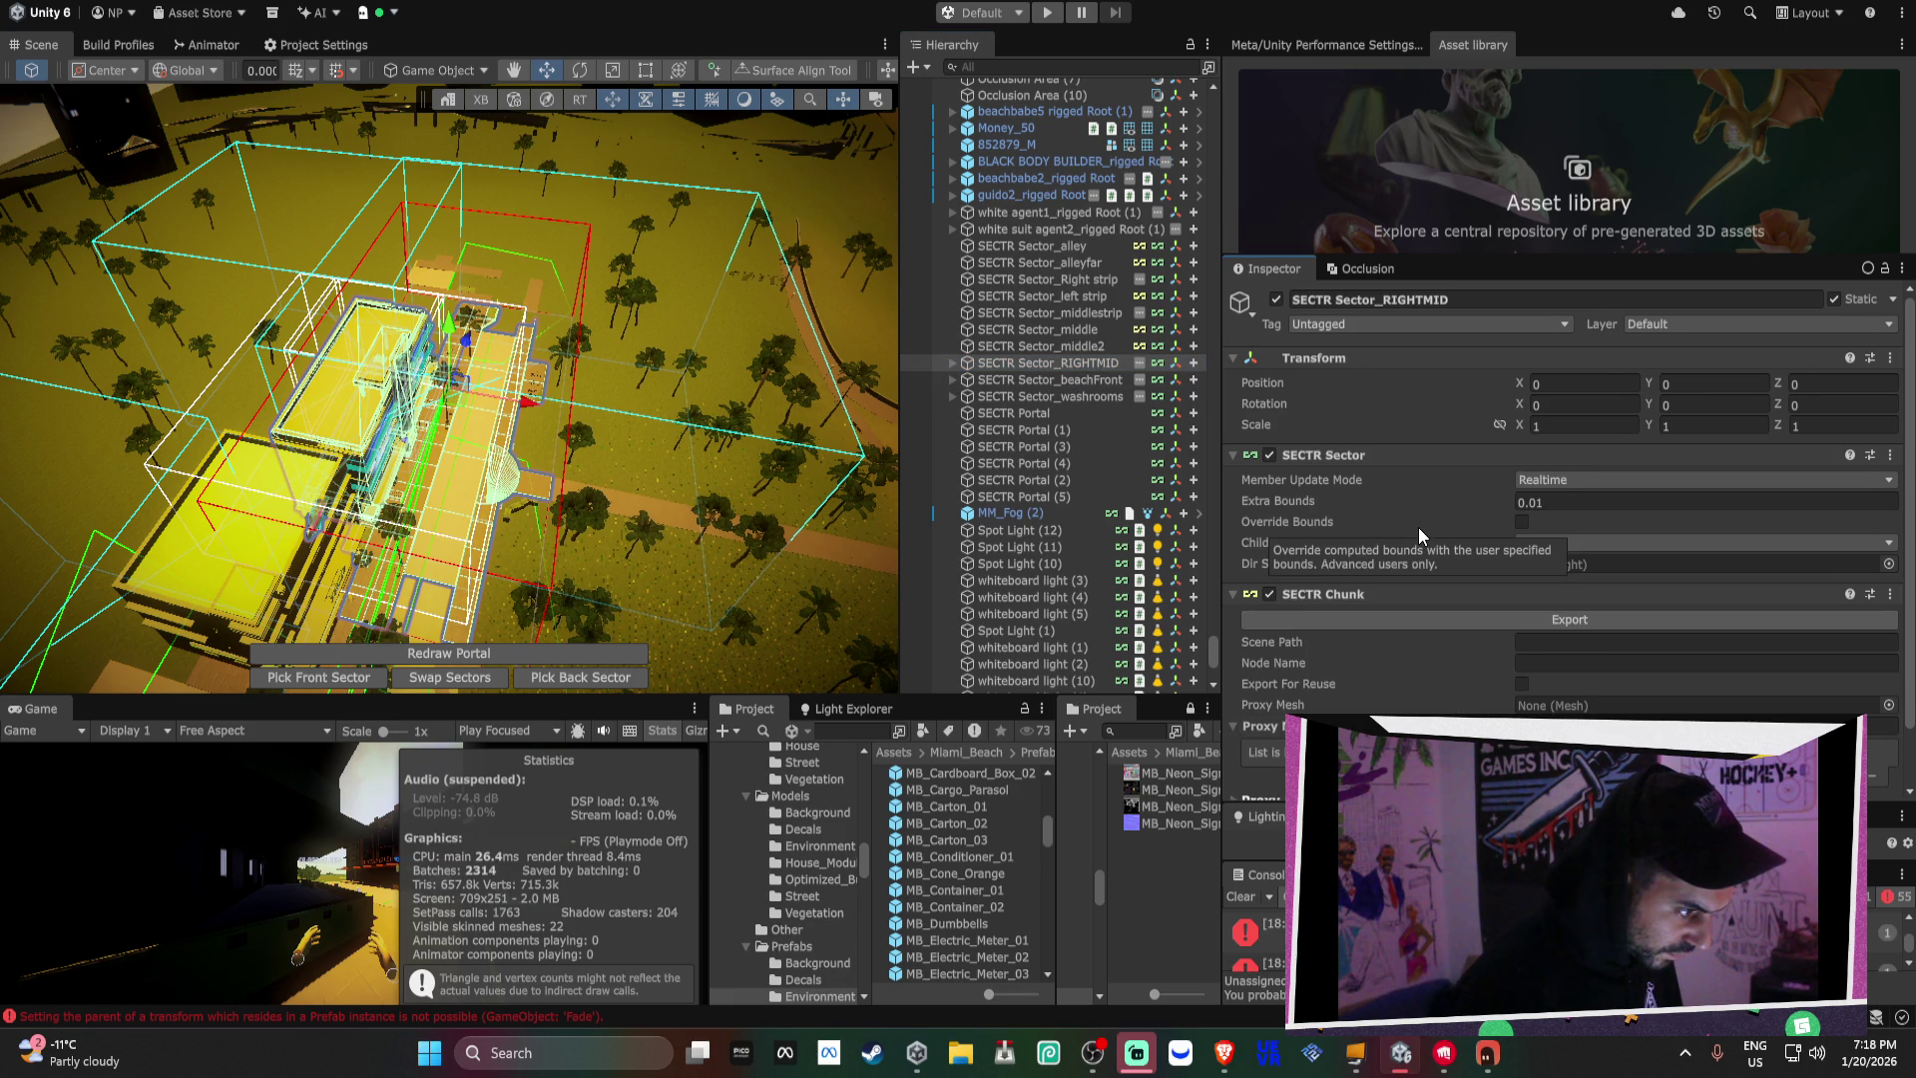
key(ctrl+z)
- Export the SECTR Chunks of the beachFront and washrooms sectors
click(1070, 381)
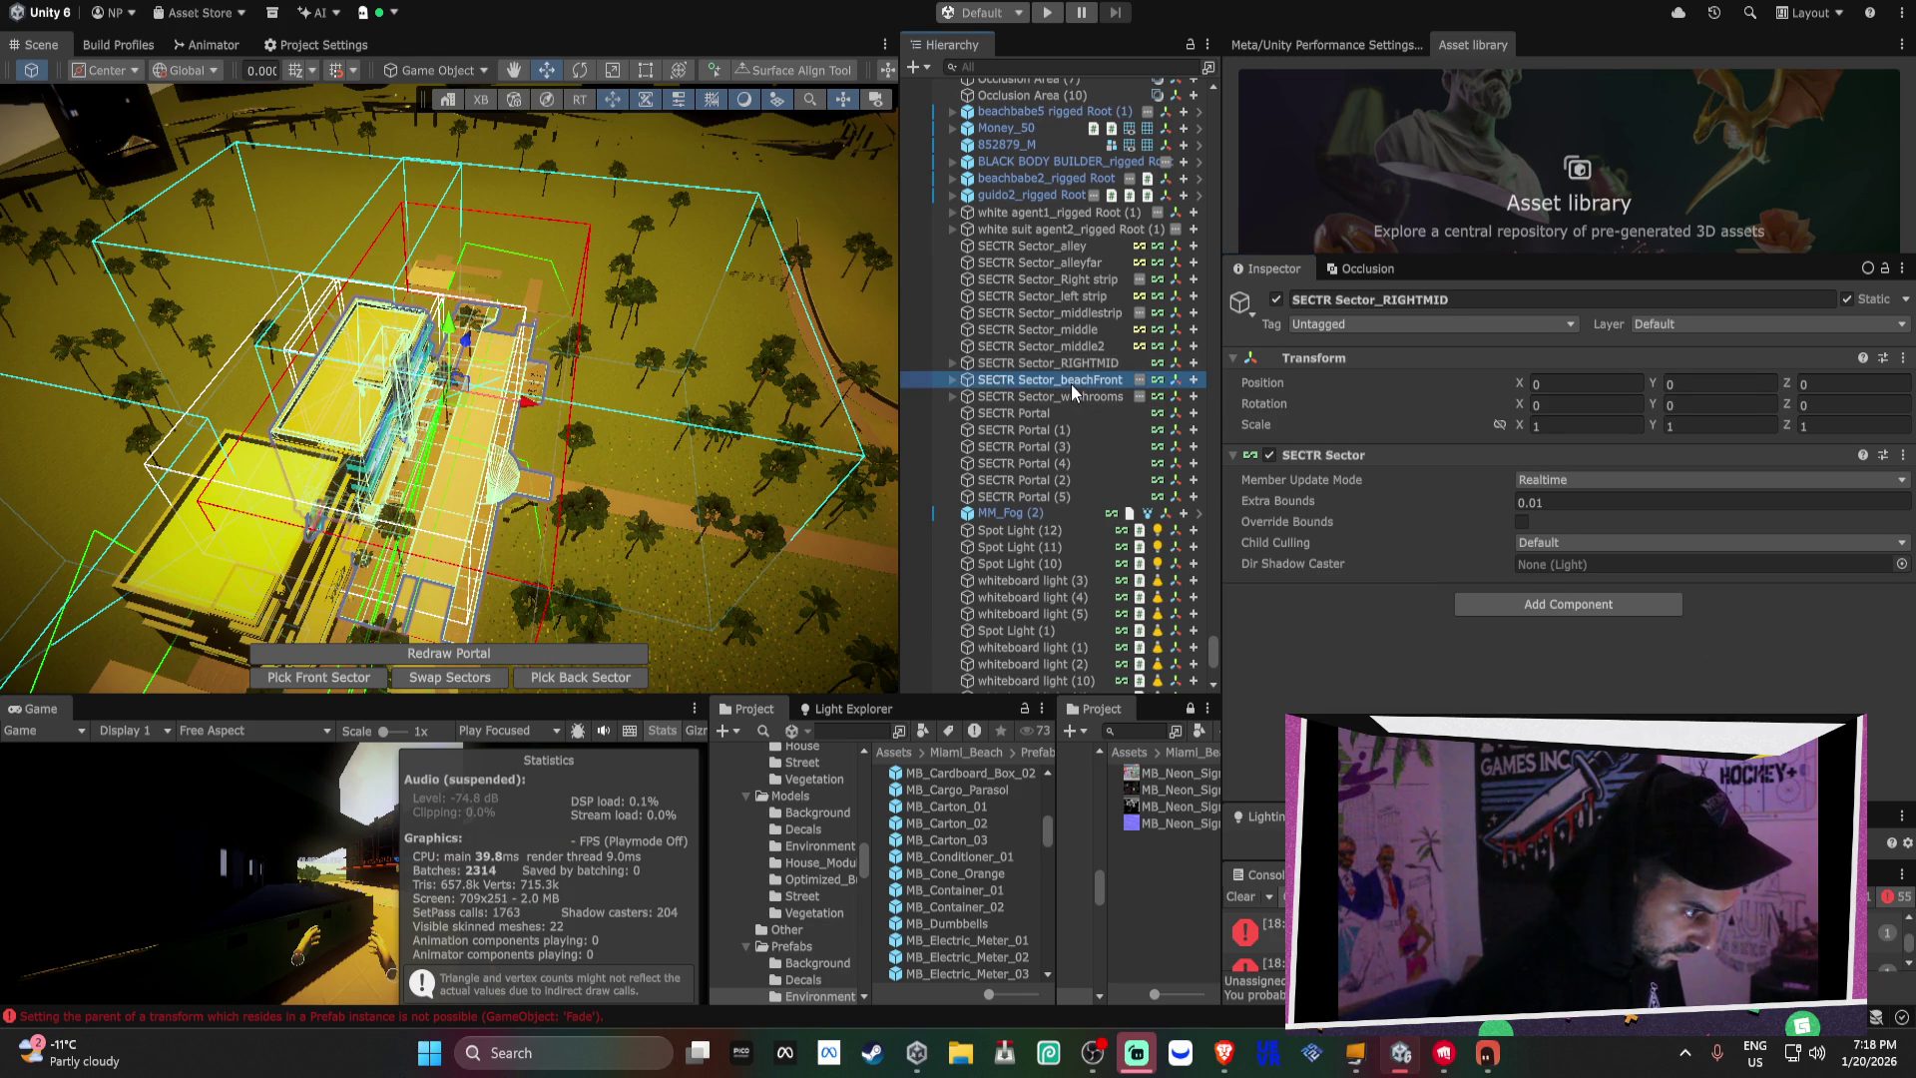
click(1702, 621)
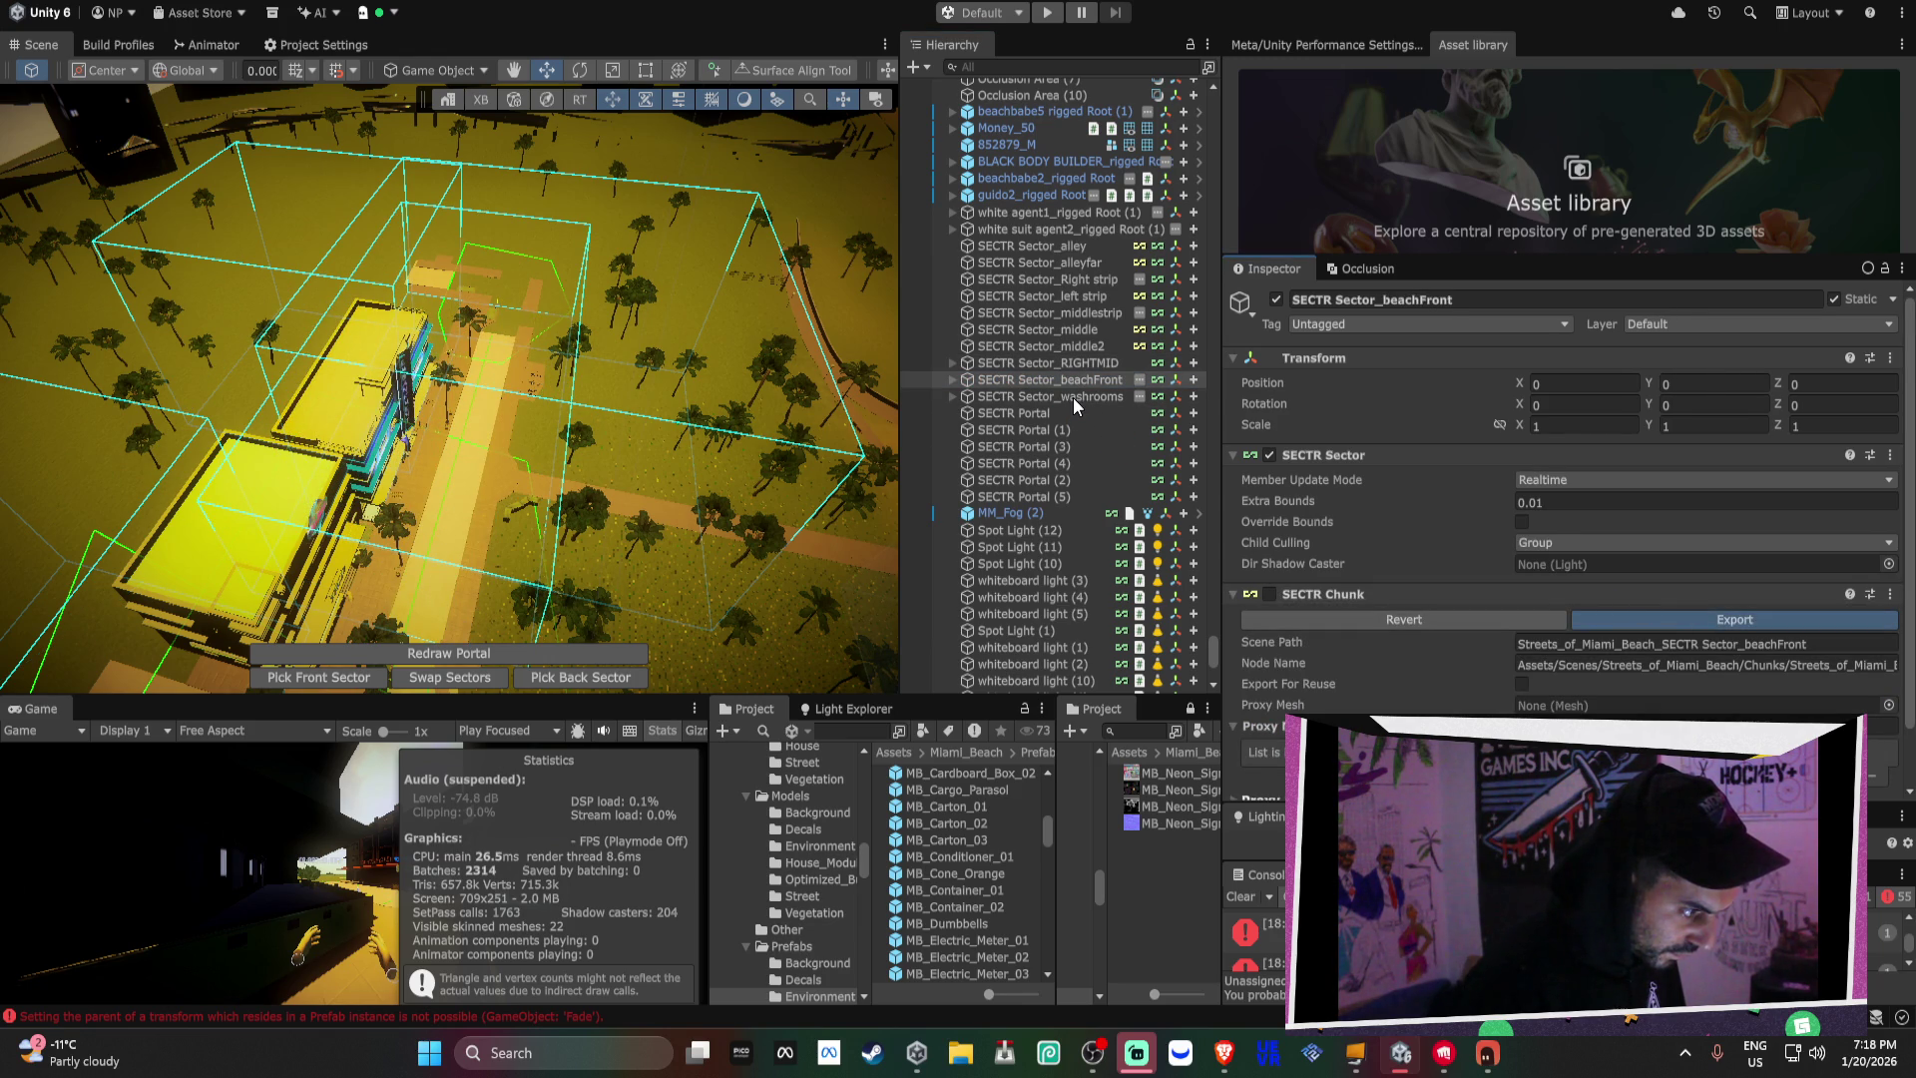
click(1074, 397)
click(1702, 619)
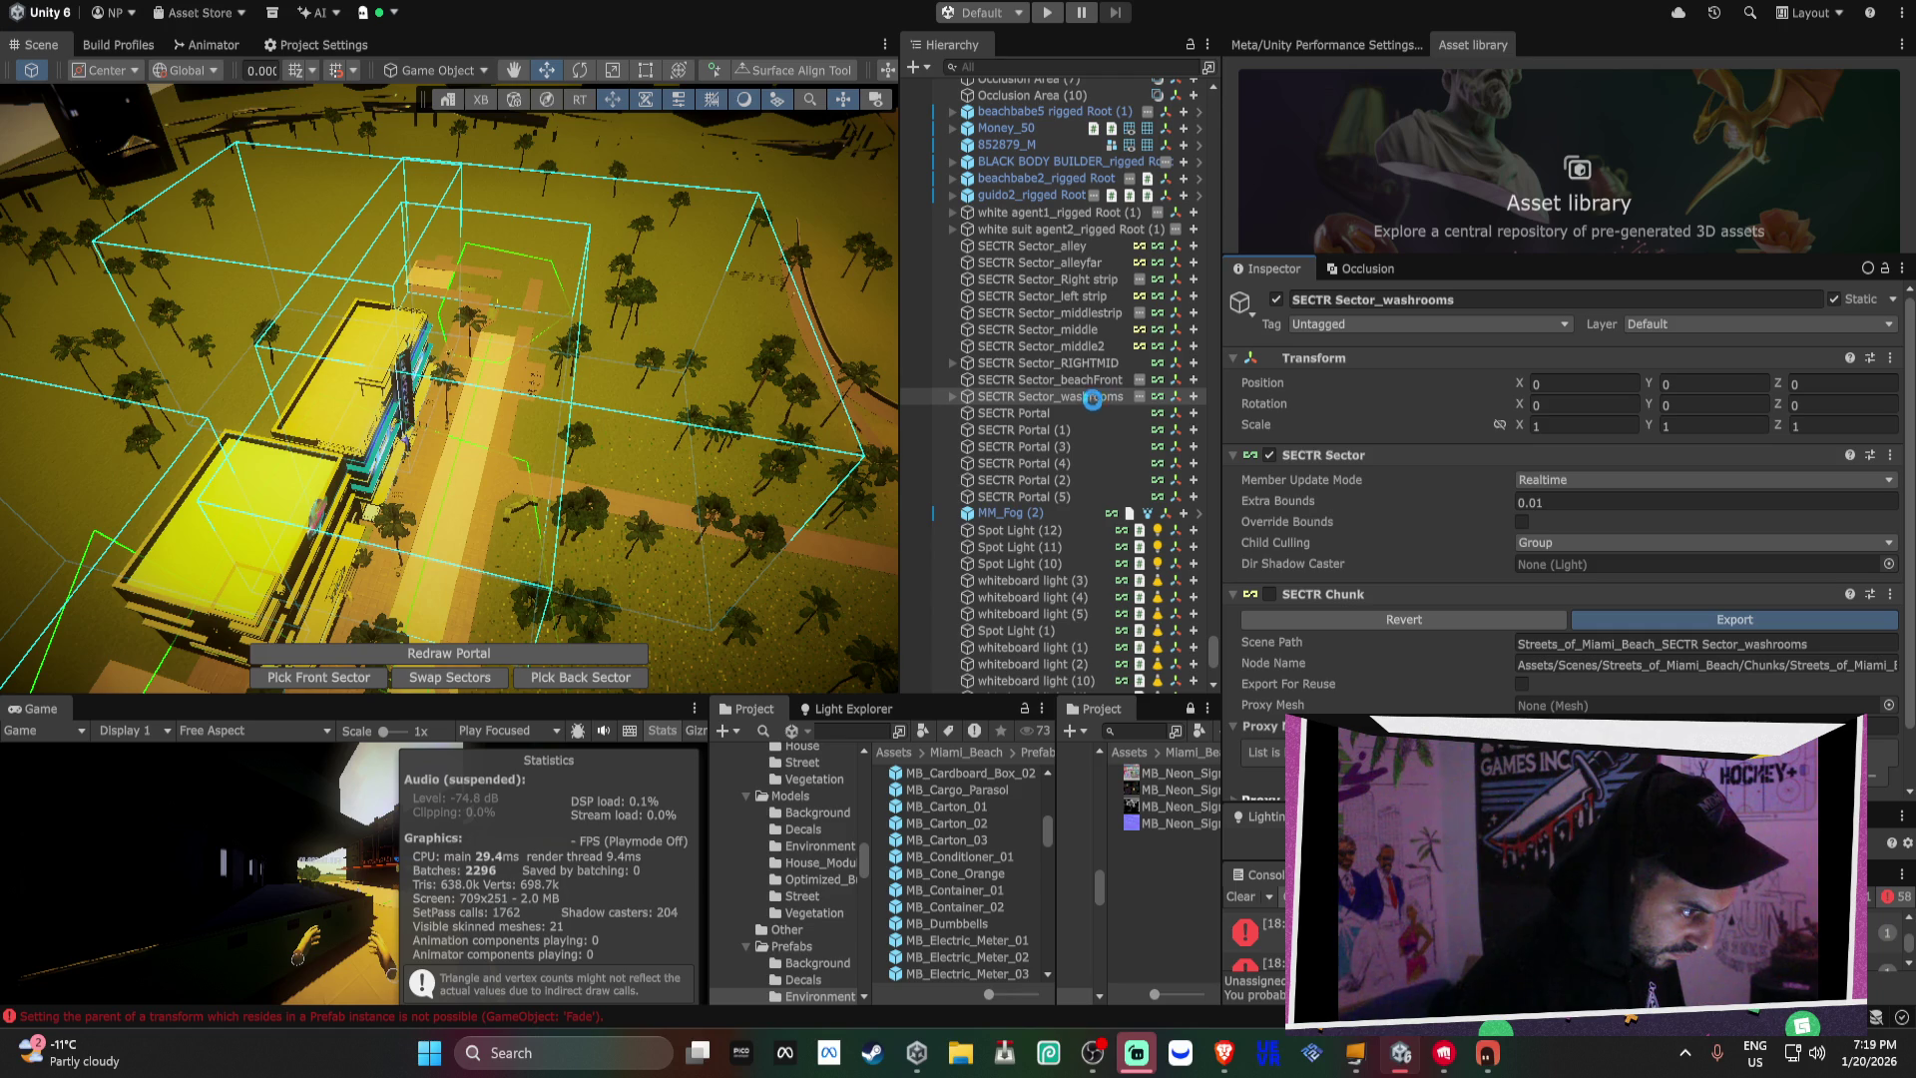
click(1068, 366)
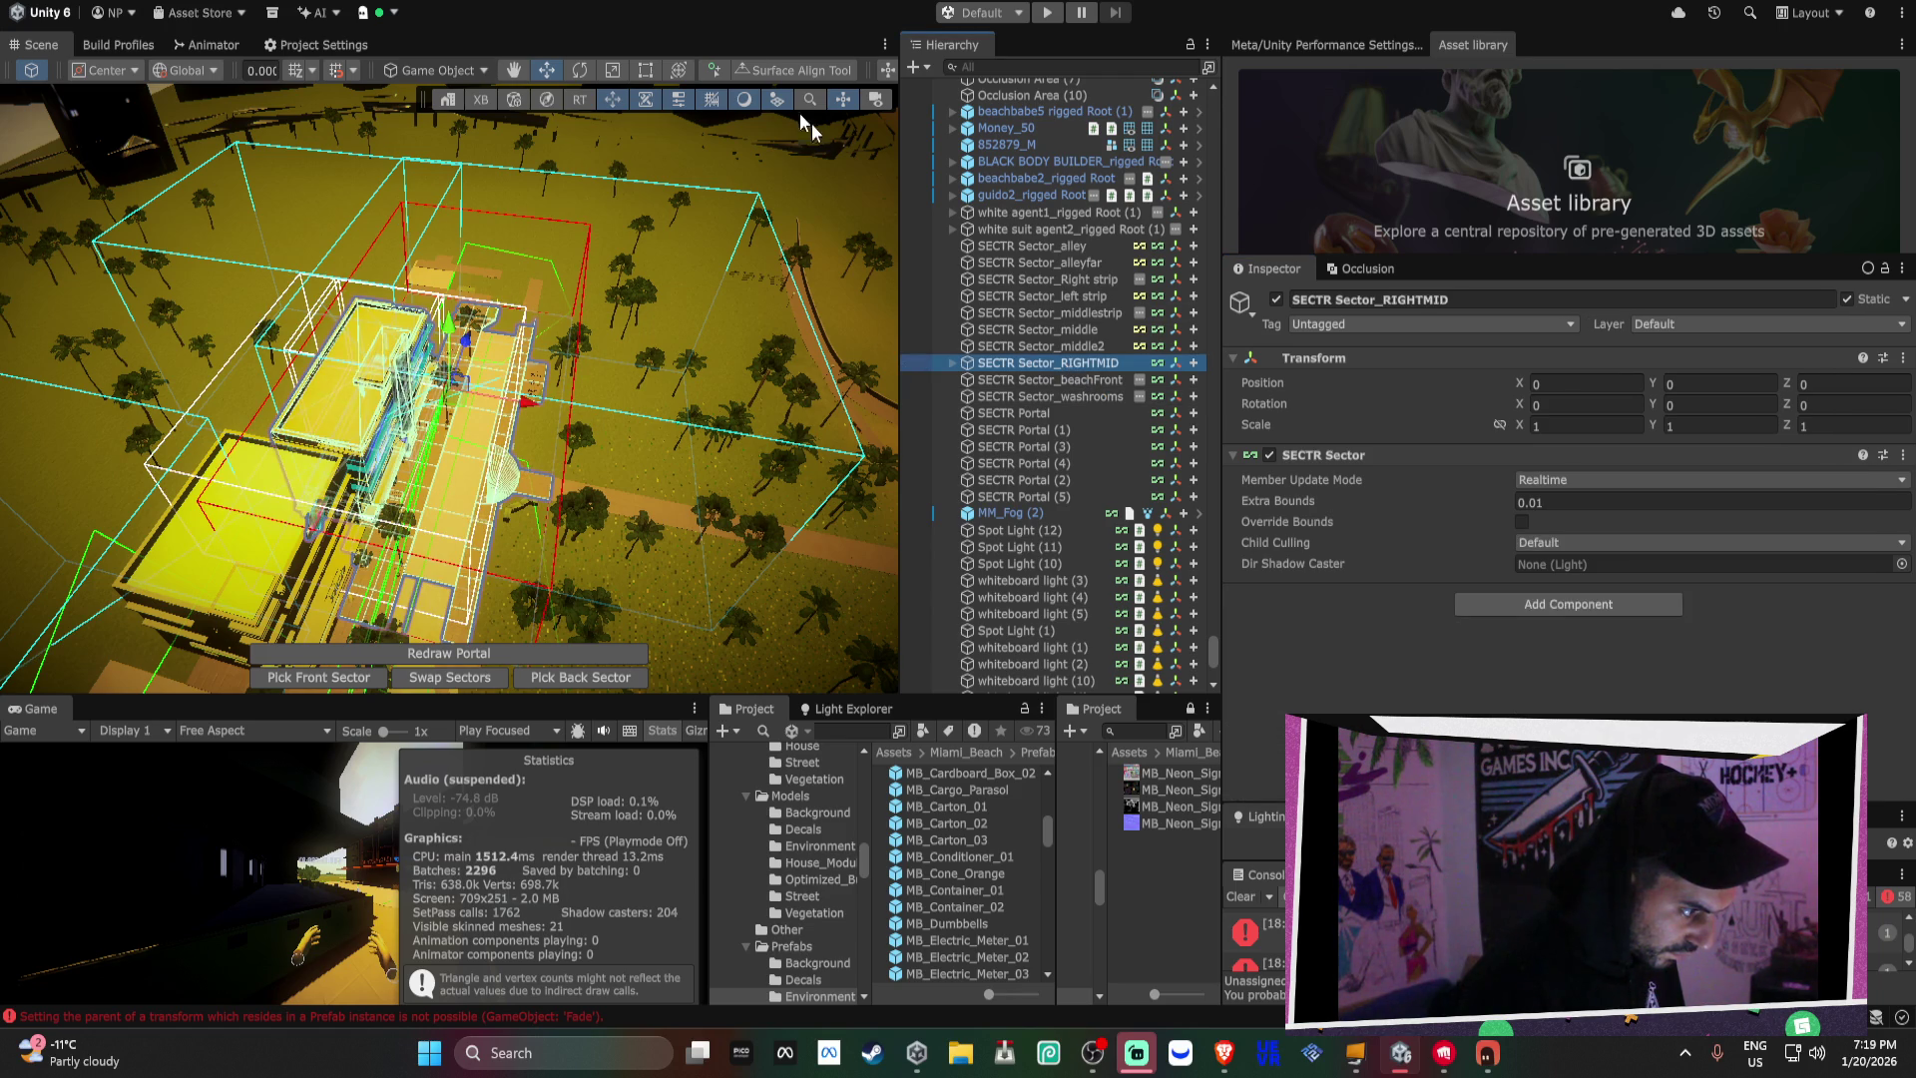
- Open the SECTR Stream window and export the RIGHTMID sector from its list
mouse_move(784, 461)
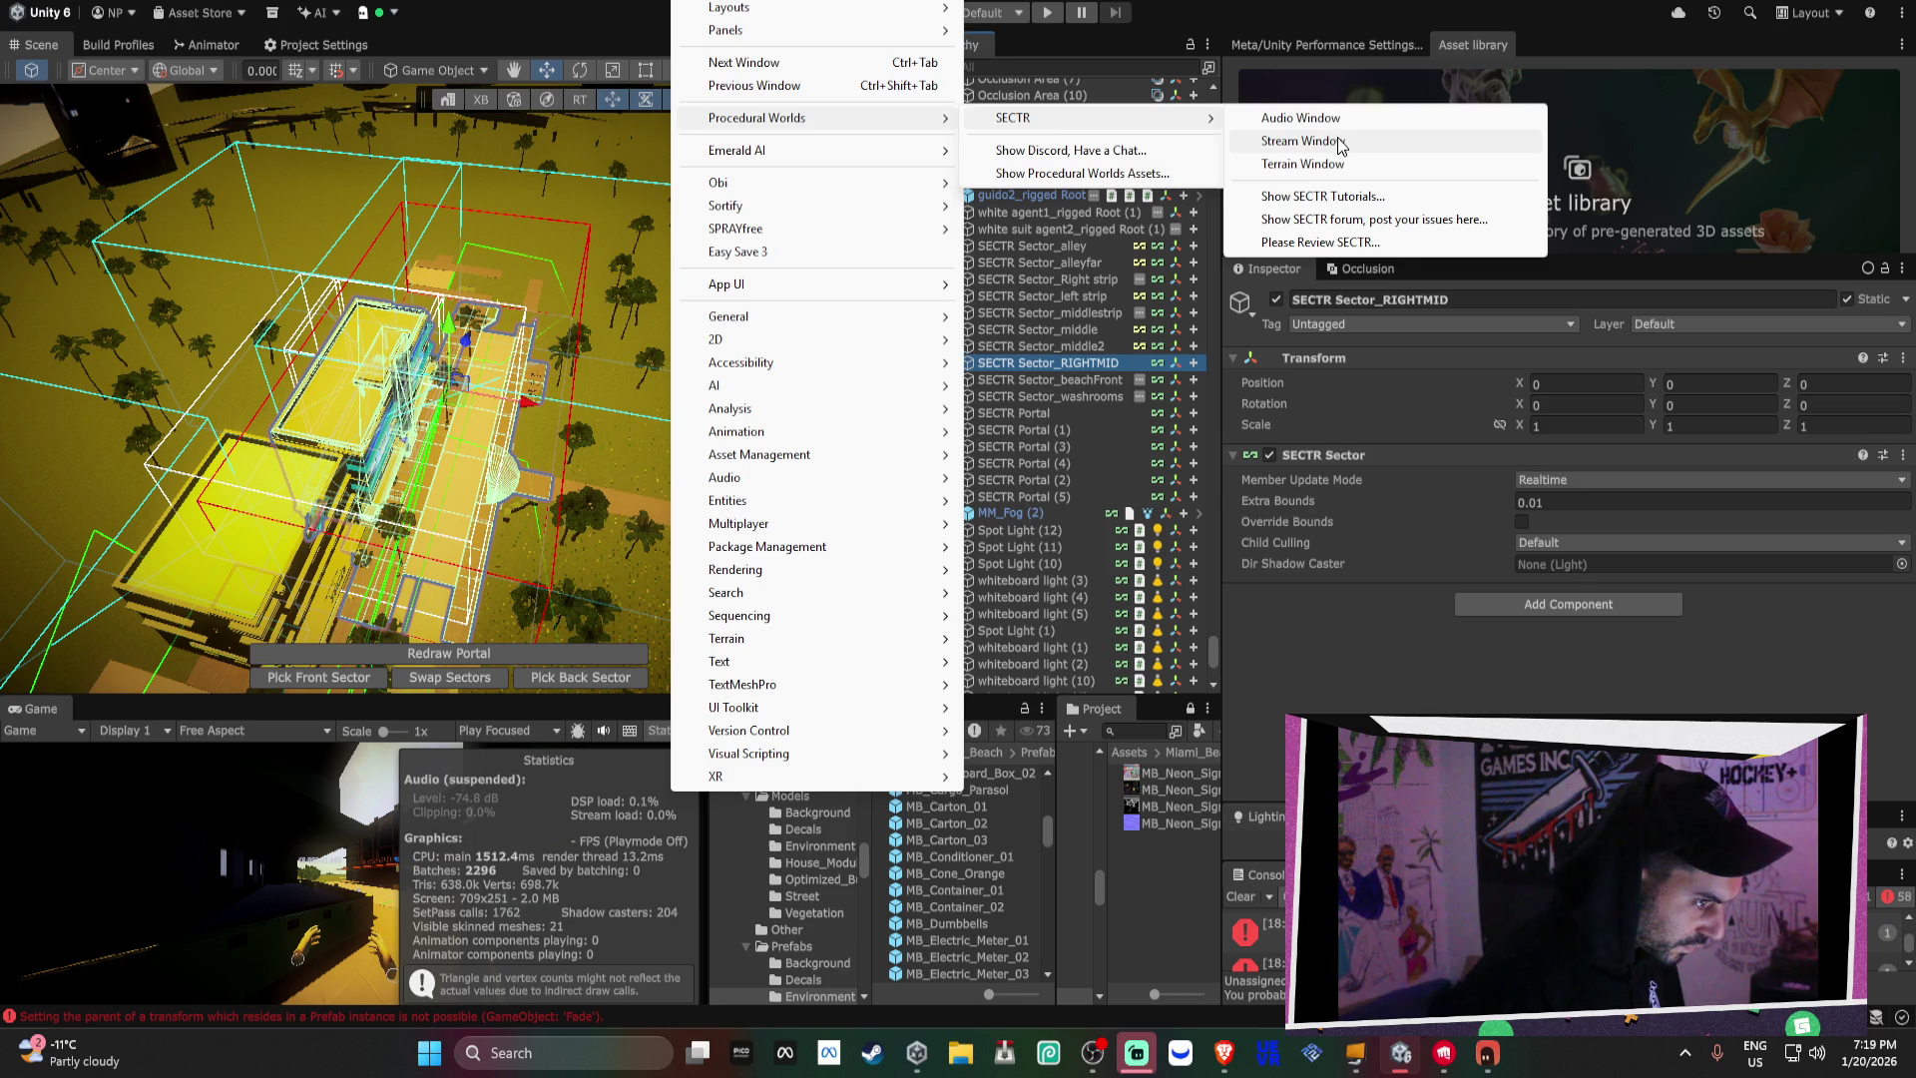
click(1338, 136)
click(920, 419)
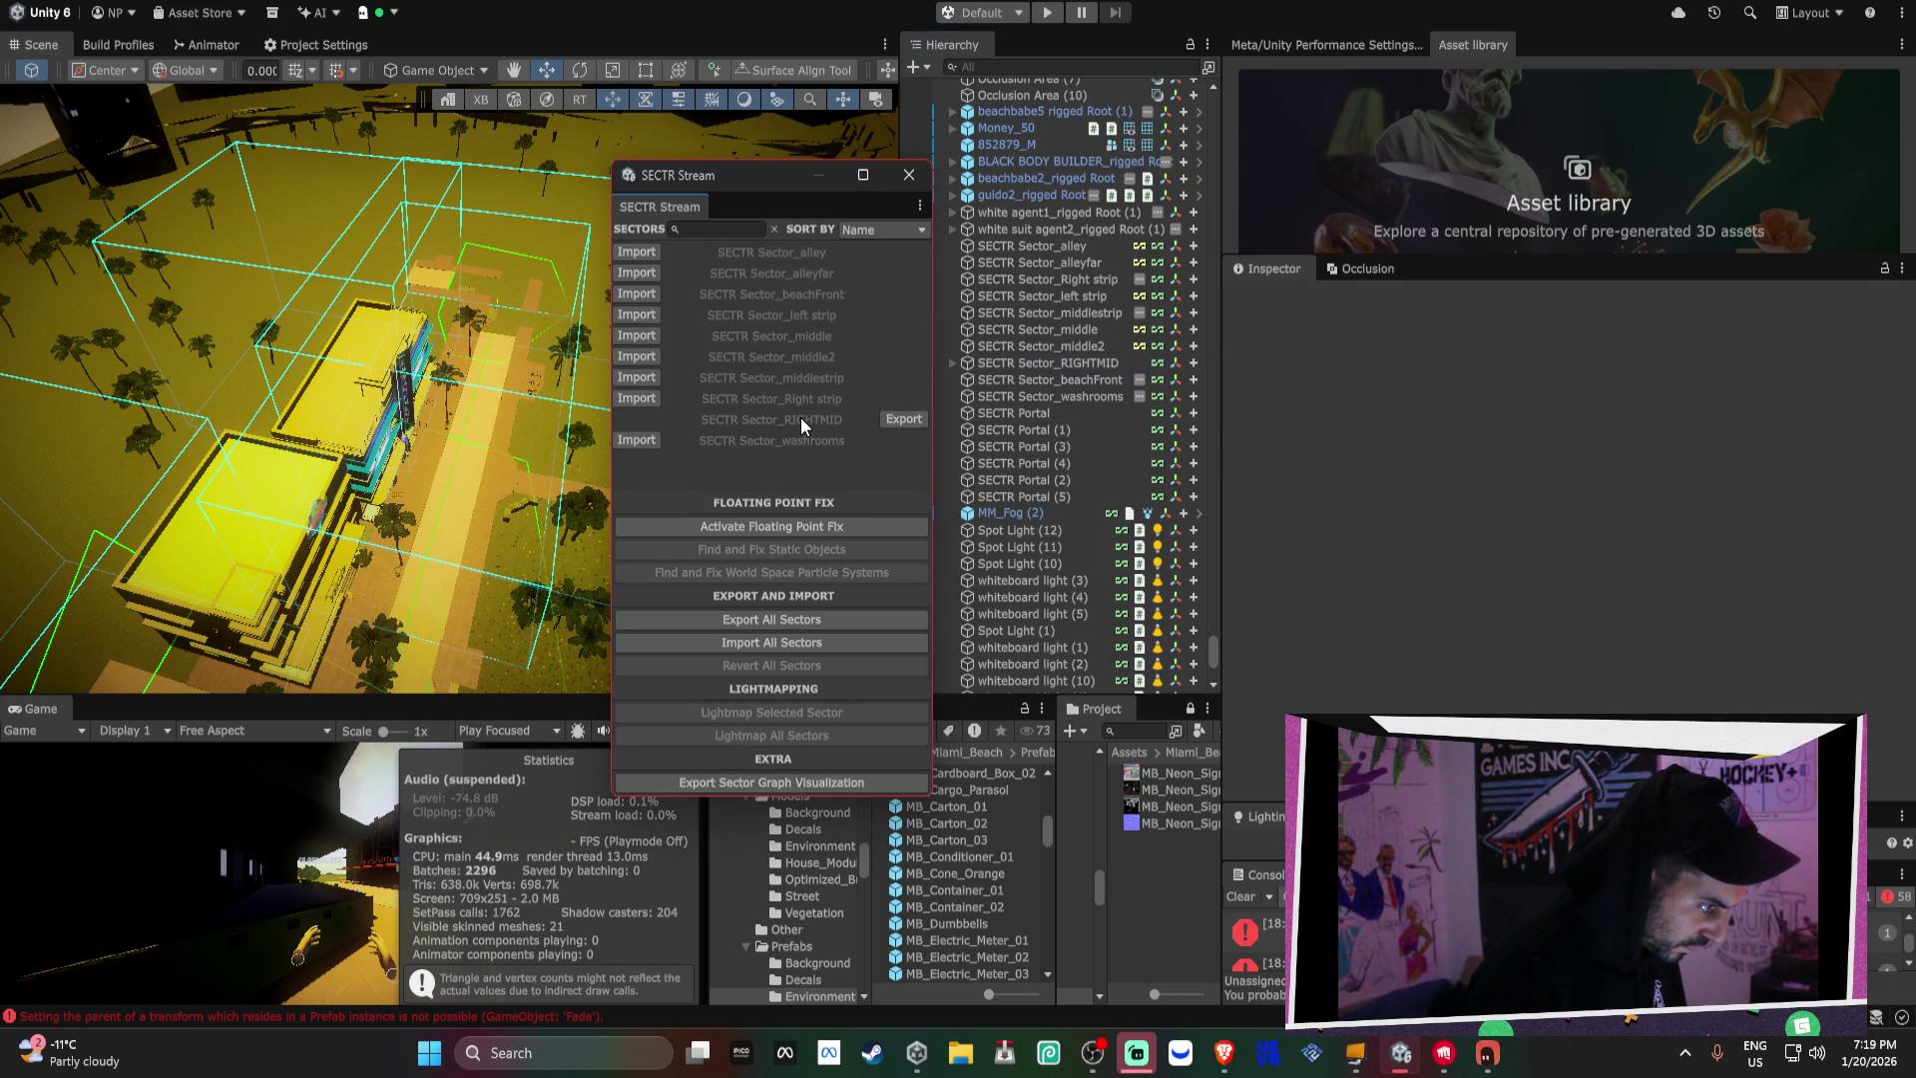
click(908, 419)
- Start Lightmap All Sectors, confirming the bake and saving the modified scenes
mouse_move(319, 360)
mouse_down()
mouse_move(206, 357)
mouse_move(86, 266)
mouse_move(369, 192)
mouse_move(396, 210)
mouse_up()
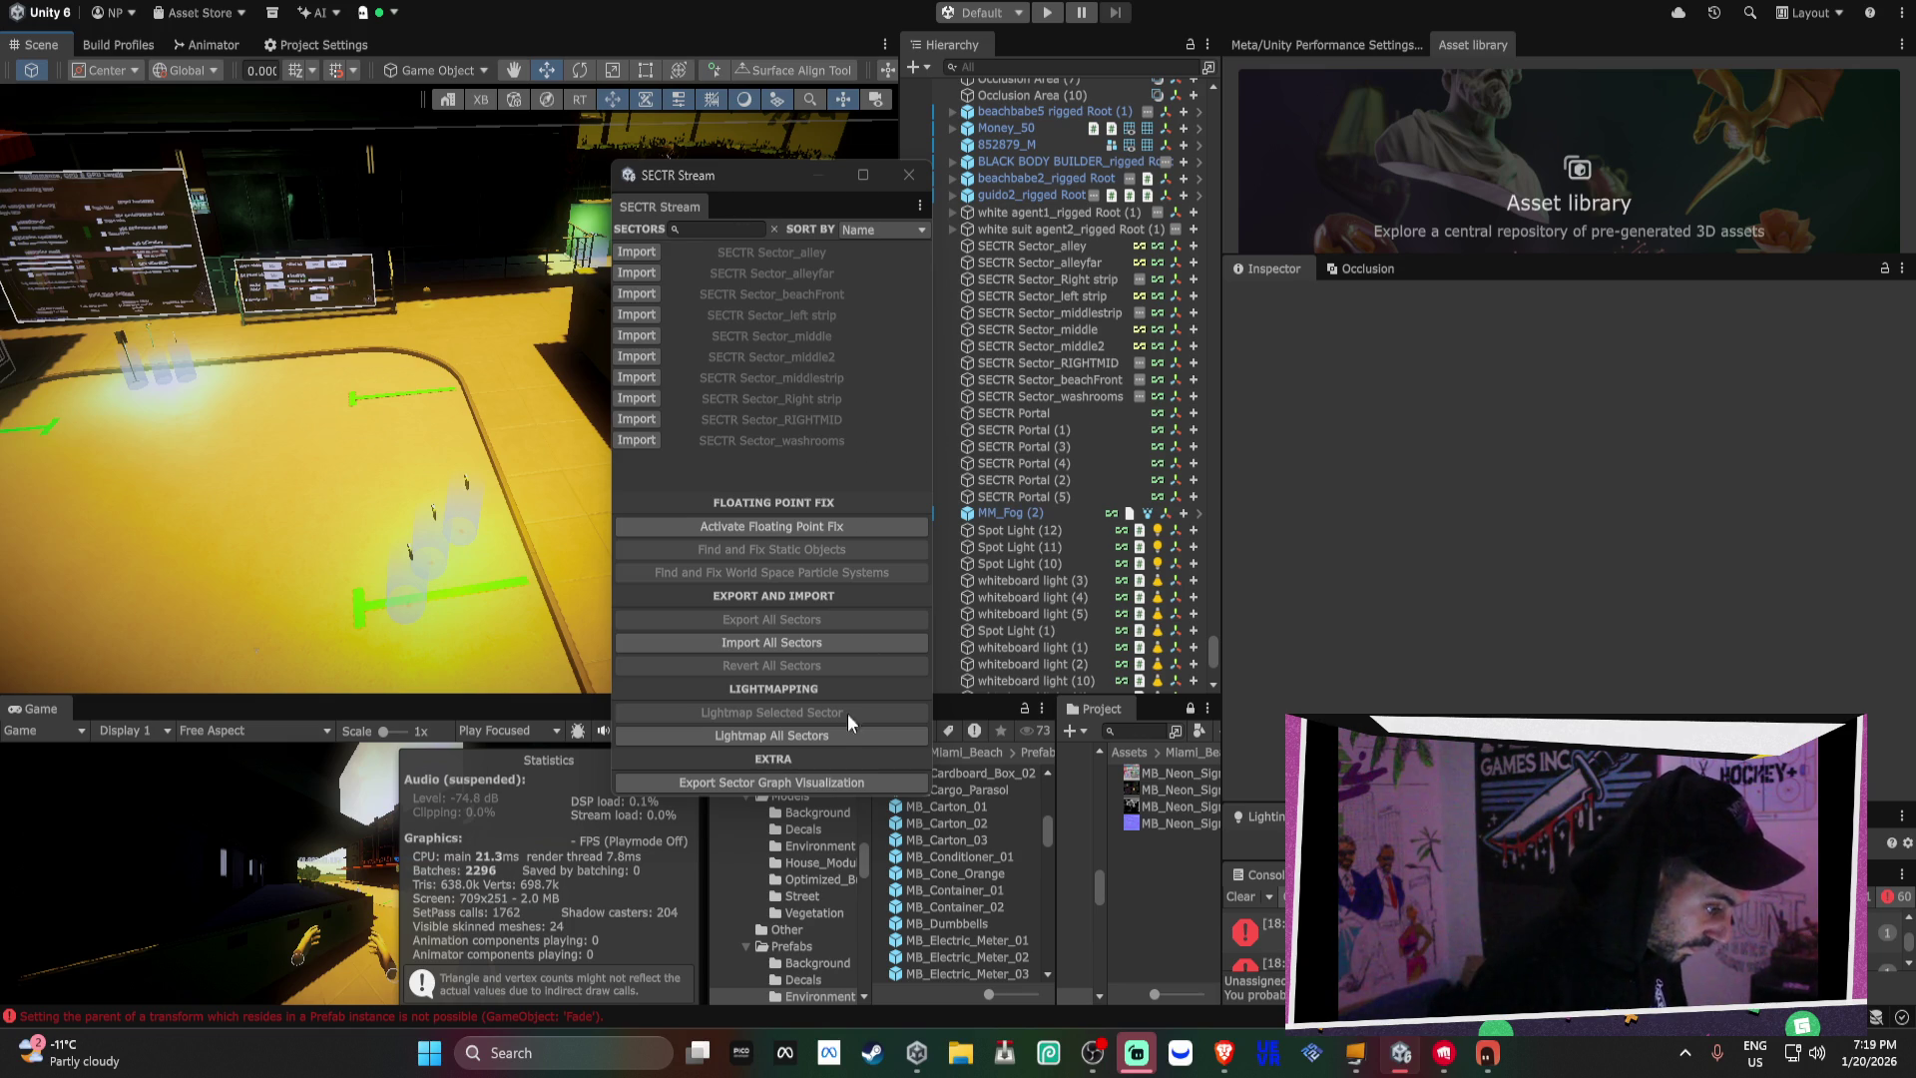
click(837, 738)
click(983, 549)
click(908, 543)
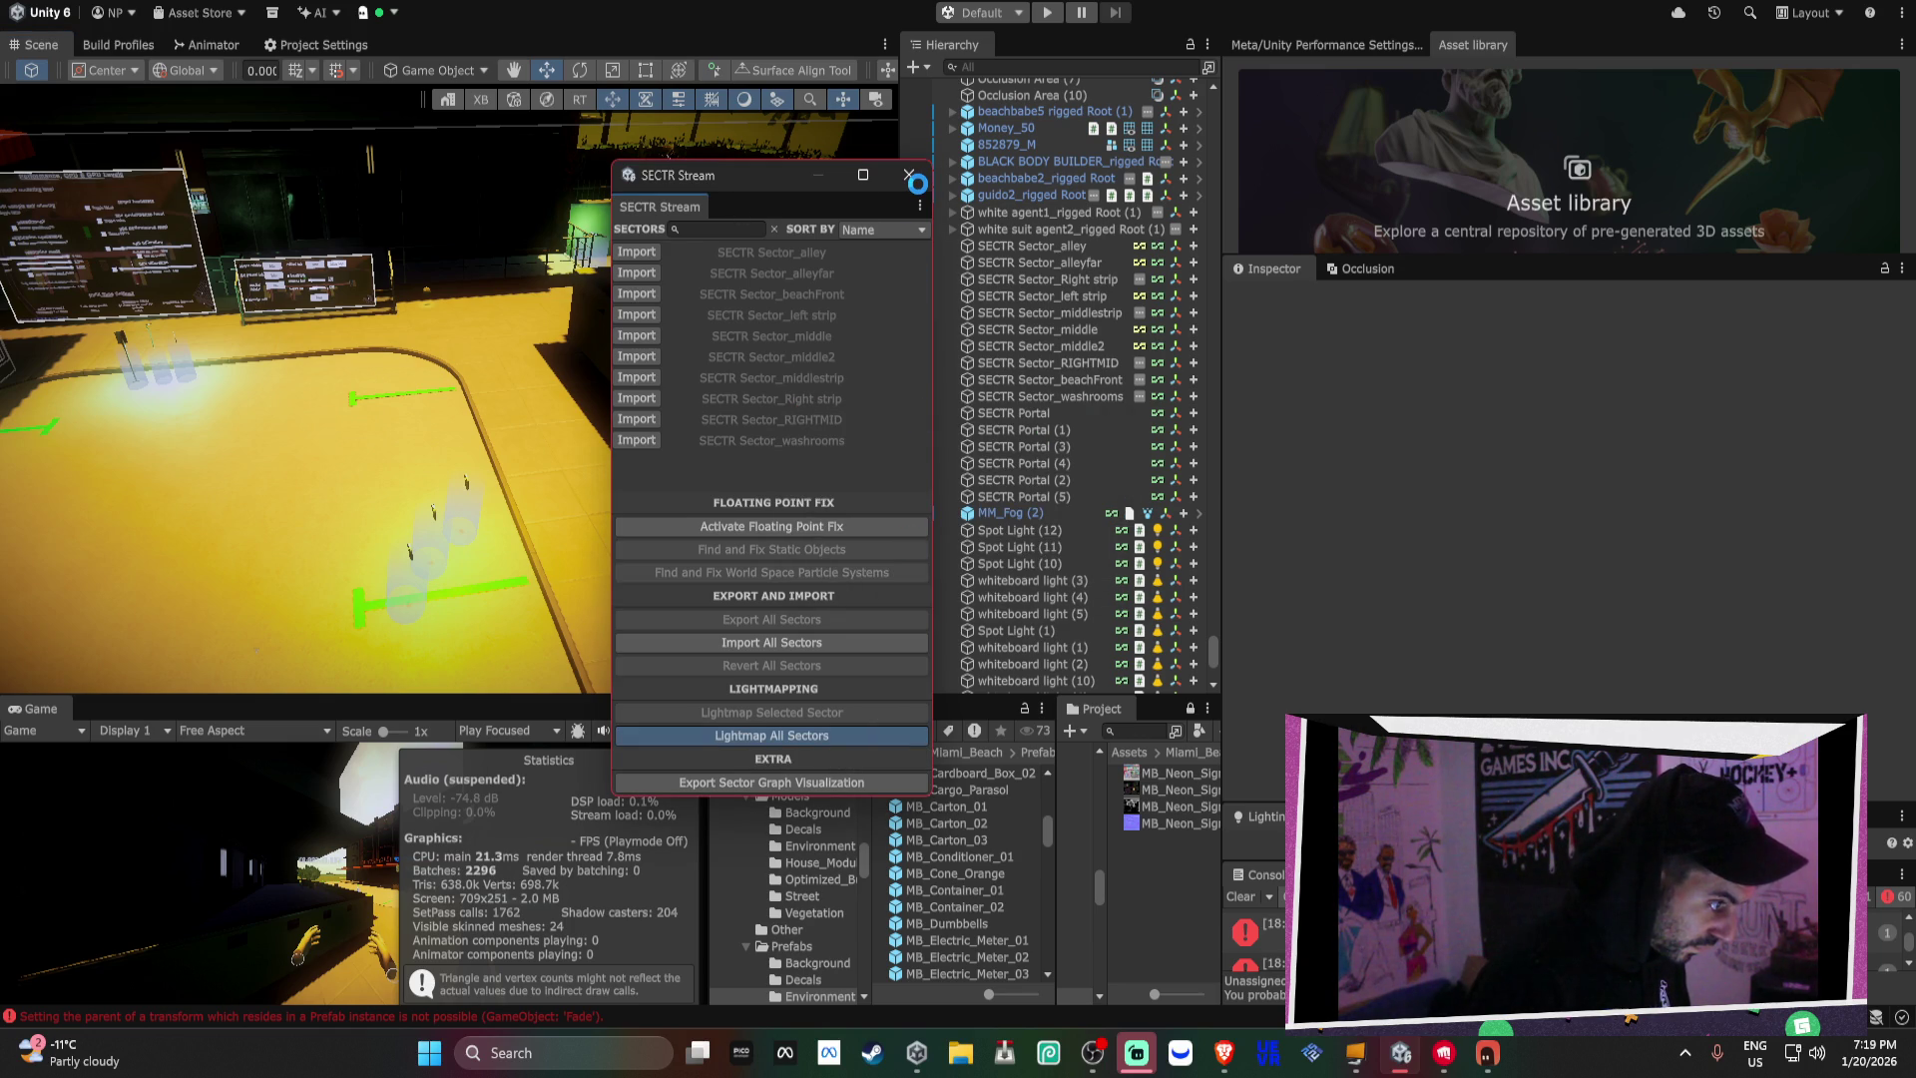
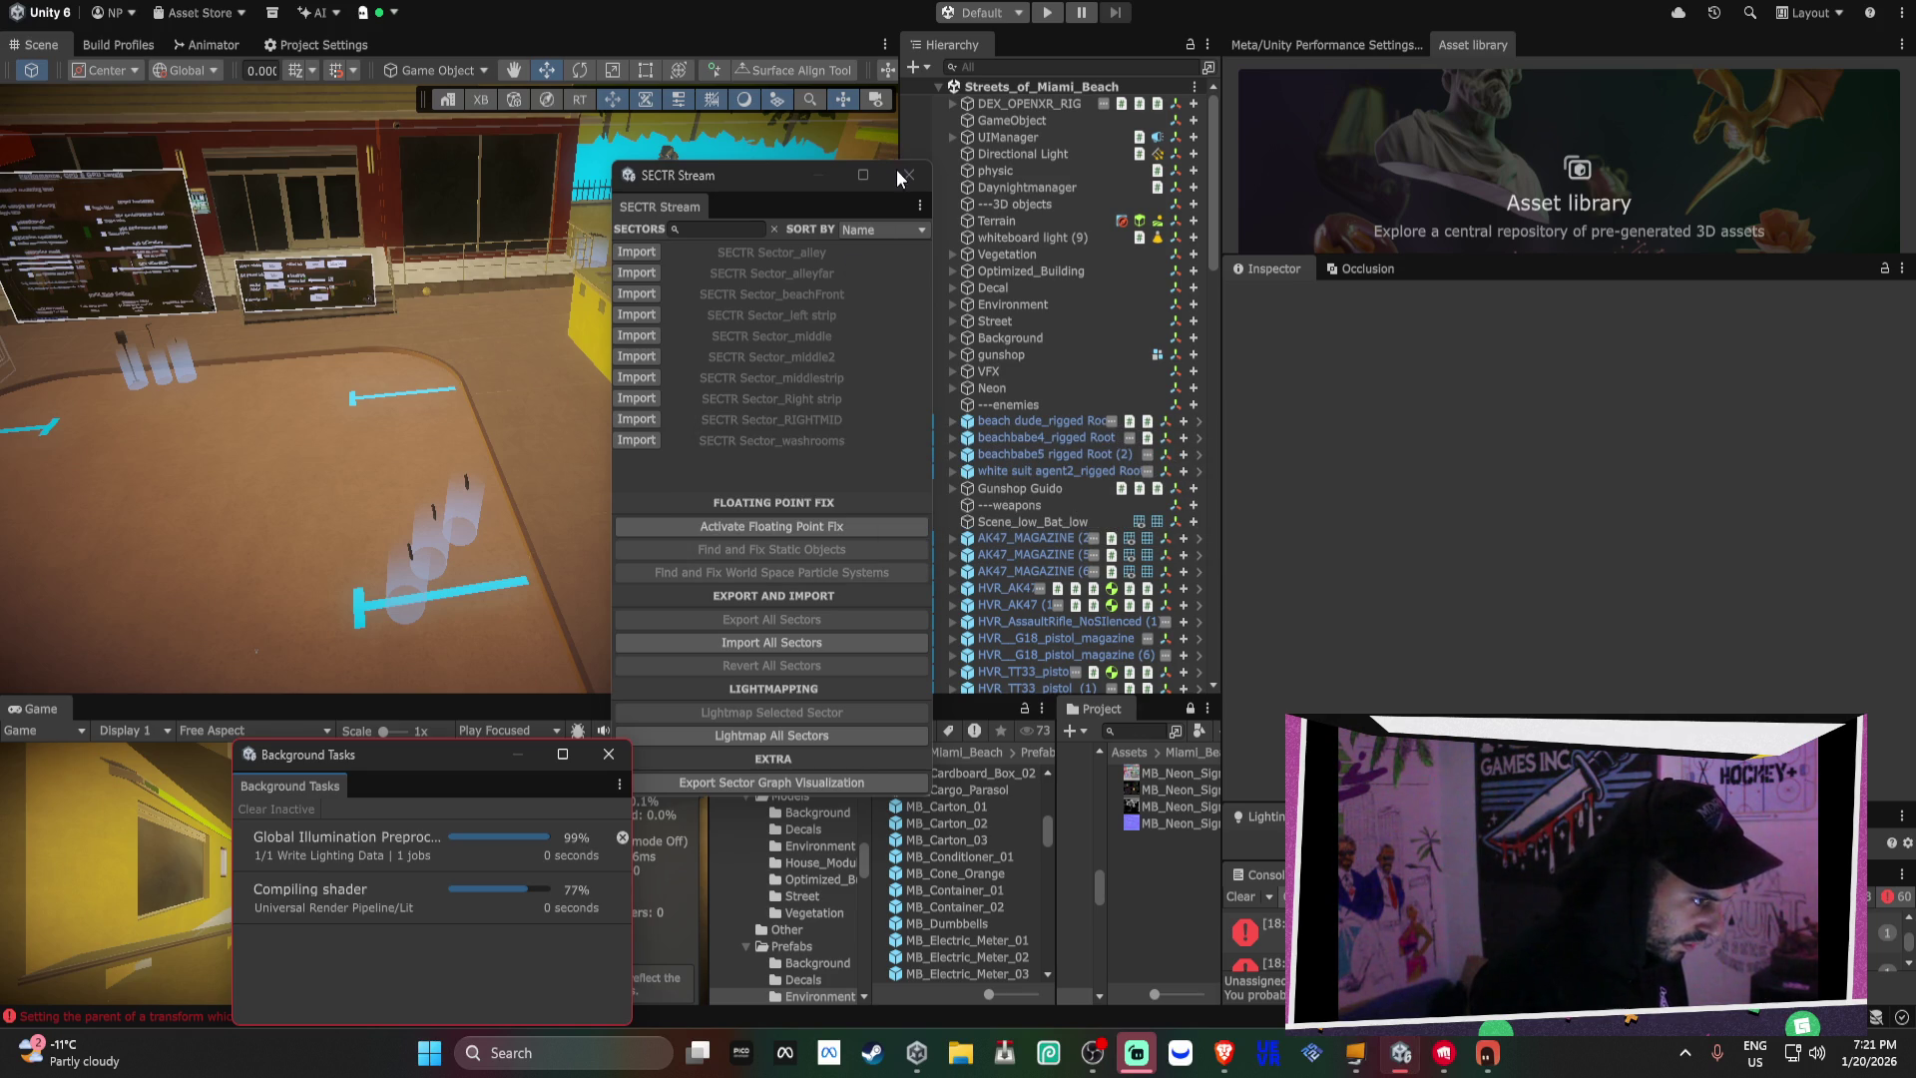
- Close the Background Tasks and SECTR Stream windows and restore the full editor layout with the Inspector
mouse_move(856, 185)
mouse_down()
mouse_move(1197, 238)
mouse_move(1460, 232)
mouse_up()
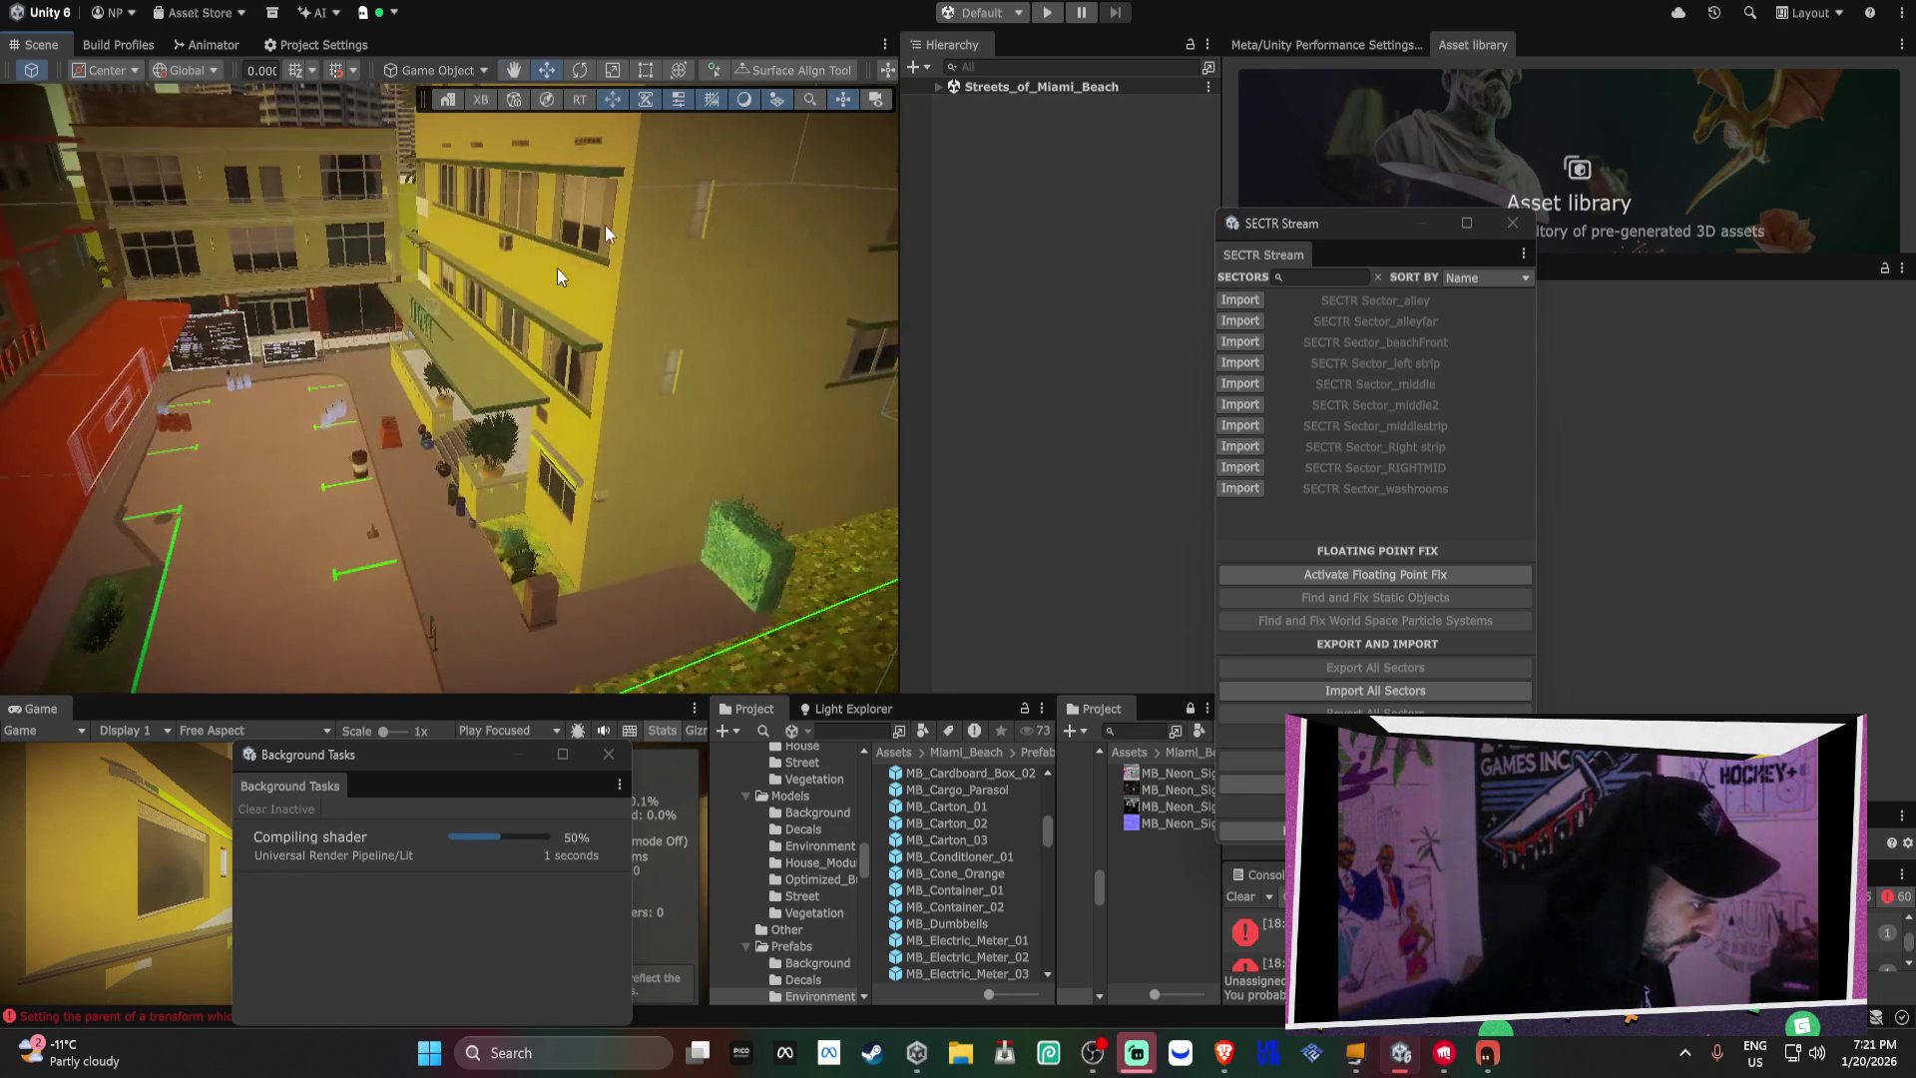
double_click(51, 706)
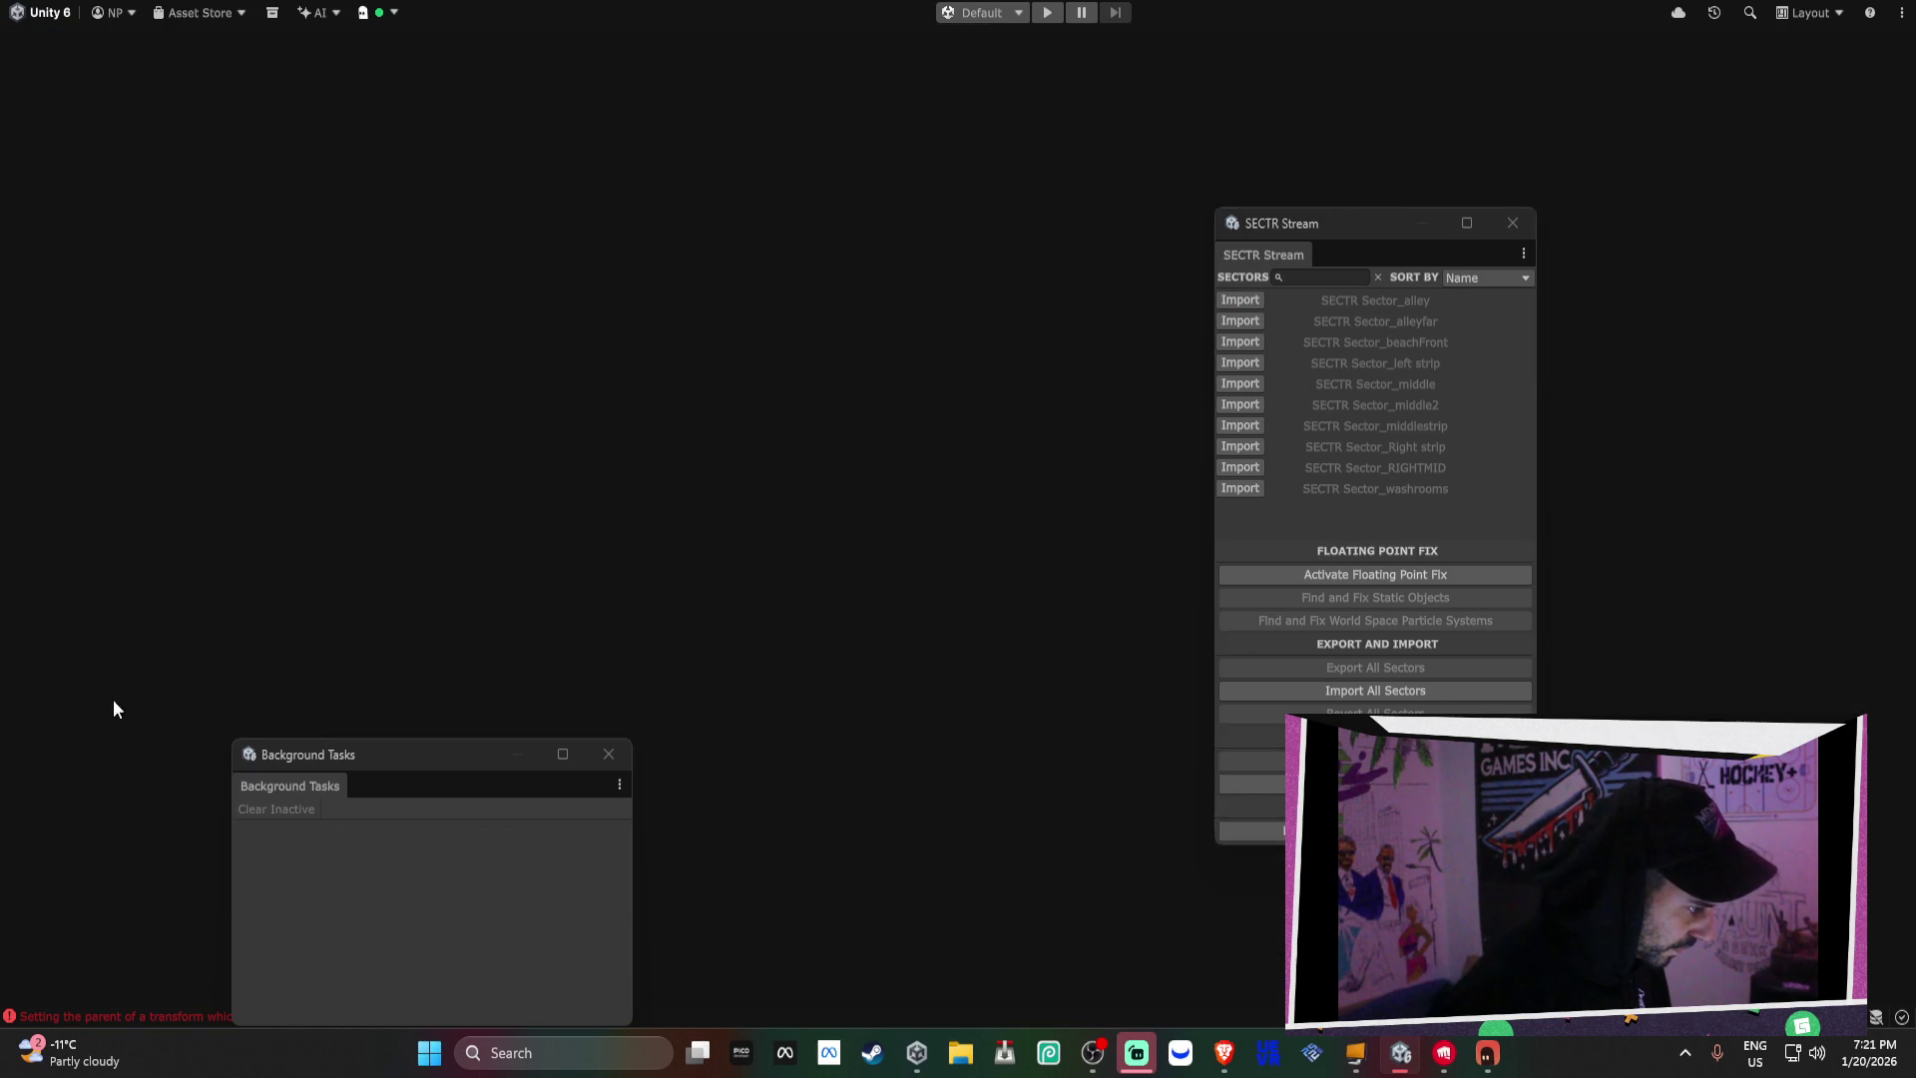
click(610, 754)
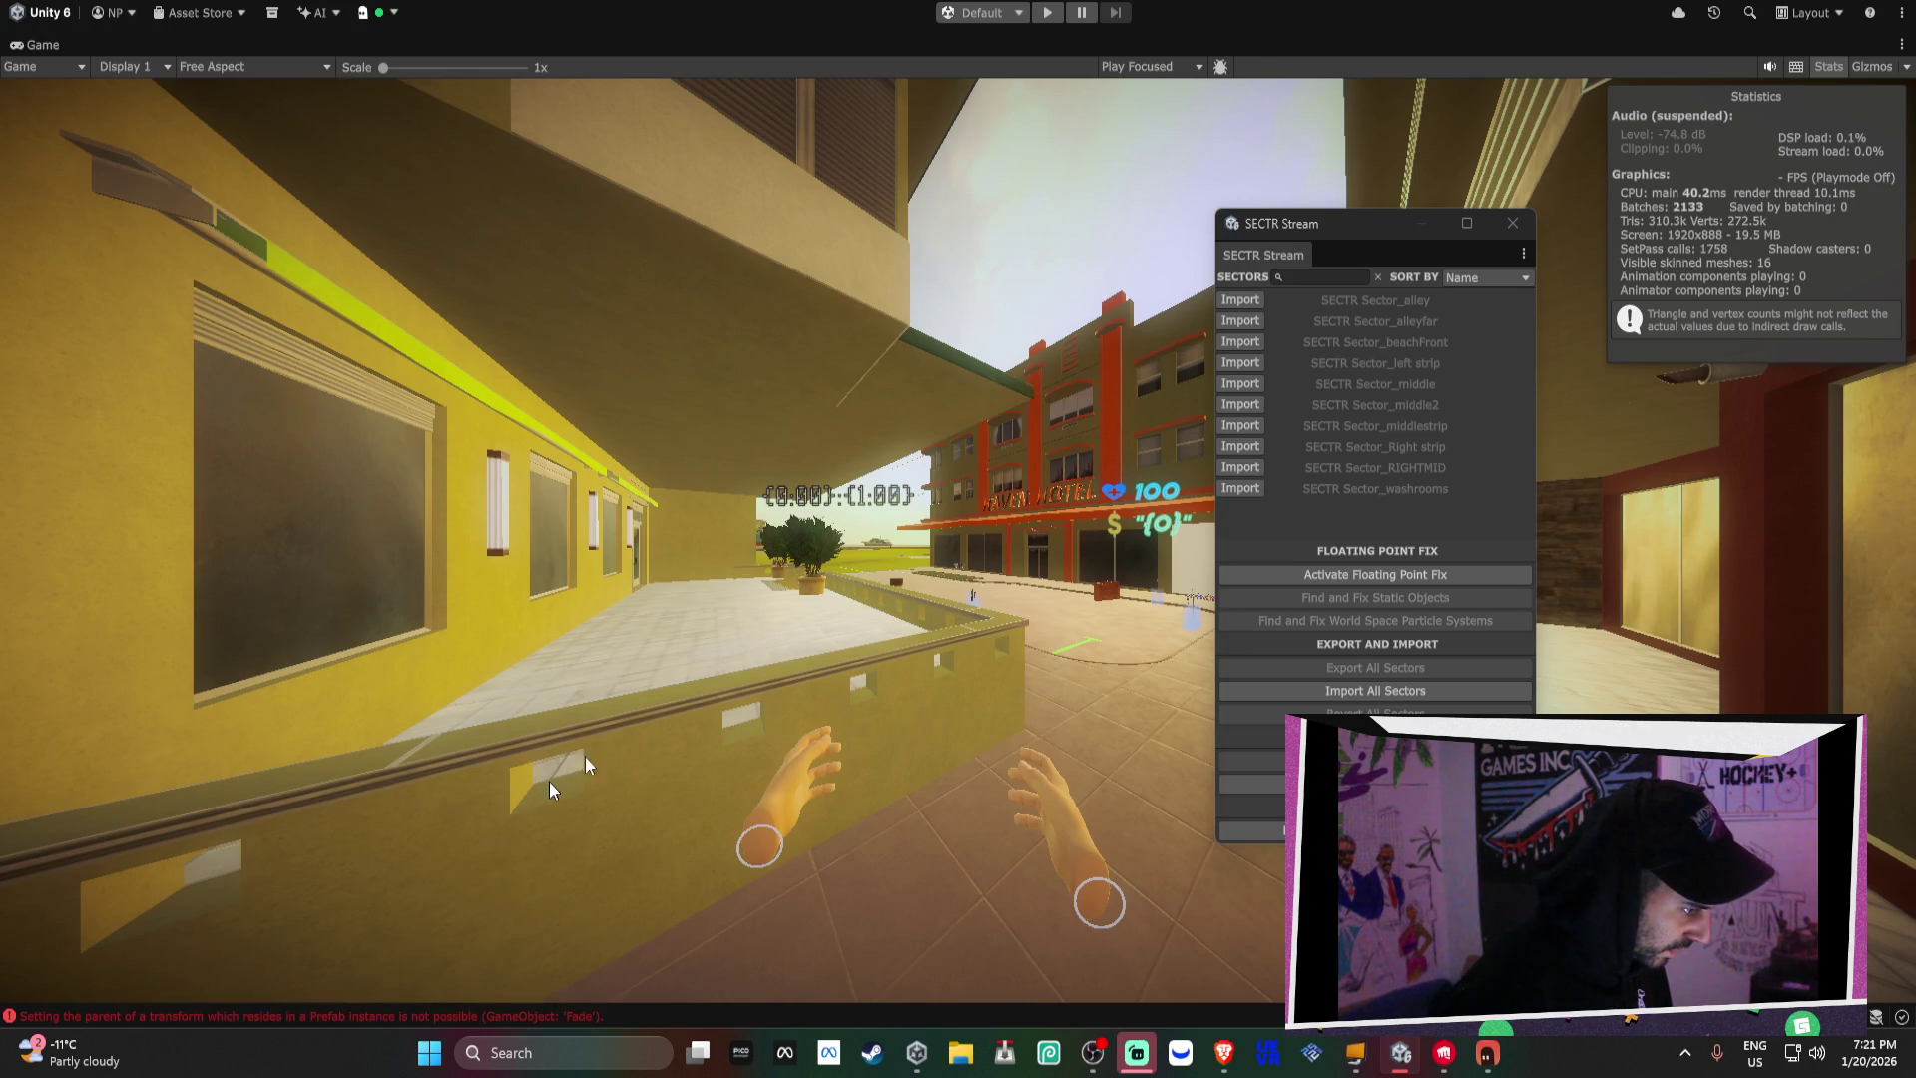
click(1513, 222)
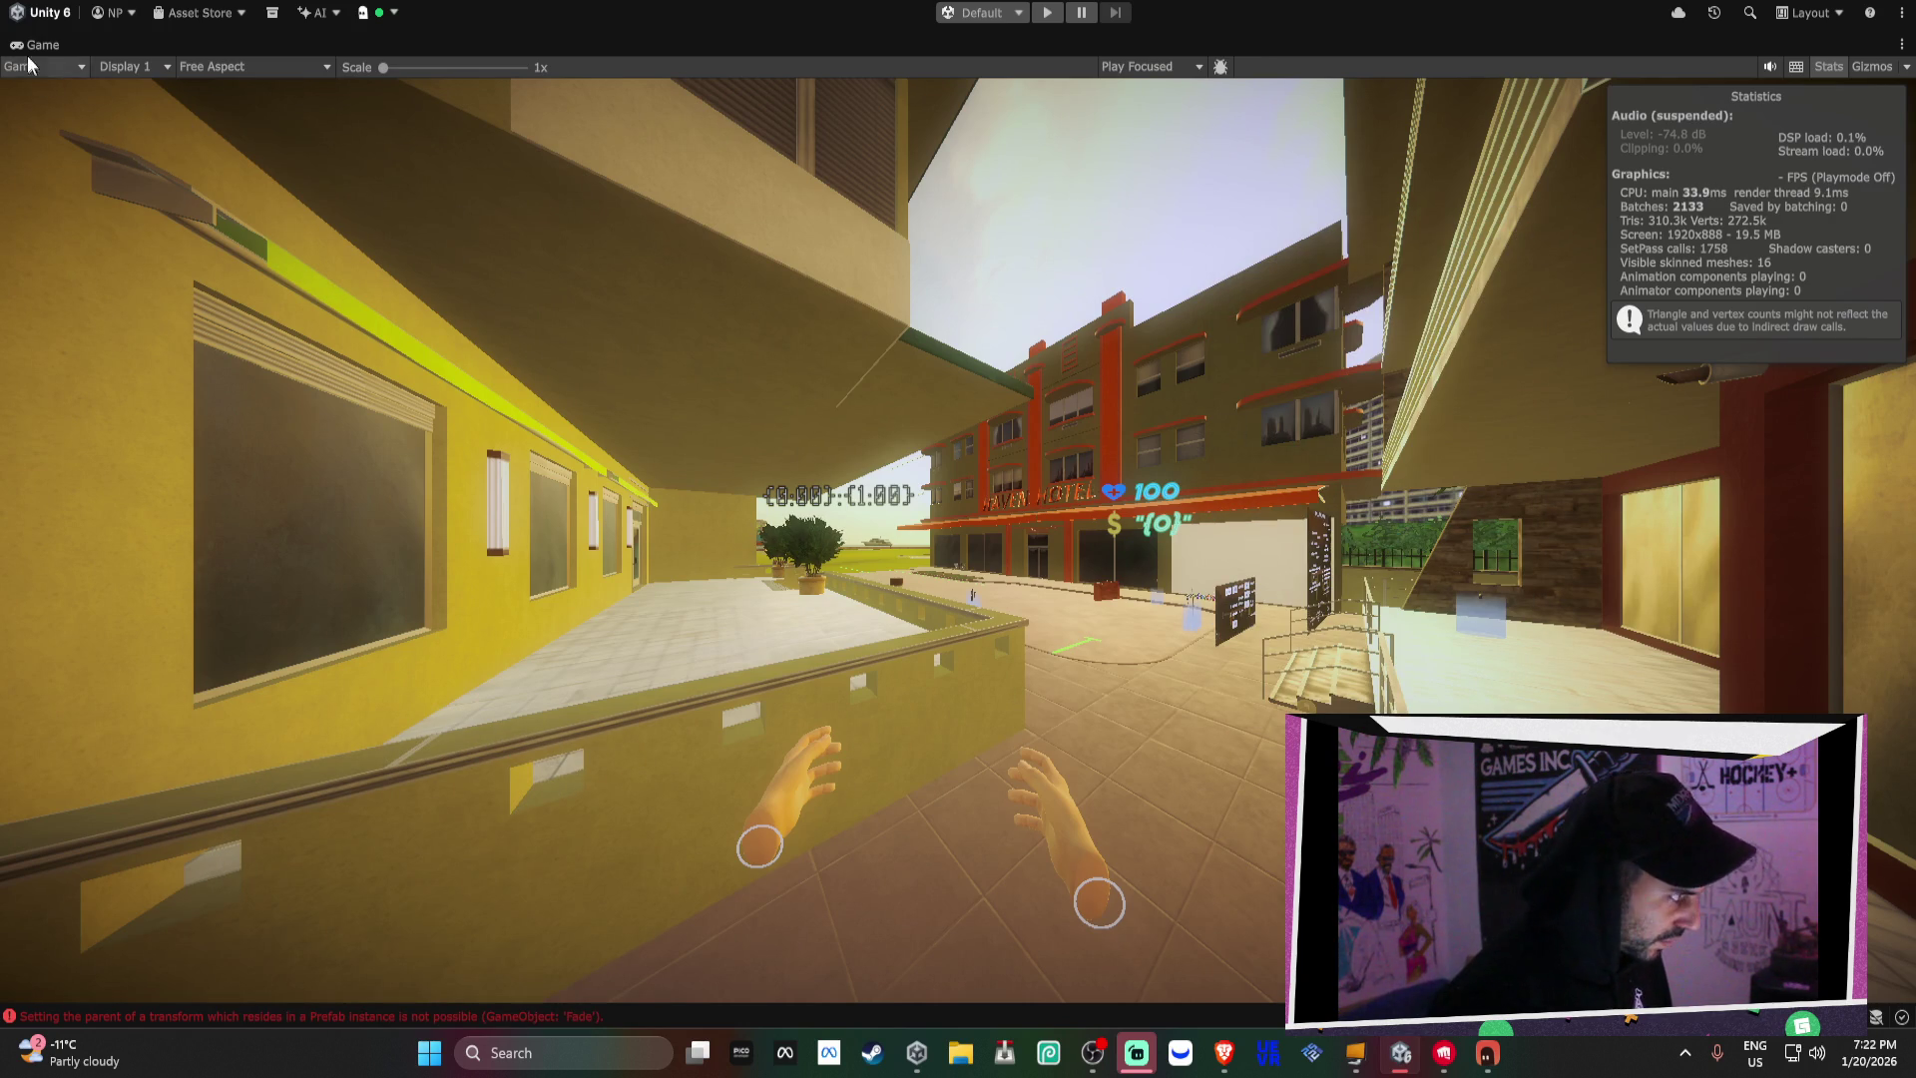
key(shift+space)
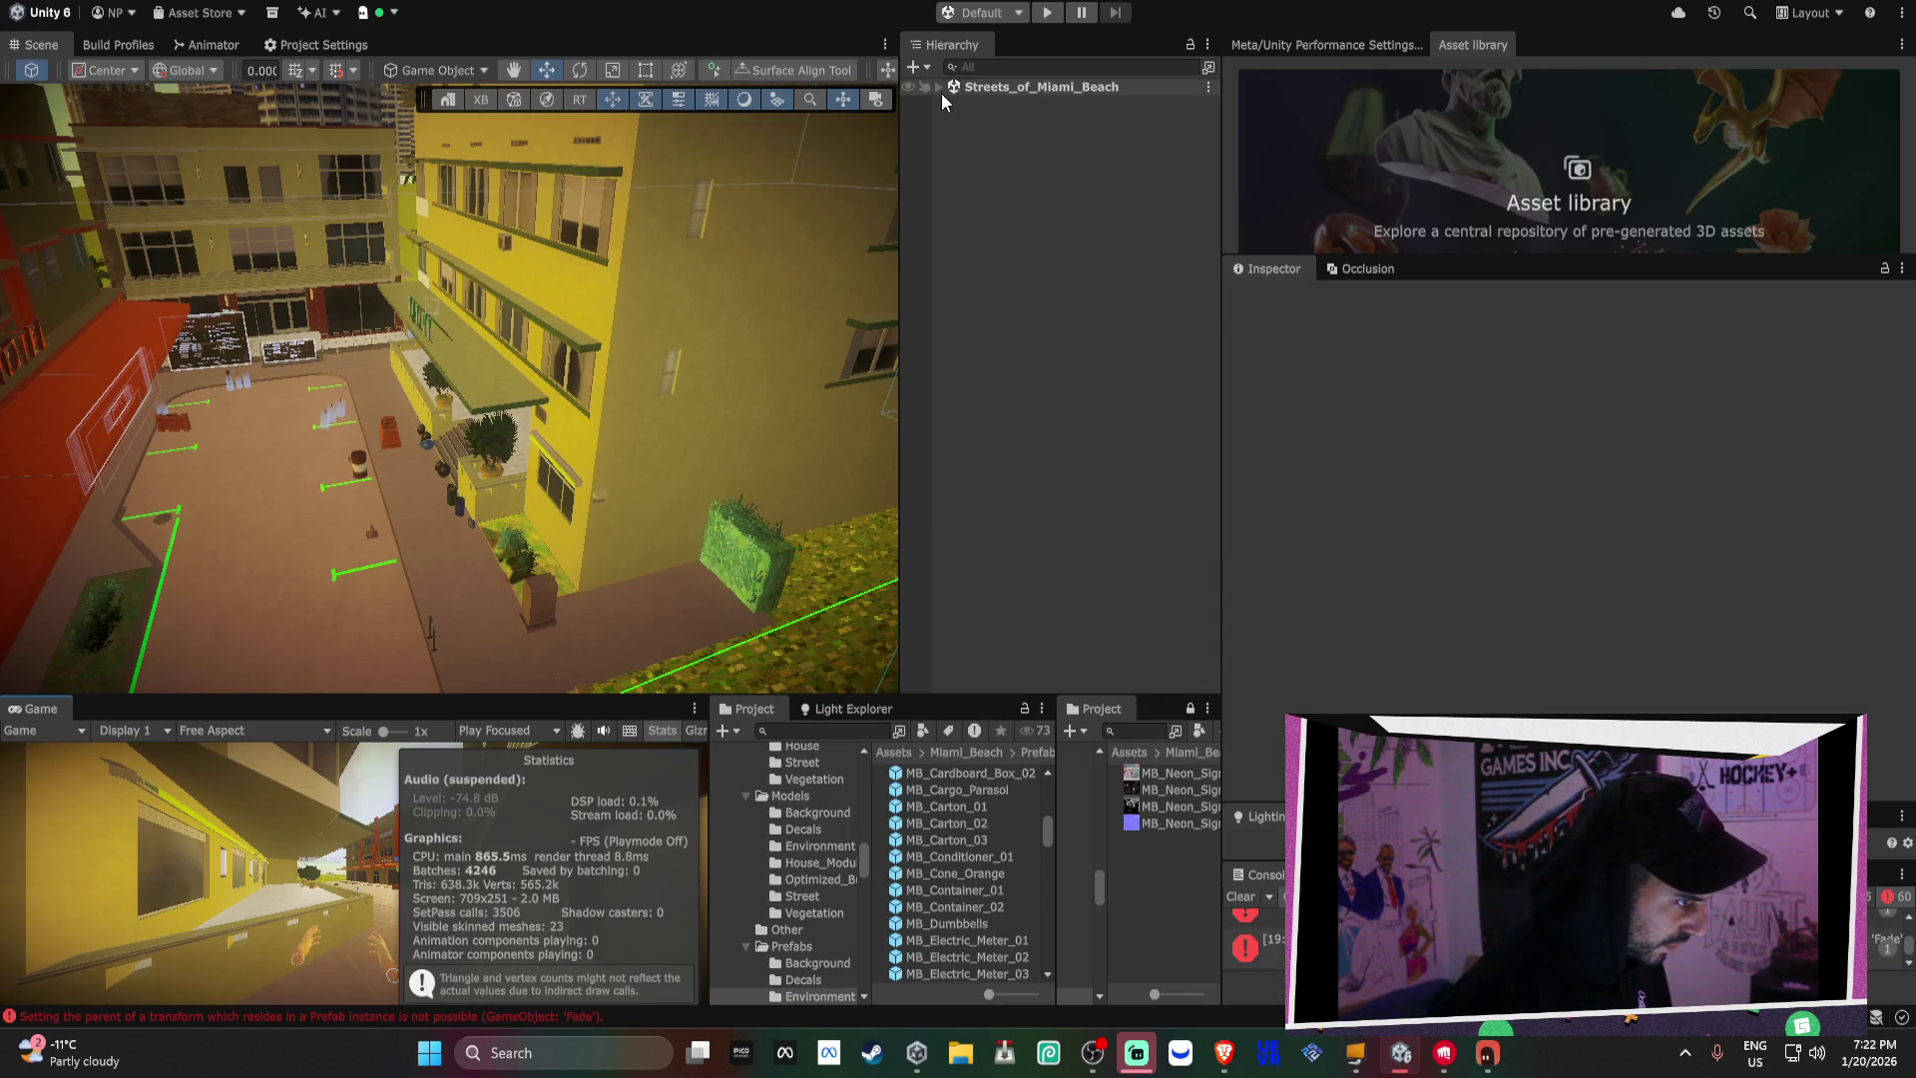
- Select the Camera under DEX_OPENXR_RIG and tick Portal Determined in its SECTR Member component
click(938, 88)
alt+click(952, 104)
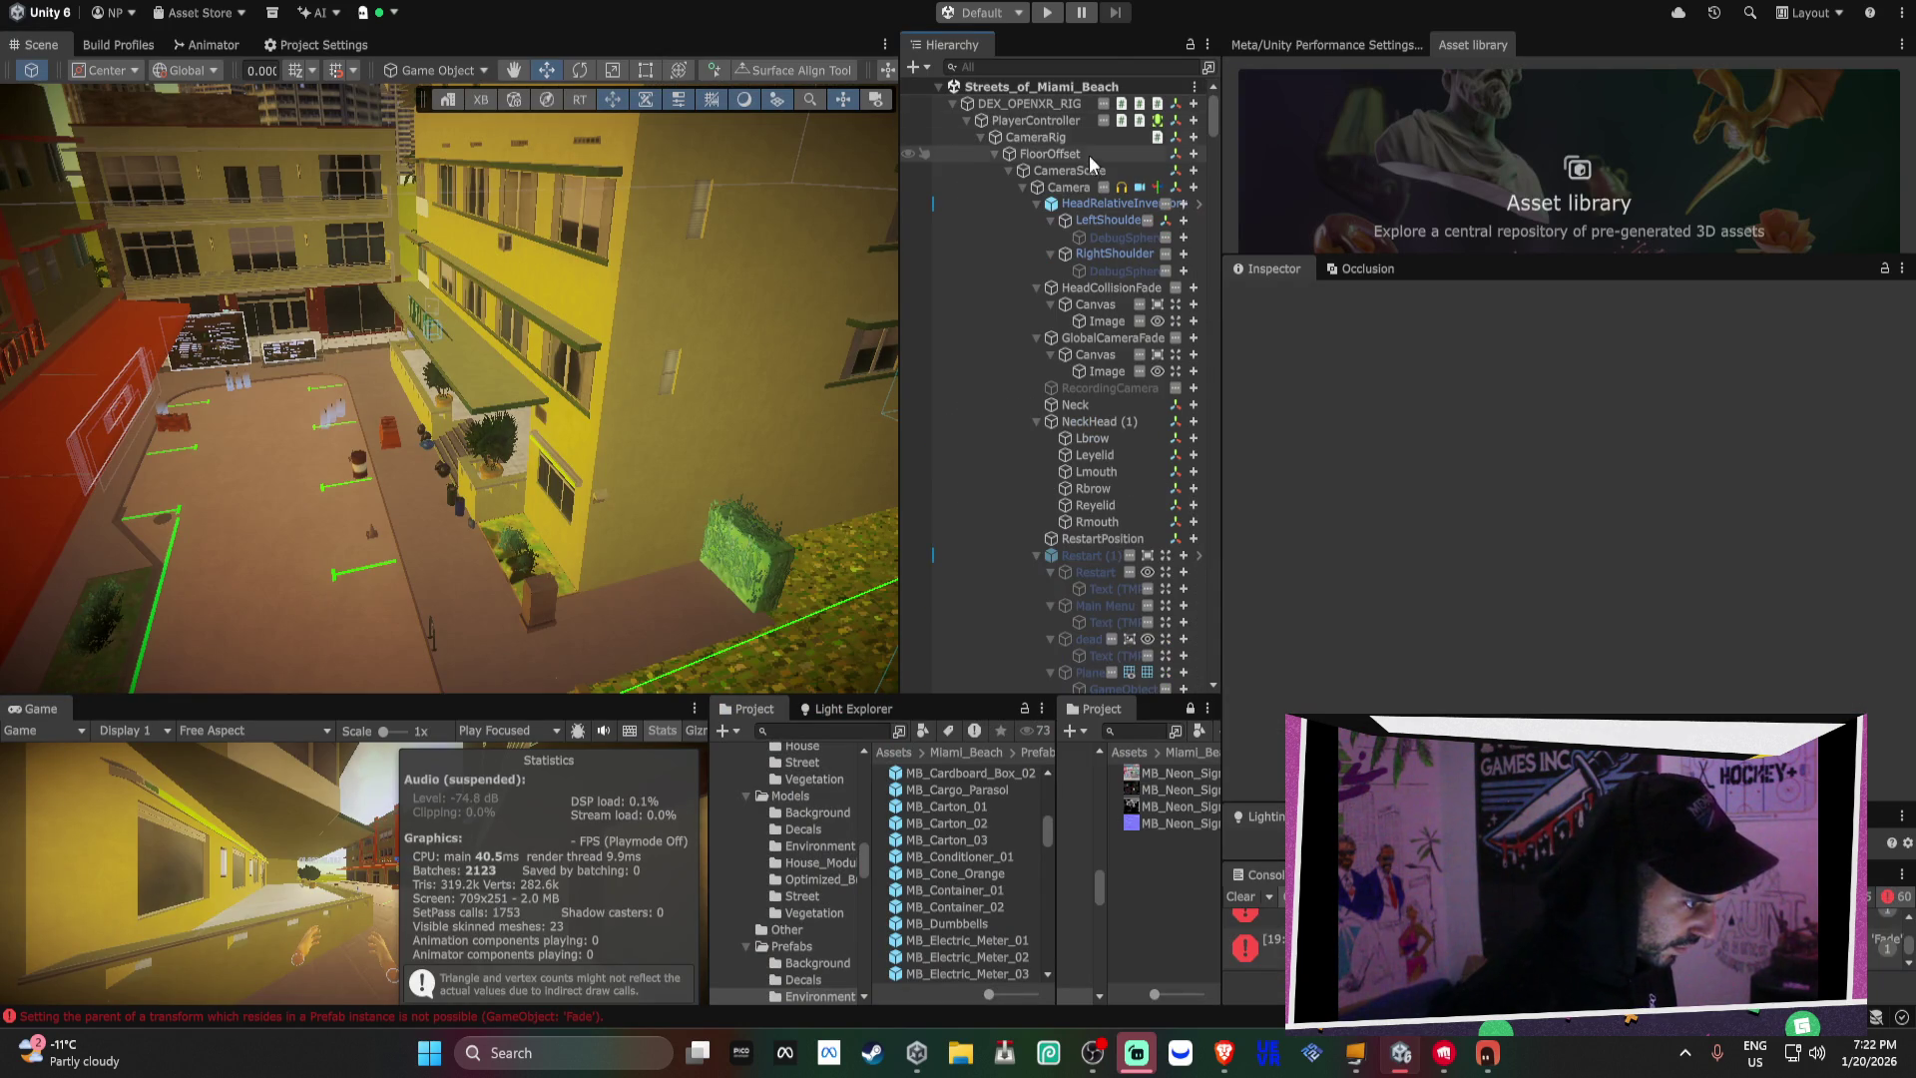
click(1070, 187)
scroll(1468, 499, down, 10)
scroll(1471, 621, down, 15)
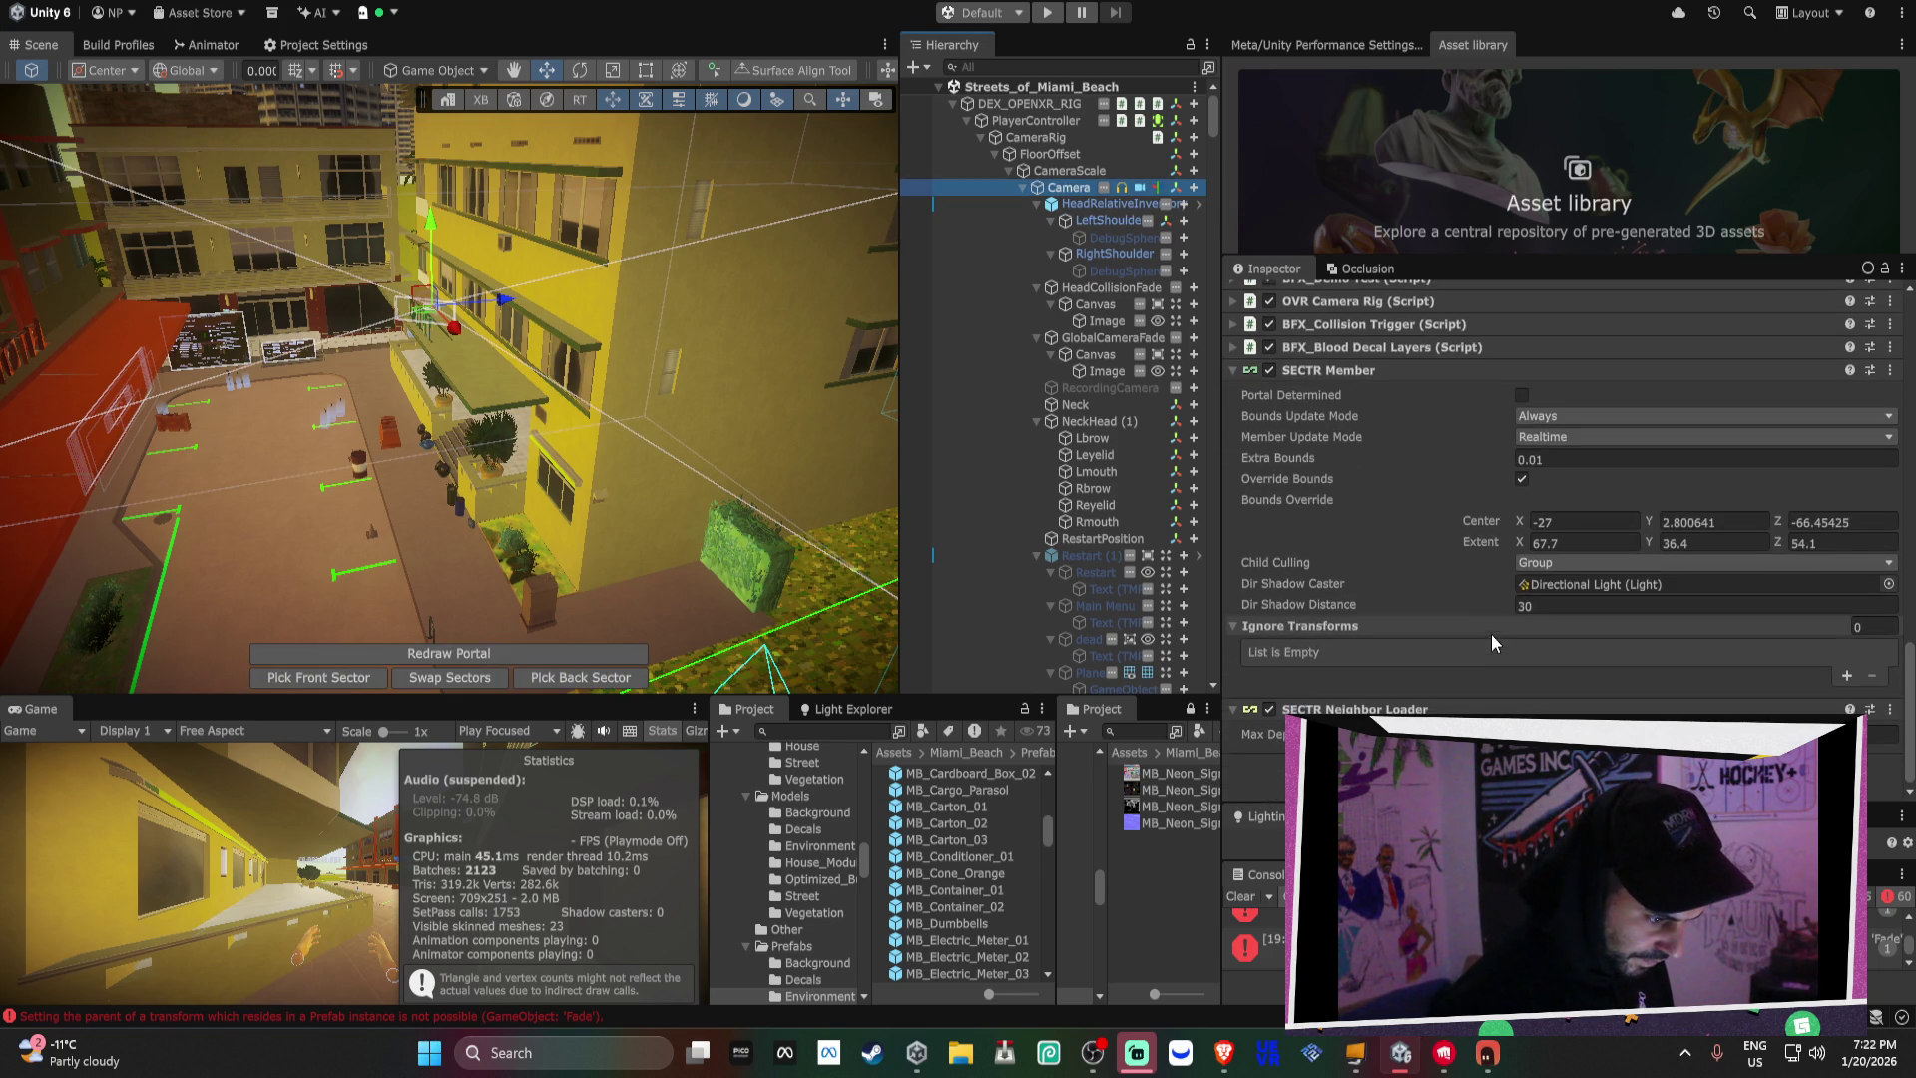
click(1522, 396)
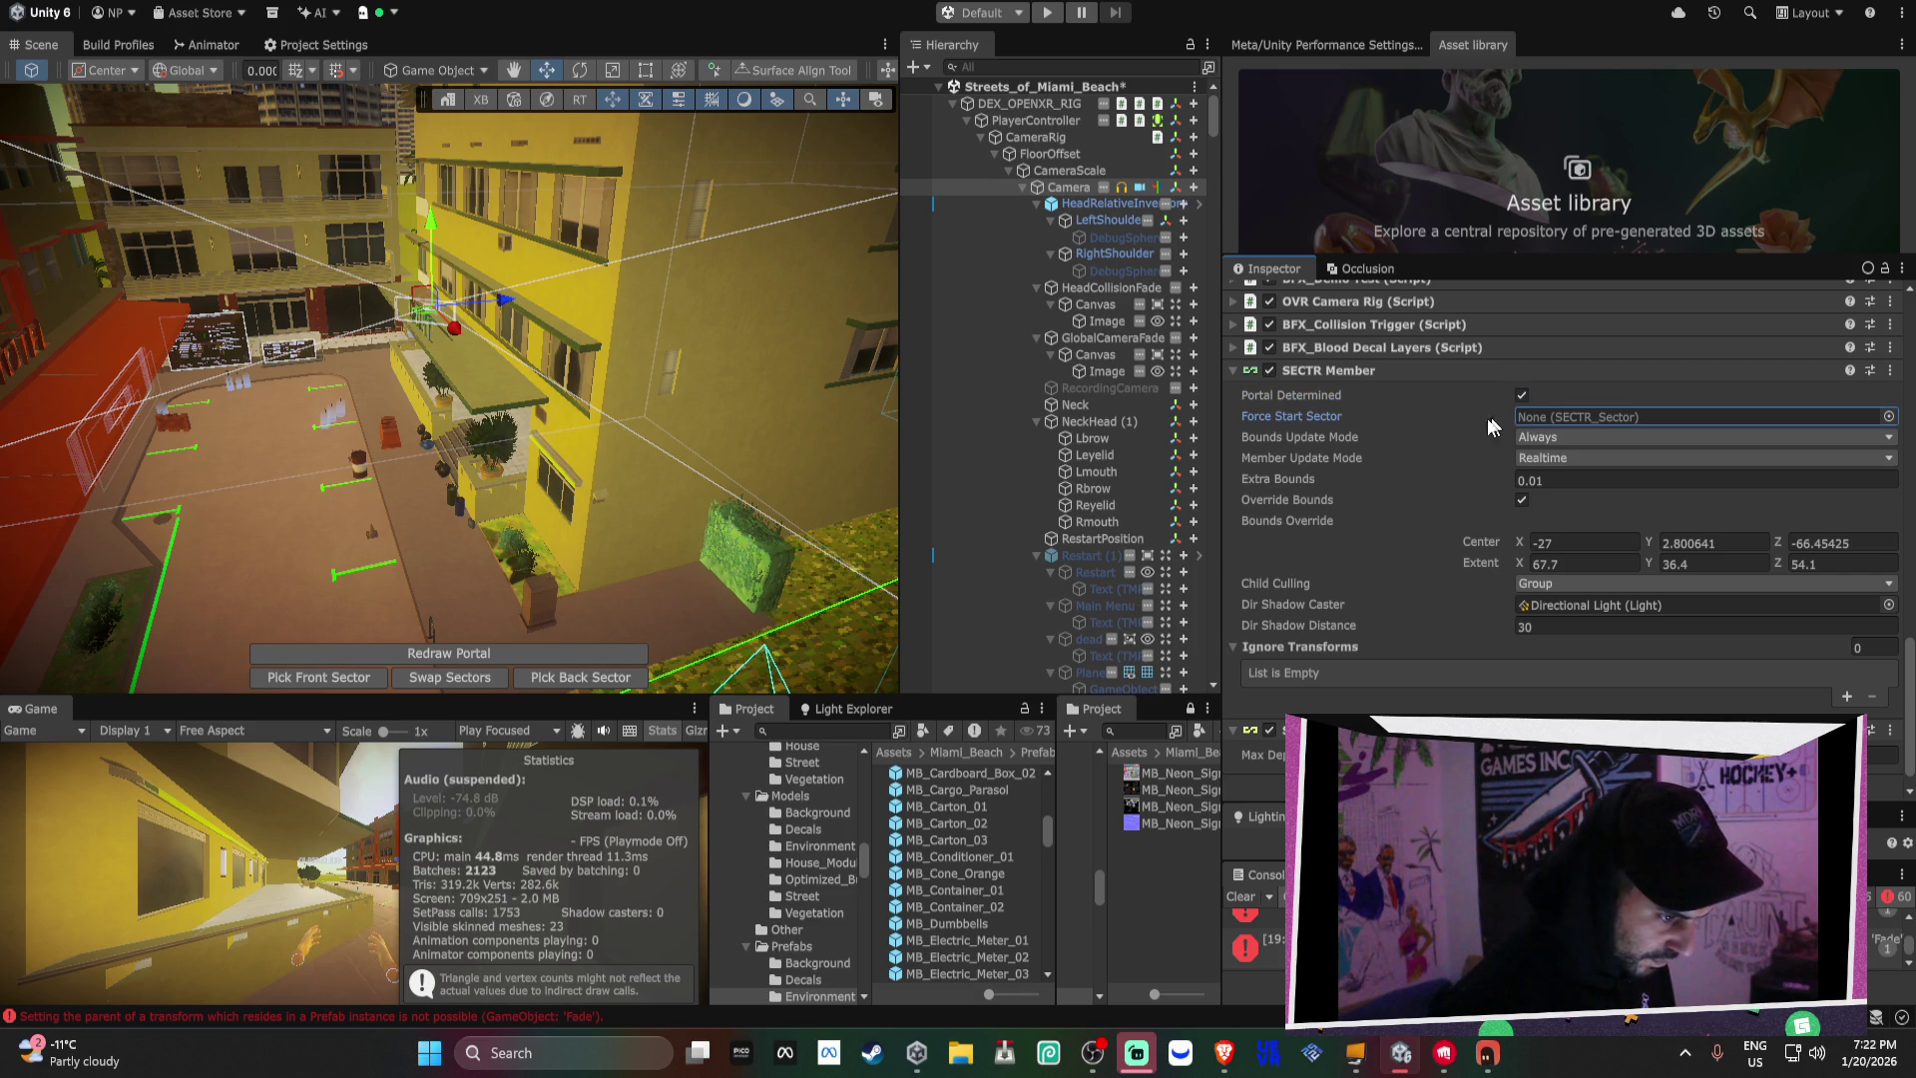
- Assign SECTR Sector_middlestrip as the camera's Force Start Sector
scroll(1099, 363, down, 10)
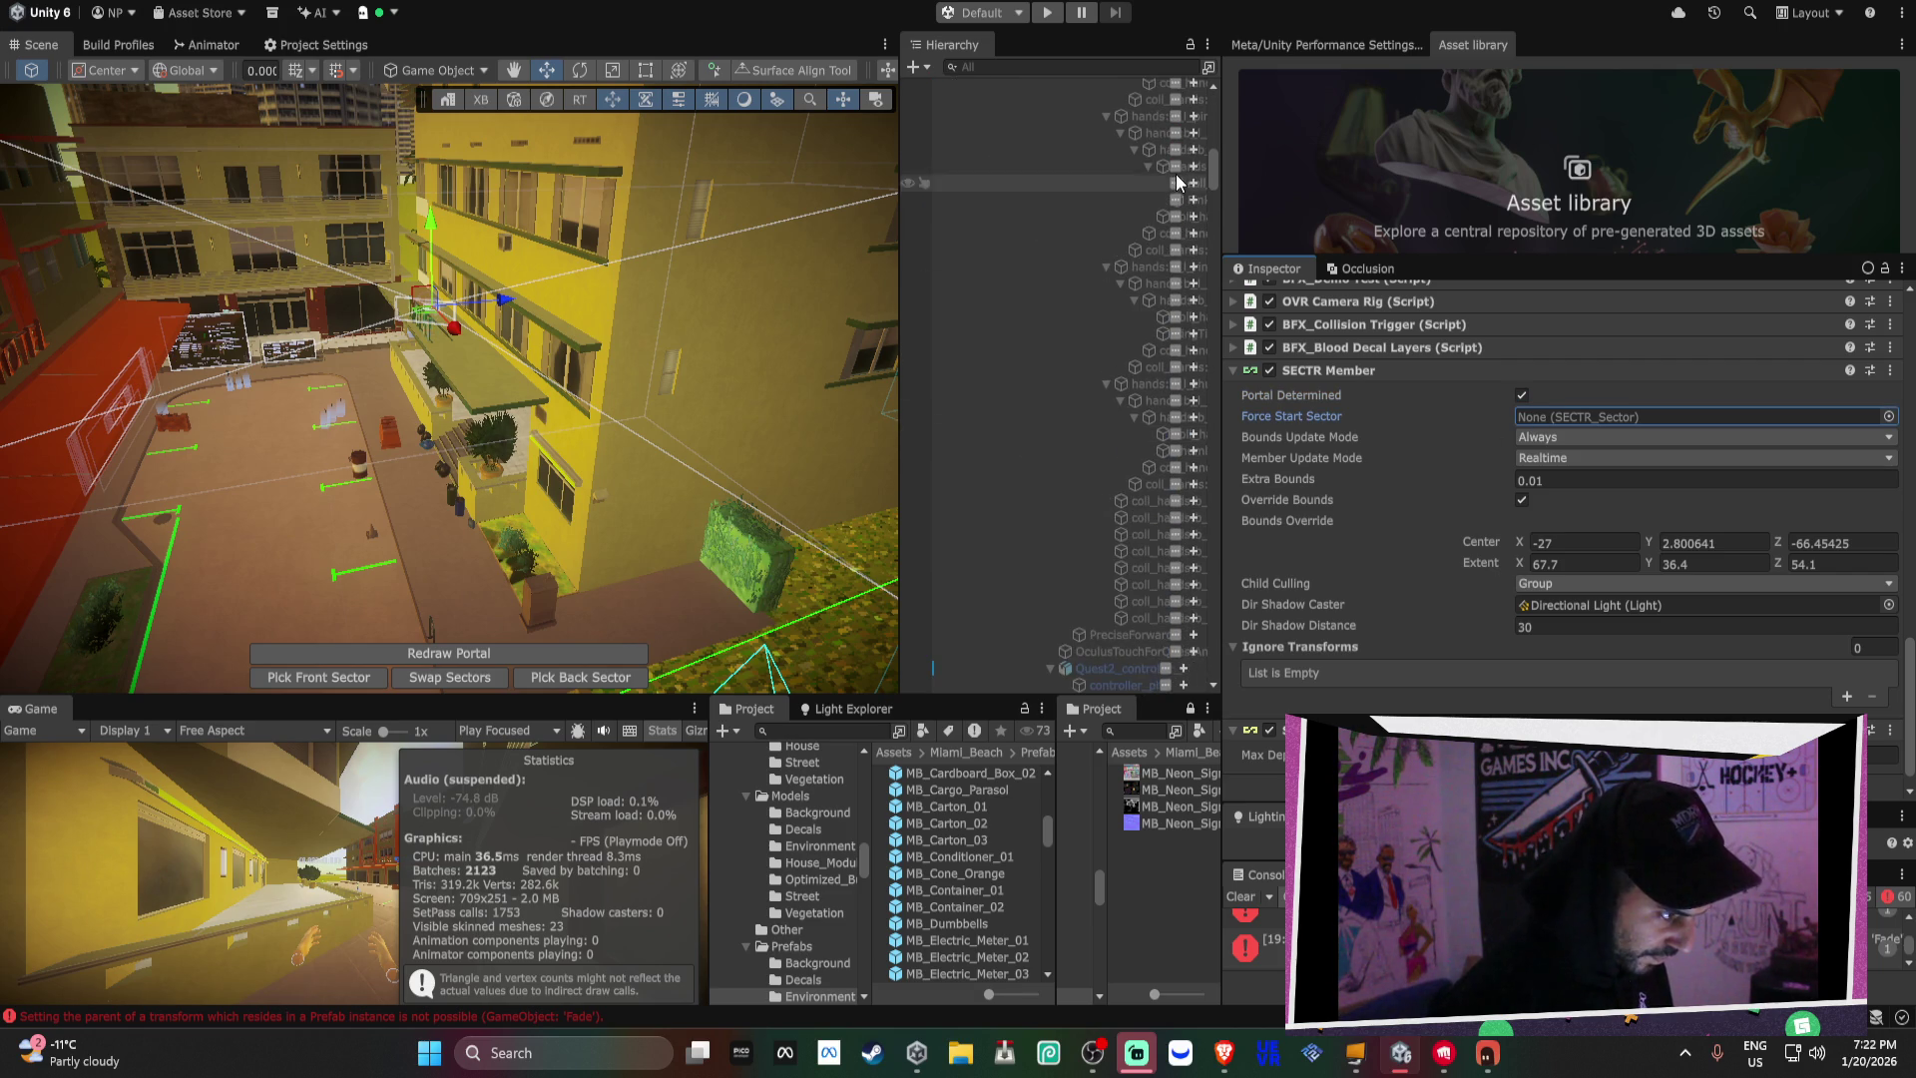
drag(1212, 175, 1214, 604)
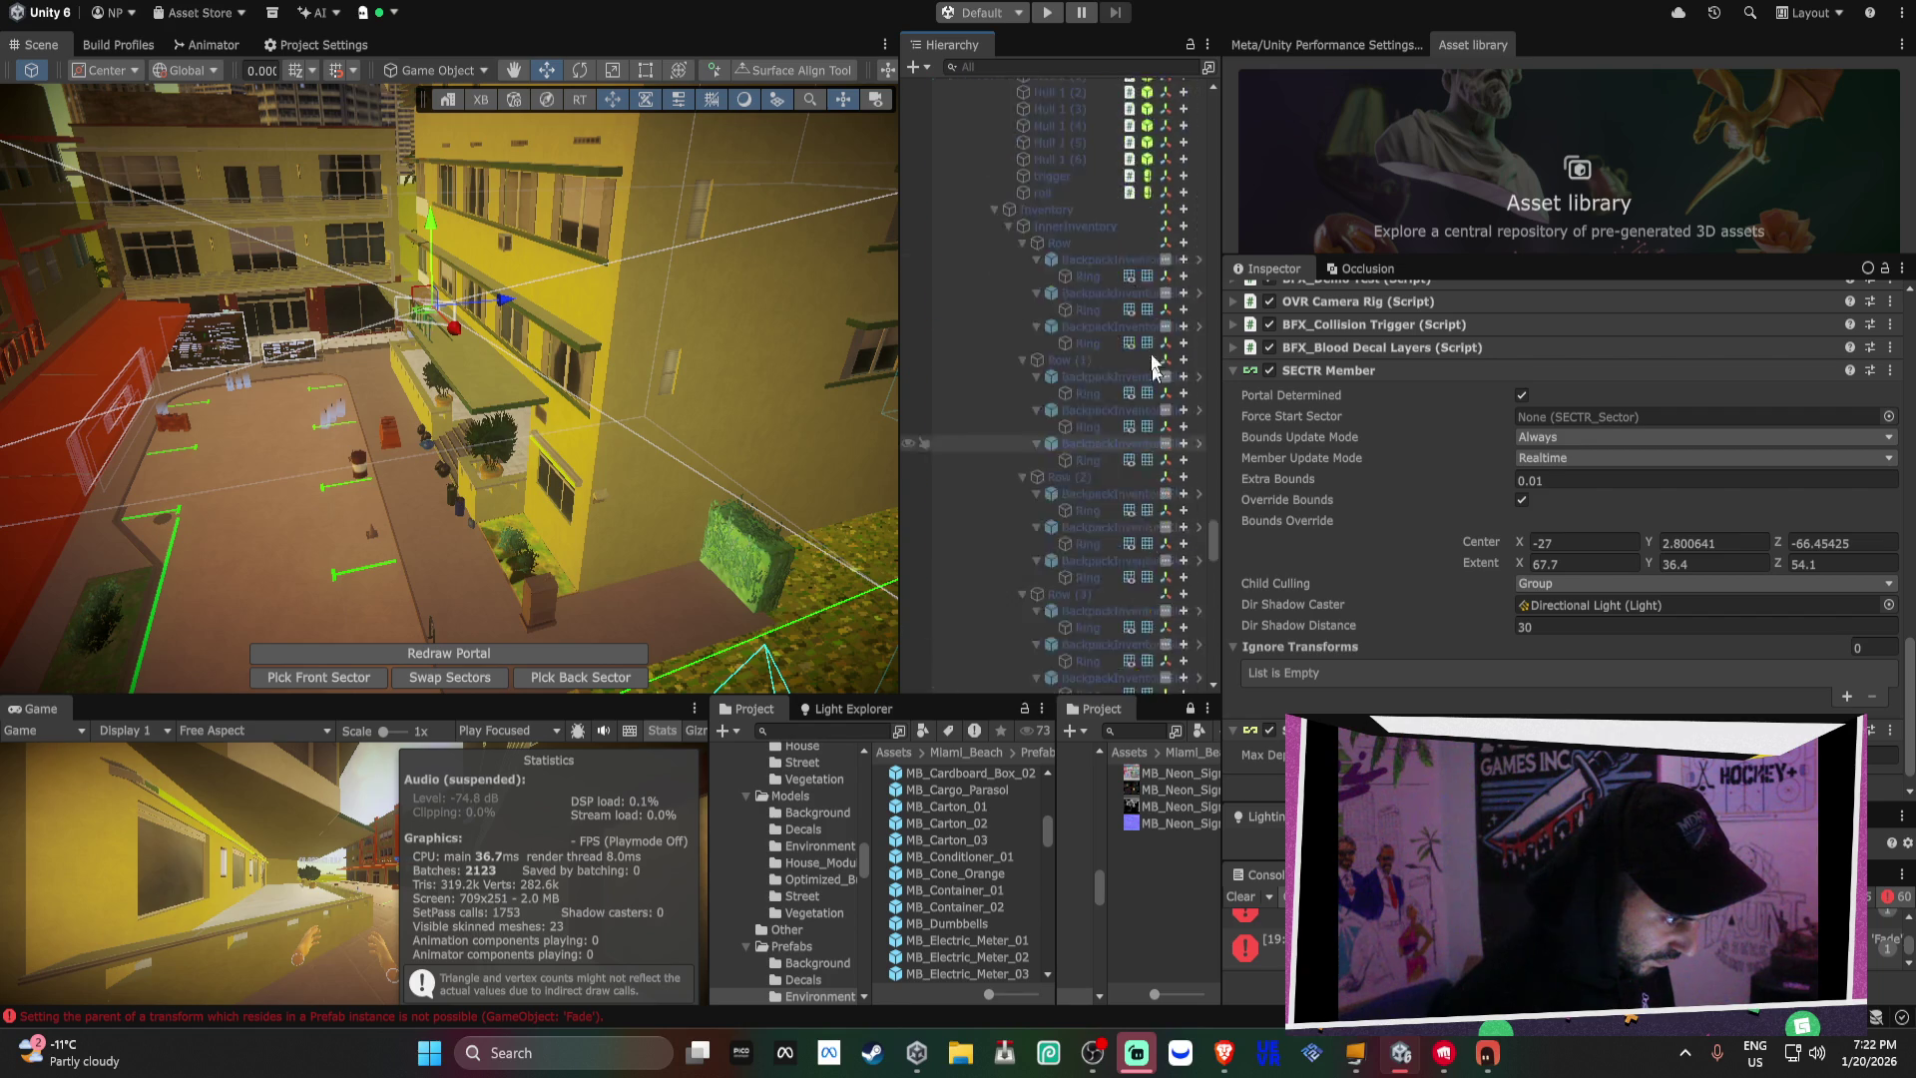
scroll(1176, 519, up, 15)
click(936, 87)
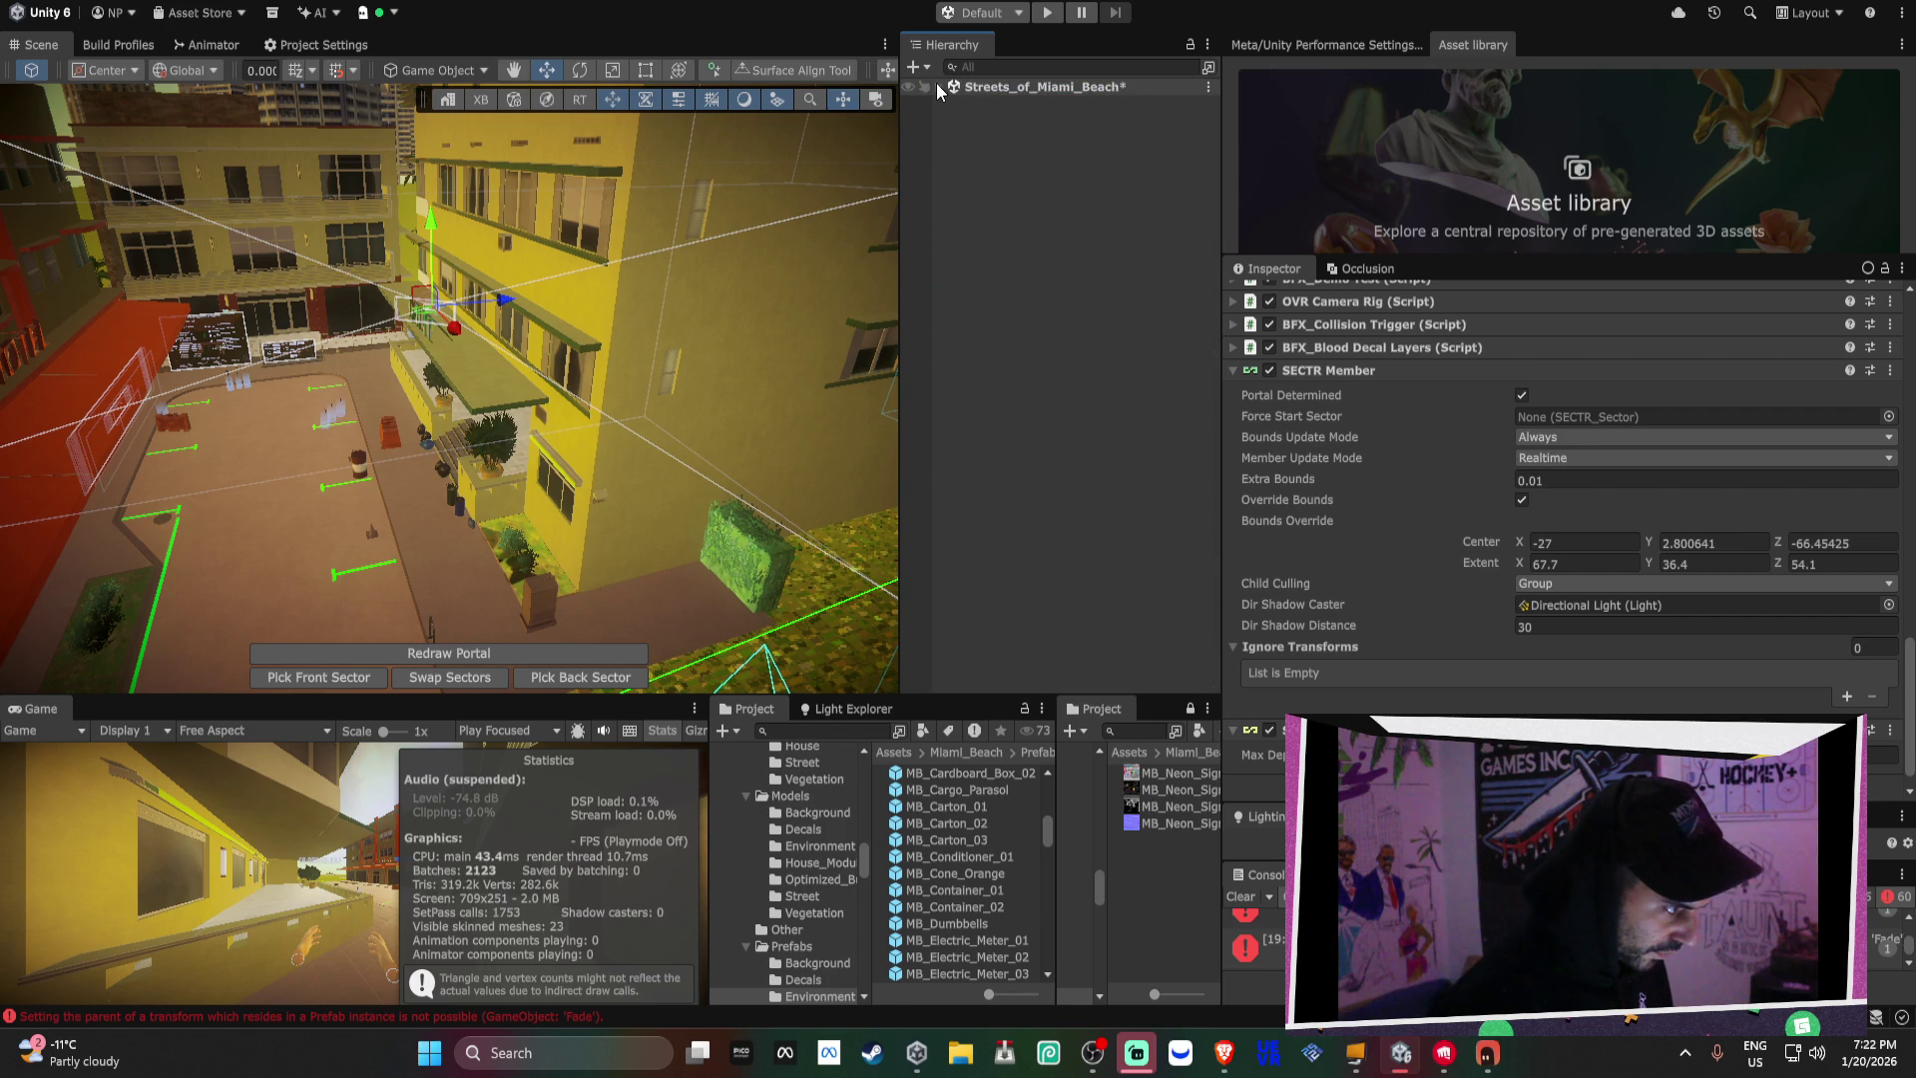
click(937, 87)
scroll(1080, 291, down, 10)
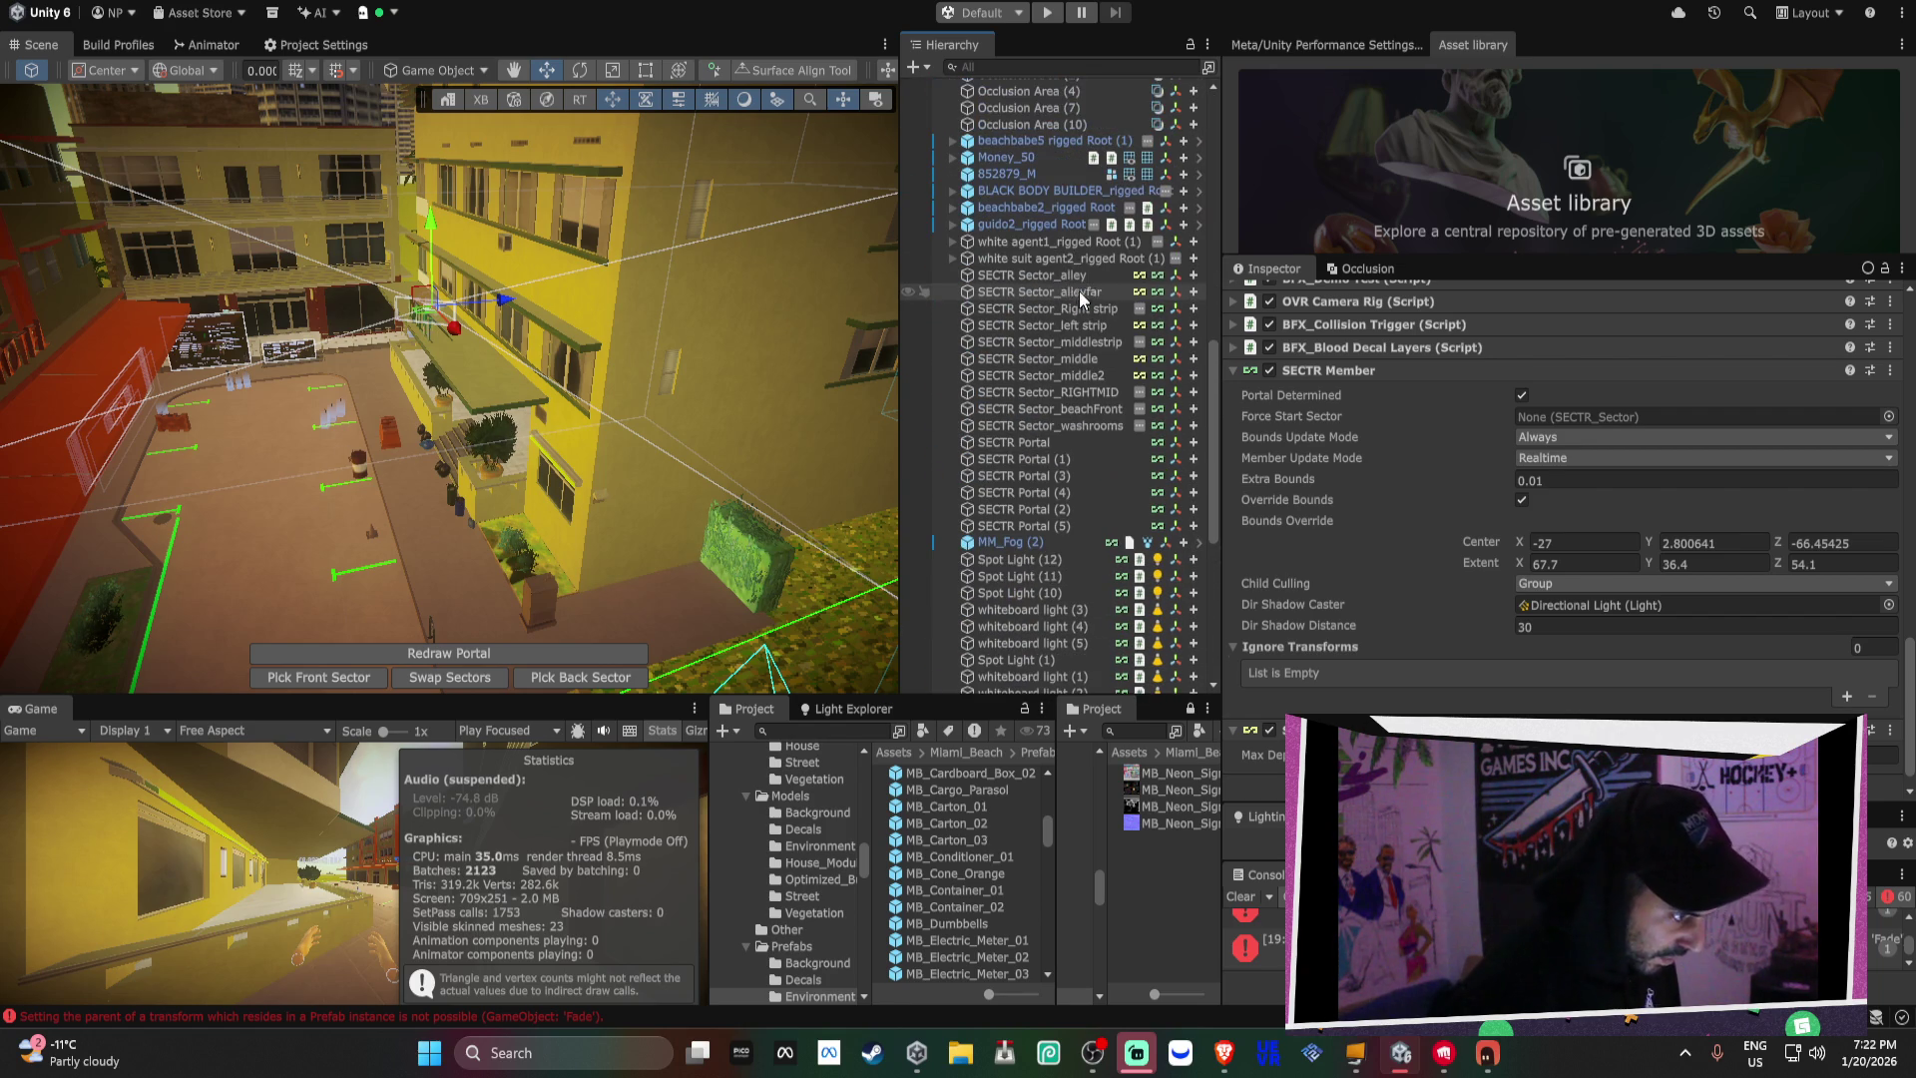
drag(1098, 342, 1577, 417)
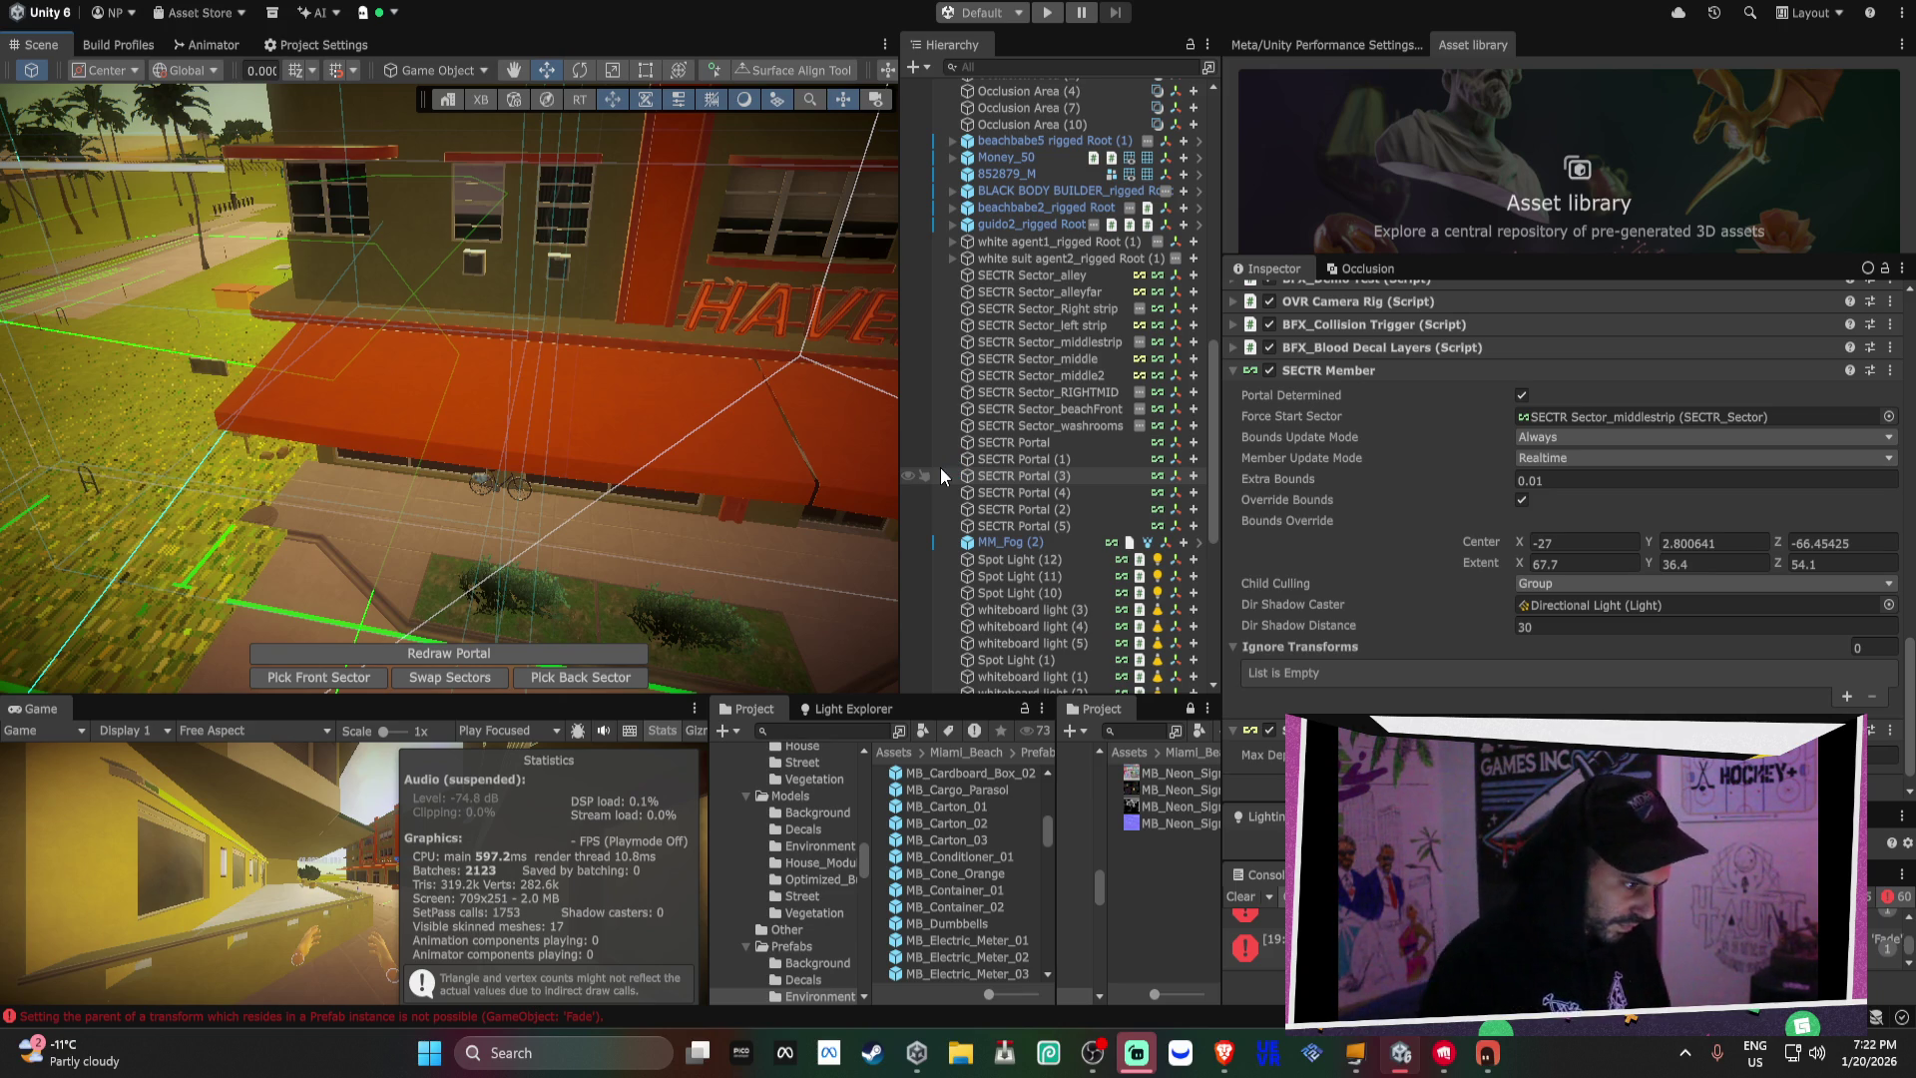
mouse_move(834, 404)
mouse_down()
mouse_move(704, 420)
mouse_move(873, 431)
mouse_up()
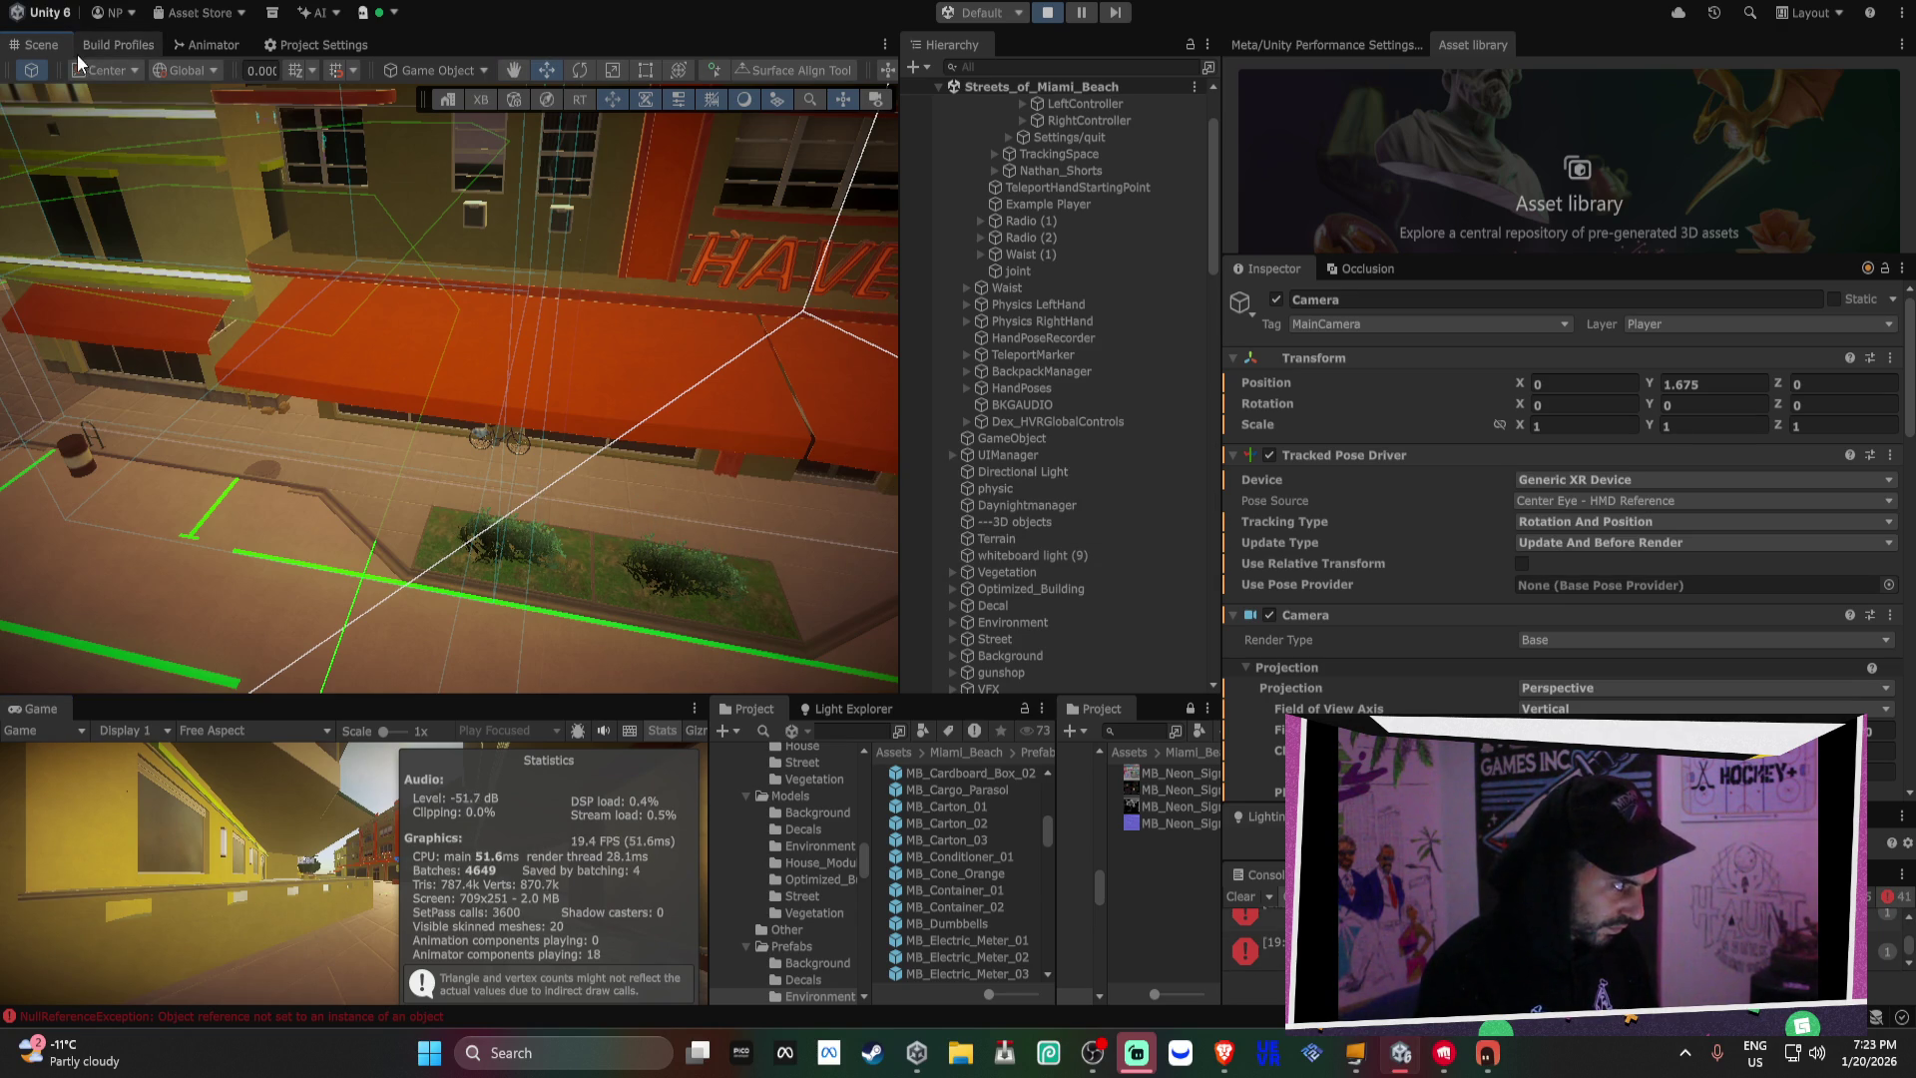
- Check the player's street view in a maximized Game view, then restore it and bring up the Light Explorer
double_click(27, 706)
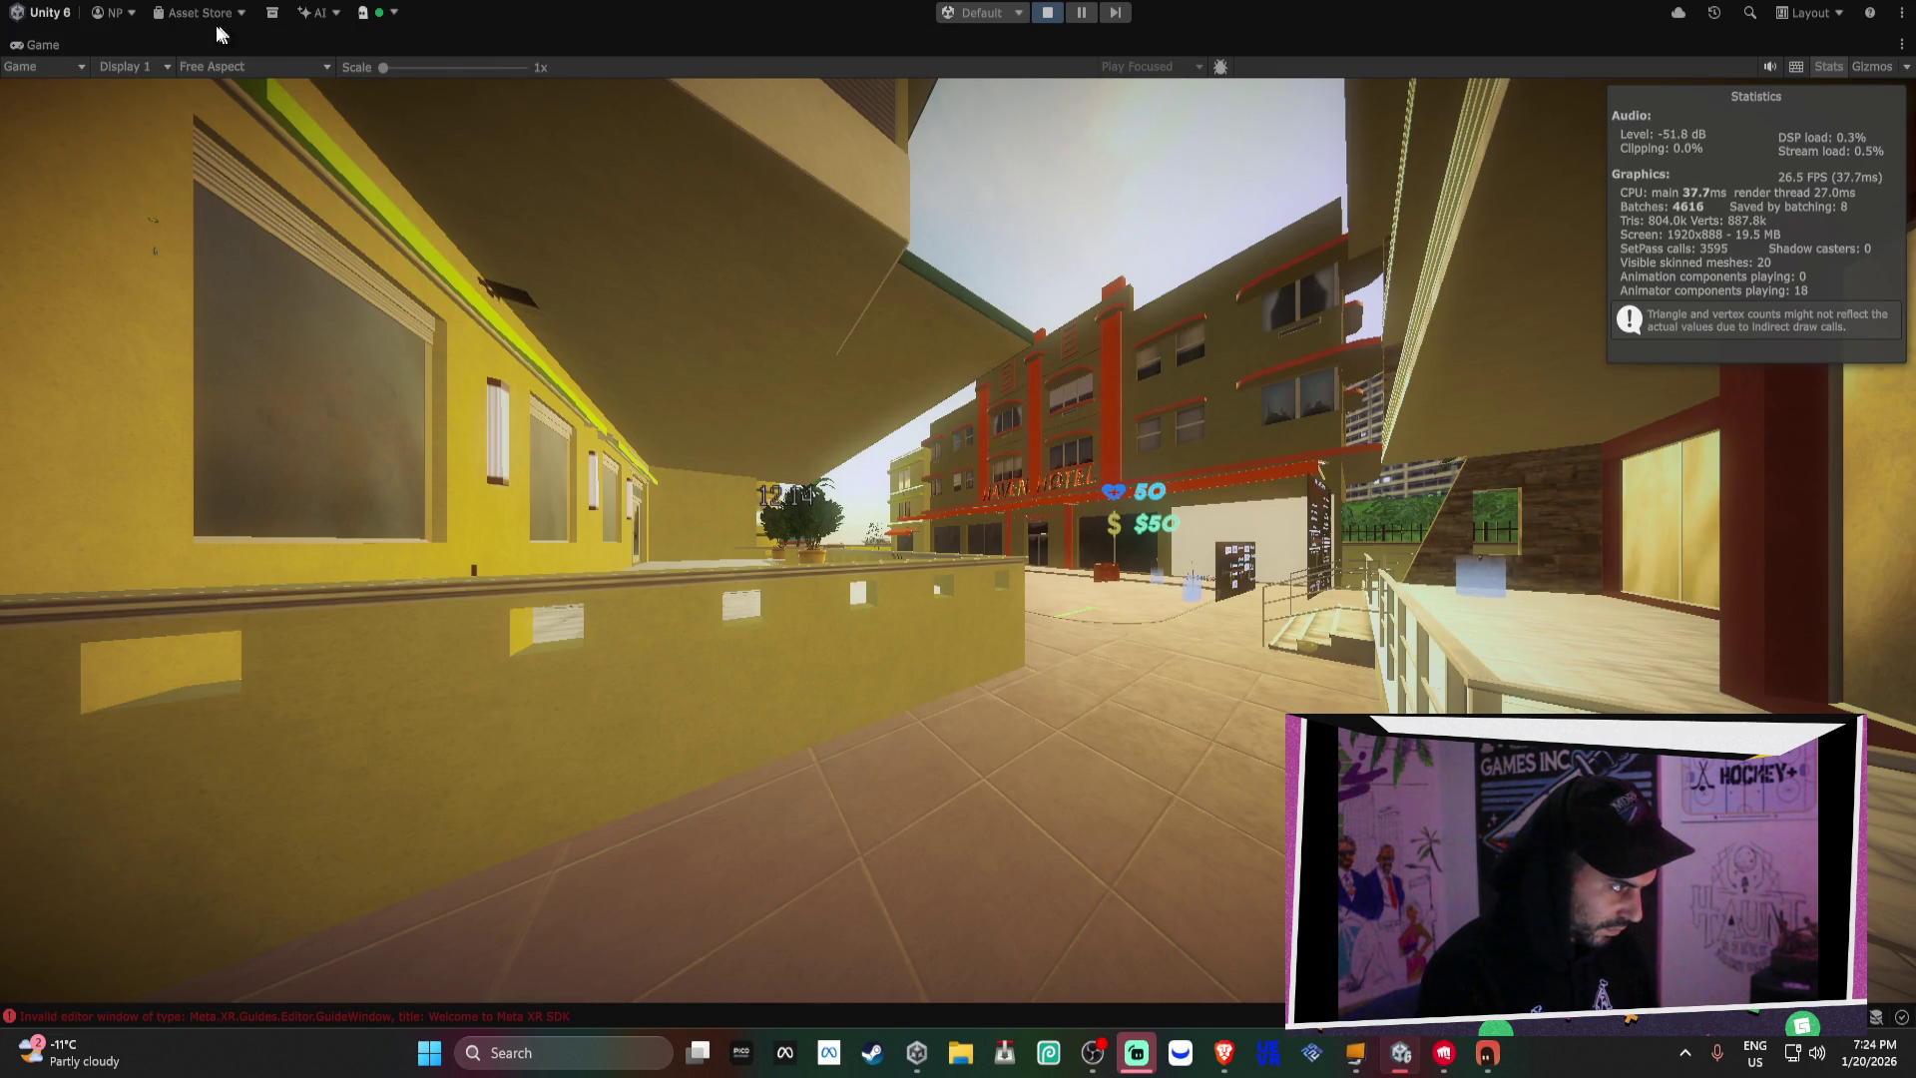
double_click(57, 45)
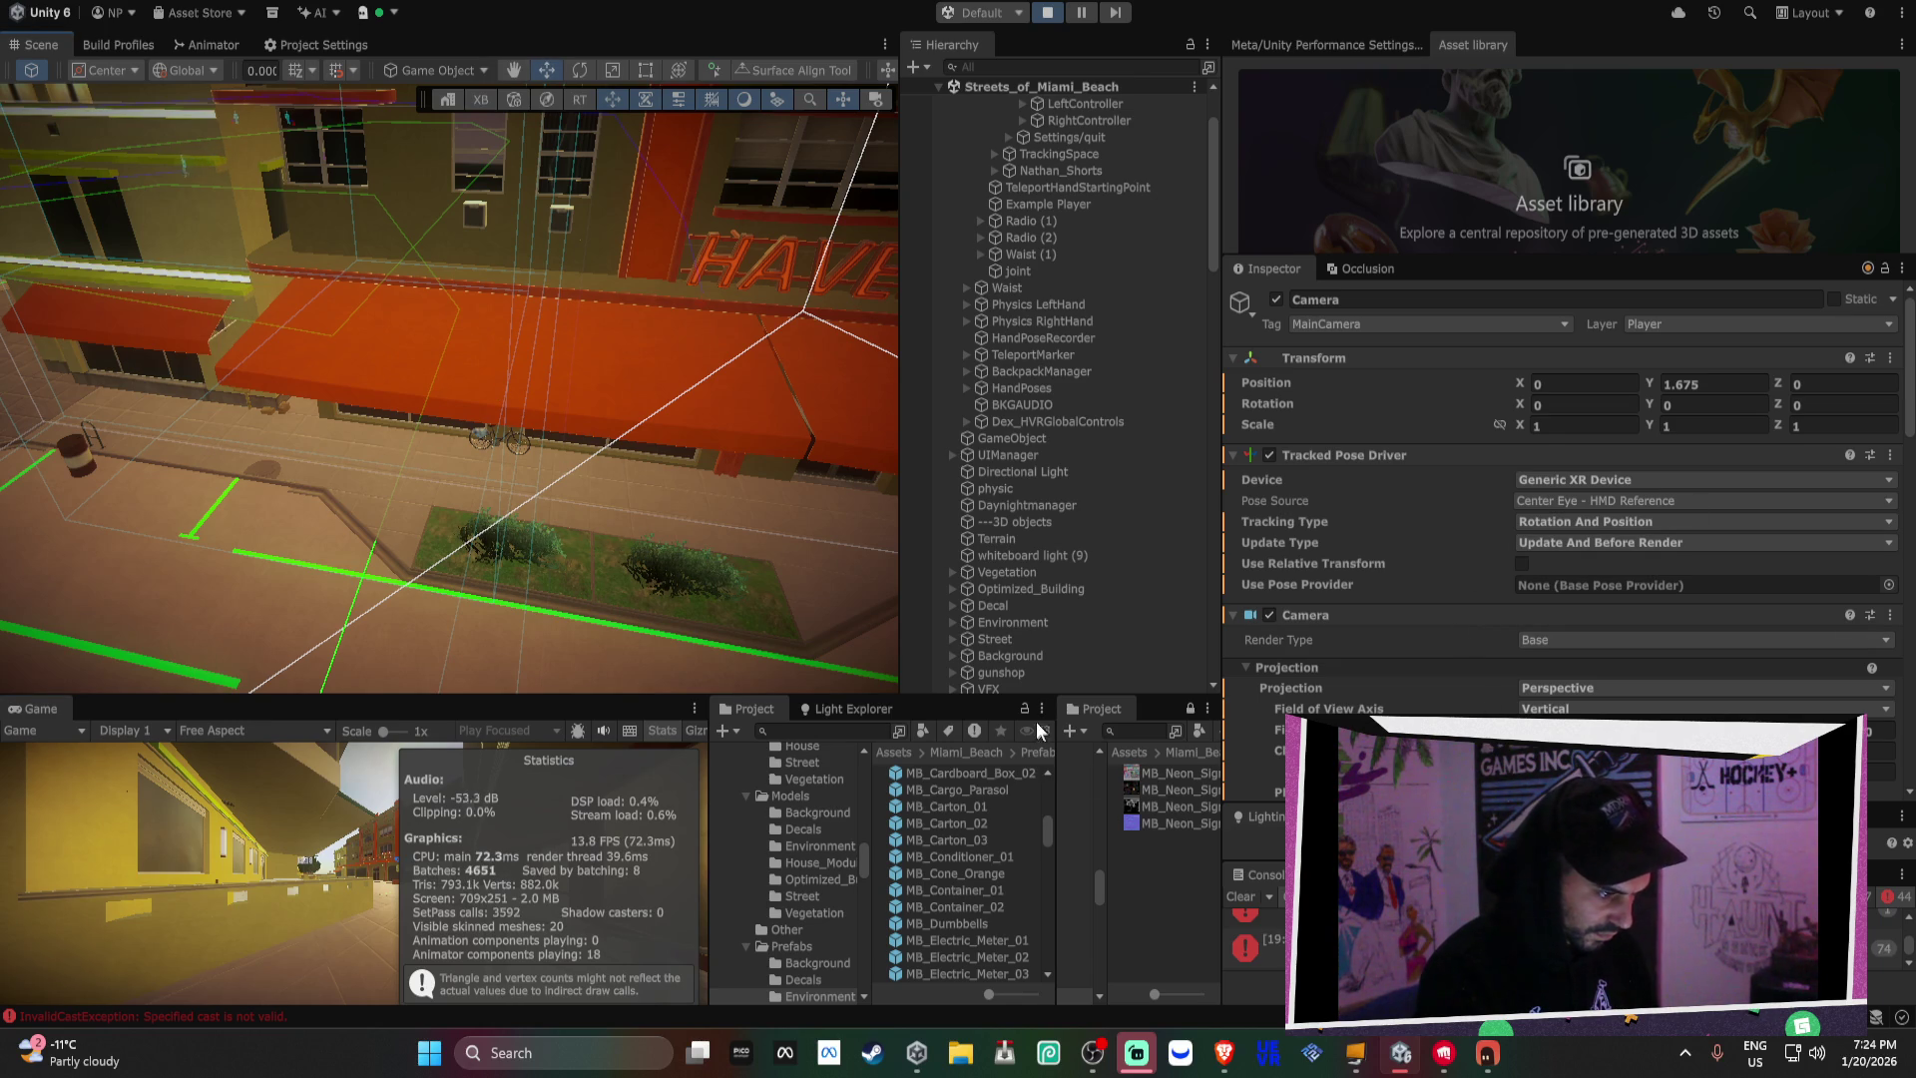
click(850, 708)
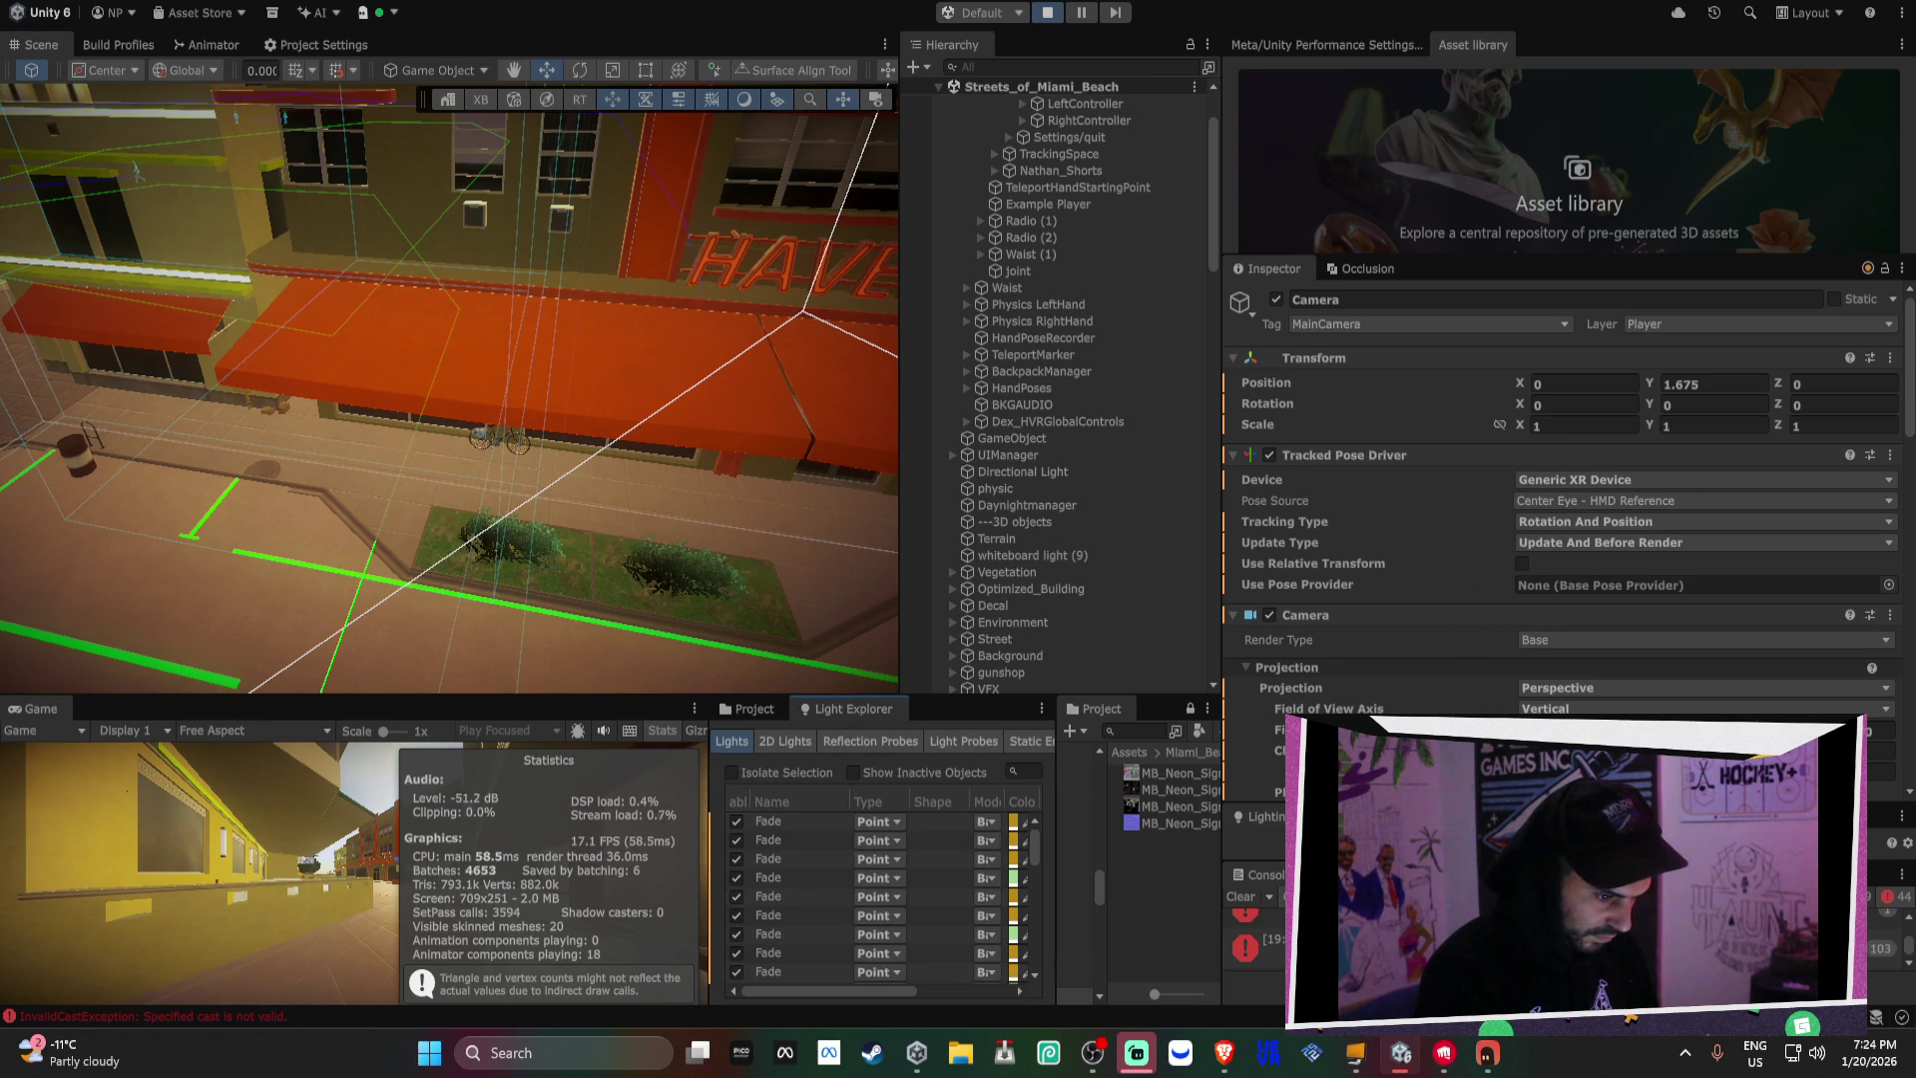
- Show the scene lighting settings with the Realtime, Mixed and Lightmapping sections expanded
mouse_move(1557, 804)
mouse_down()
mouse_move(1714, 521)
mouse_move(1698, 354)
mouse_up()
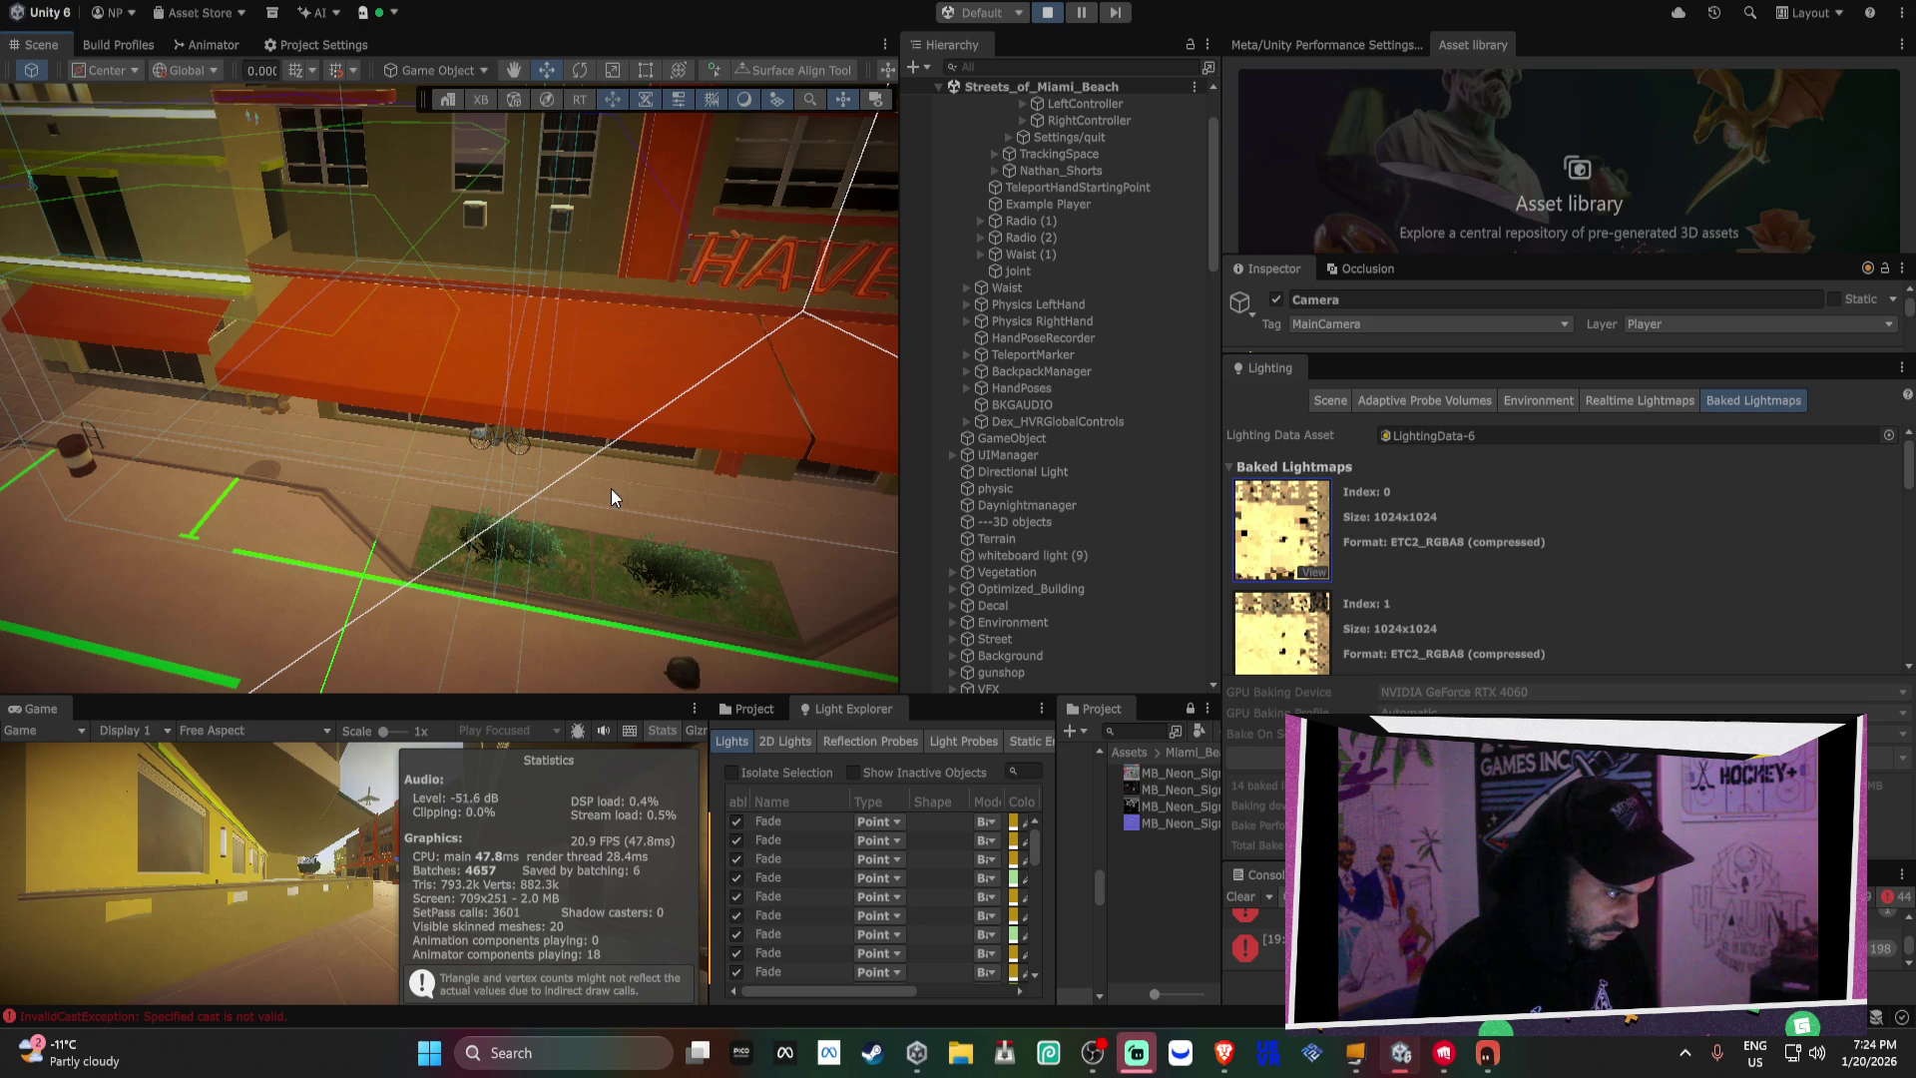
scroll(1409, 589, down, 10)
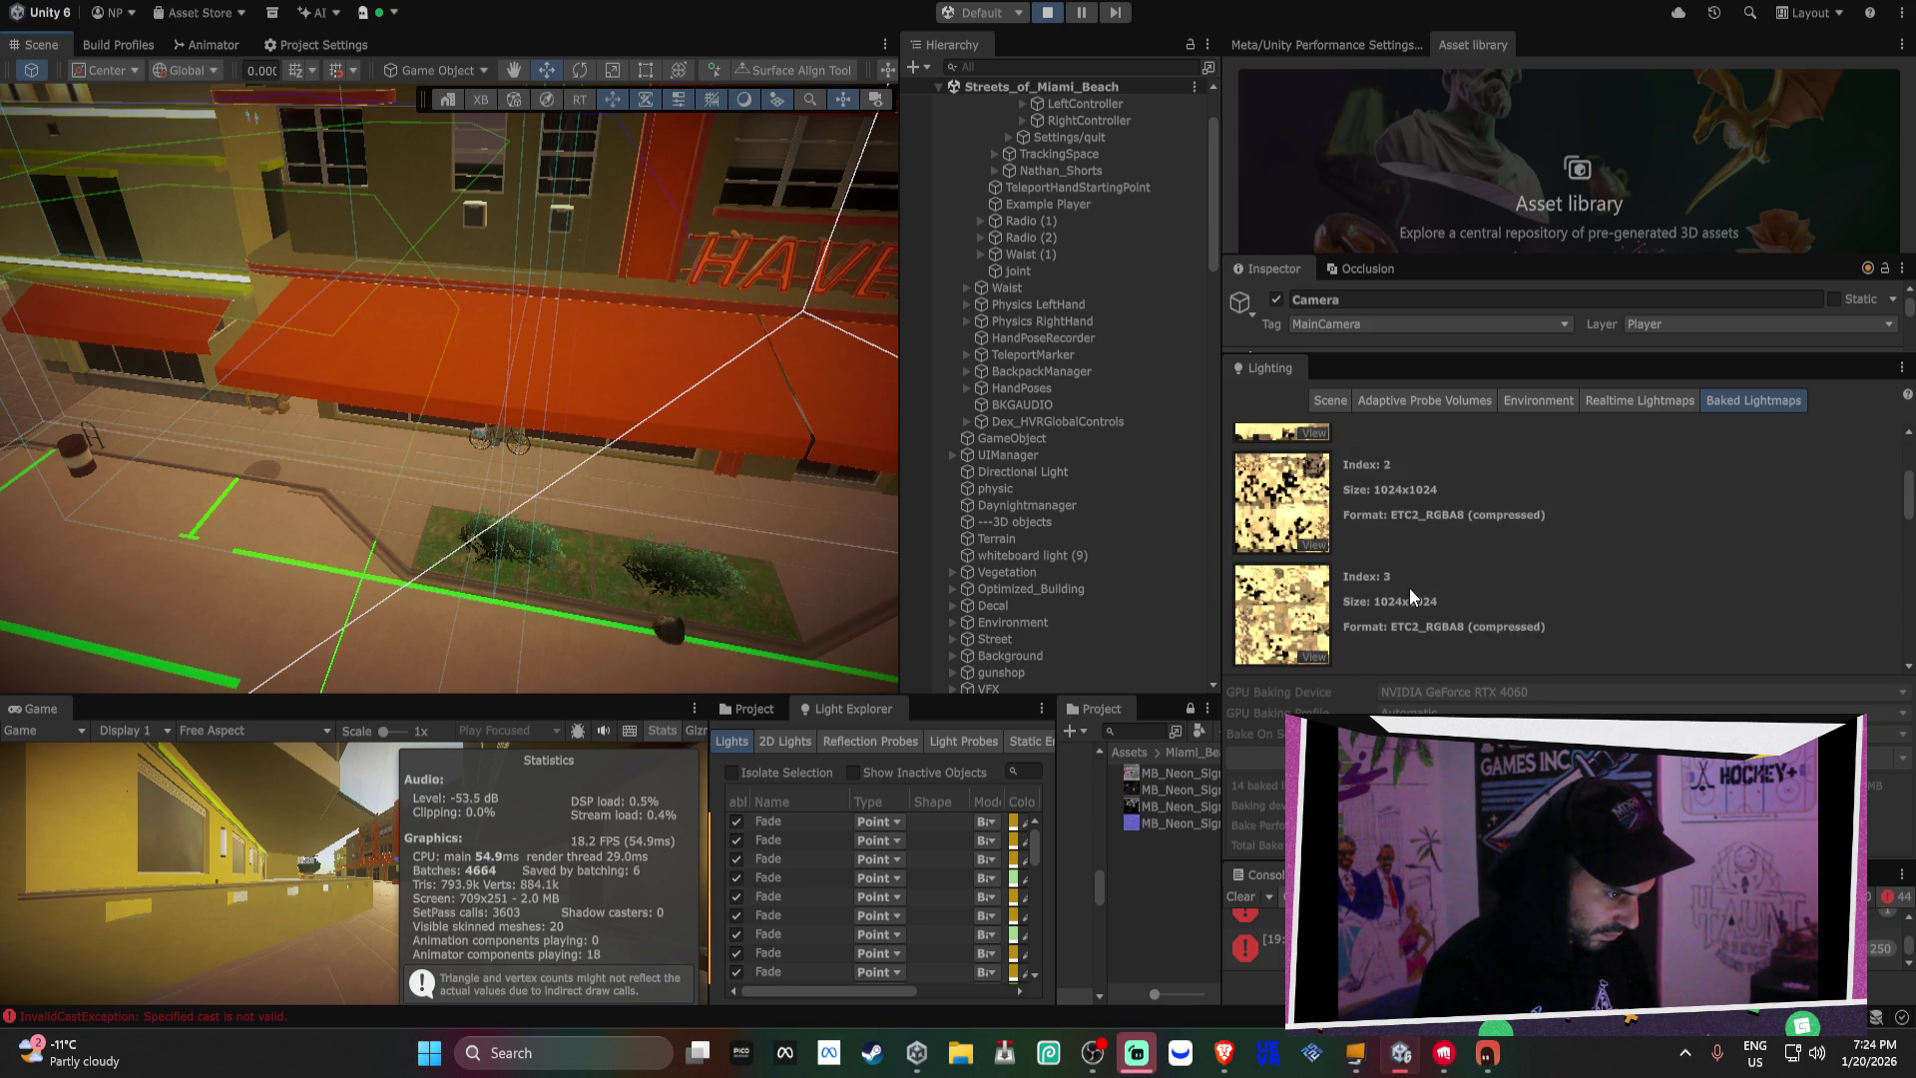
click(1330, 400)
click(1338, 457)
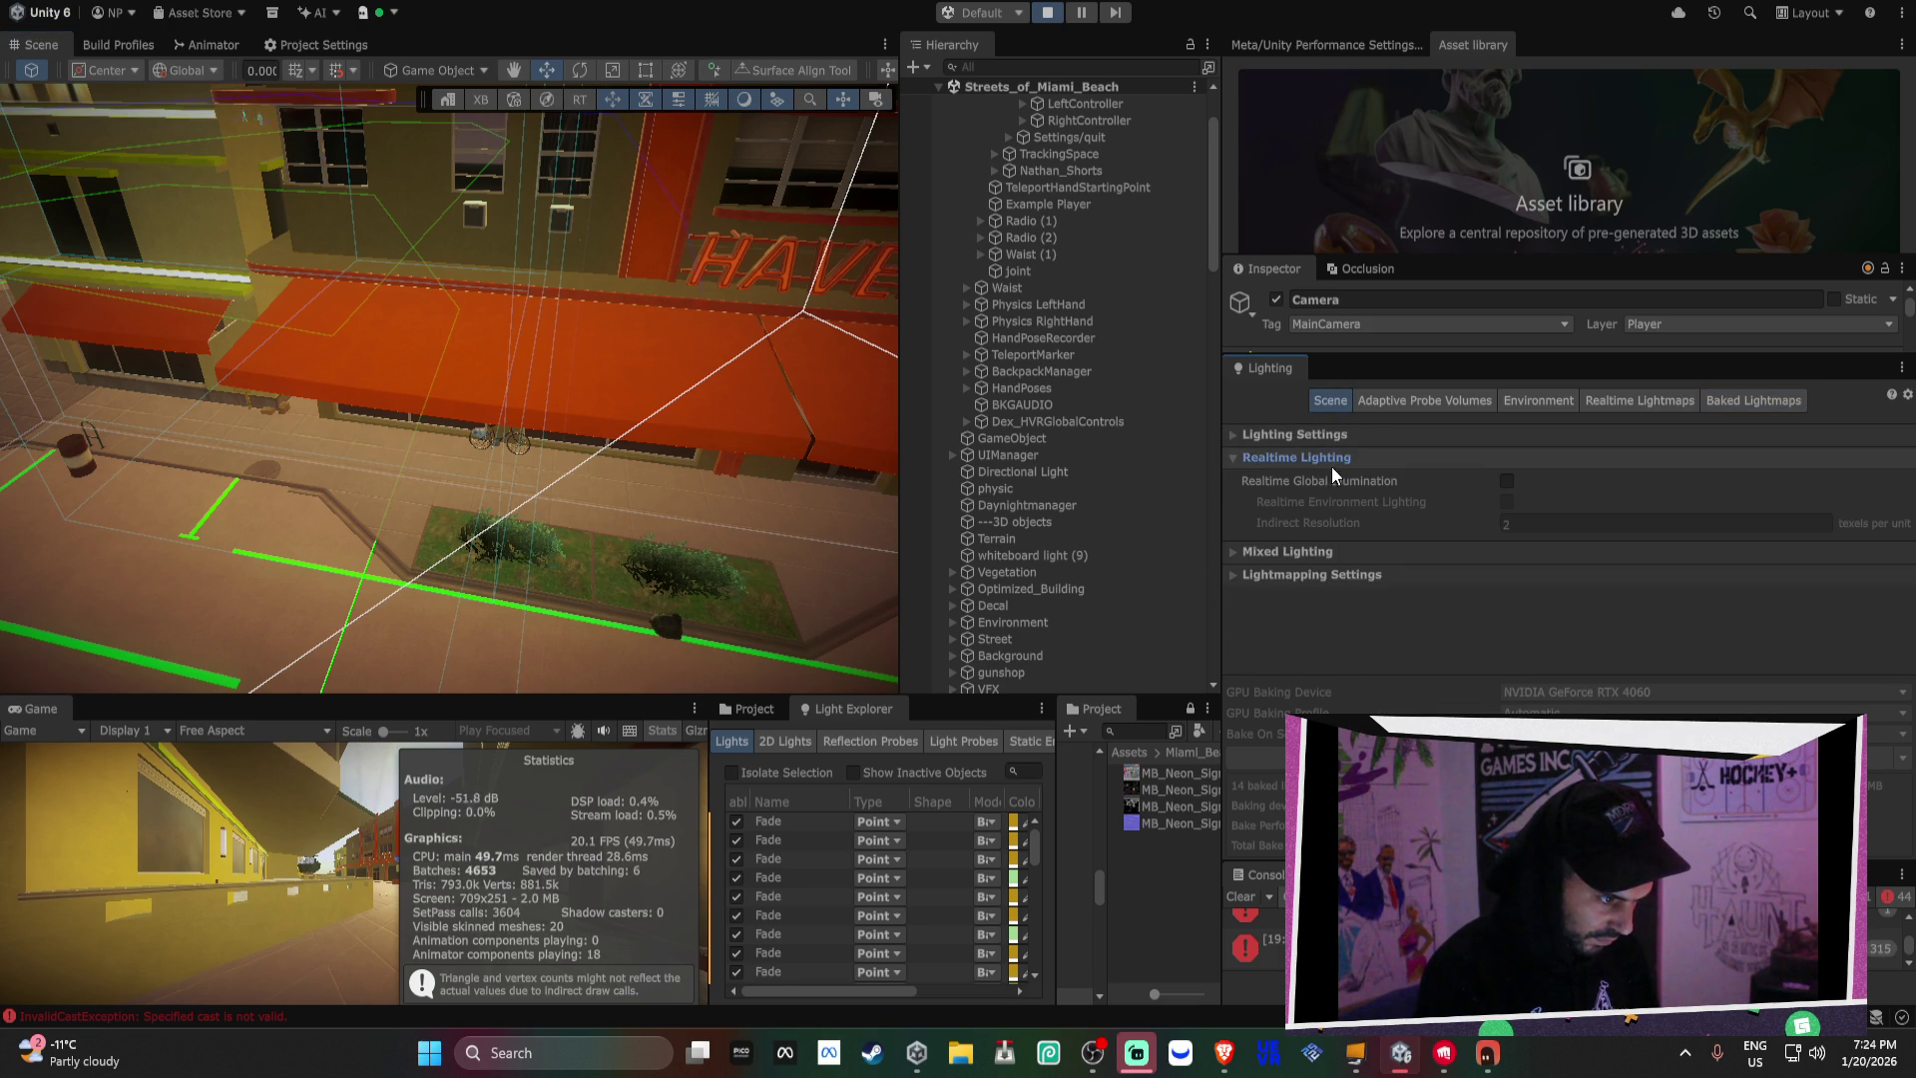
click(1339, 549)
click(1373, 626)
- Set the lightmap Directional Mode to Non-Directional
scroll(1380, 569, down, 10)
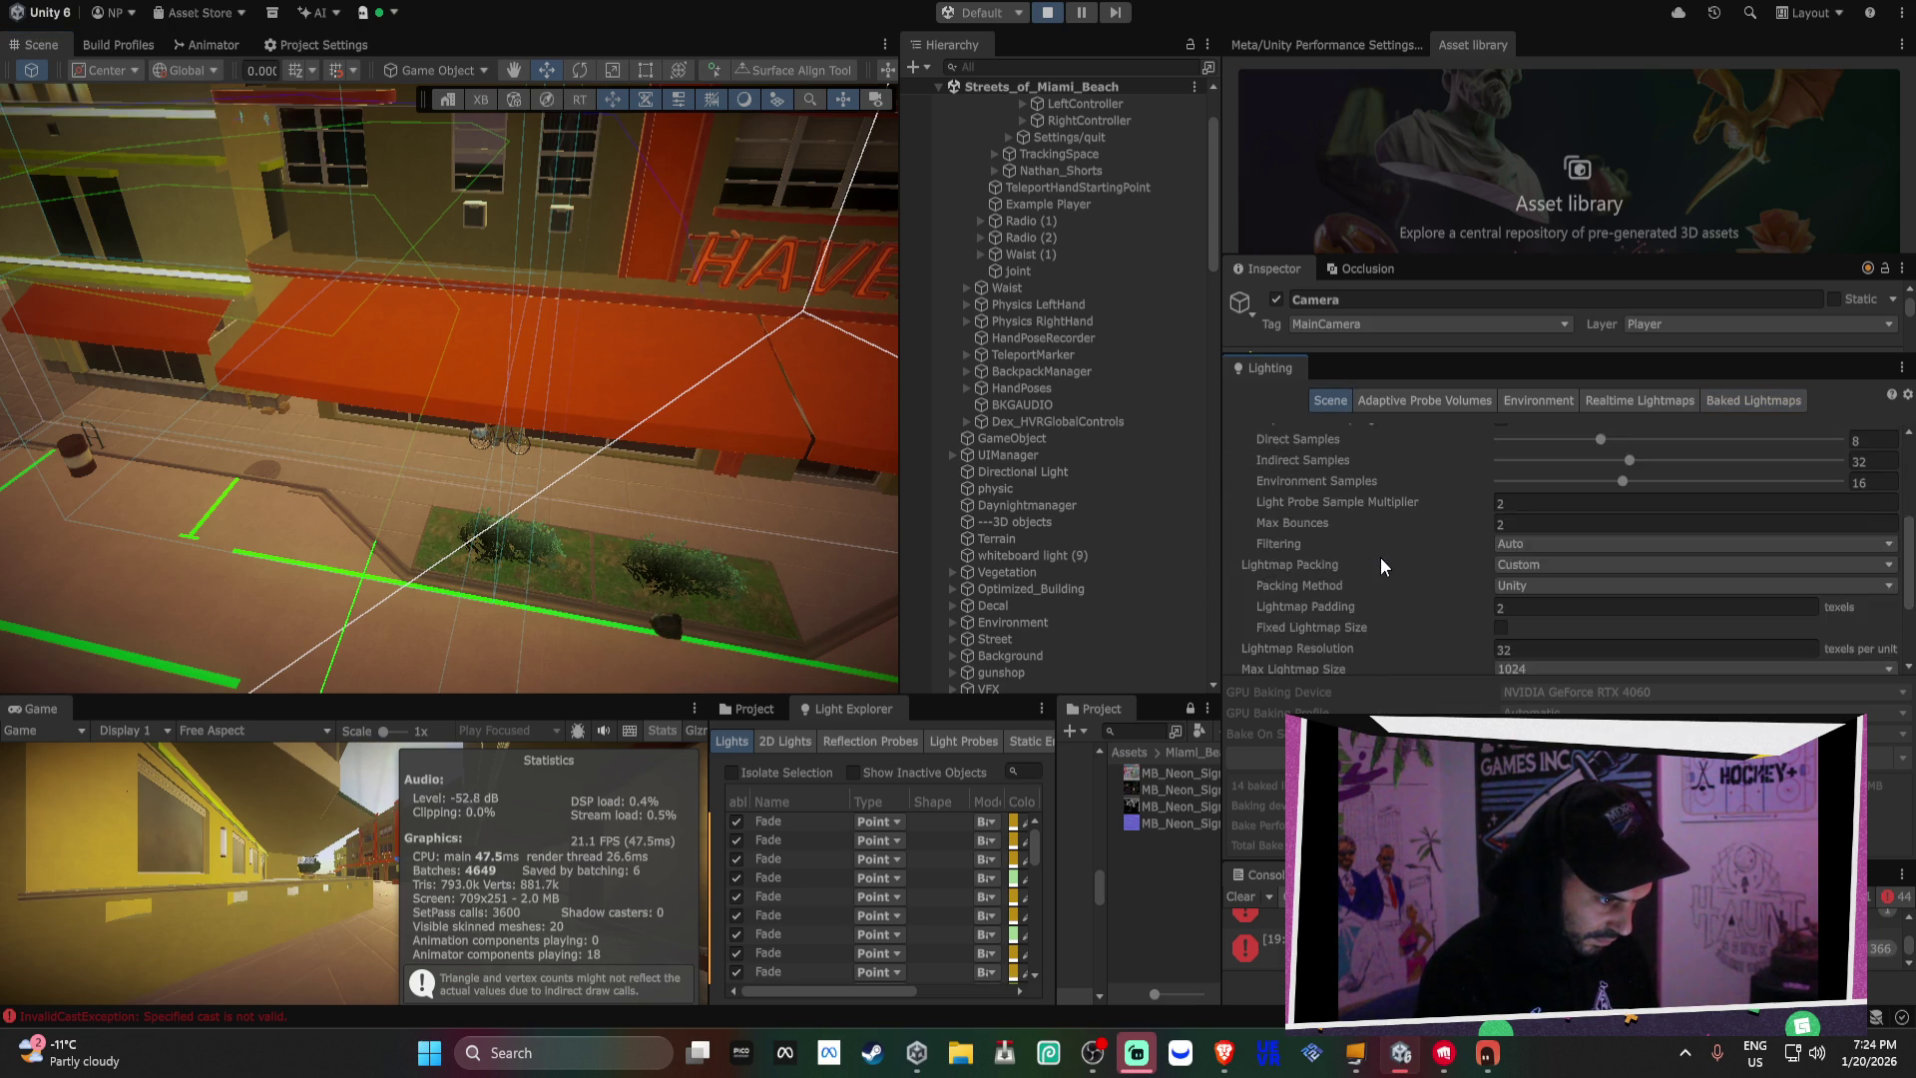
scroll(1391, 567, down, 1)
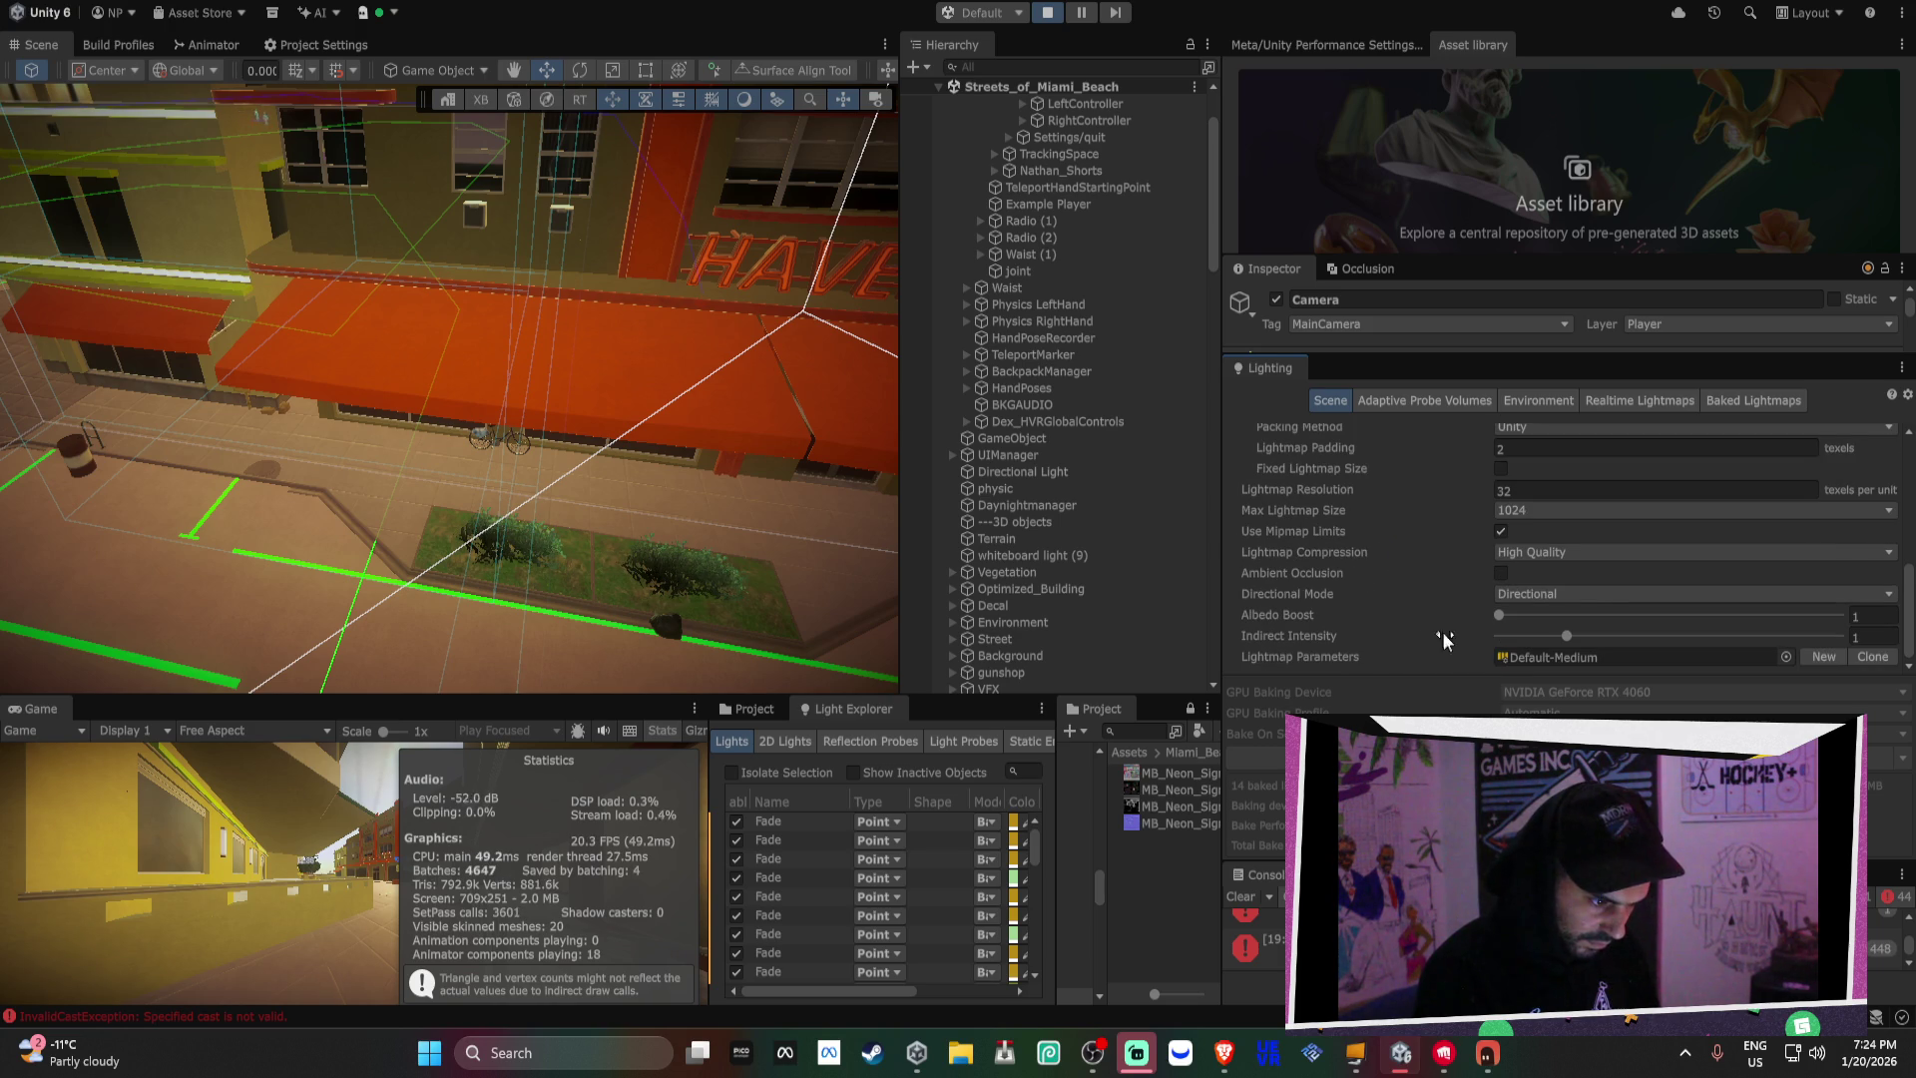
click(1507, 595)
click(1522, 614)
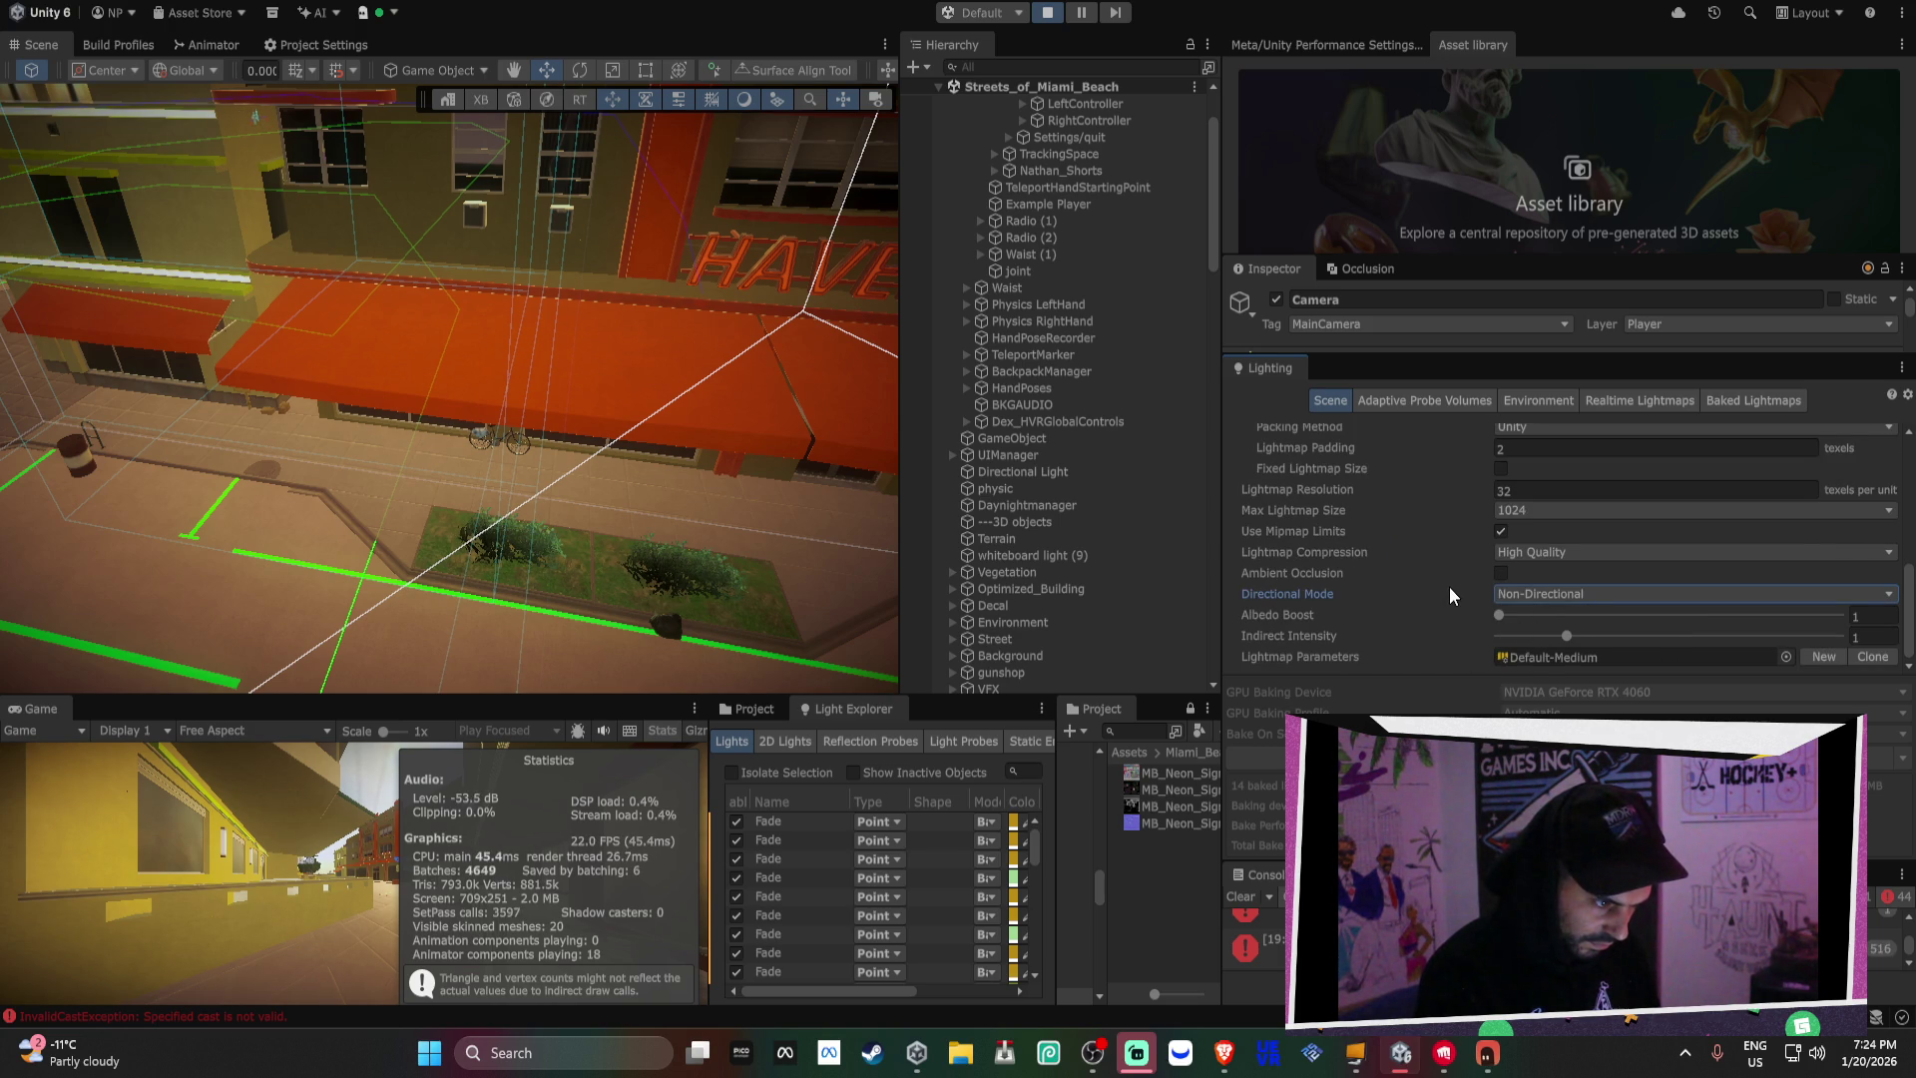
scroll(1449, 585, up, 3)
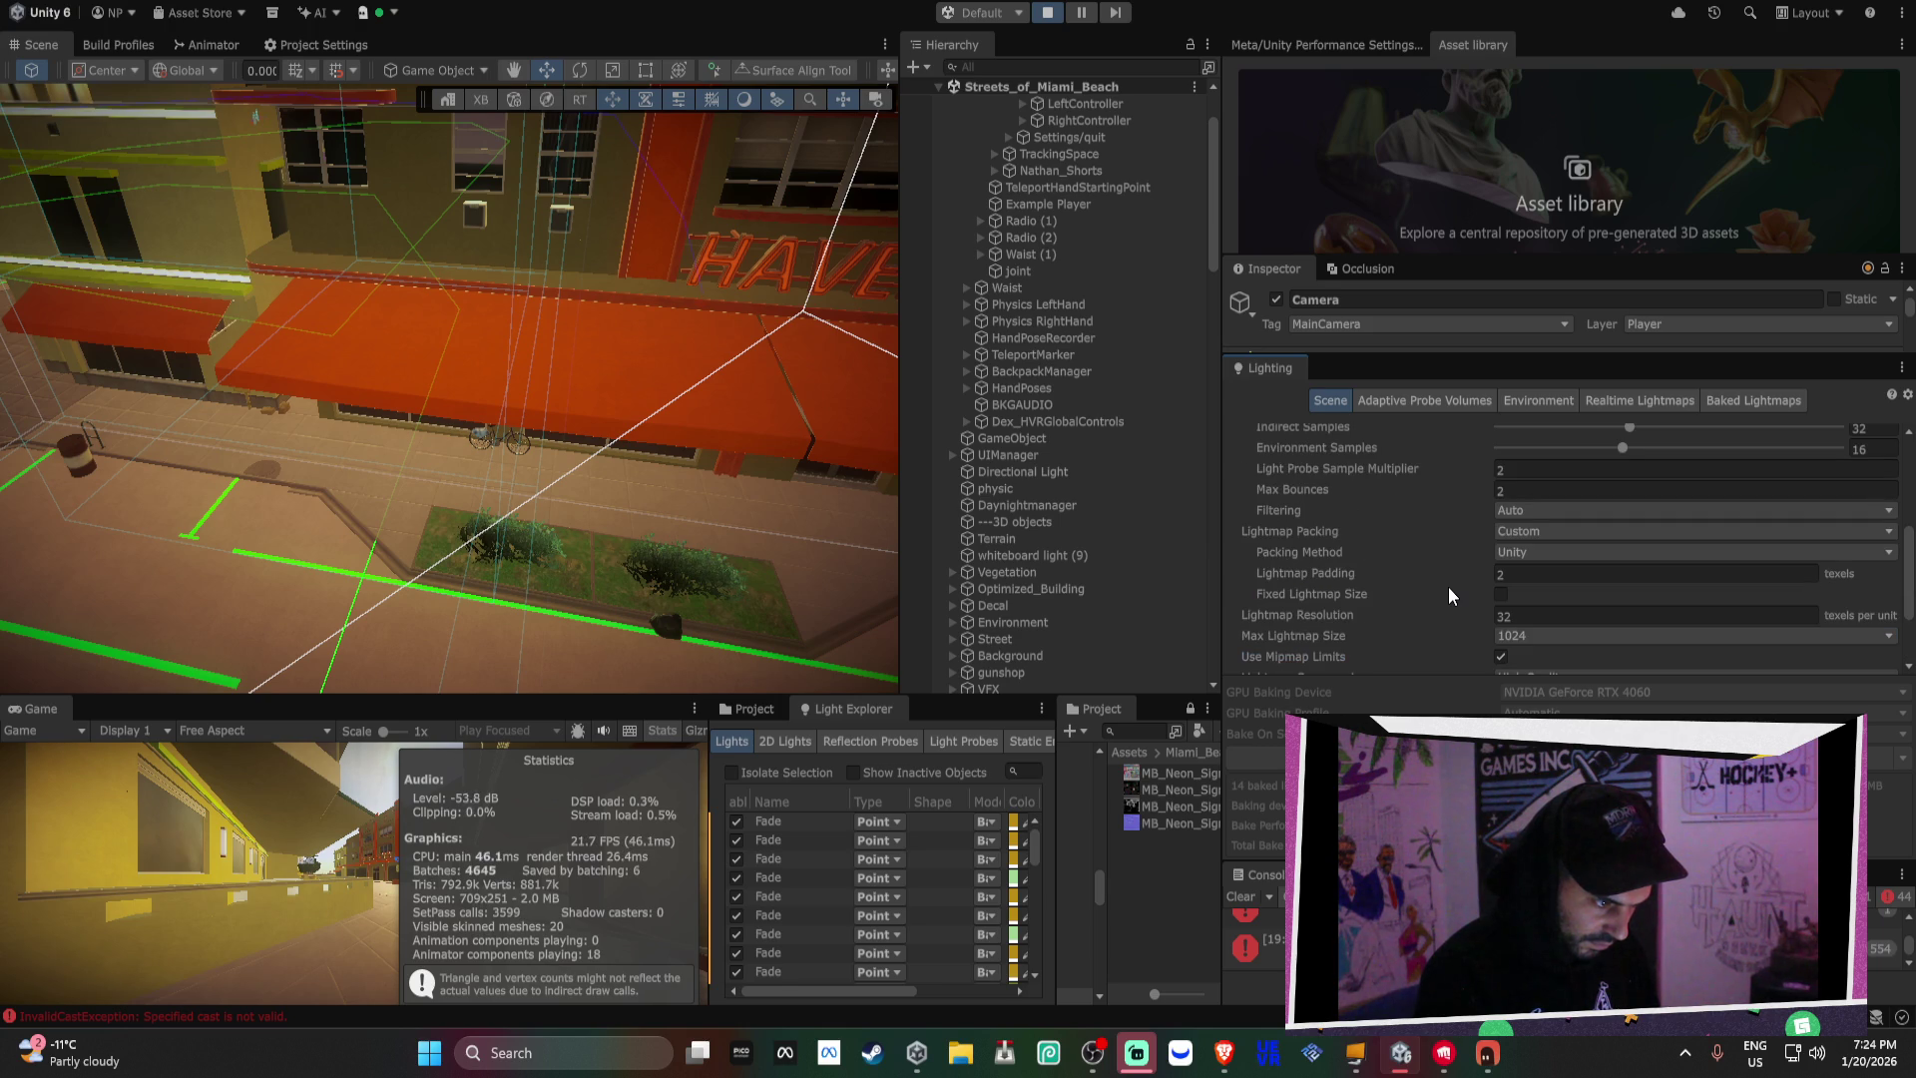
scroll(1435, 570, up, 3)
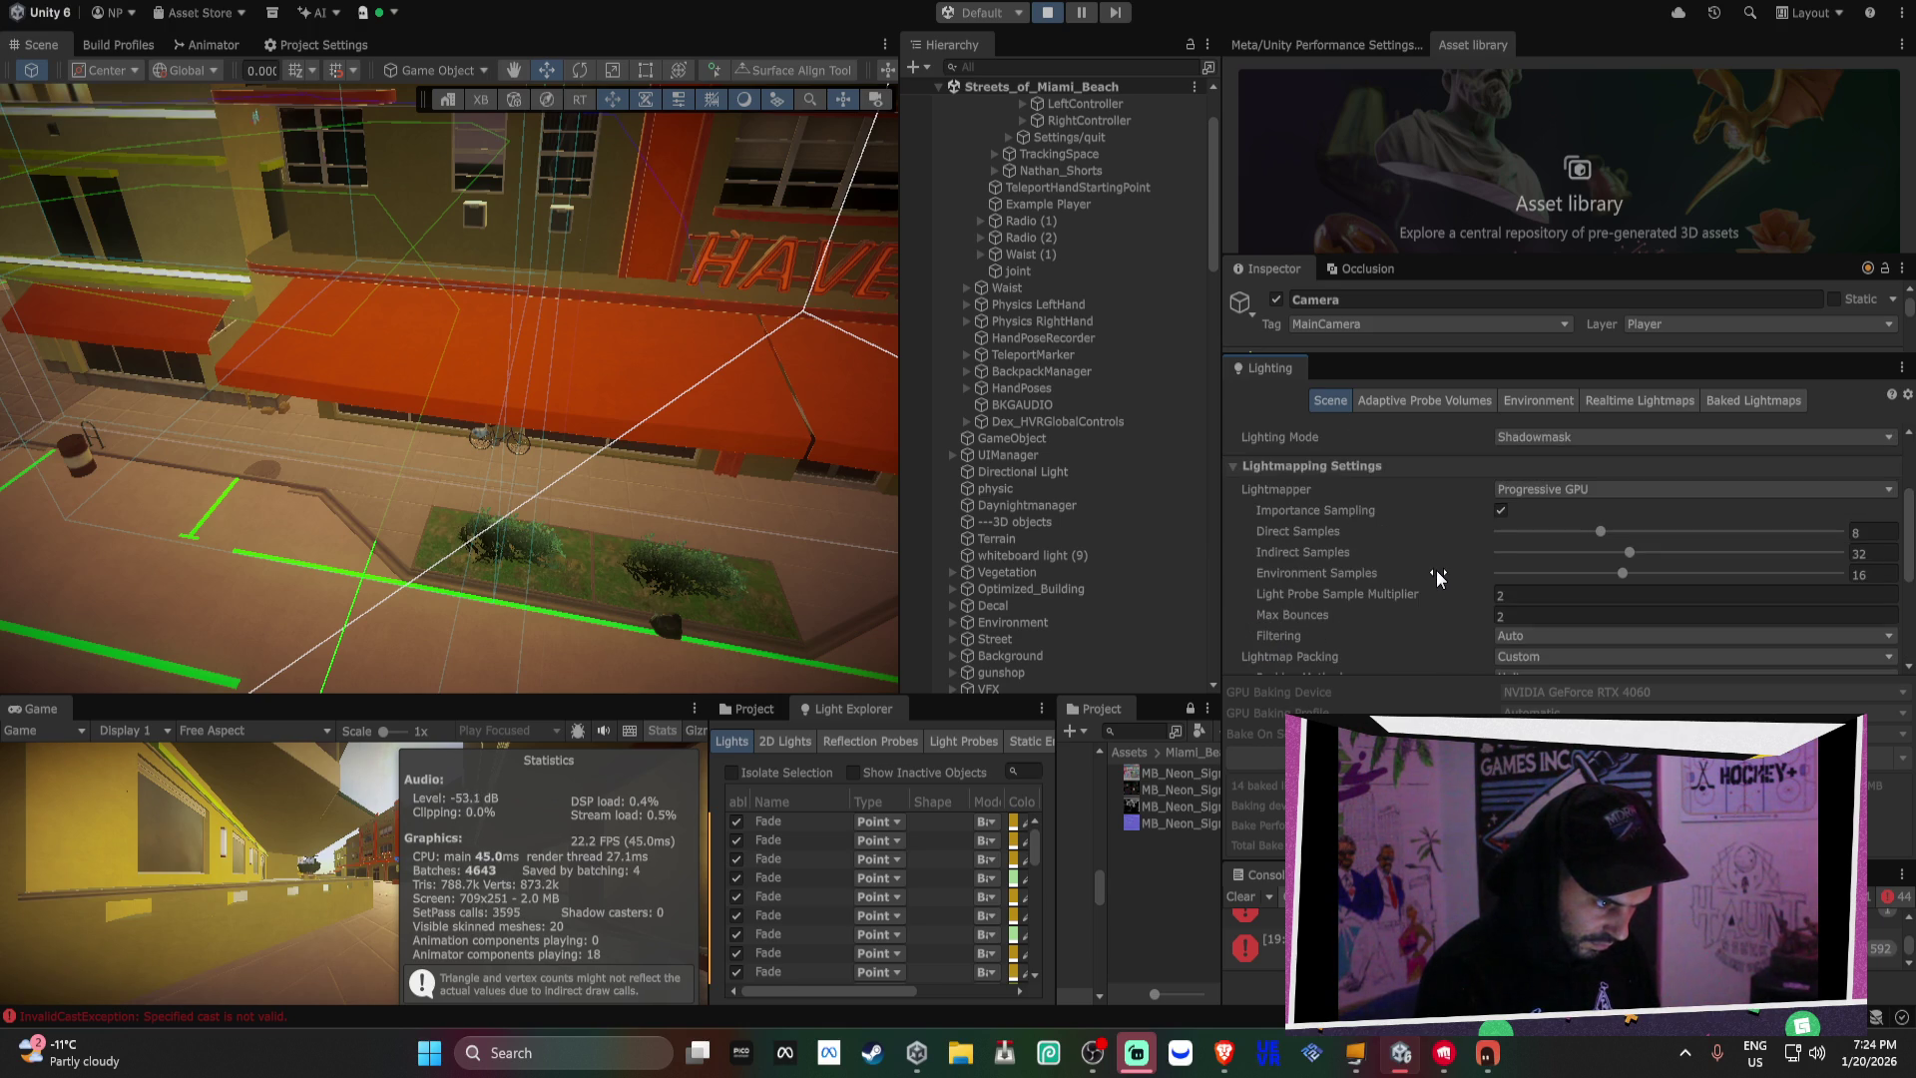
scroll(1435, 571, up, 4)
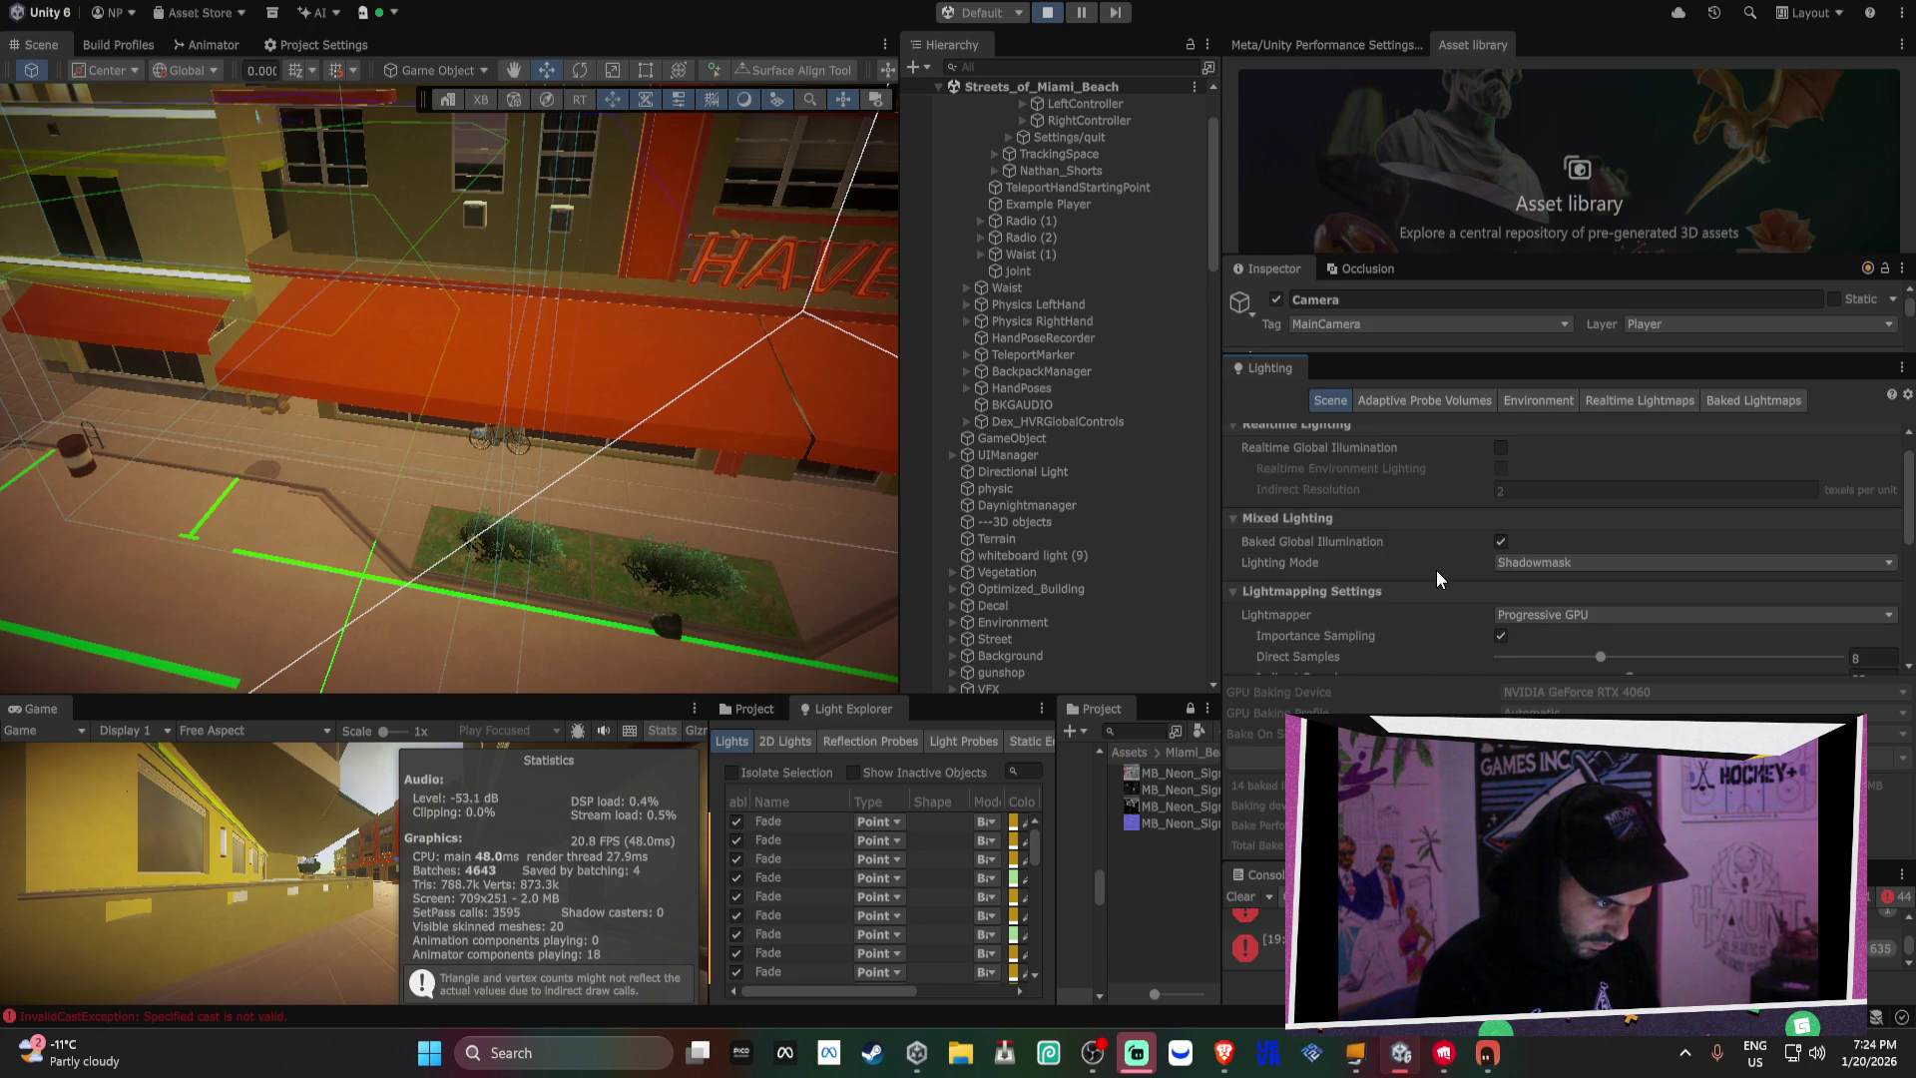
click(1350, 432)
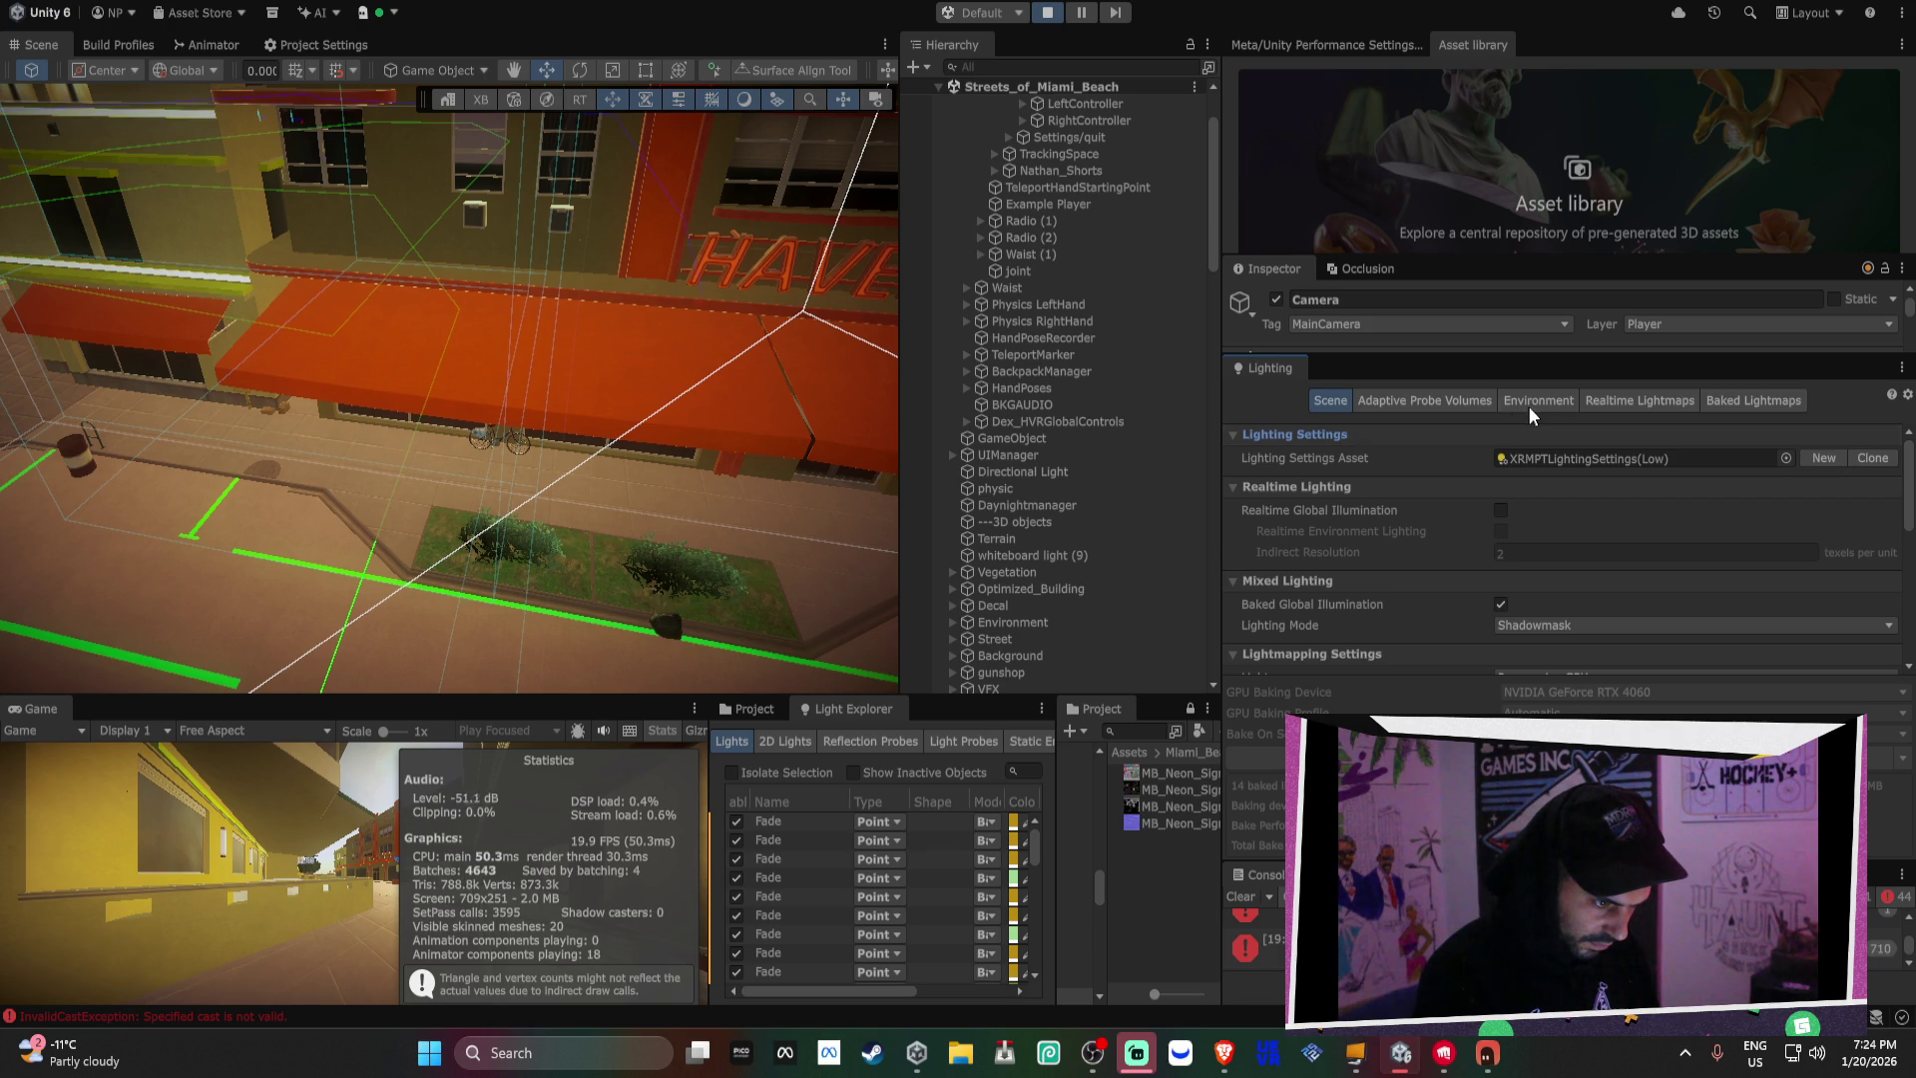
- Switch every light in the Light Explorer to Mixed mode
mouse_move(869, 988)
mouse_down()
mouse_move(986, 979)
mouse_move(960, 984)
mouse_up()
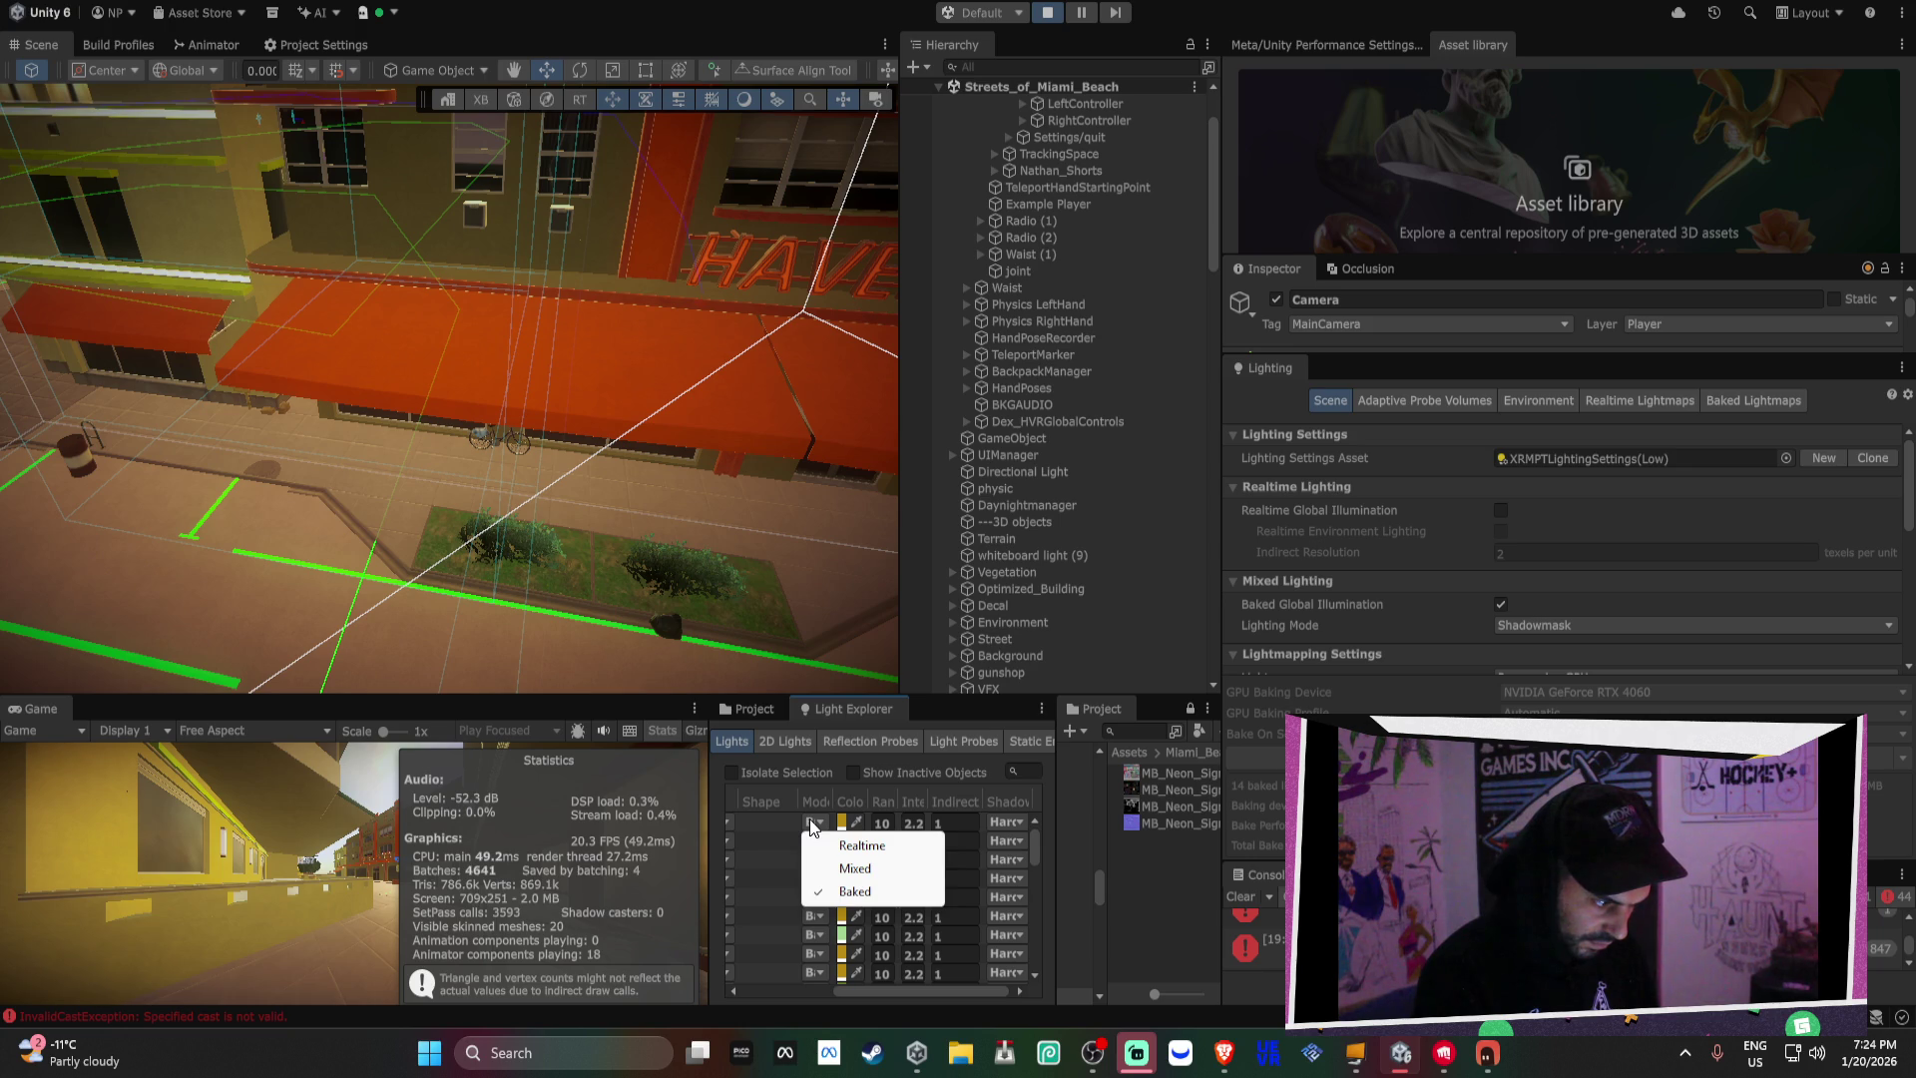
key(ctrl+a)
click(819, 844)
click(849, 887)
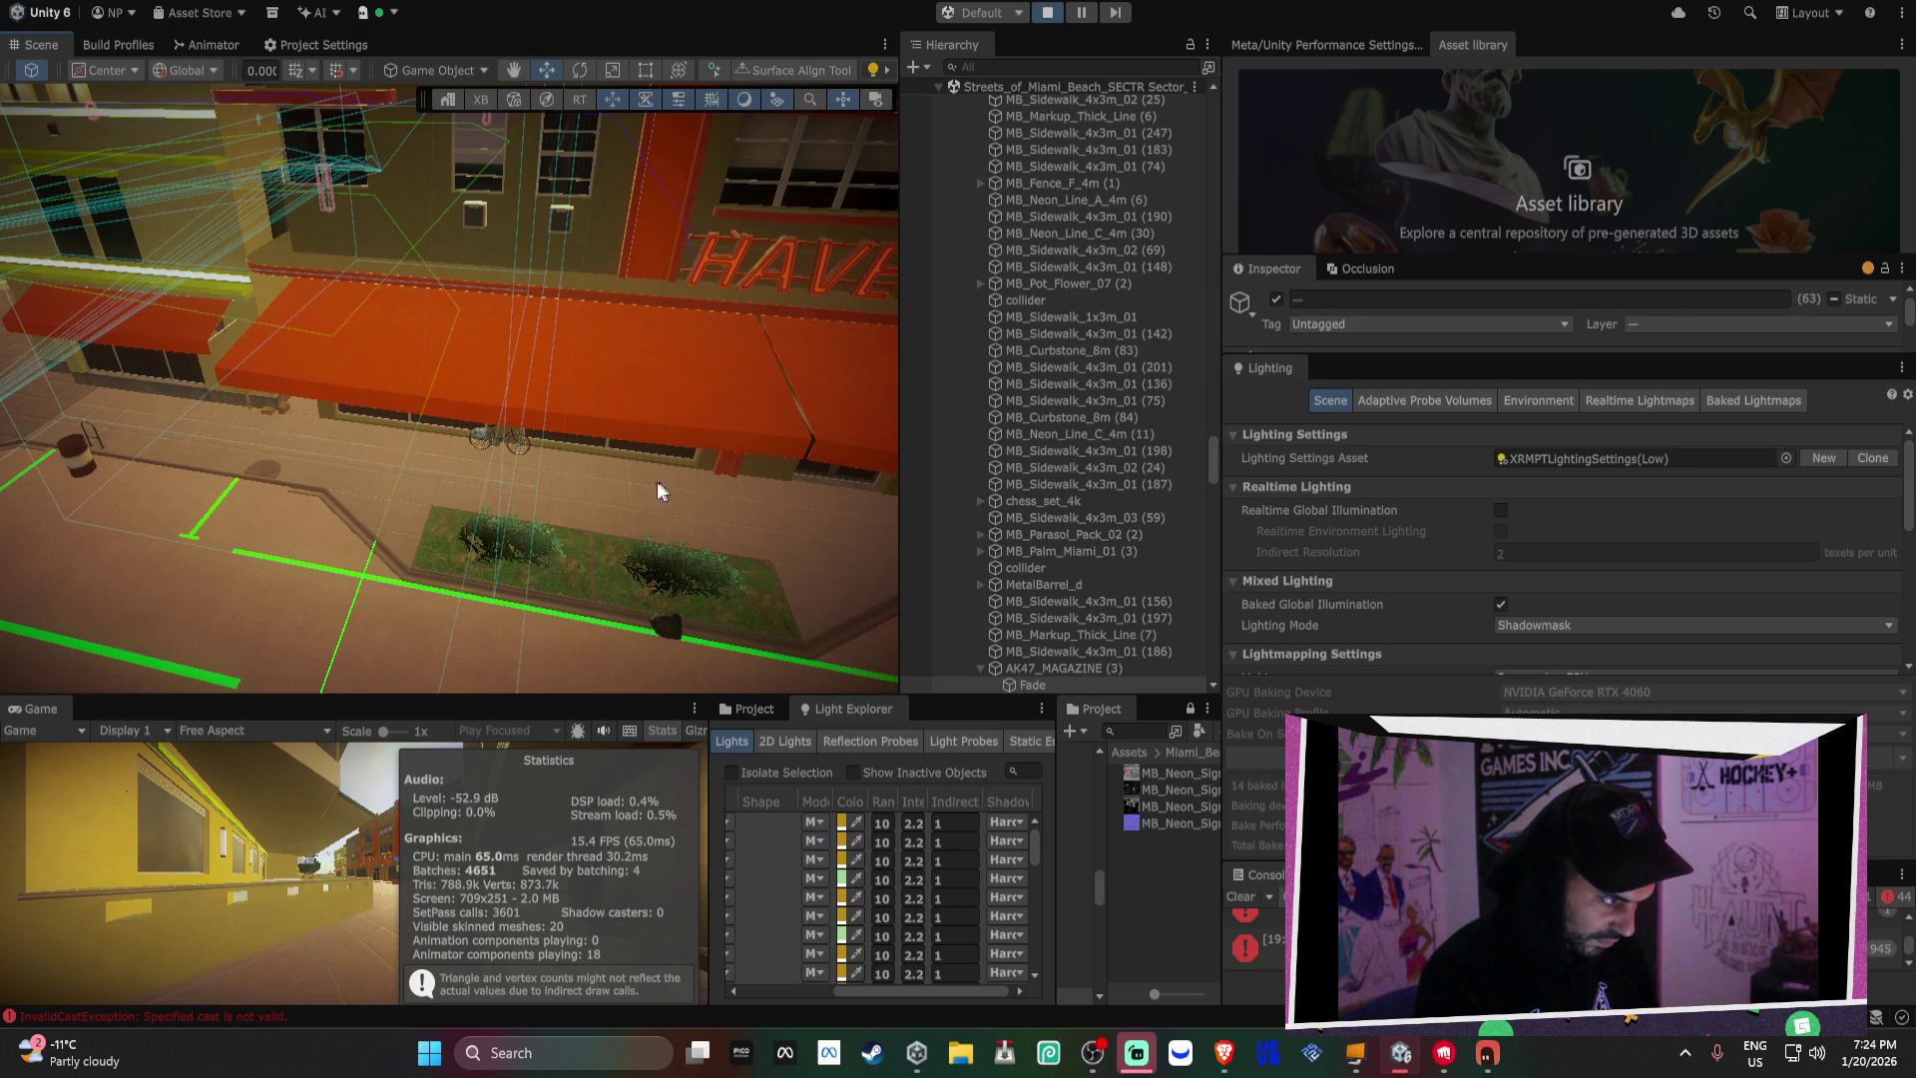
- Select MB_Neon_Line_A_4m (6) and stop Play mode so the lights revert to Baked
click(672, 416)
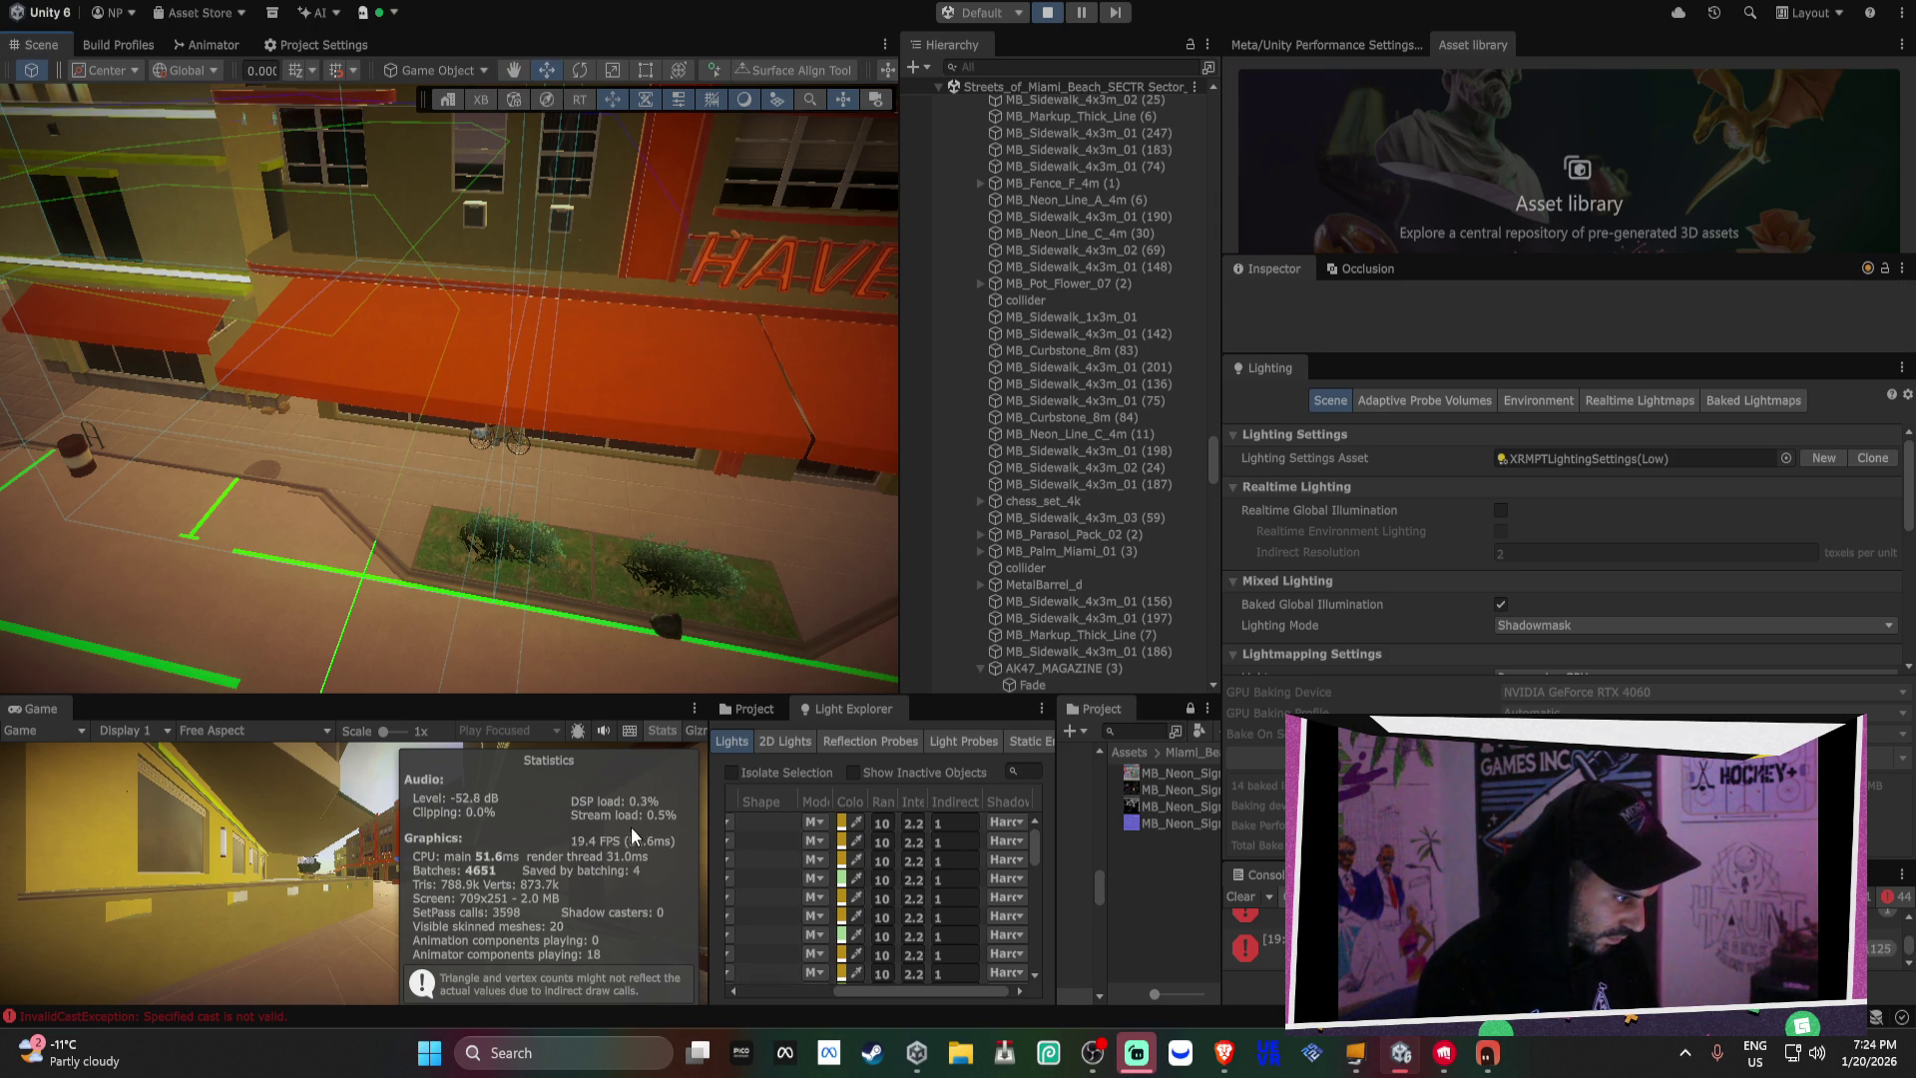
click(1102, 201)
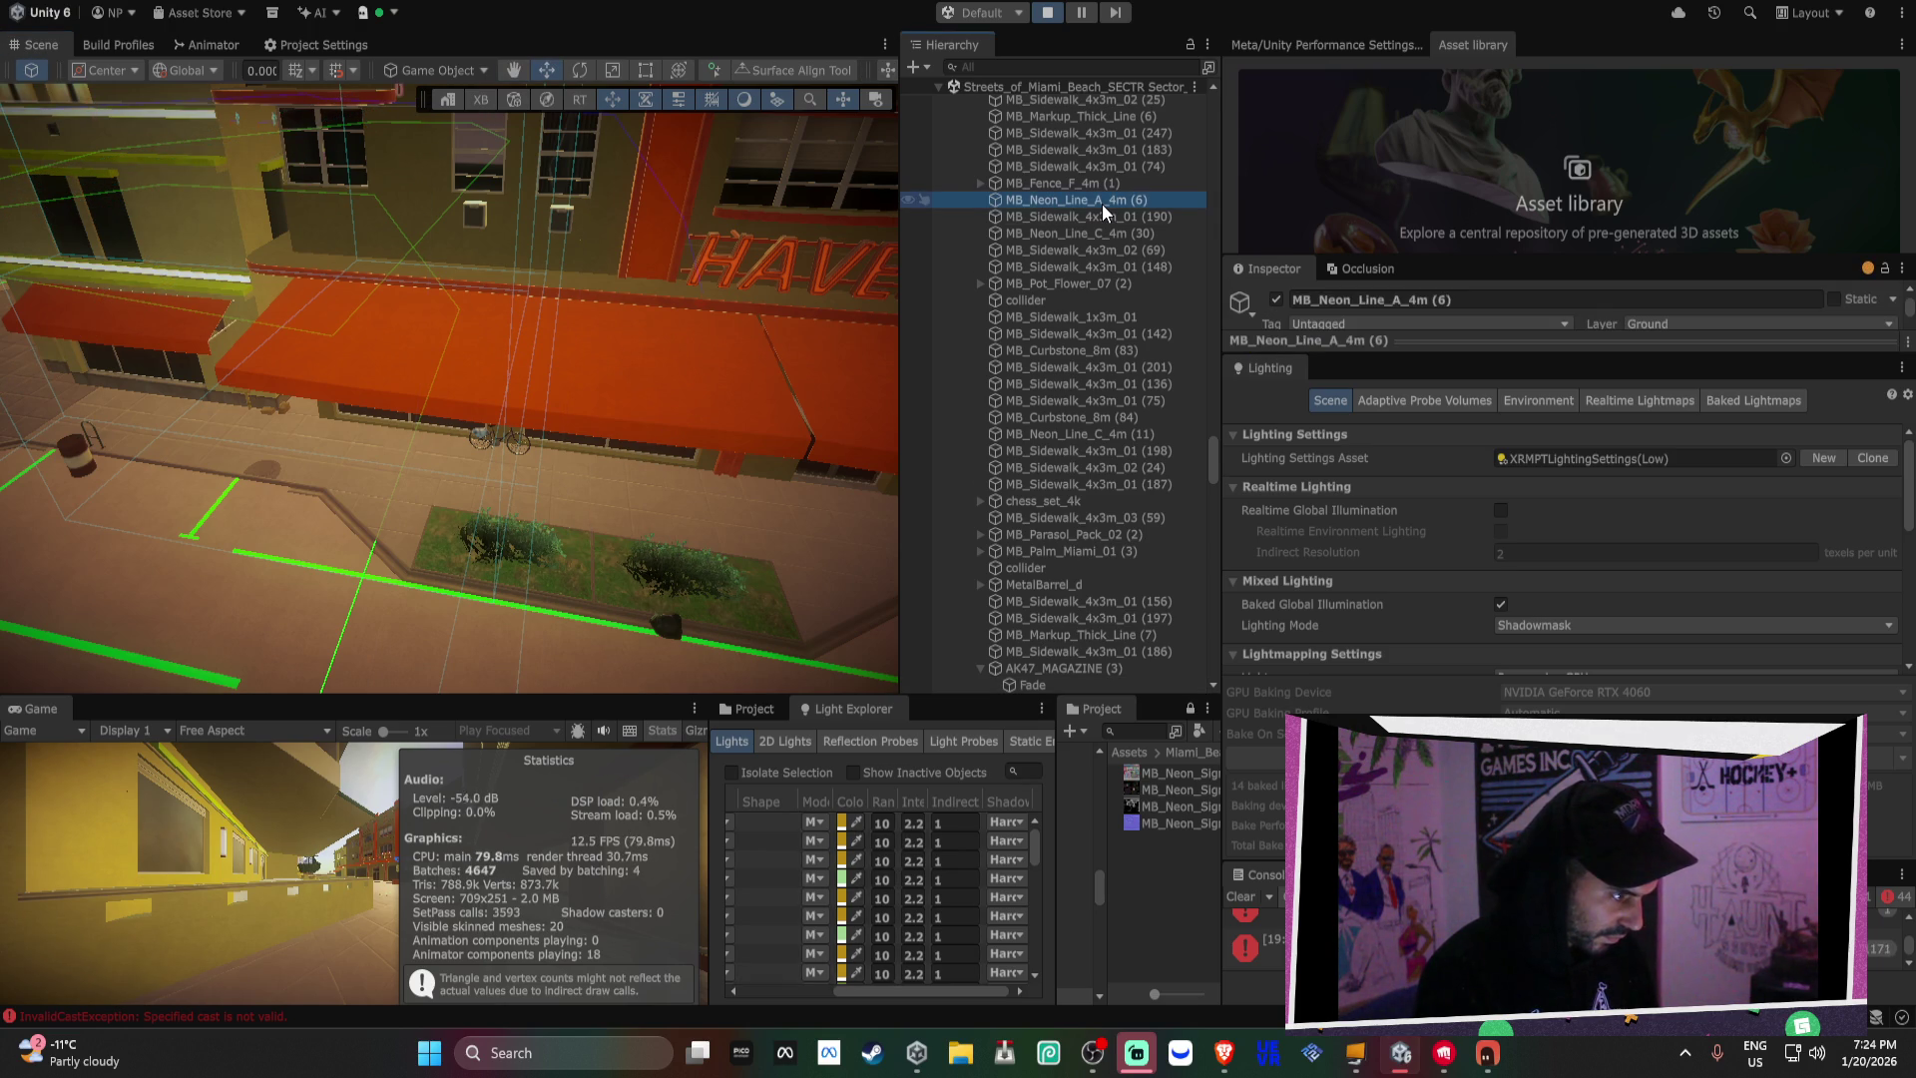
click(1047, 12)
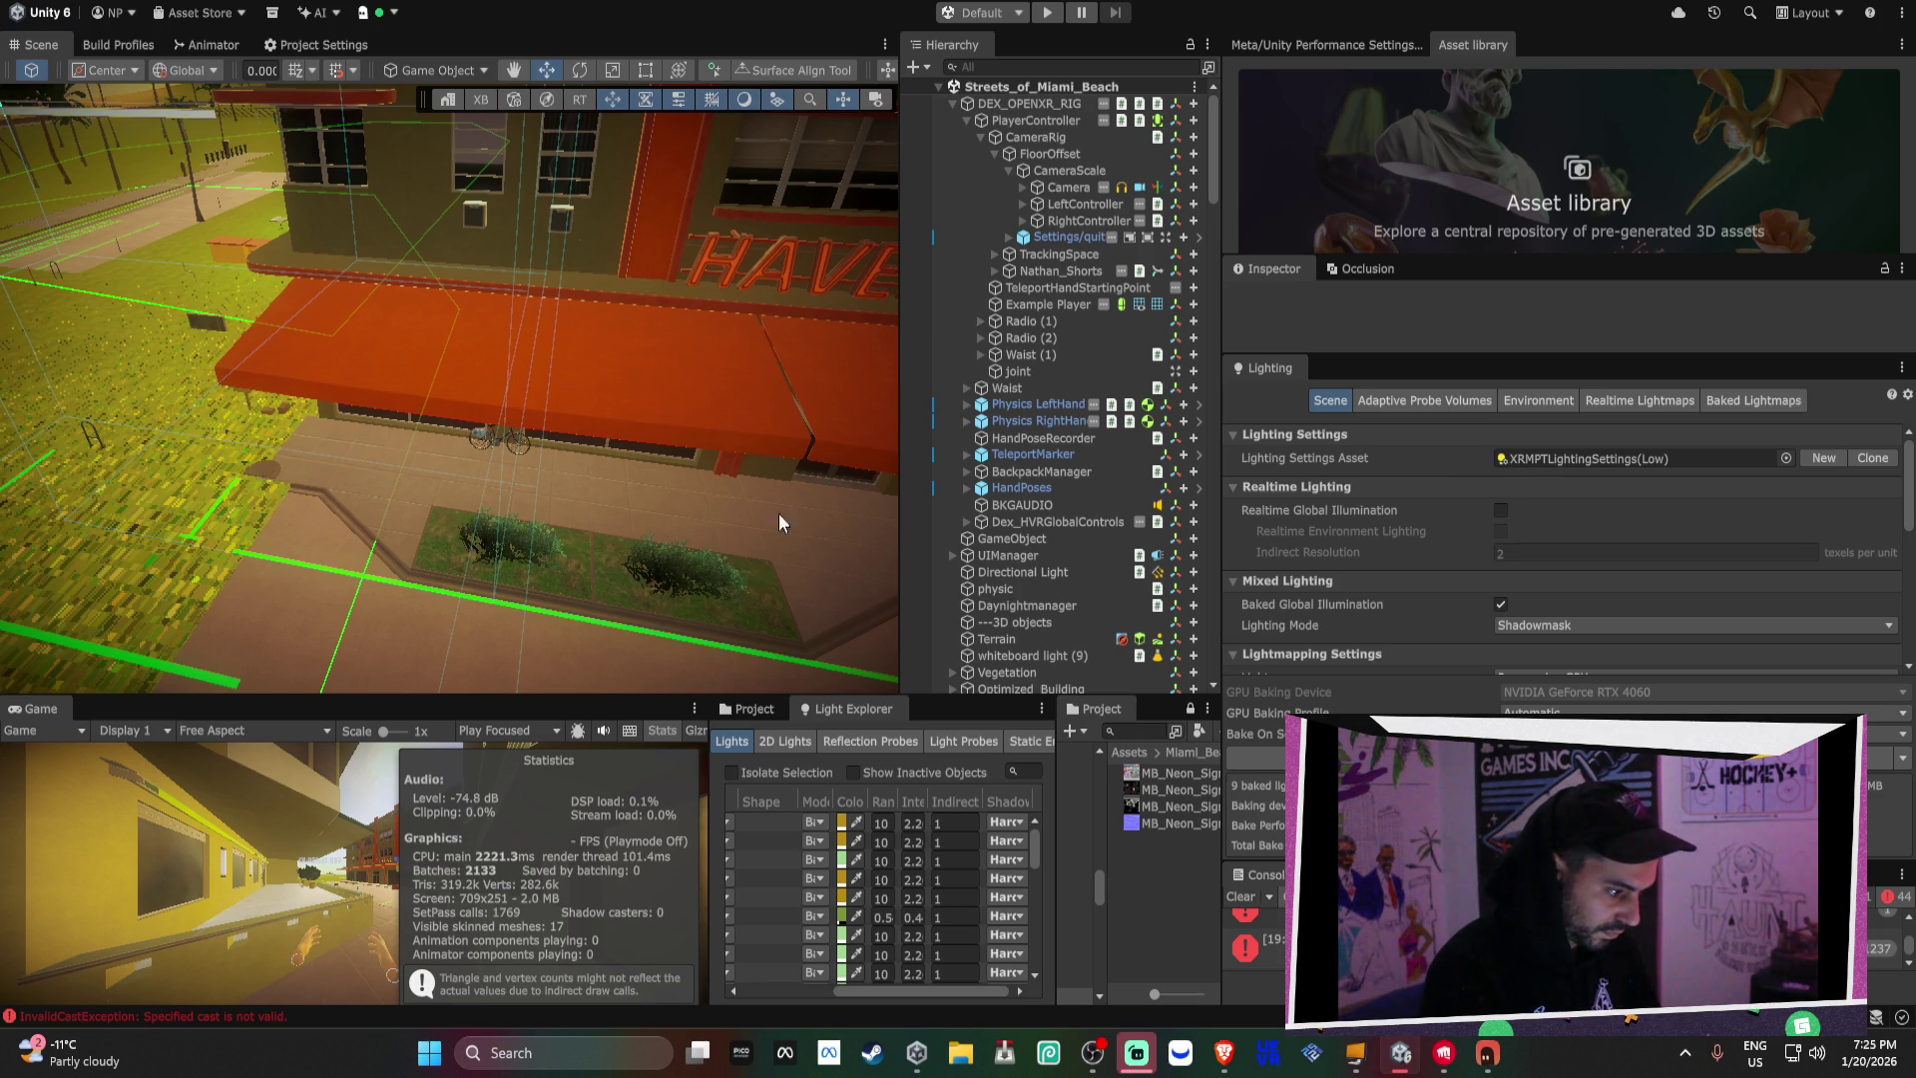
- Select the Waist object, briefly maximize the Scene view, then select Daynightmanager
click(1078, 389)
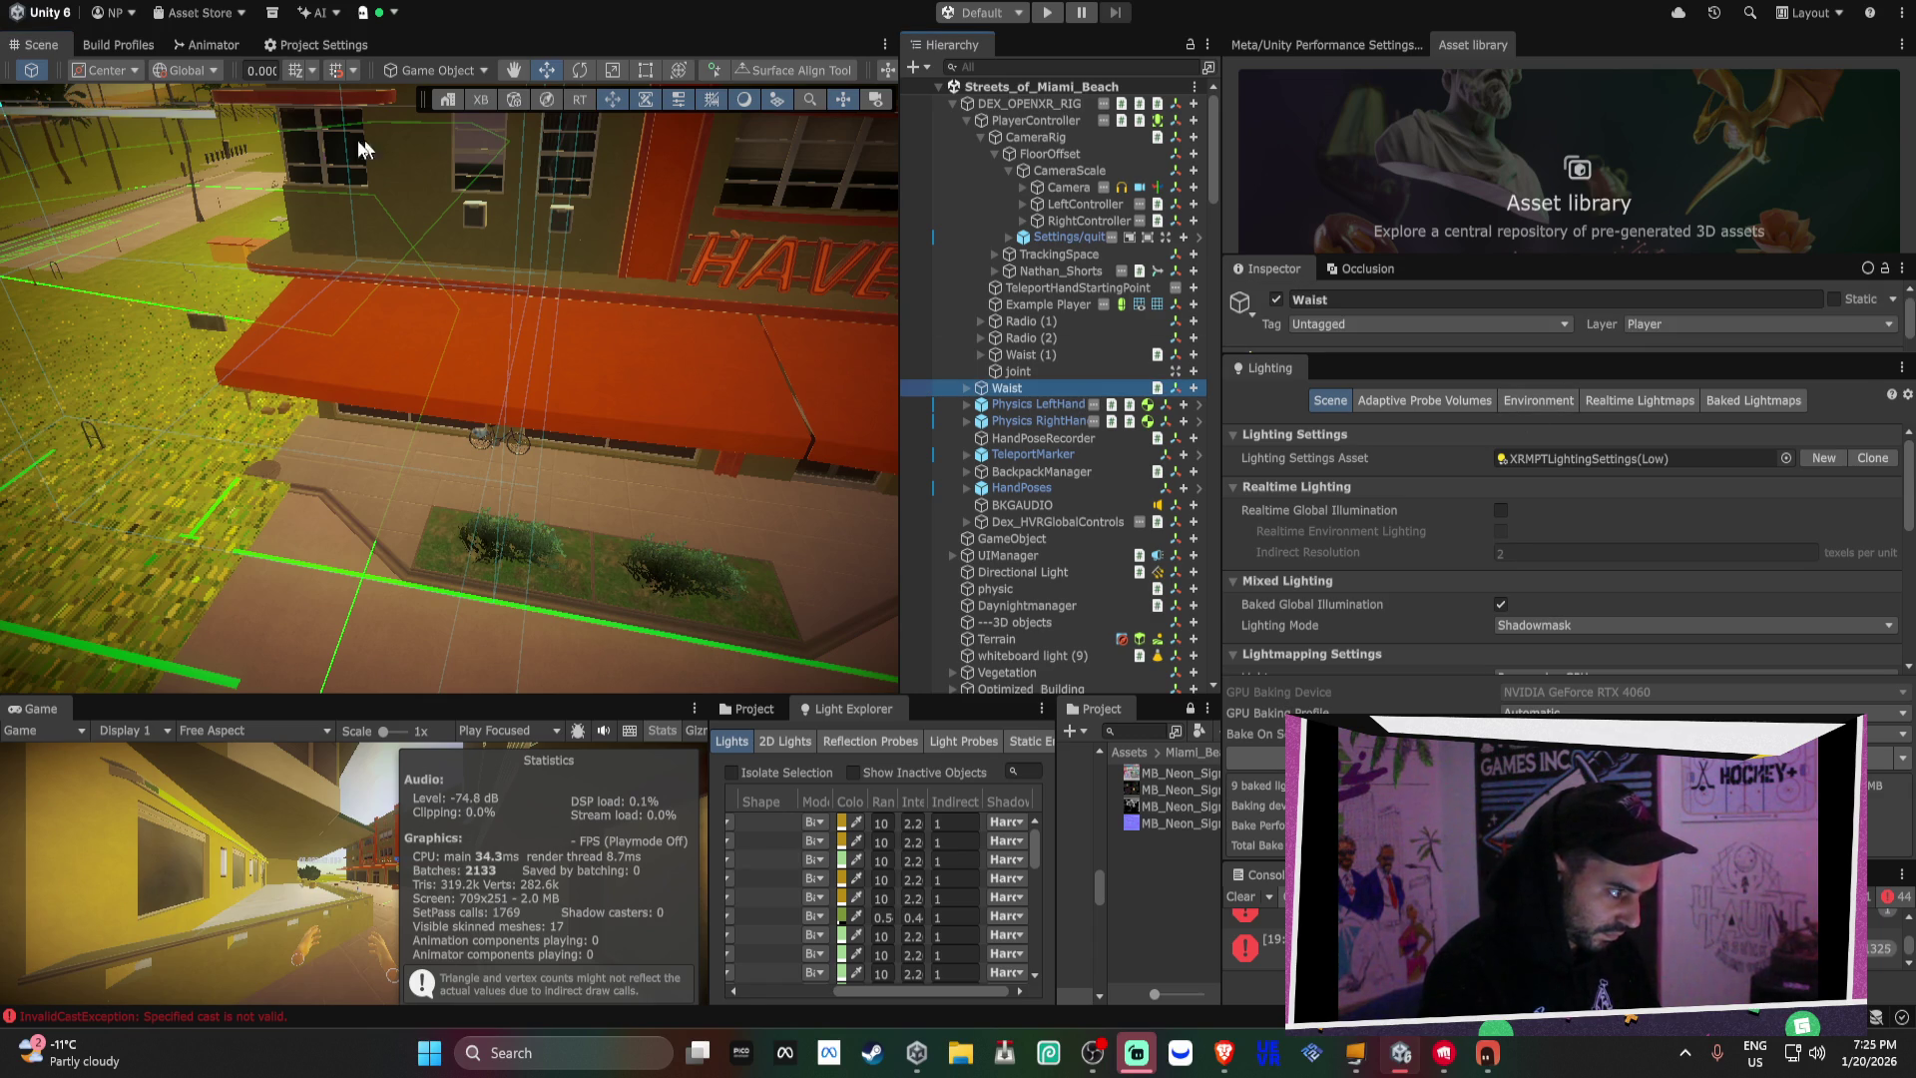
double_click(30, 47)
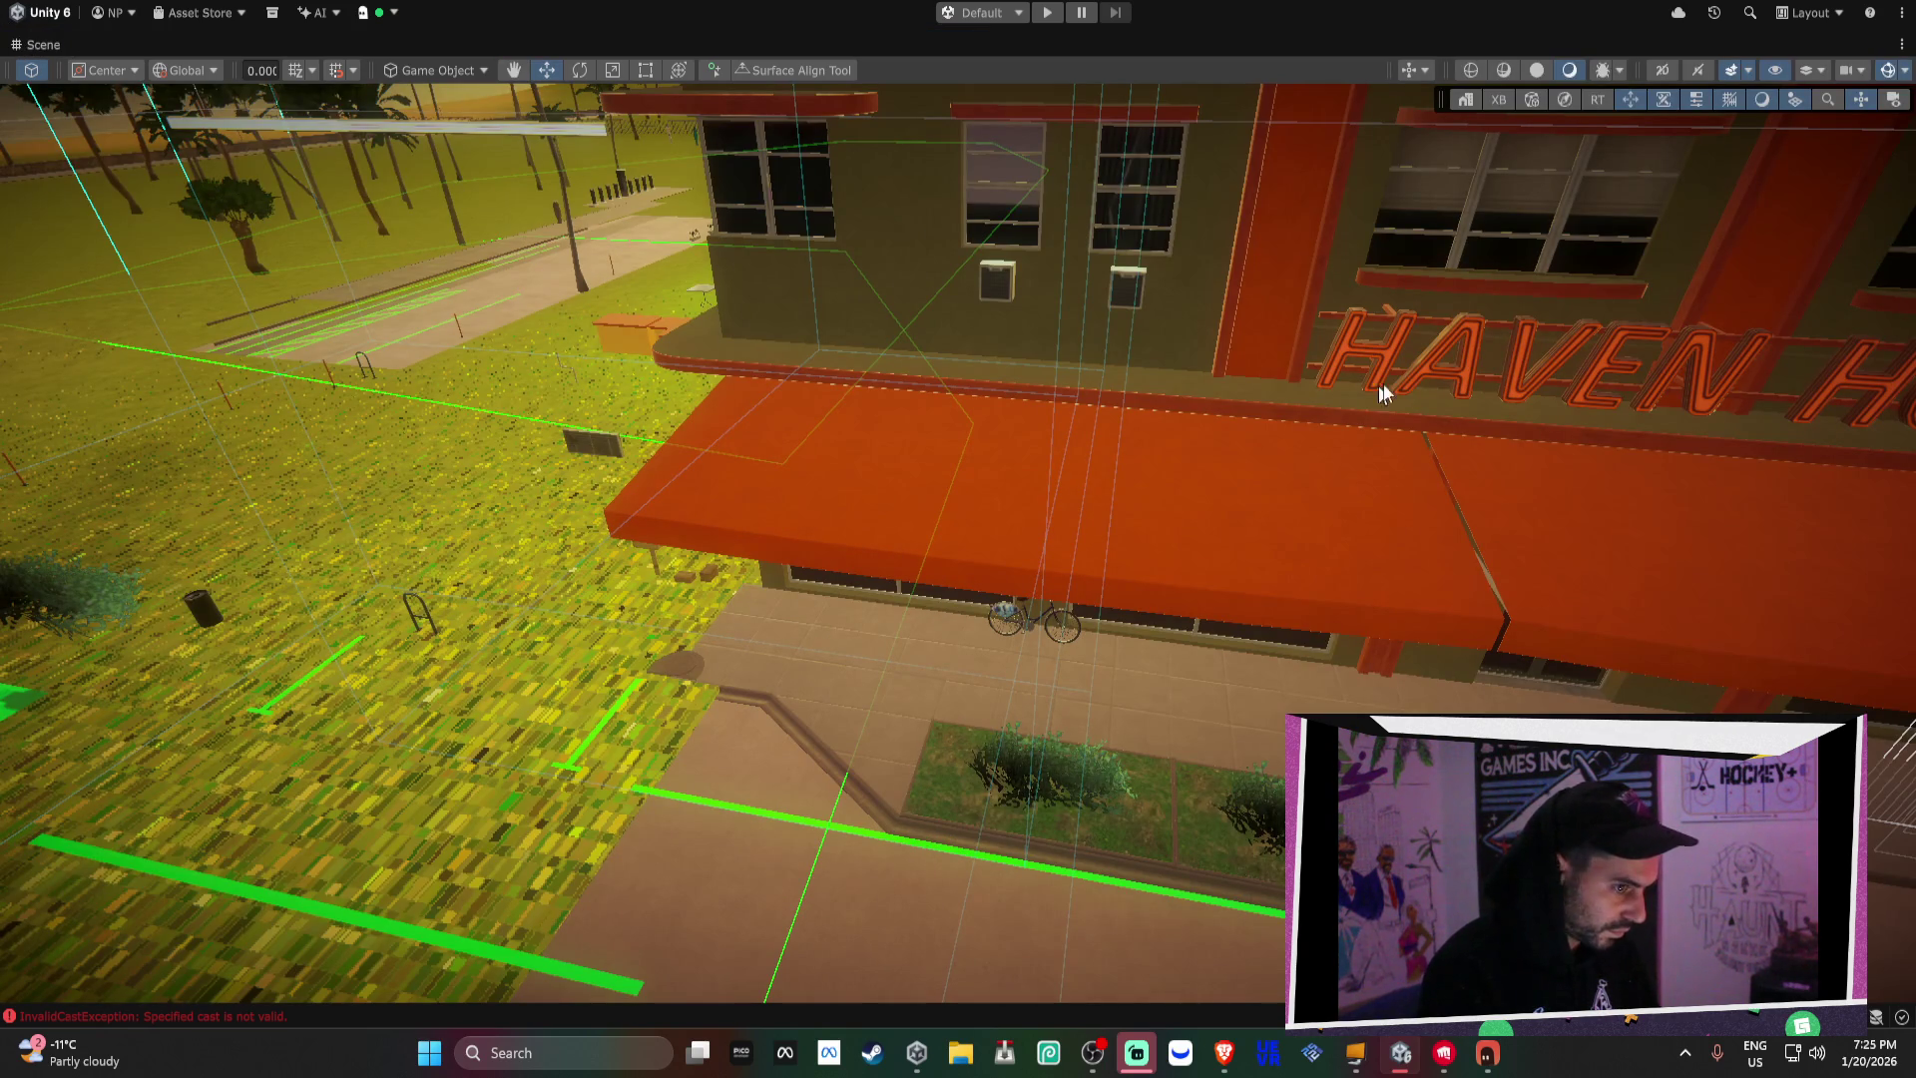
double_click(40, 42)
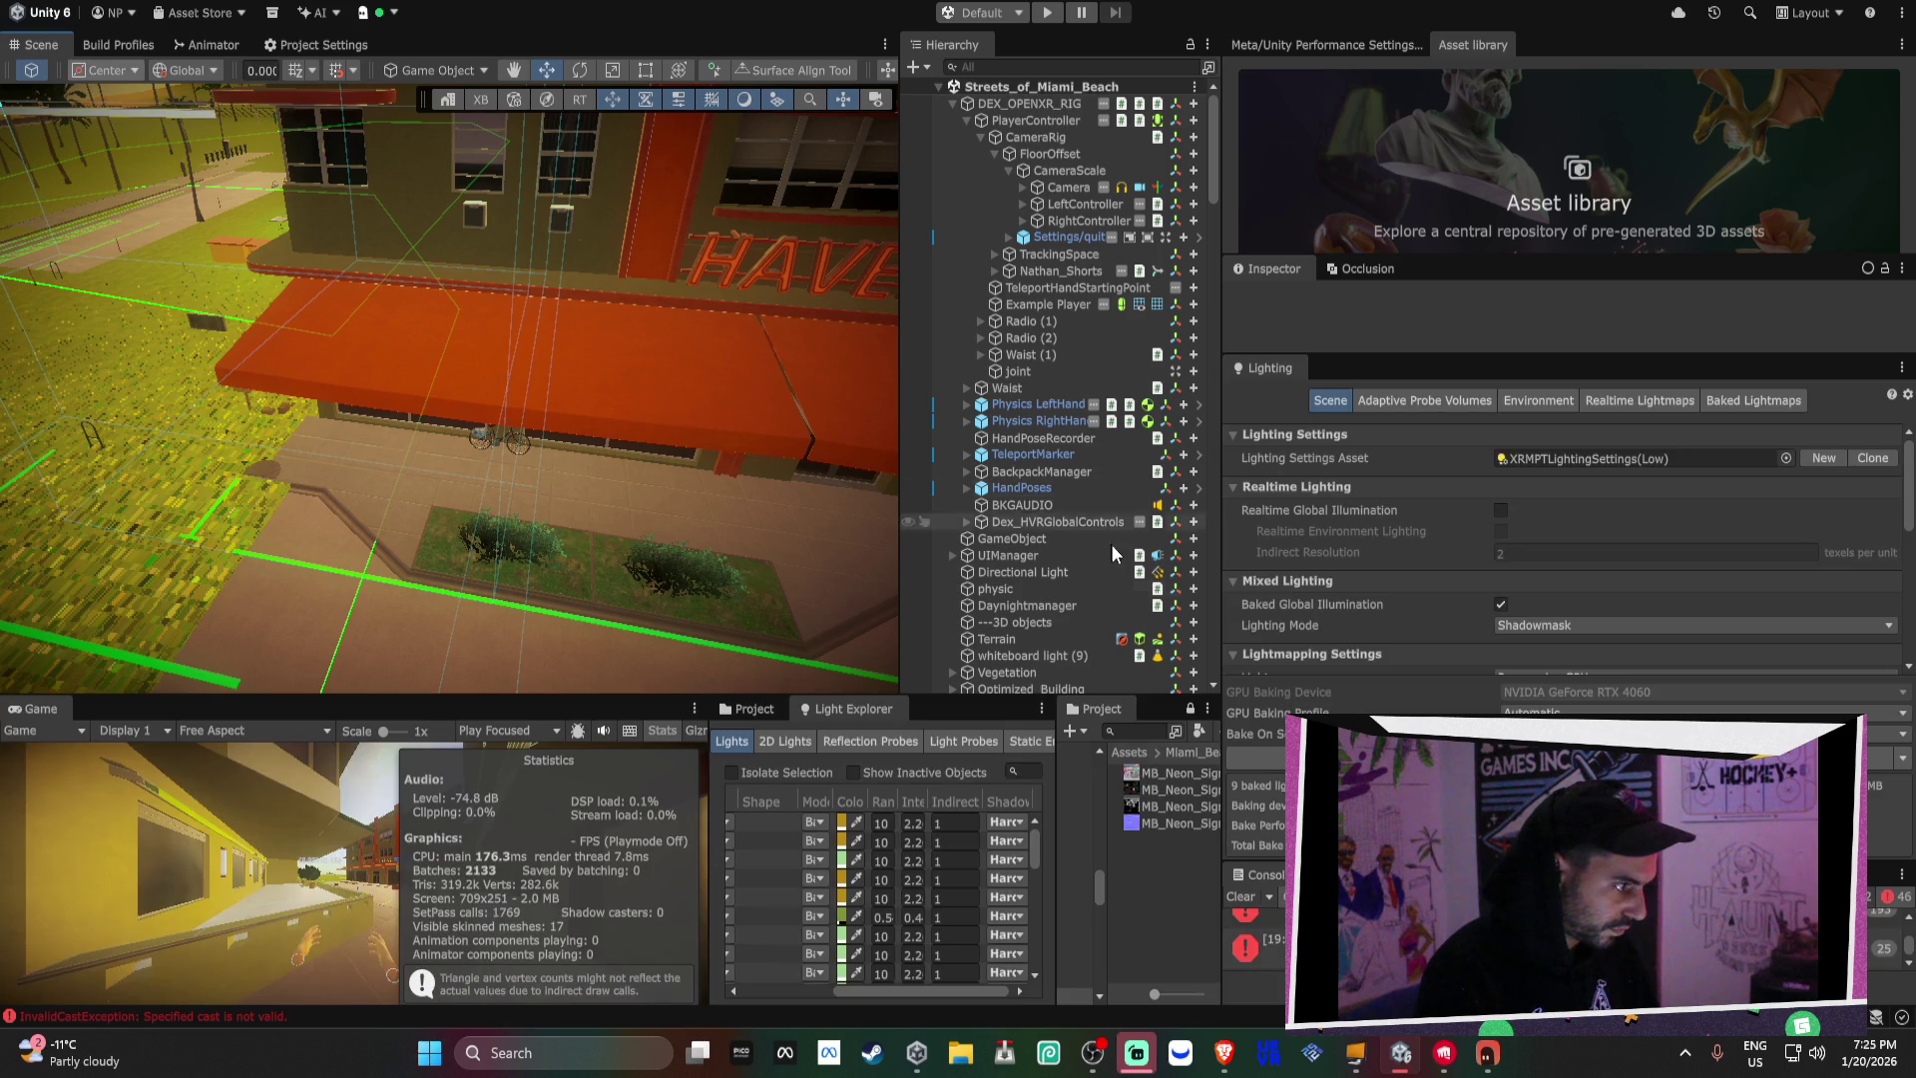
click(1028, 606)
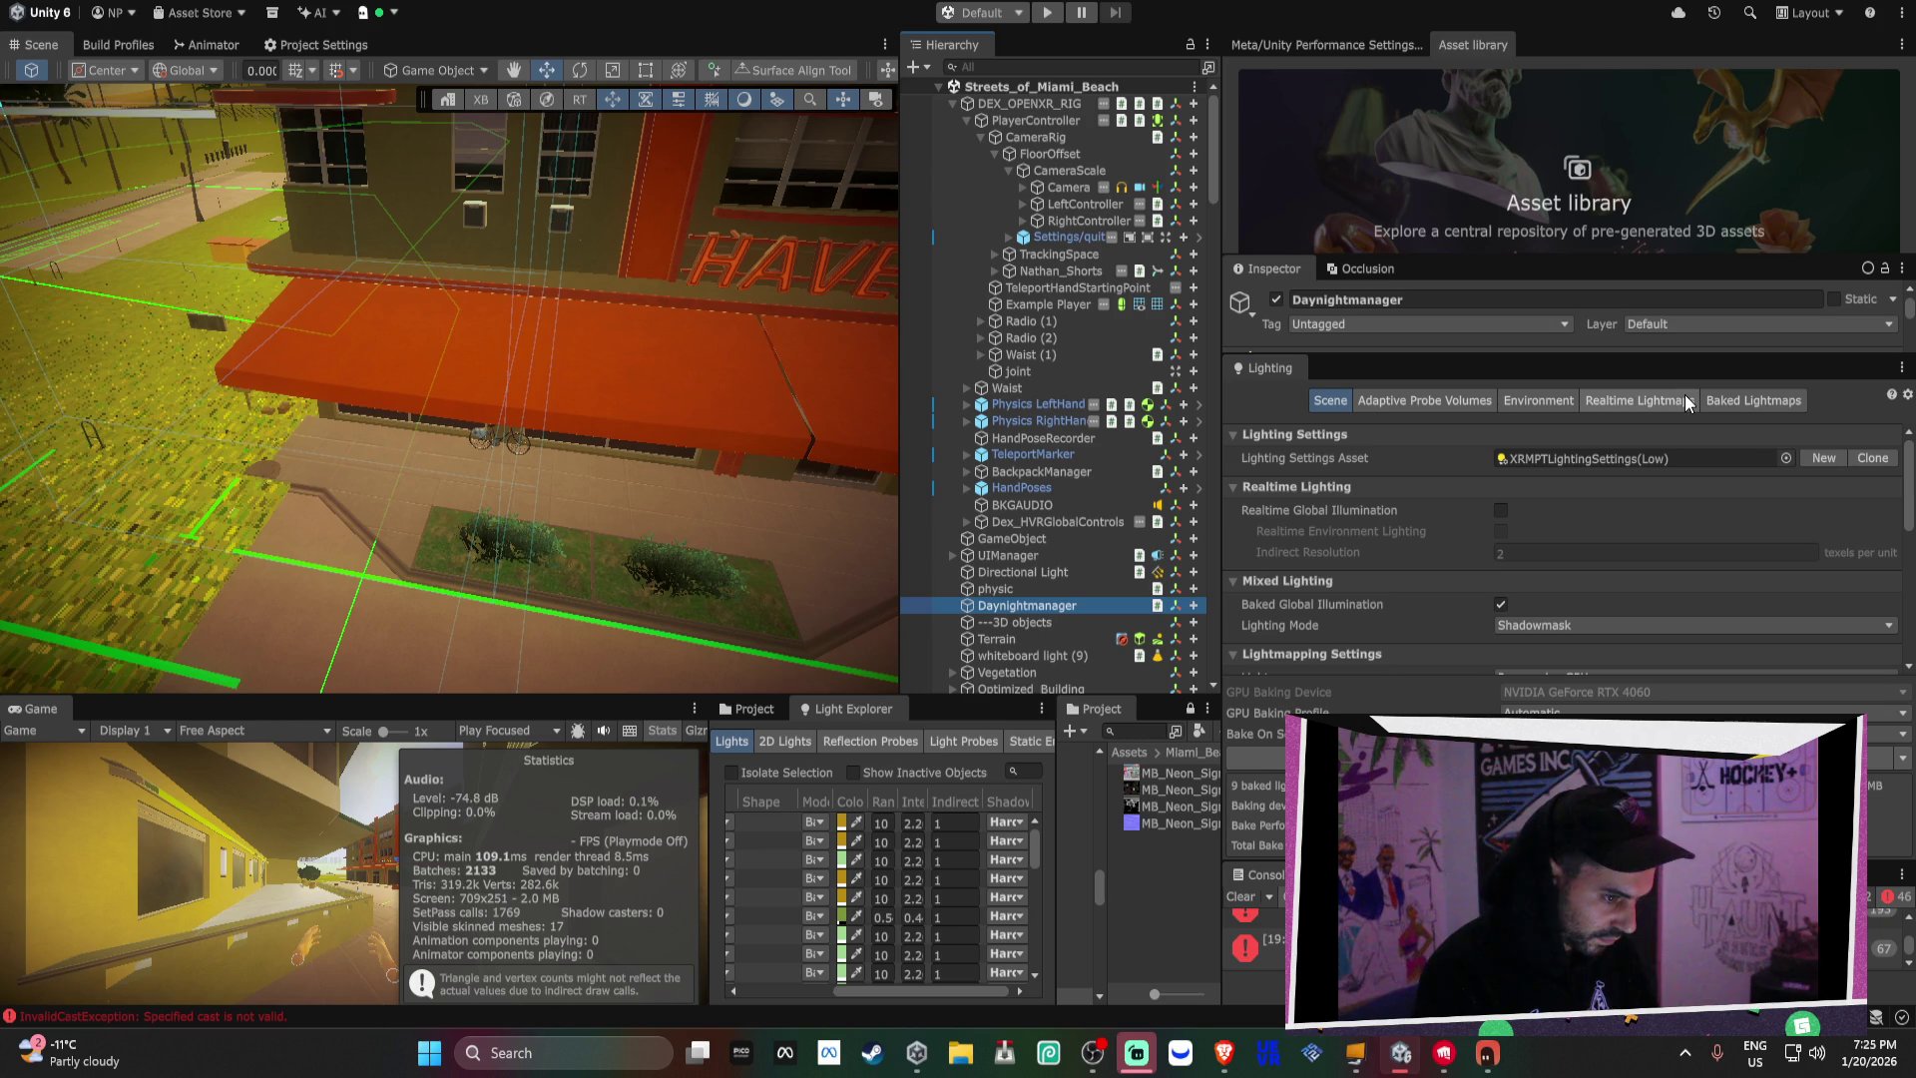
- Set the Baked Lightmaps Lighting Data Asset to None
click(1769, 399)
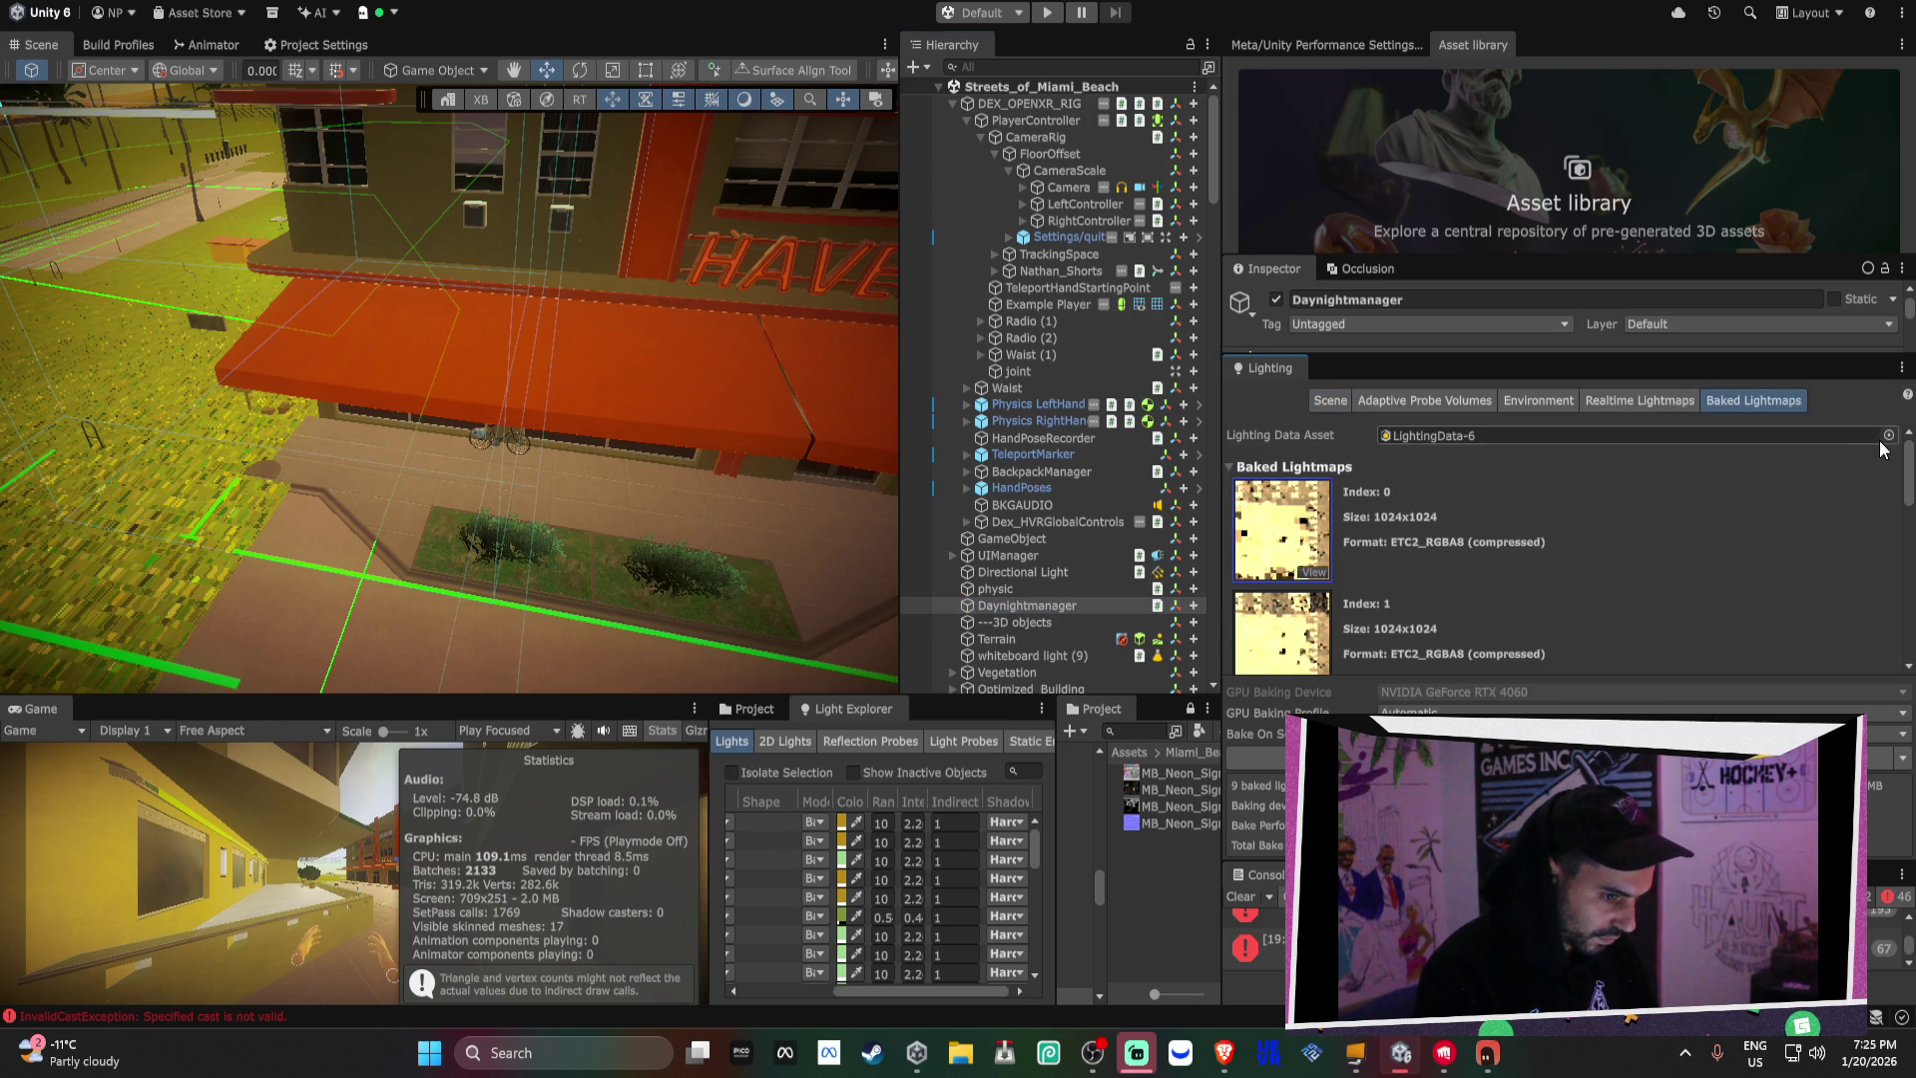
click(1888, 435)
scroll(1131, 591, up, 2)
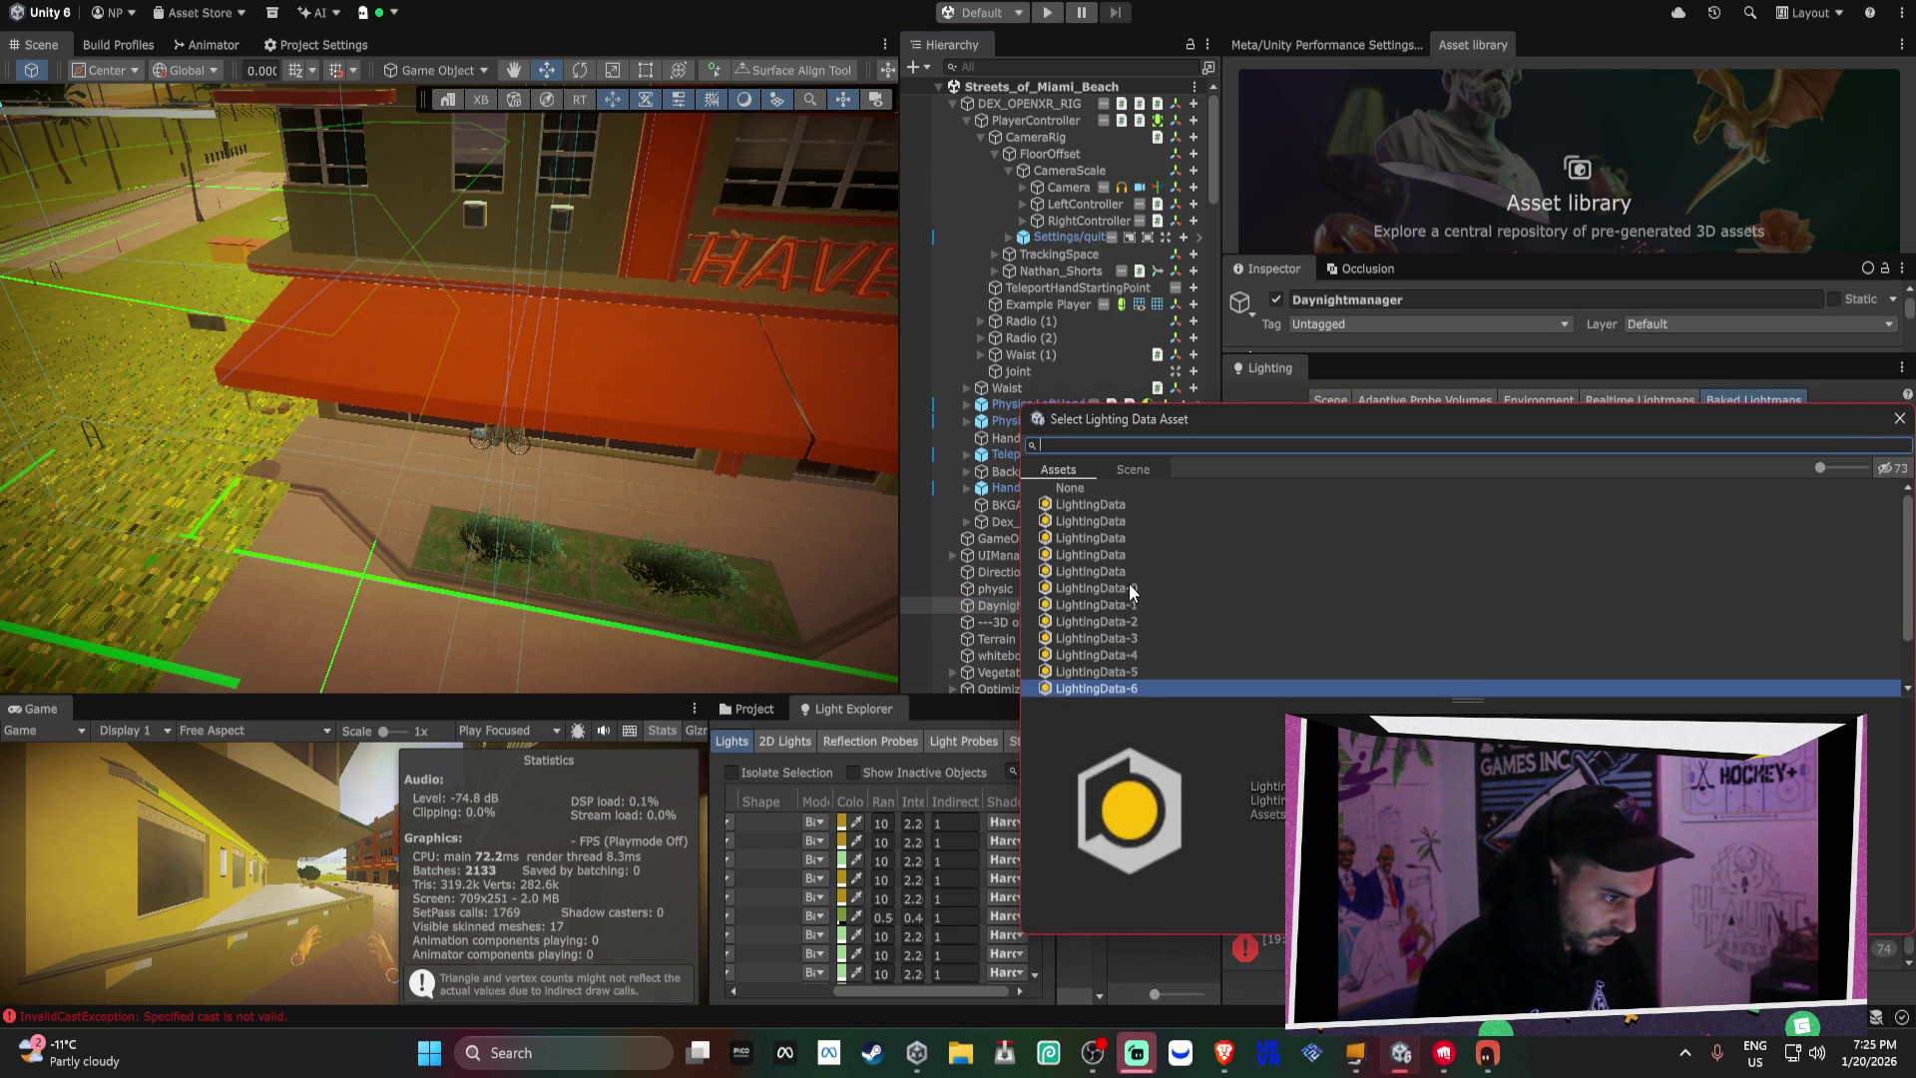
scroll(1129, 583, down, 2)
scroll(1130, 583, up, 2)
click(1102, 492)
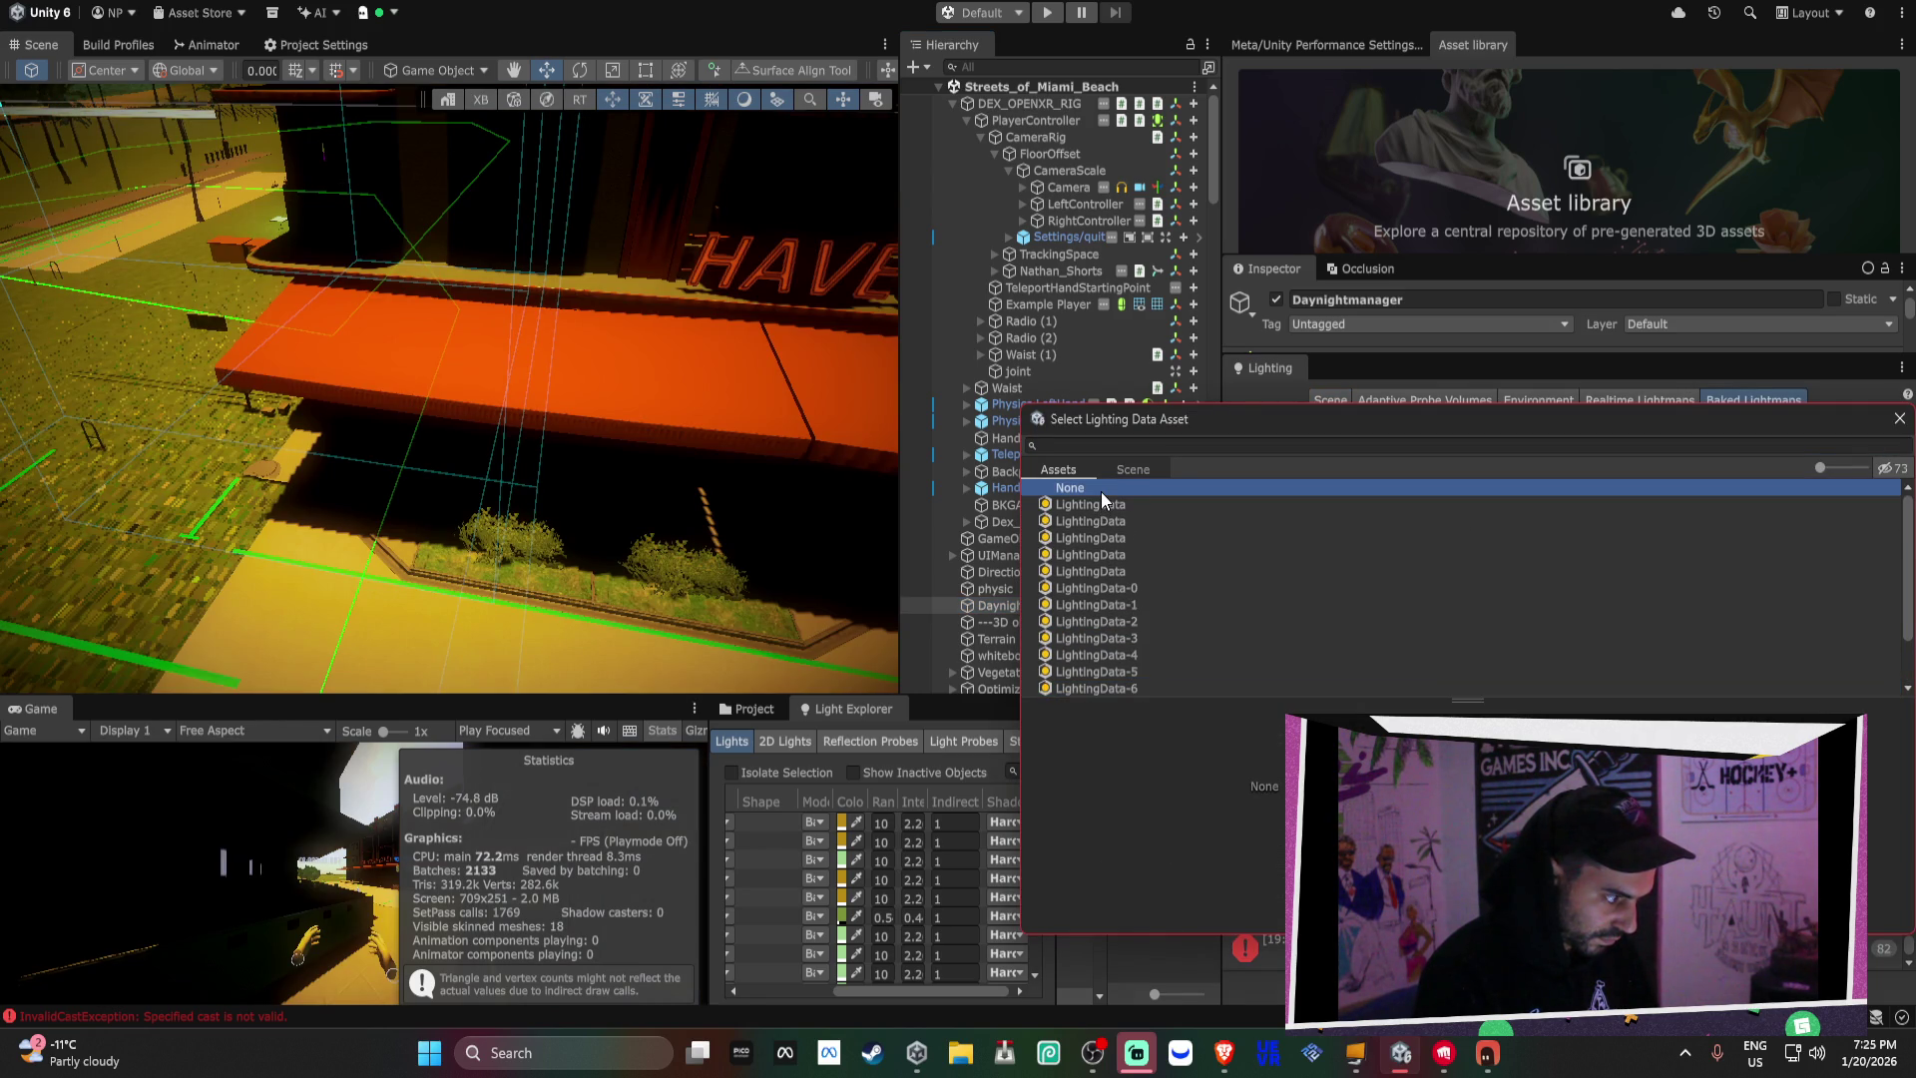
click(1896, 420)
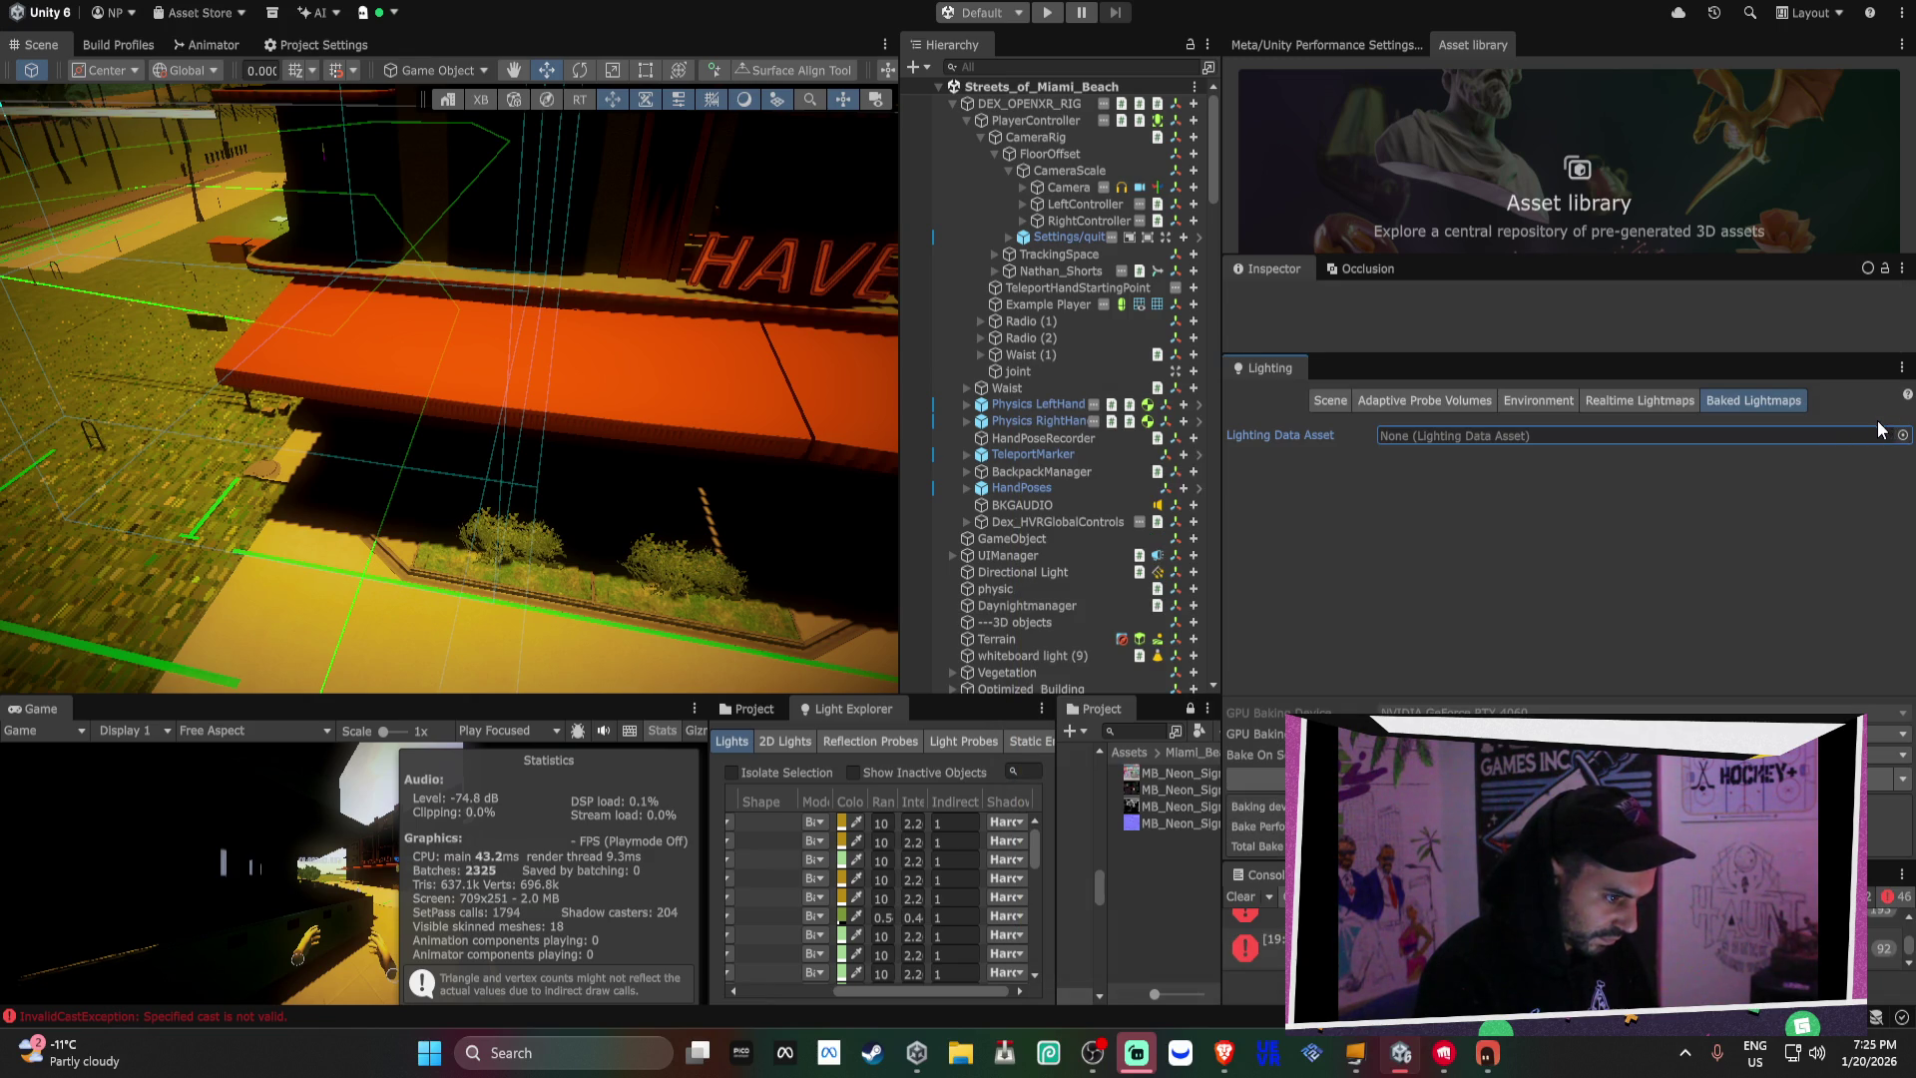
click(641, 536)
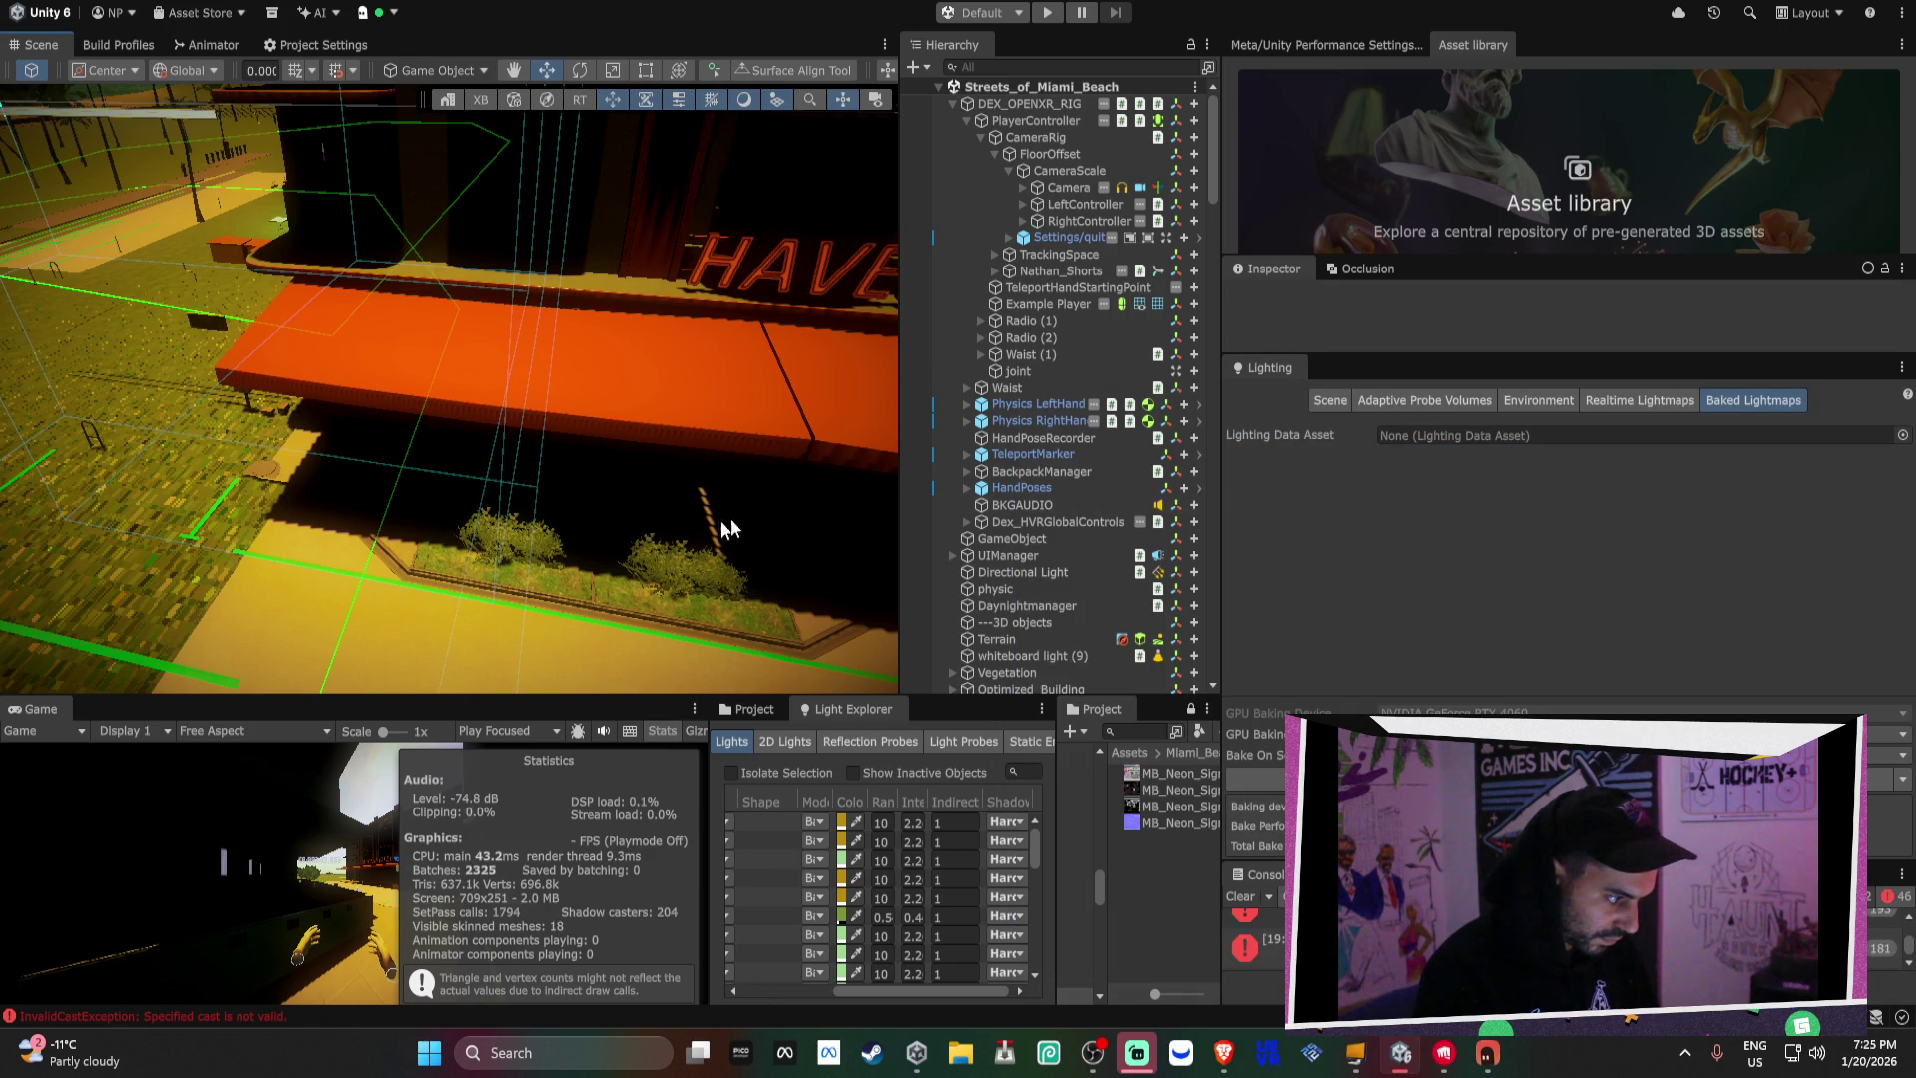
click(146, 46)
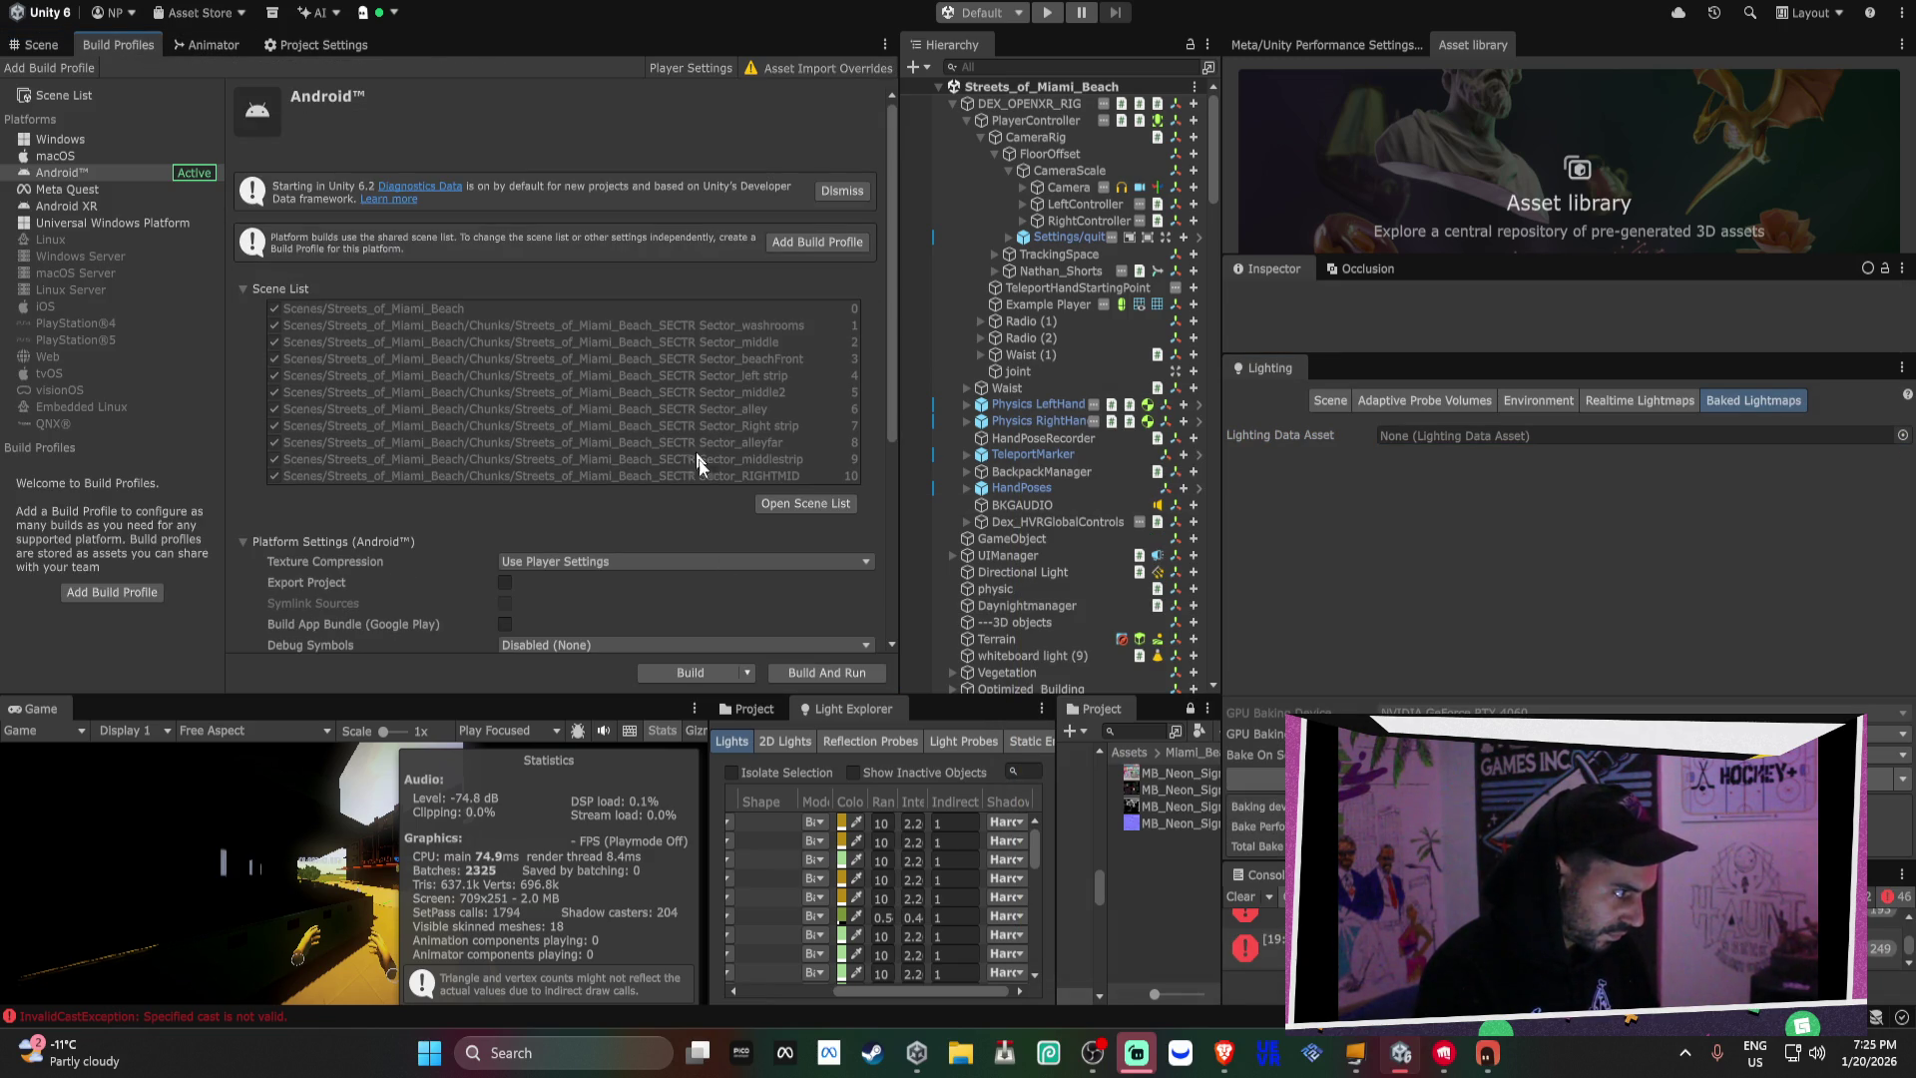
- Build the Android APK over the existing file, accepting the Input Handling warning and dismissing the signing error
click(703, 678)
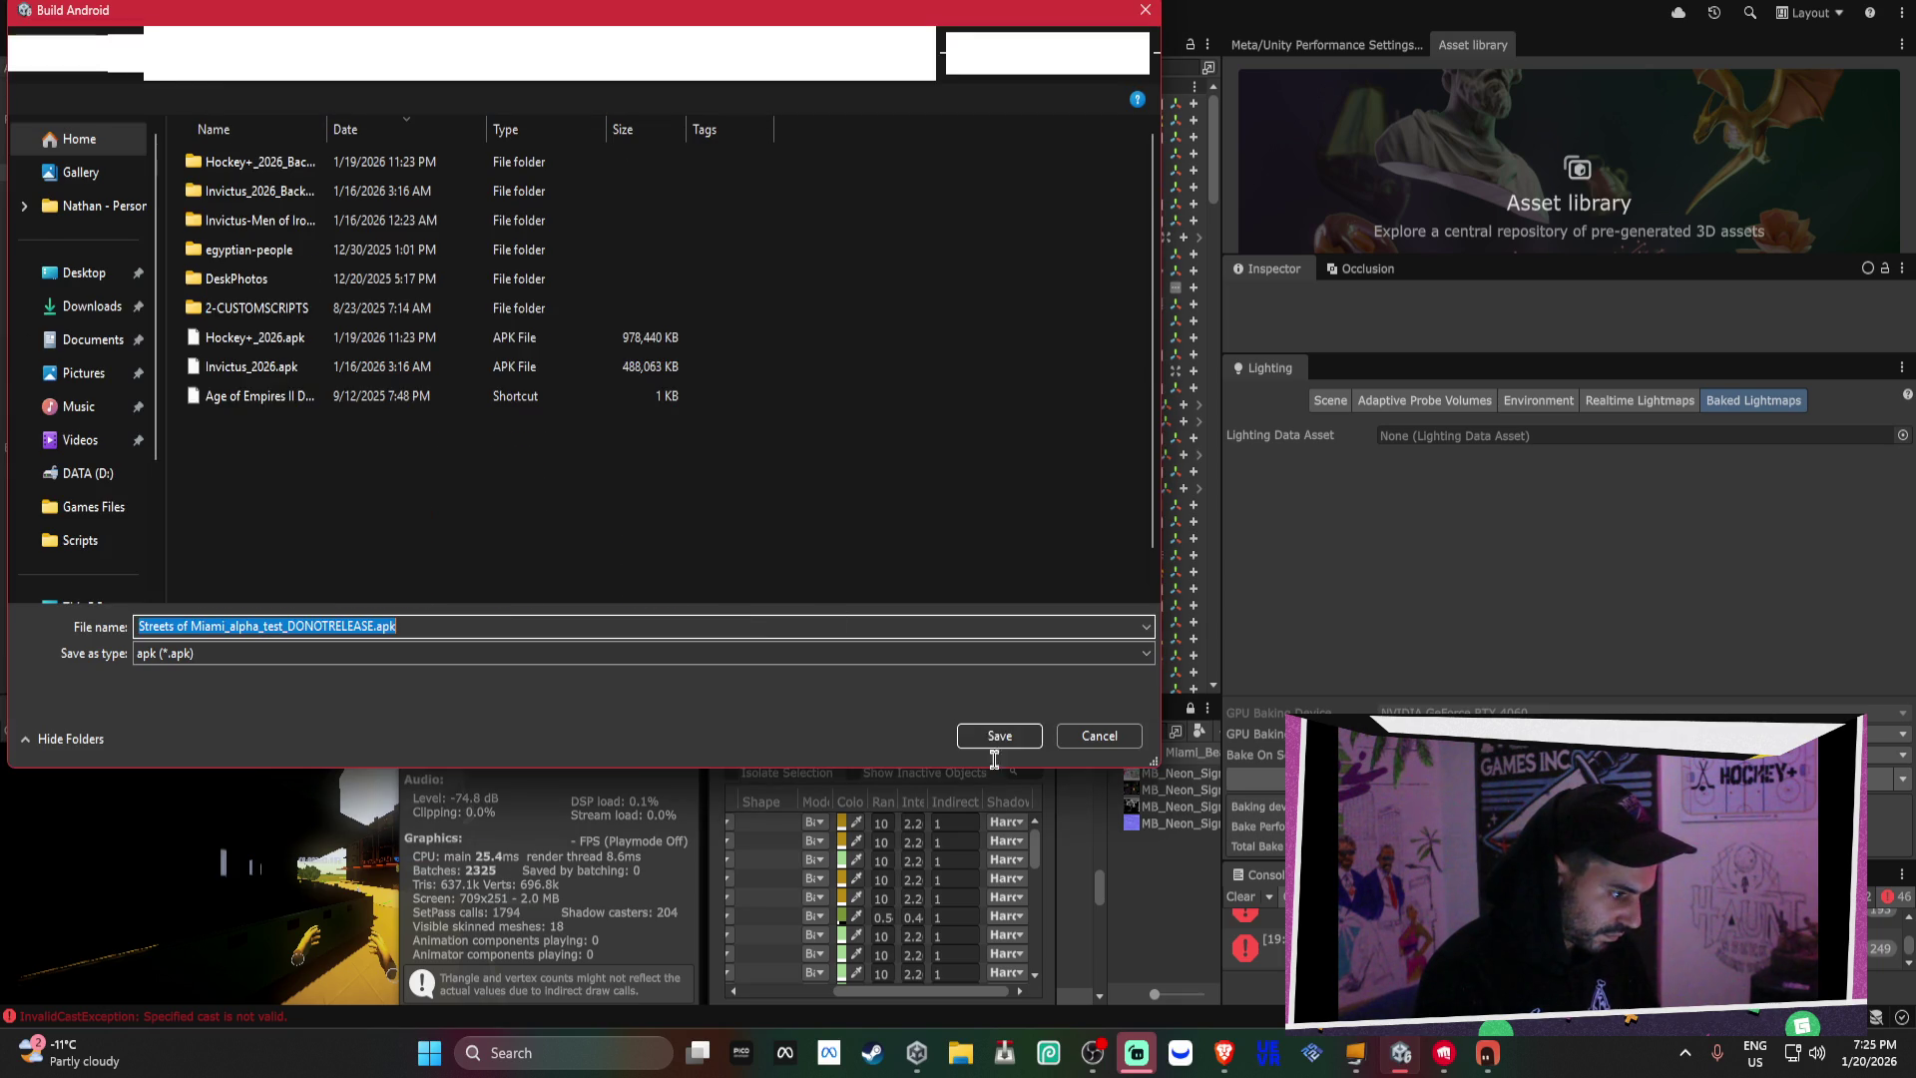
click(997, 740)
click(1036, 509)
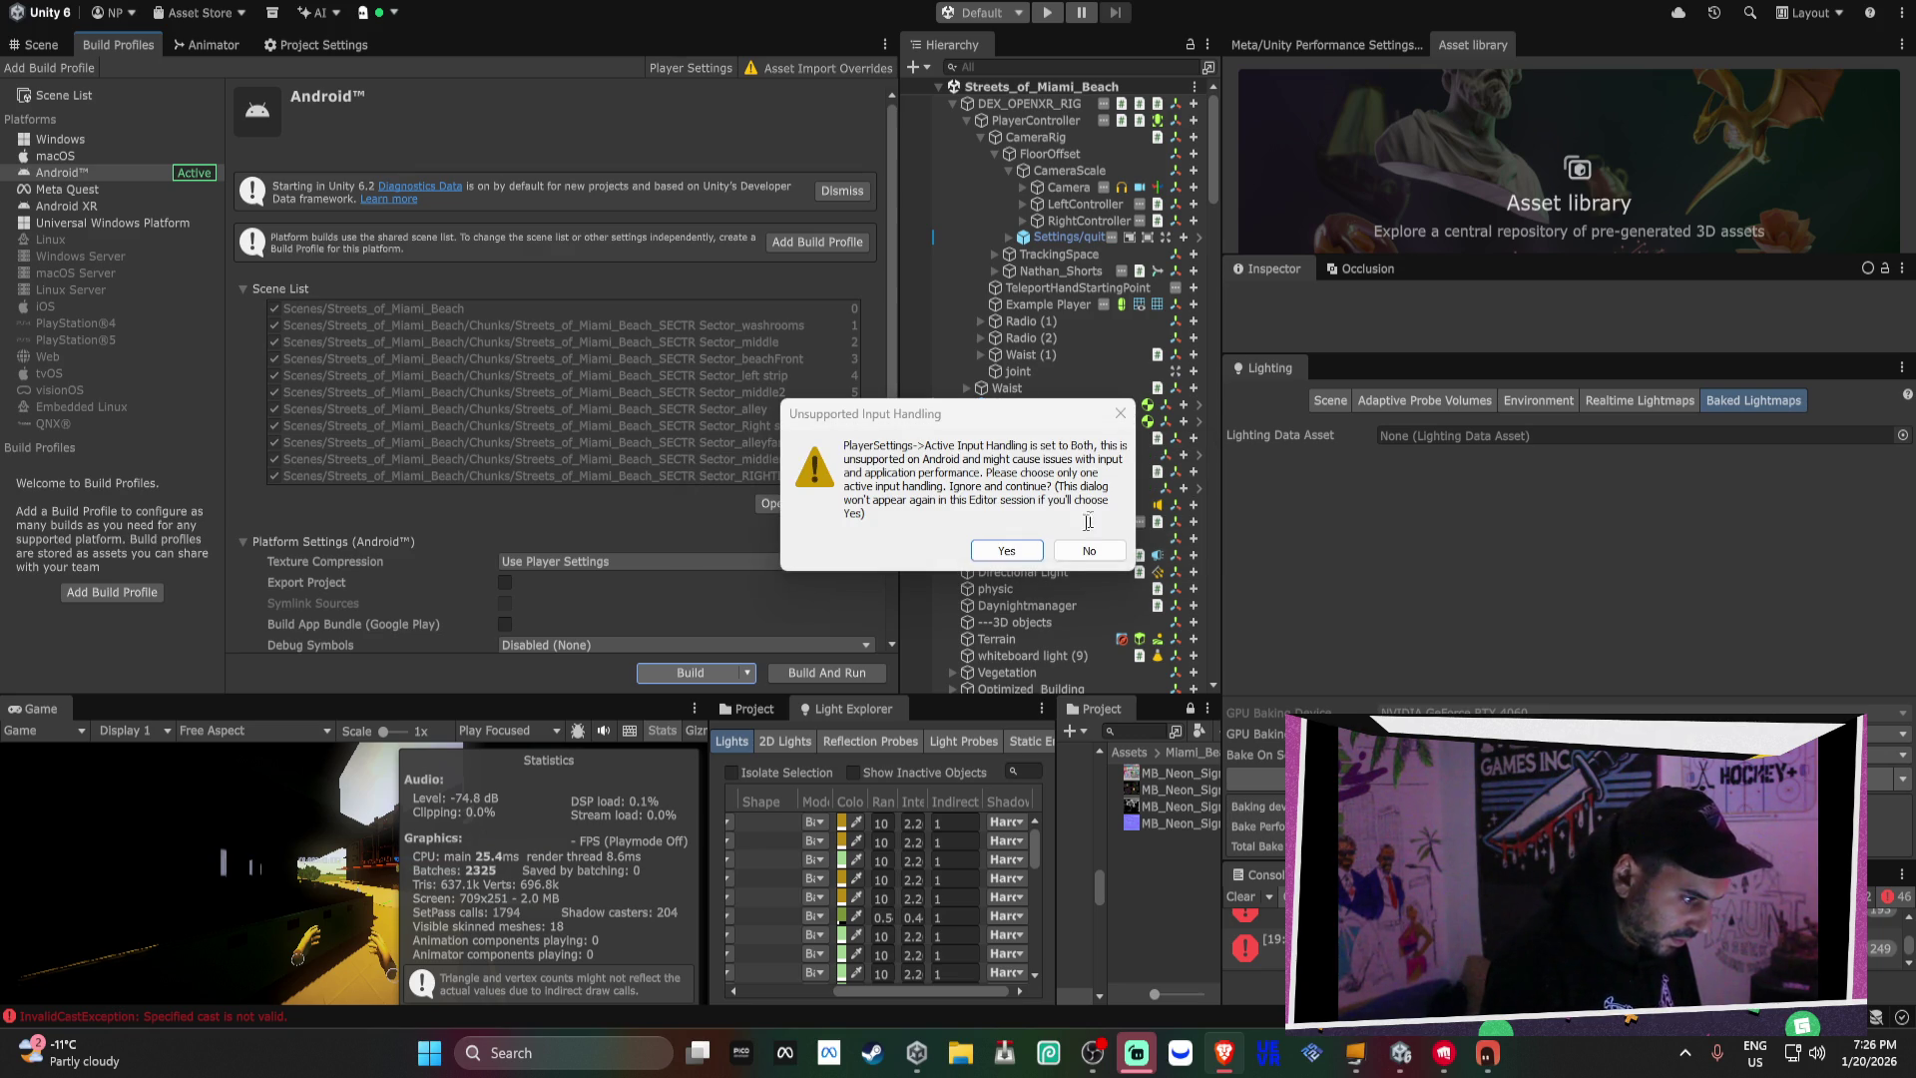
click(1007, 551)
click(1090, 529)
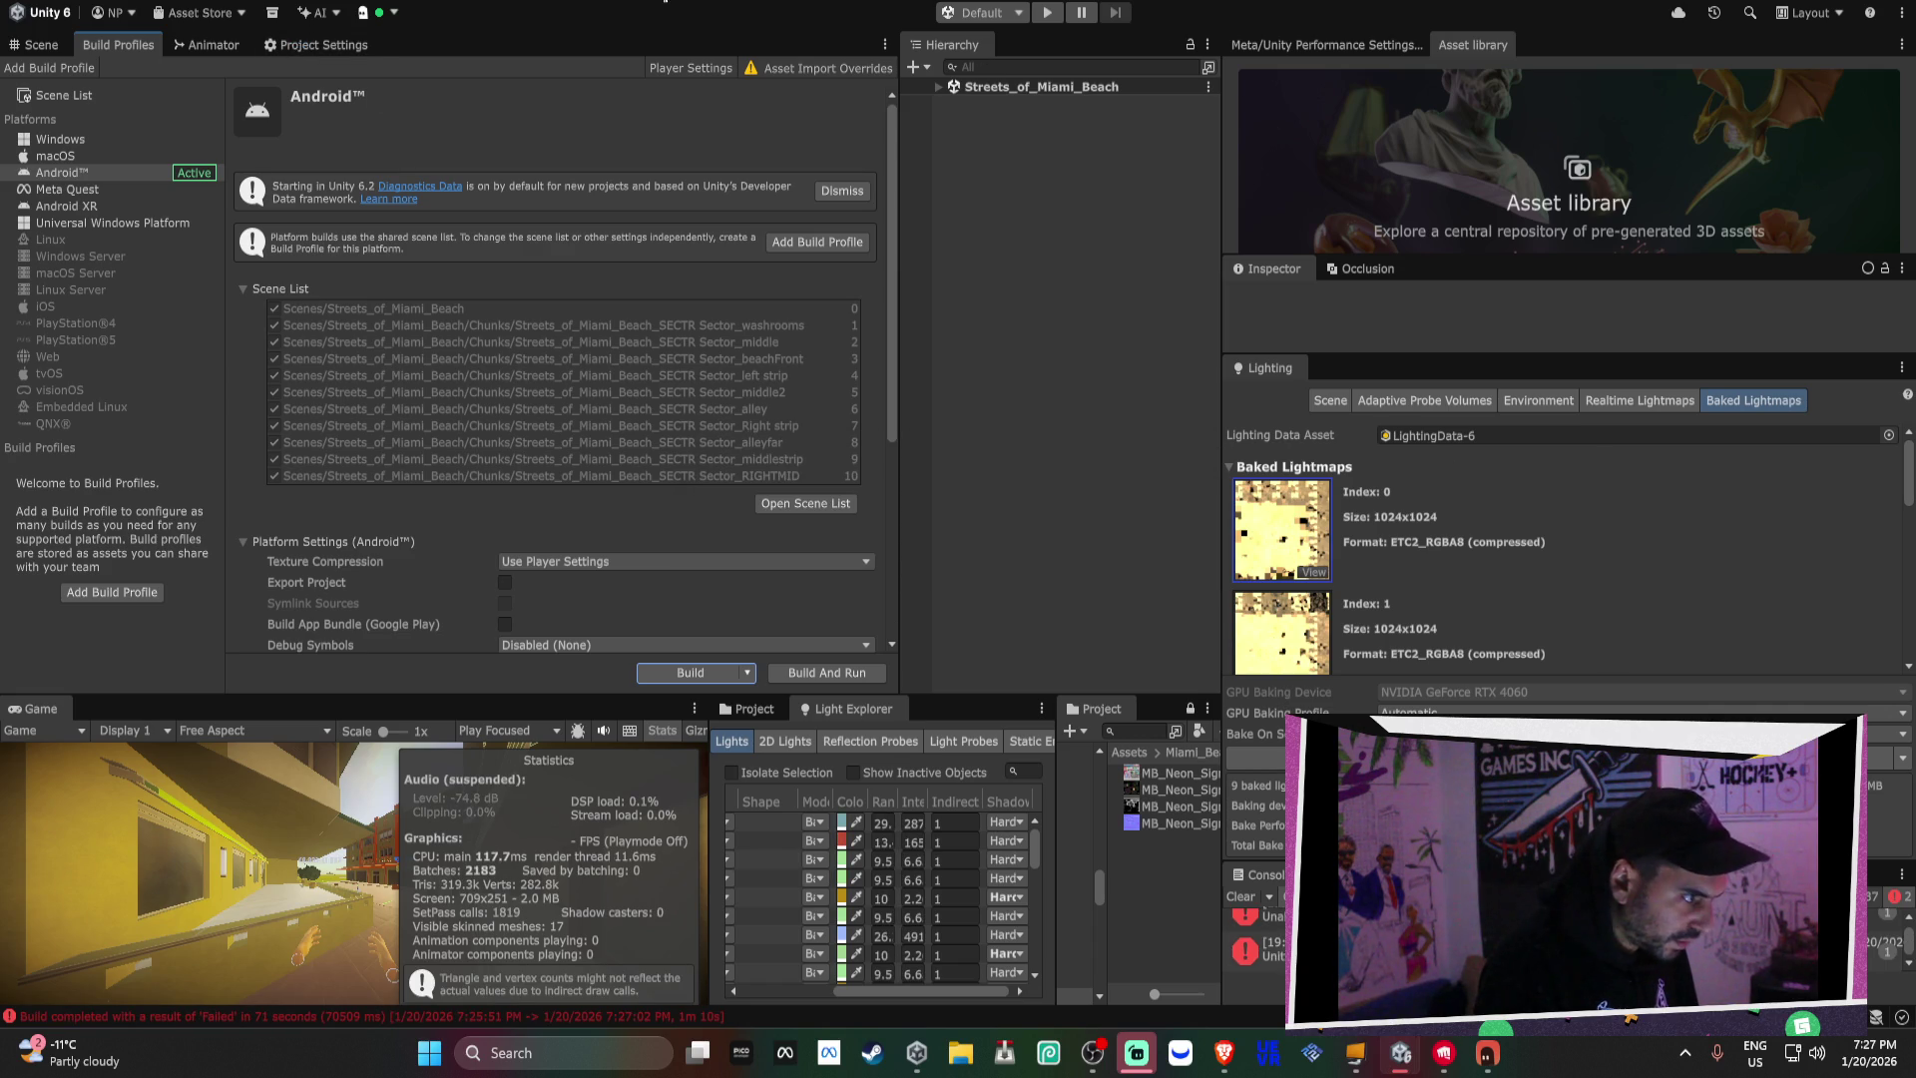
- Bring up the editor's window list
click(698, 2)
mouse_move(809, 120)
mouse_move(991, 122)
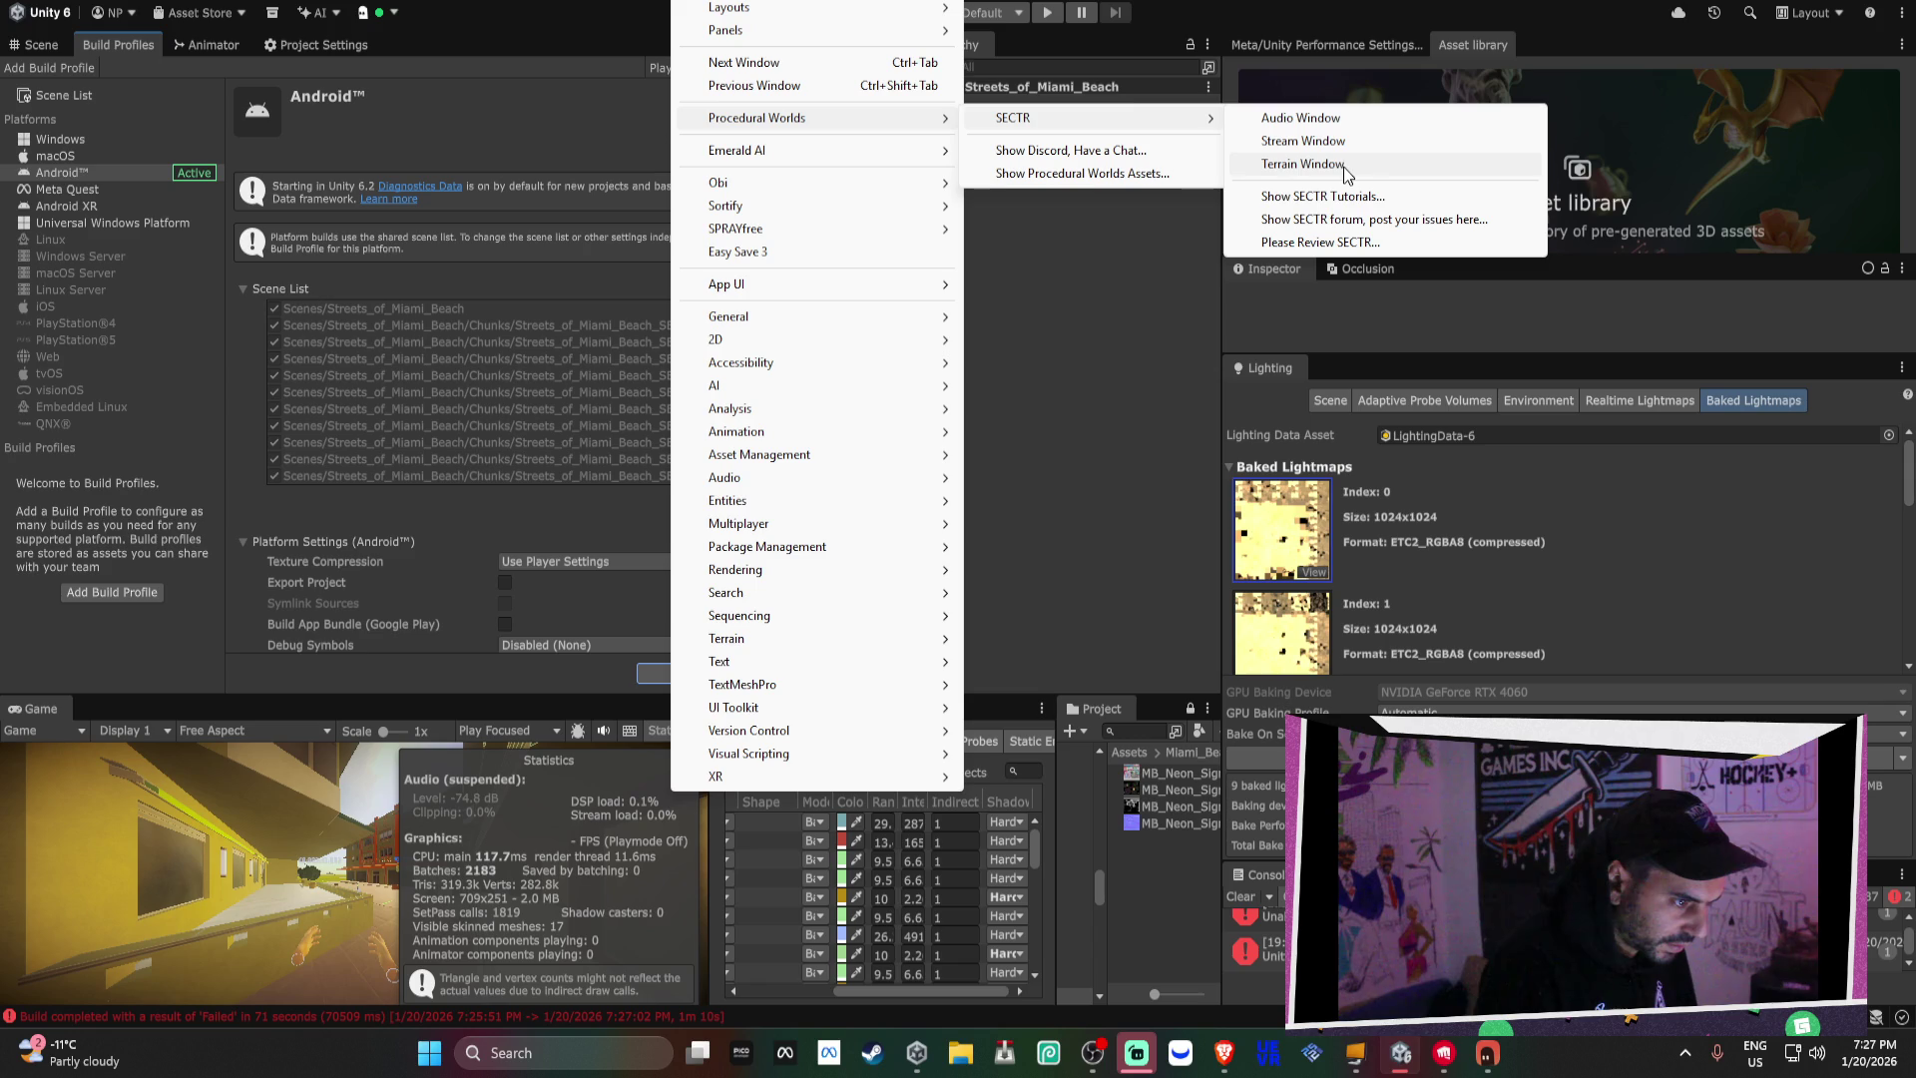
- Close the SECTR Stream window and set the Lighting Data Asset back to None
click(1307, 141)
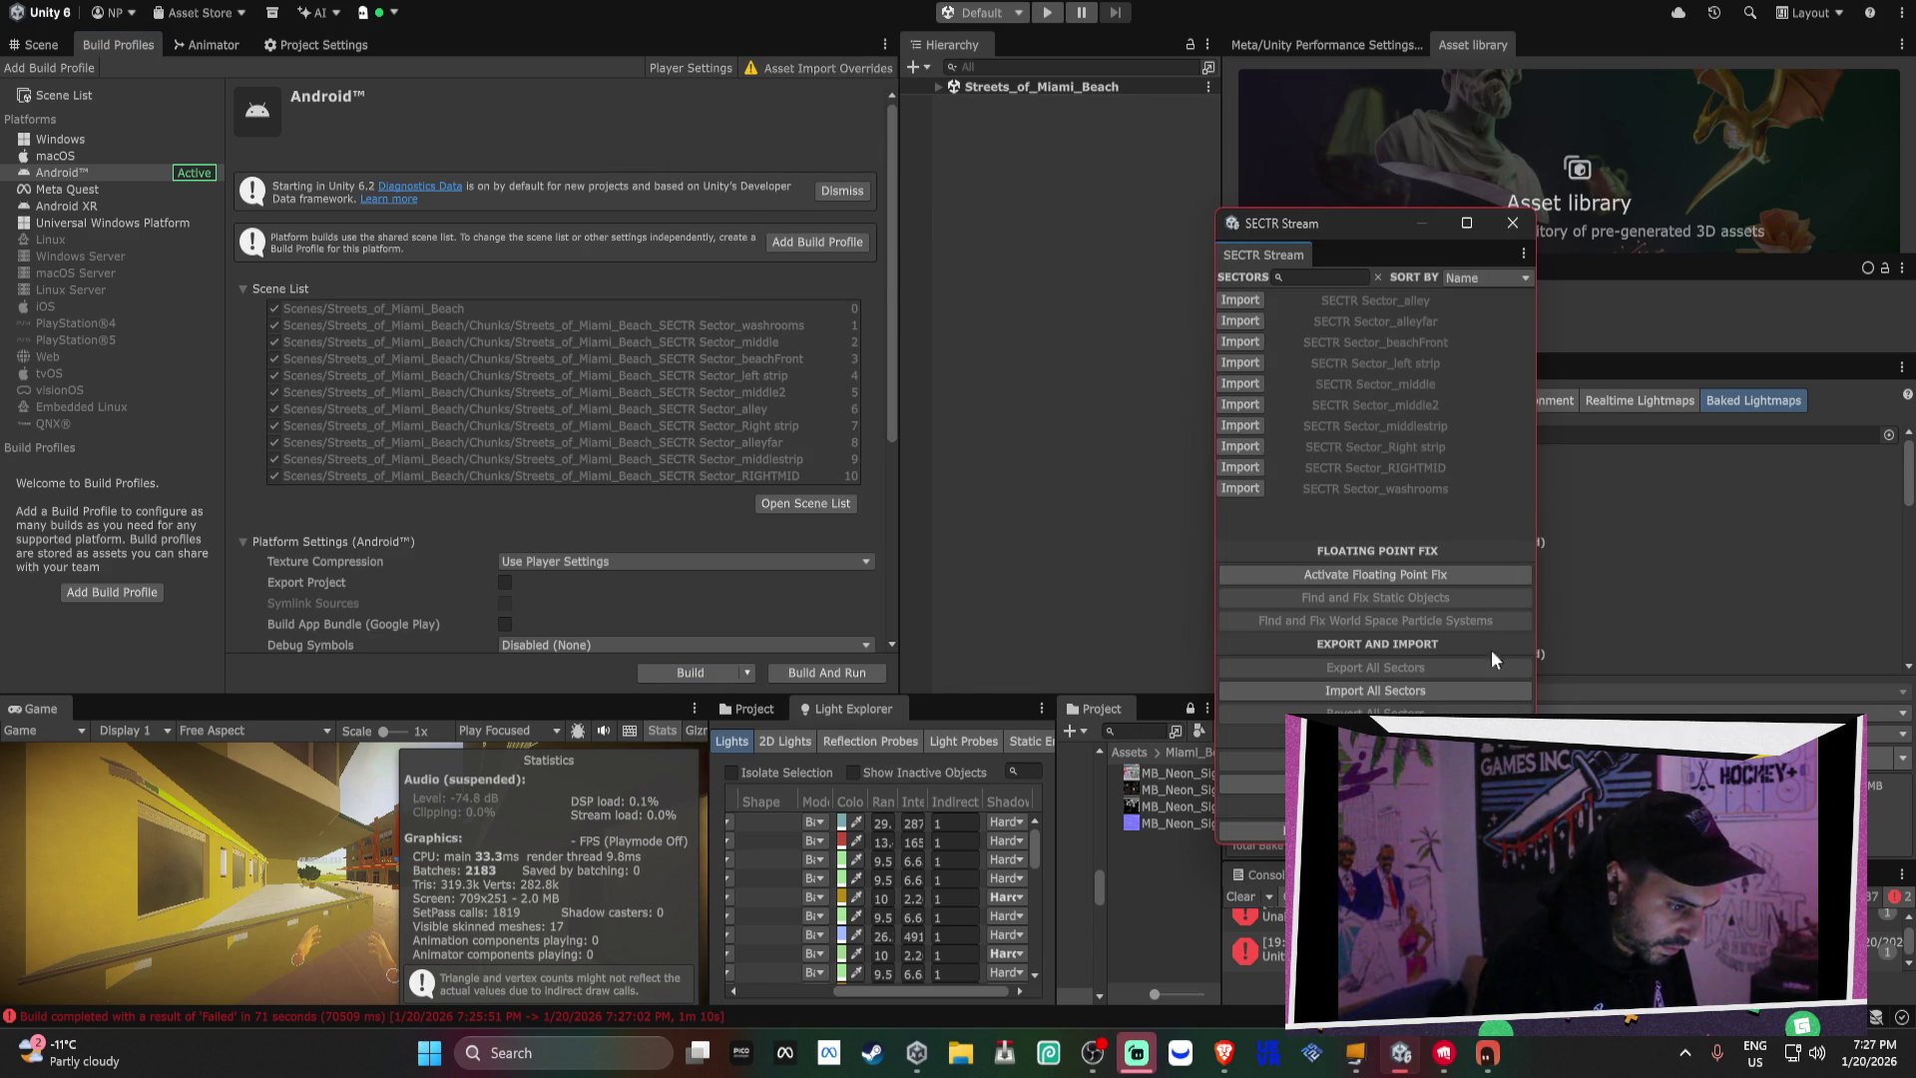
click(1513, 222)
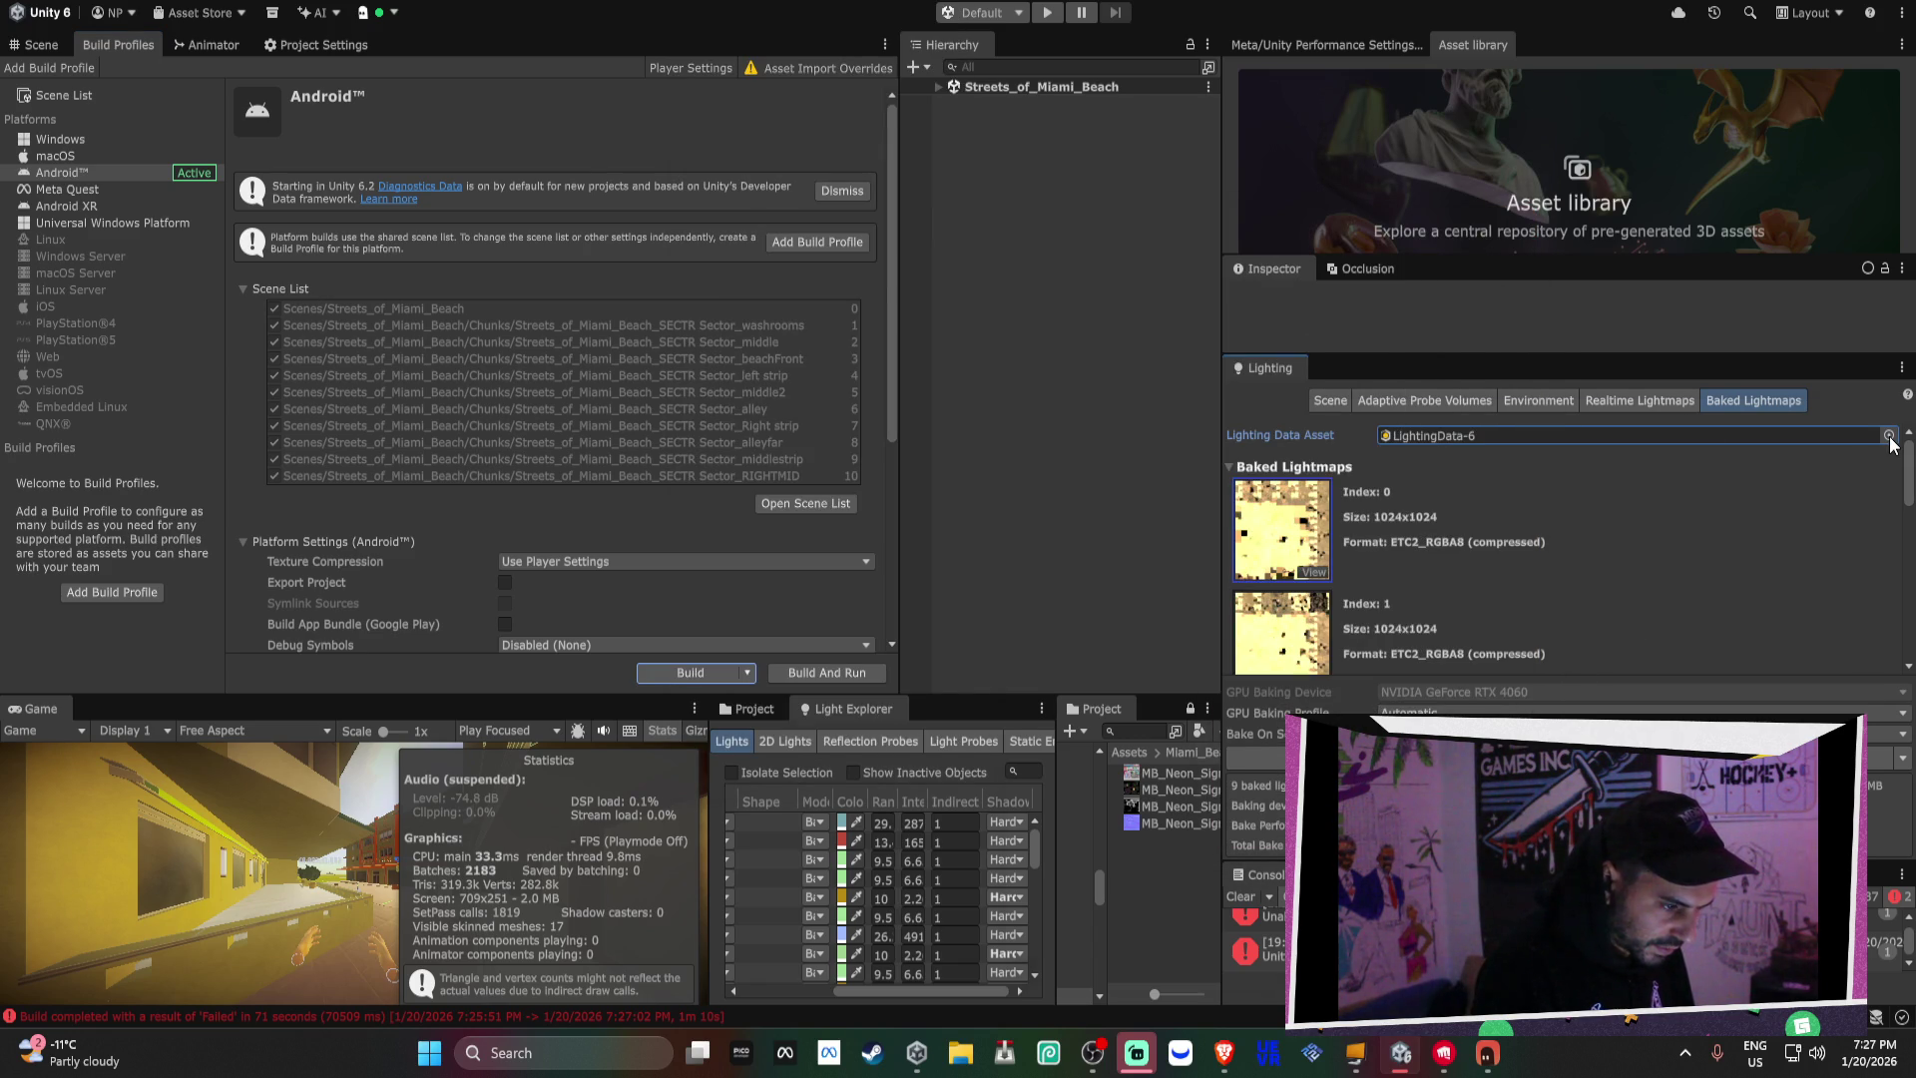
click(1889, 437)
click(1096, 487)
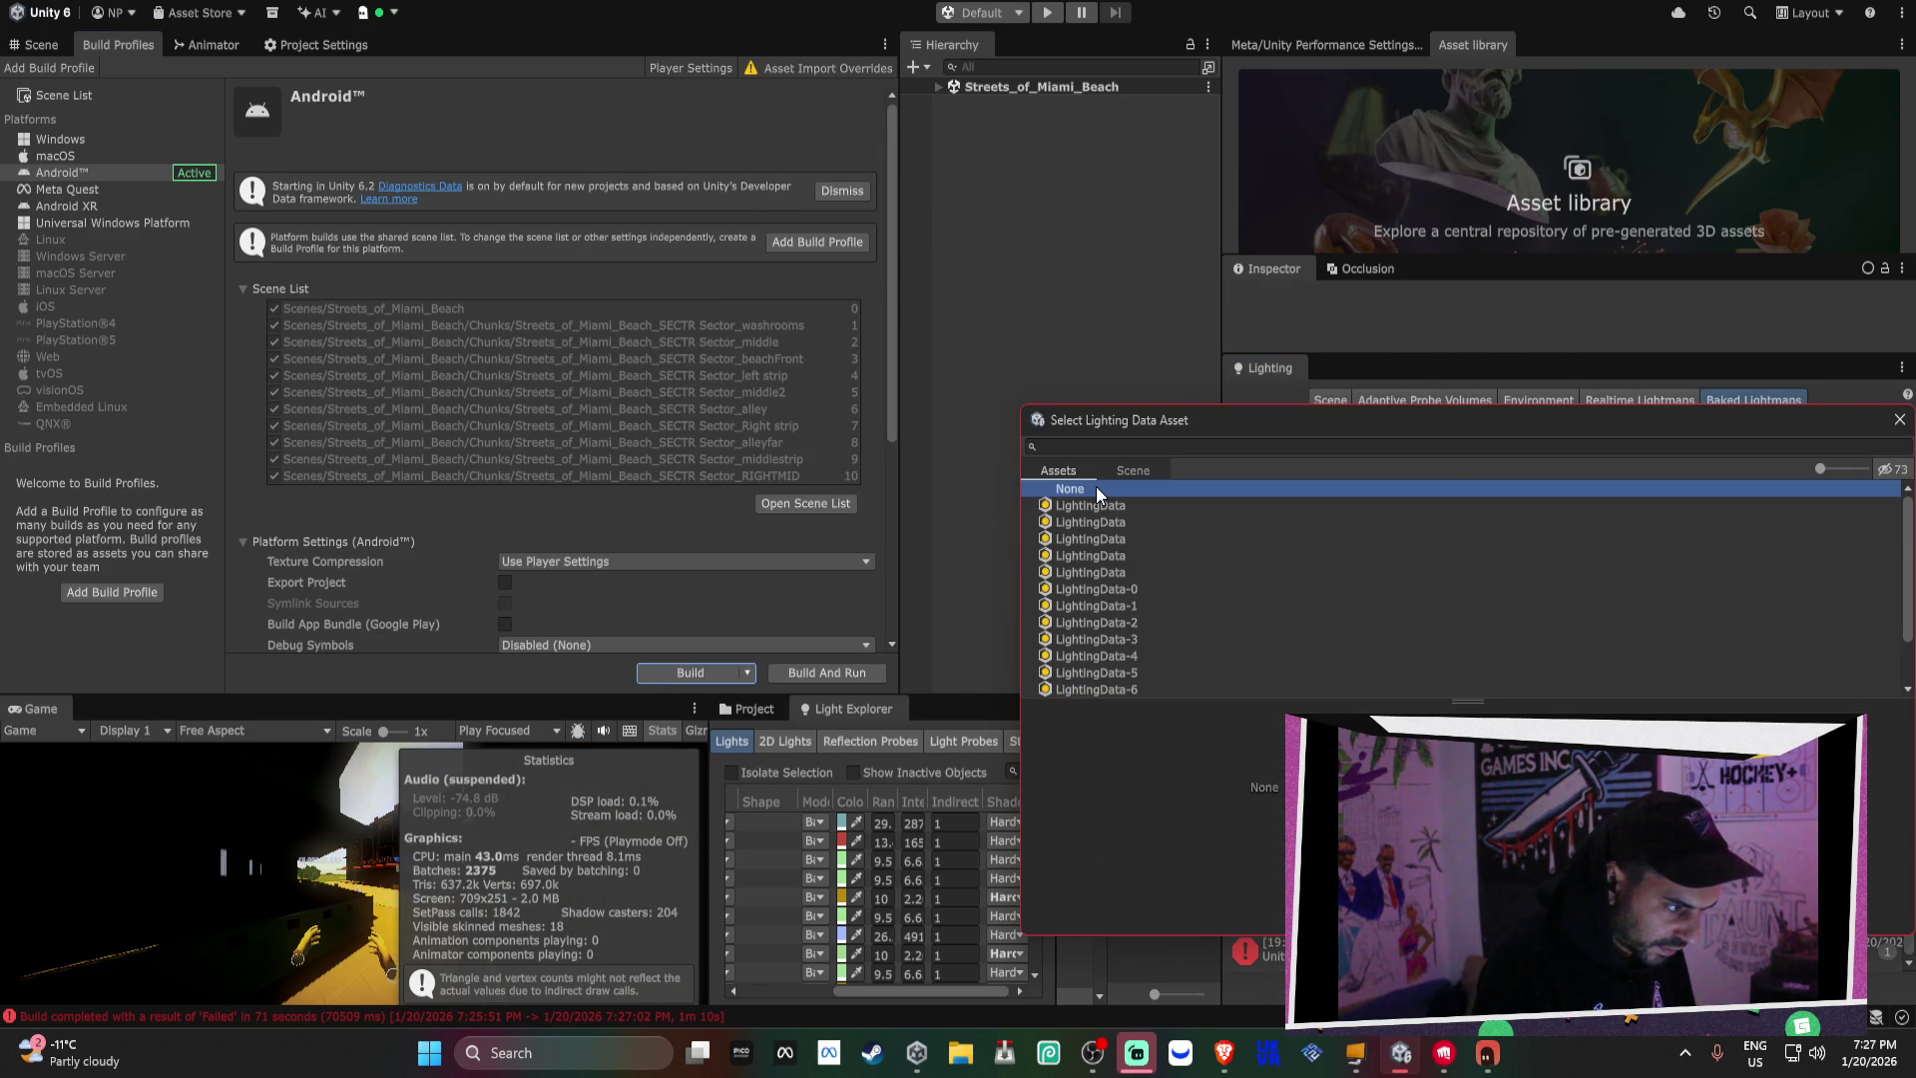
click(1096, 488)
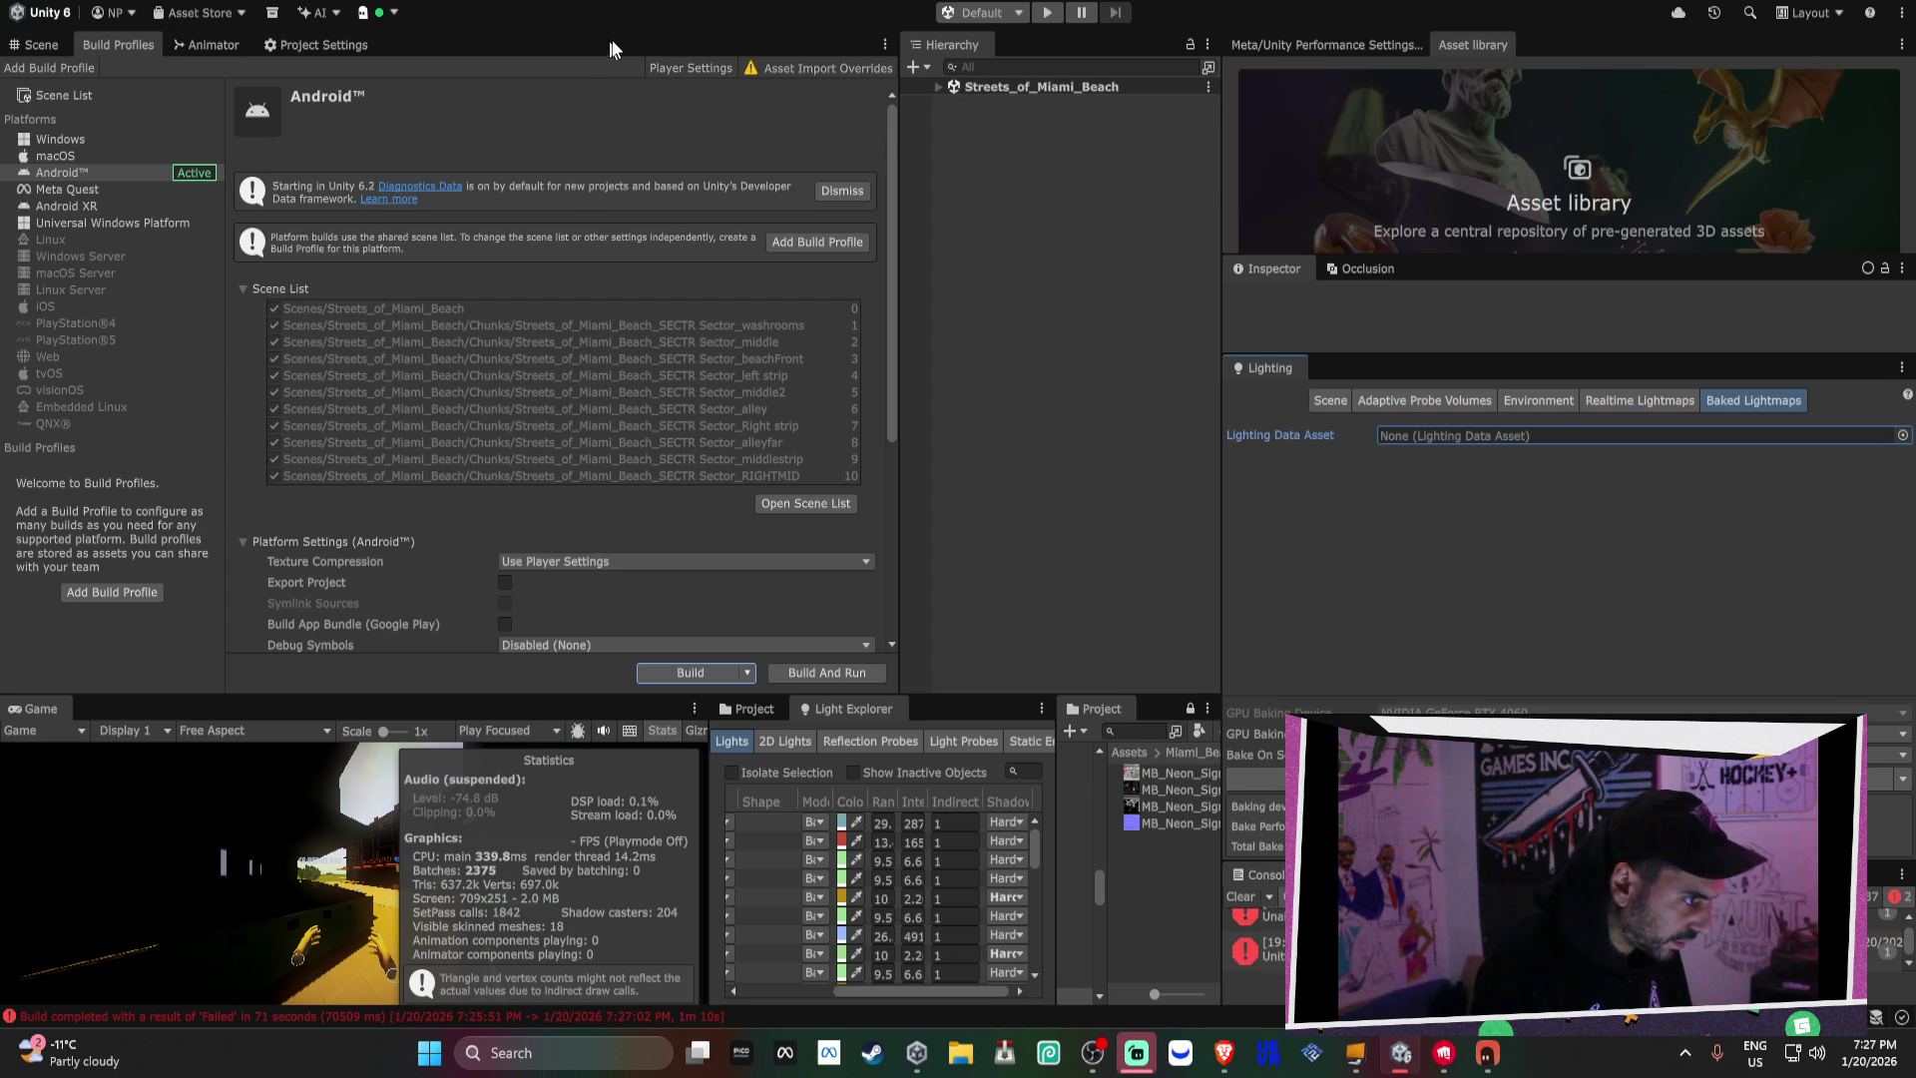
- Enter the keystore and key passwords in Player Publishing Settings and start a new Android build
click(715, 2)
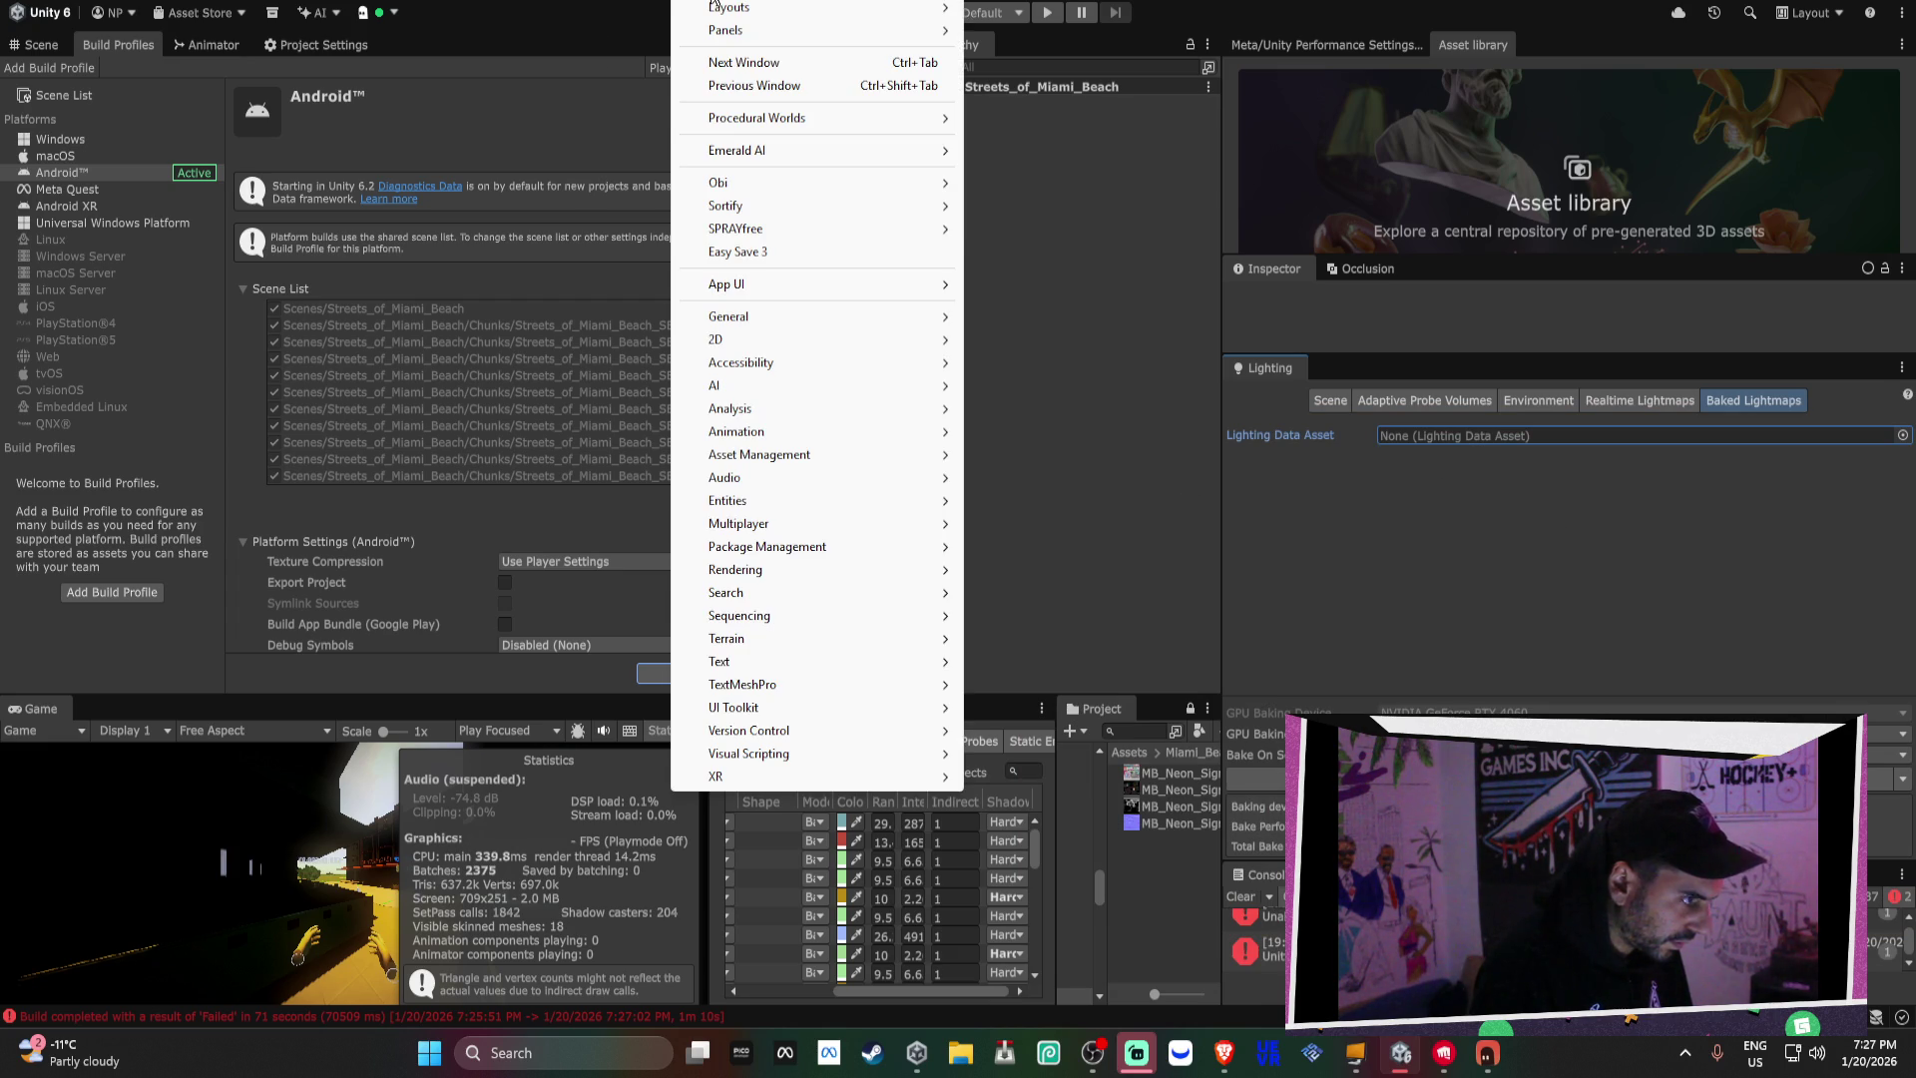
key(Escape)
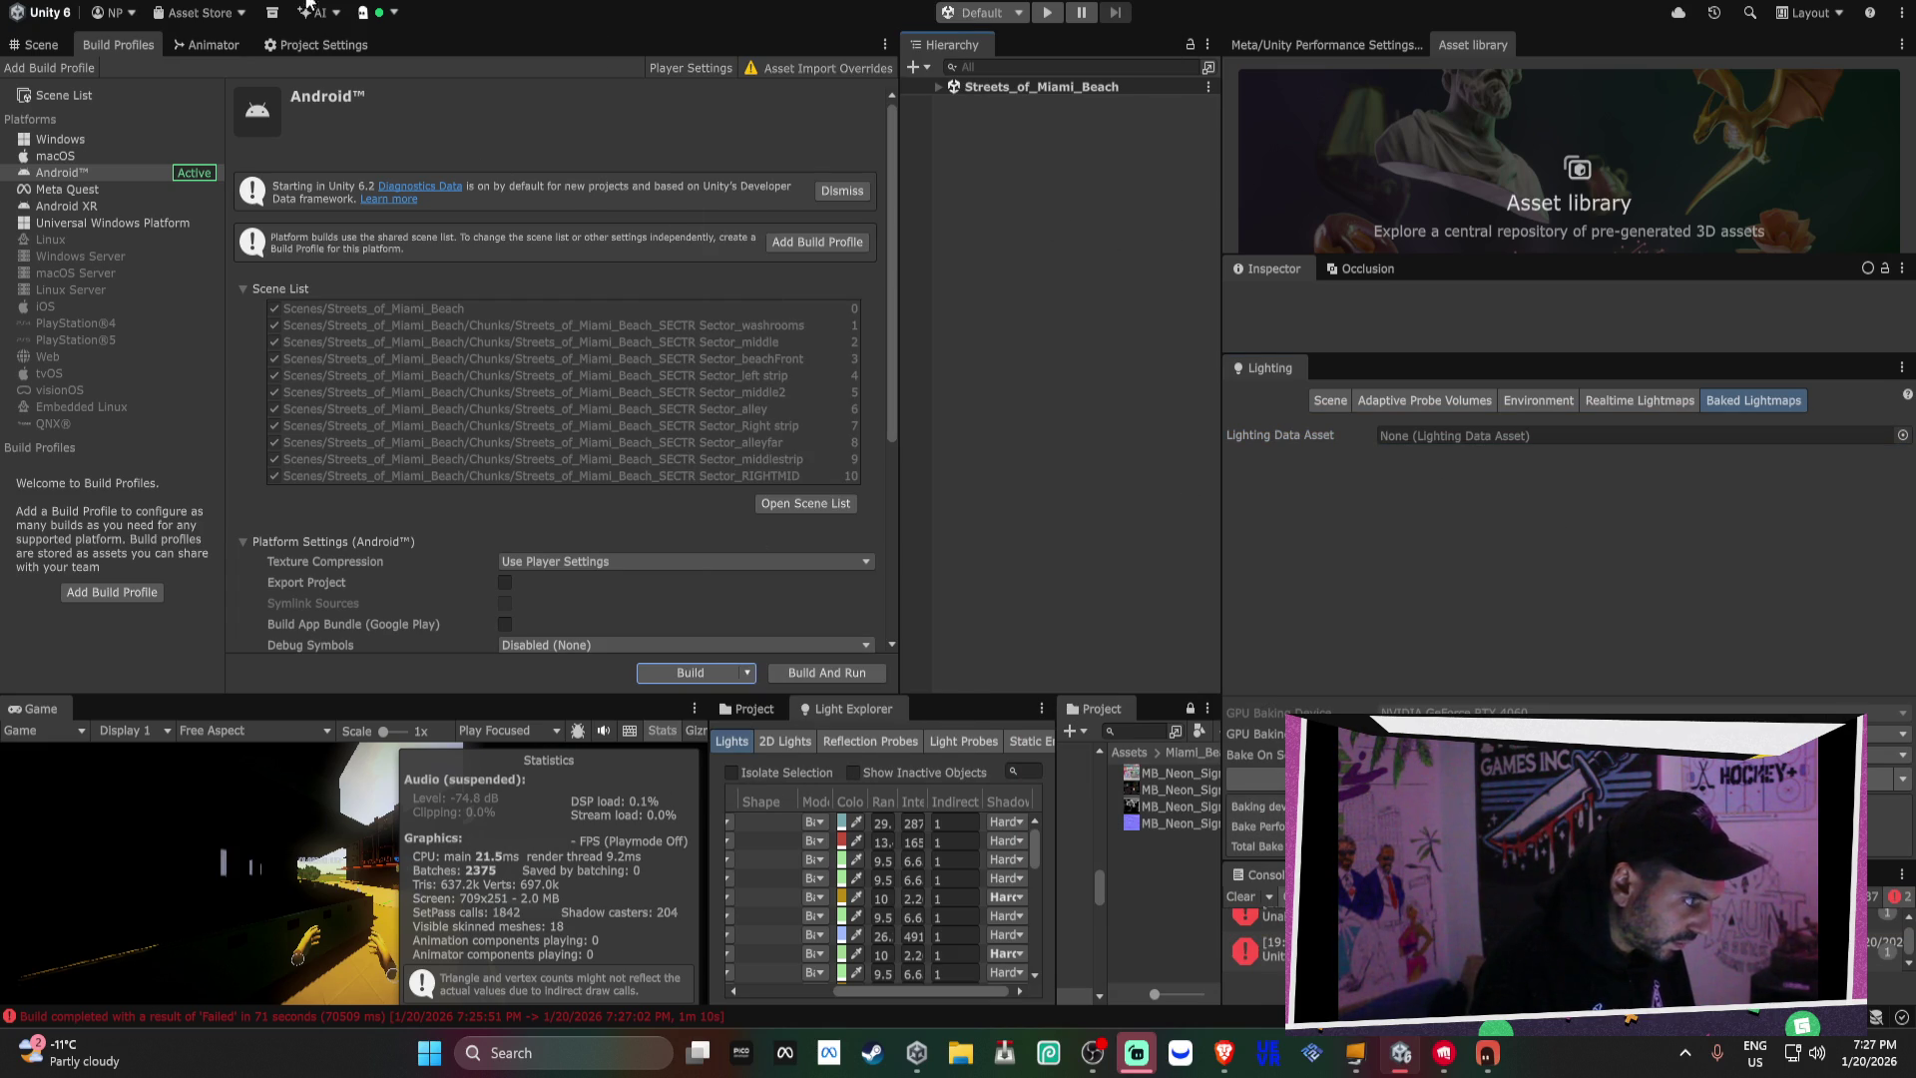
click(334, 46)
scroll(439, 449, down, 5)
click(666, 198)
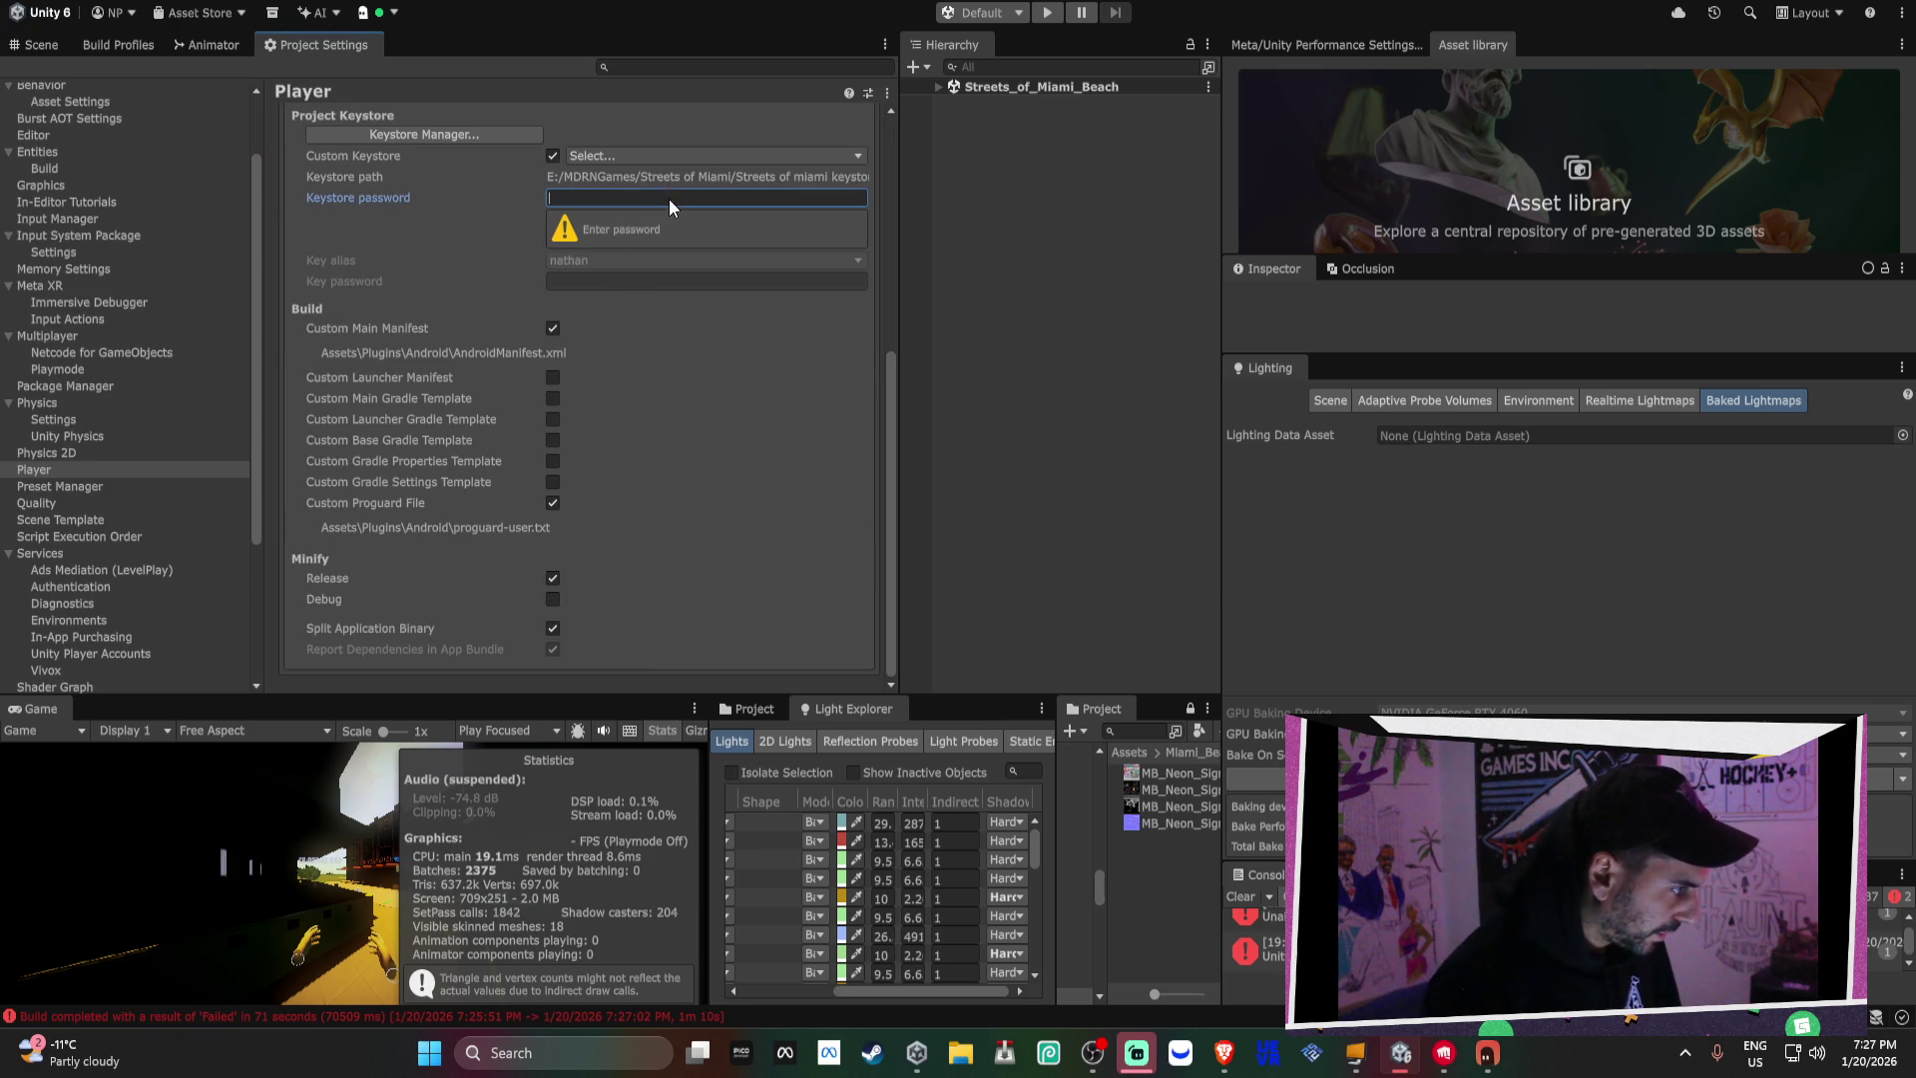
text(*********)
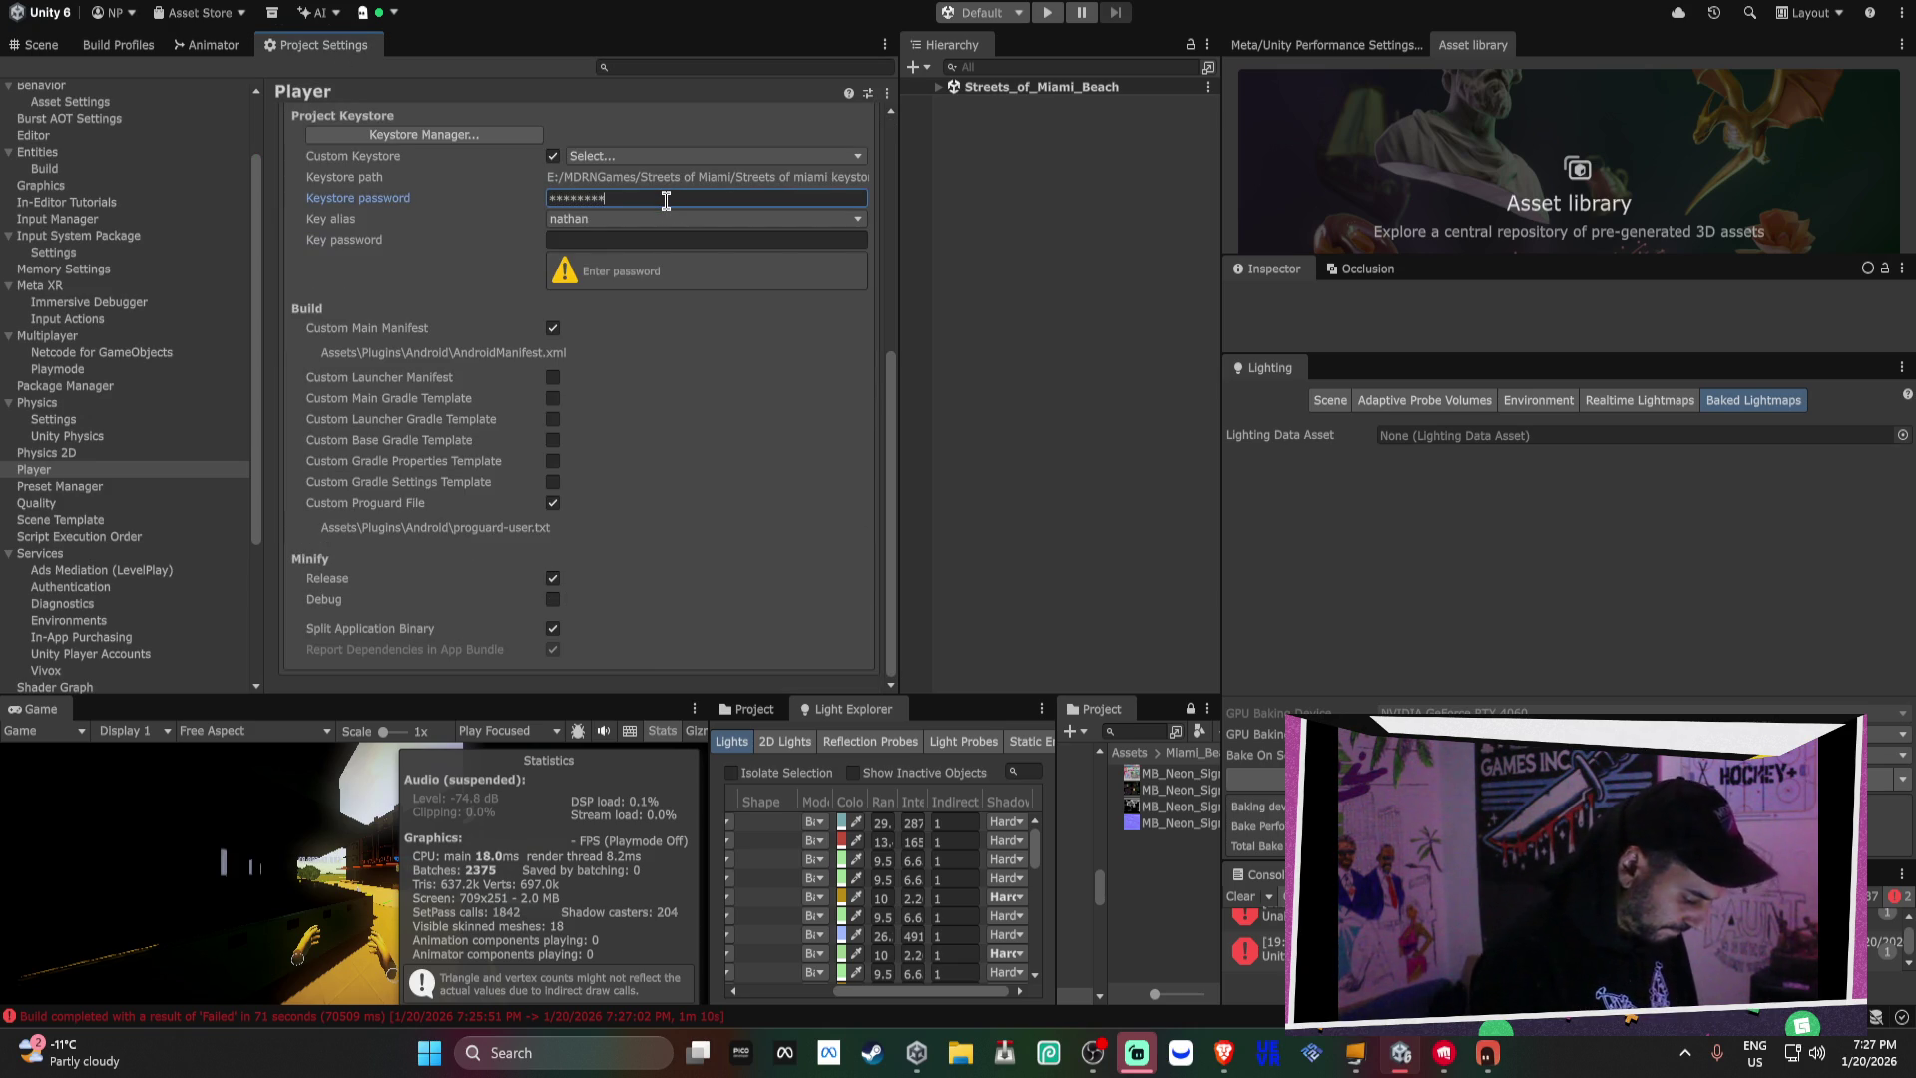
key(Tab)
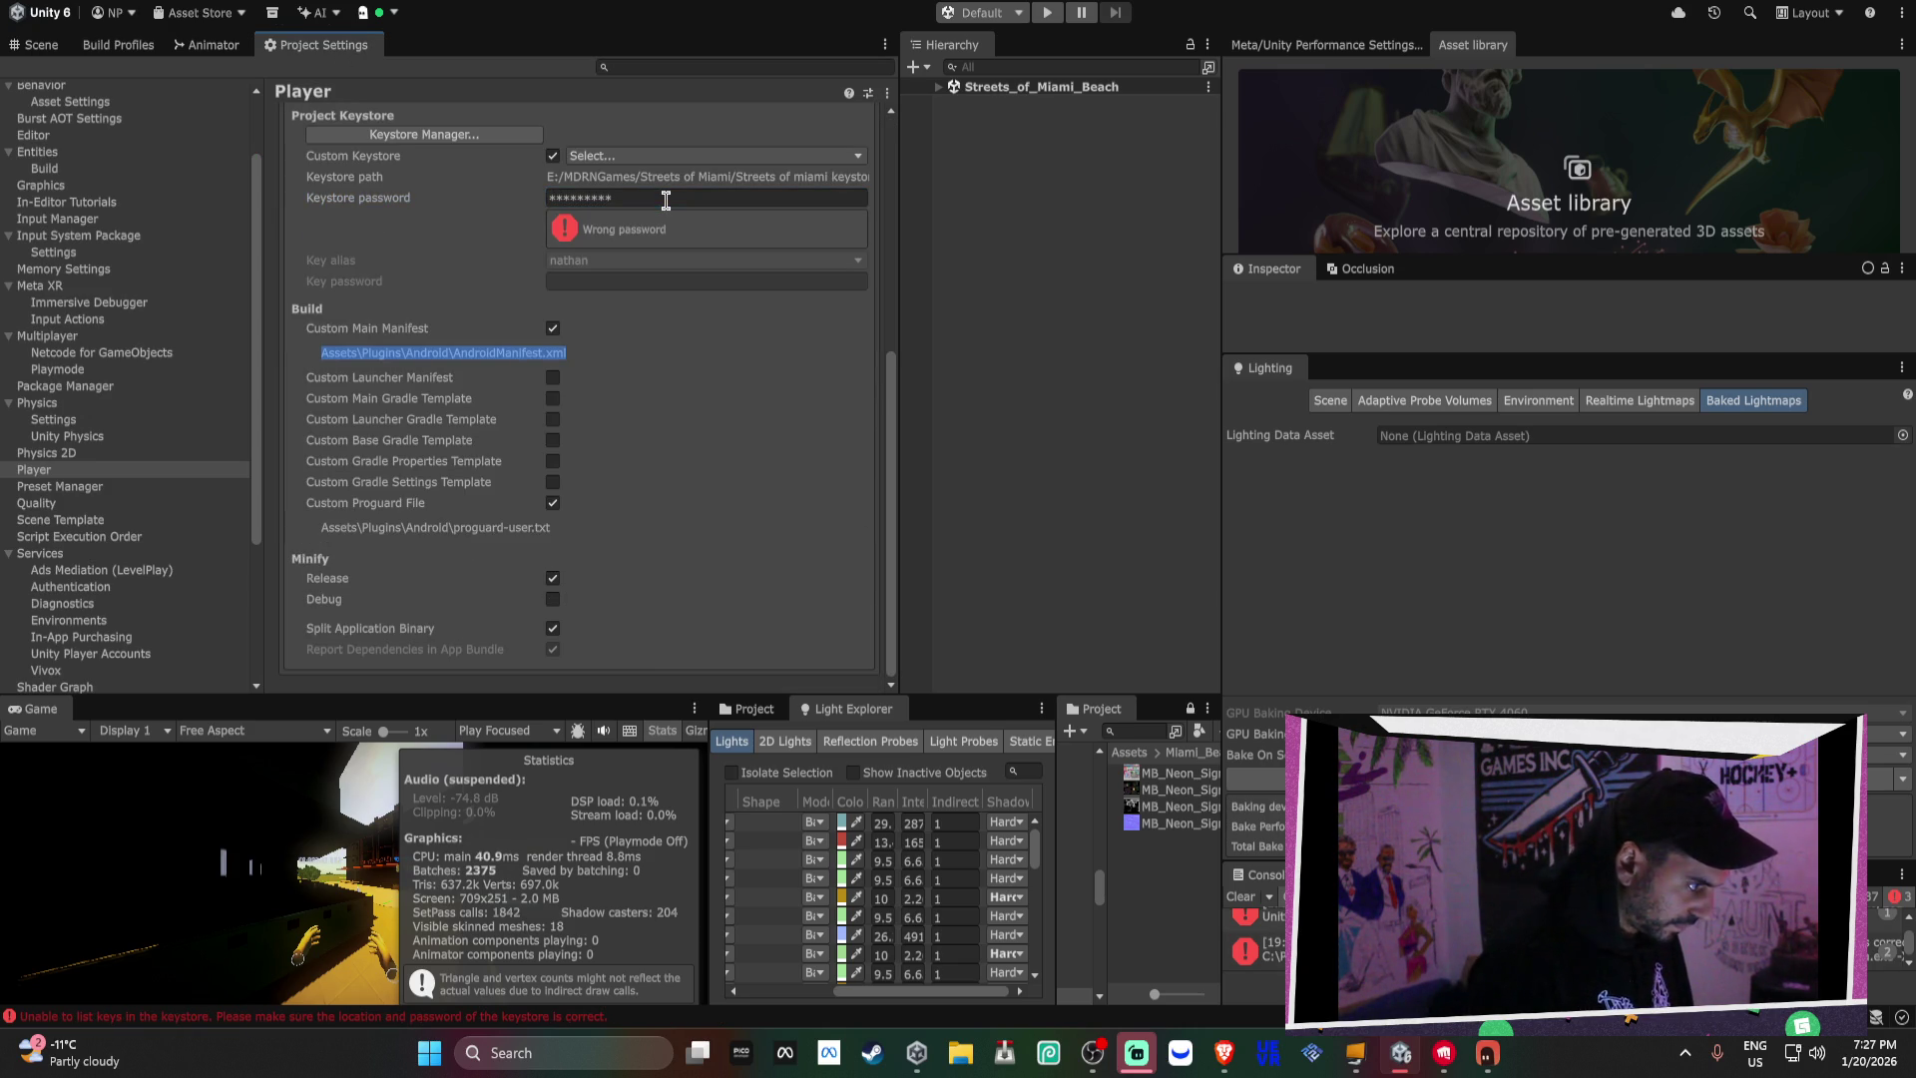
click(666, 198)
text(*)
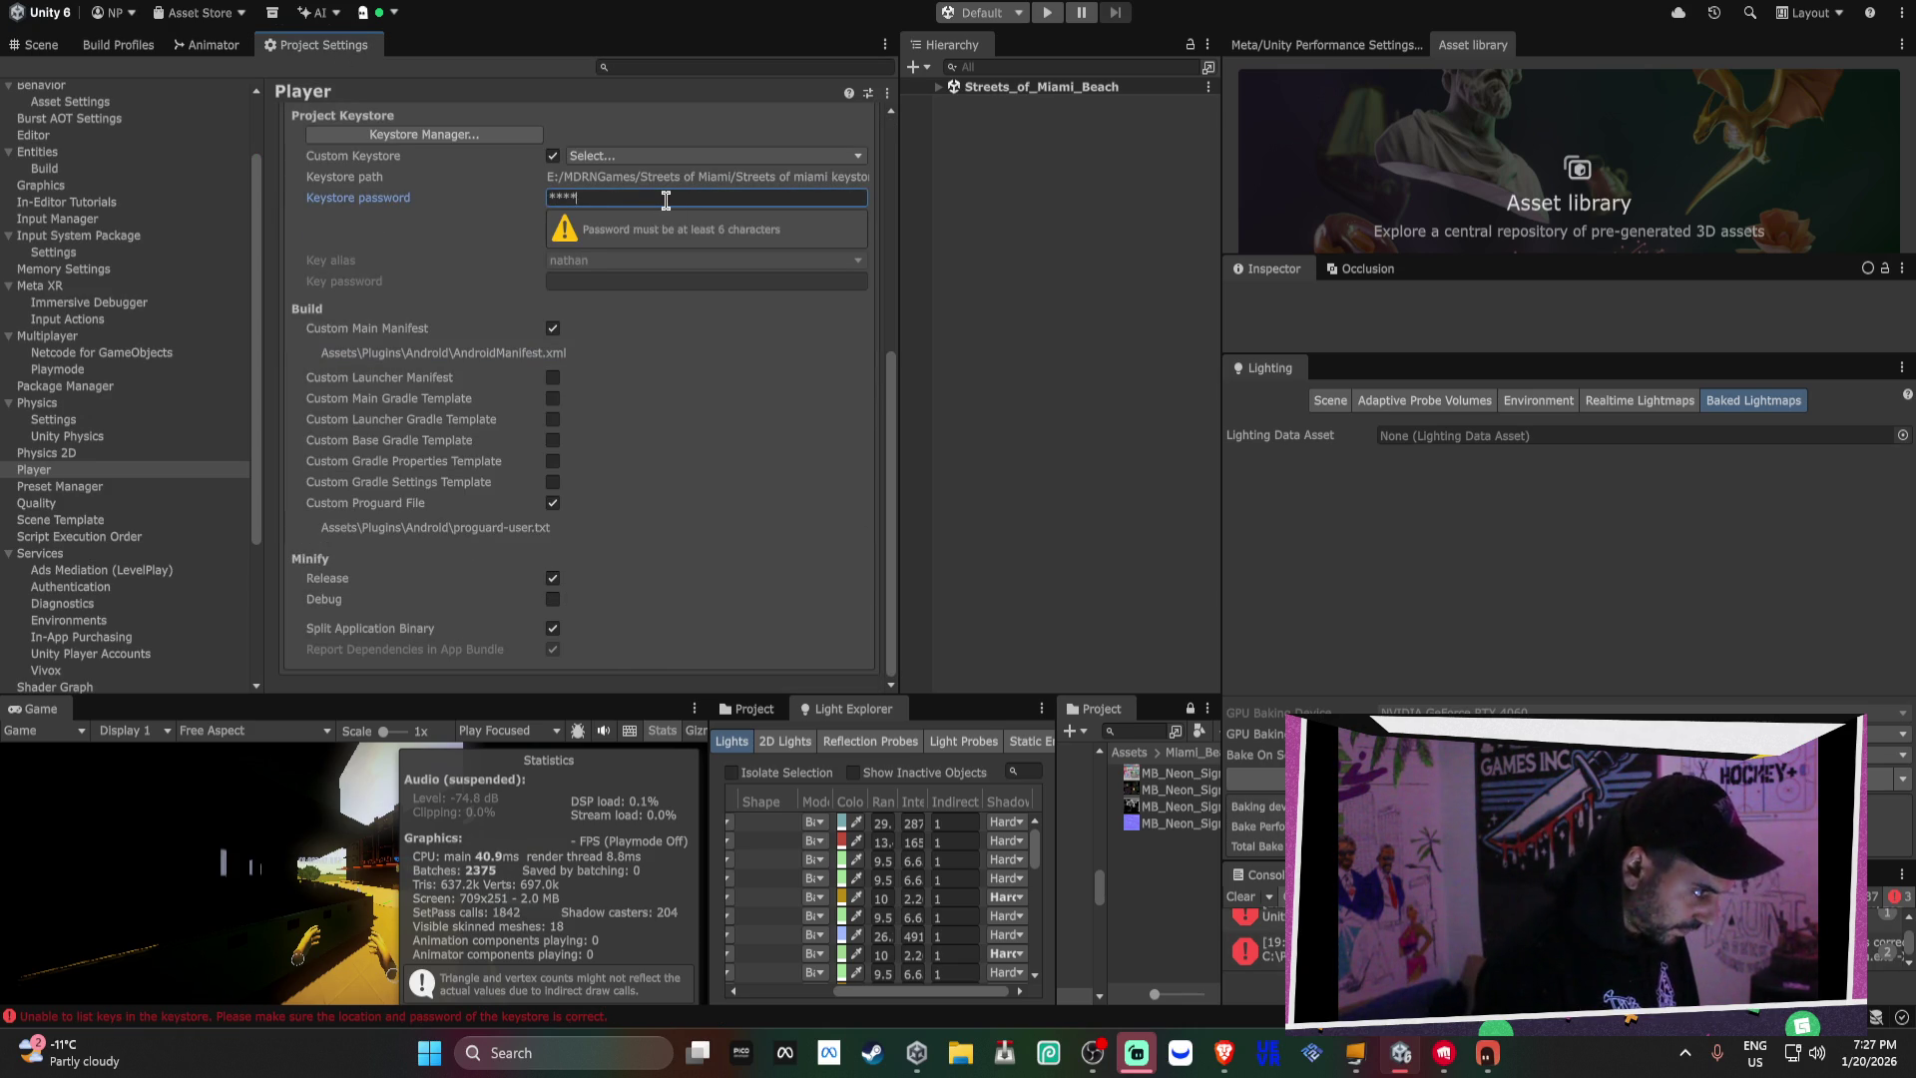
text(***)
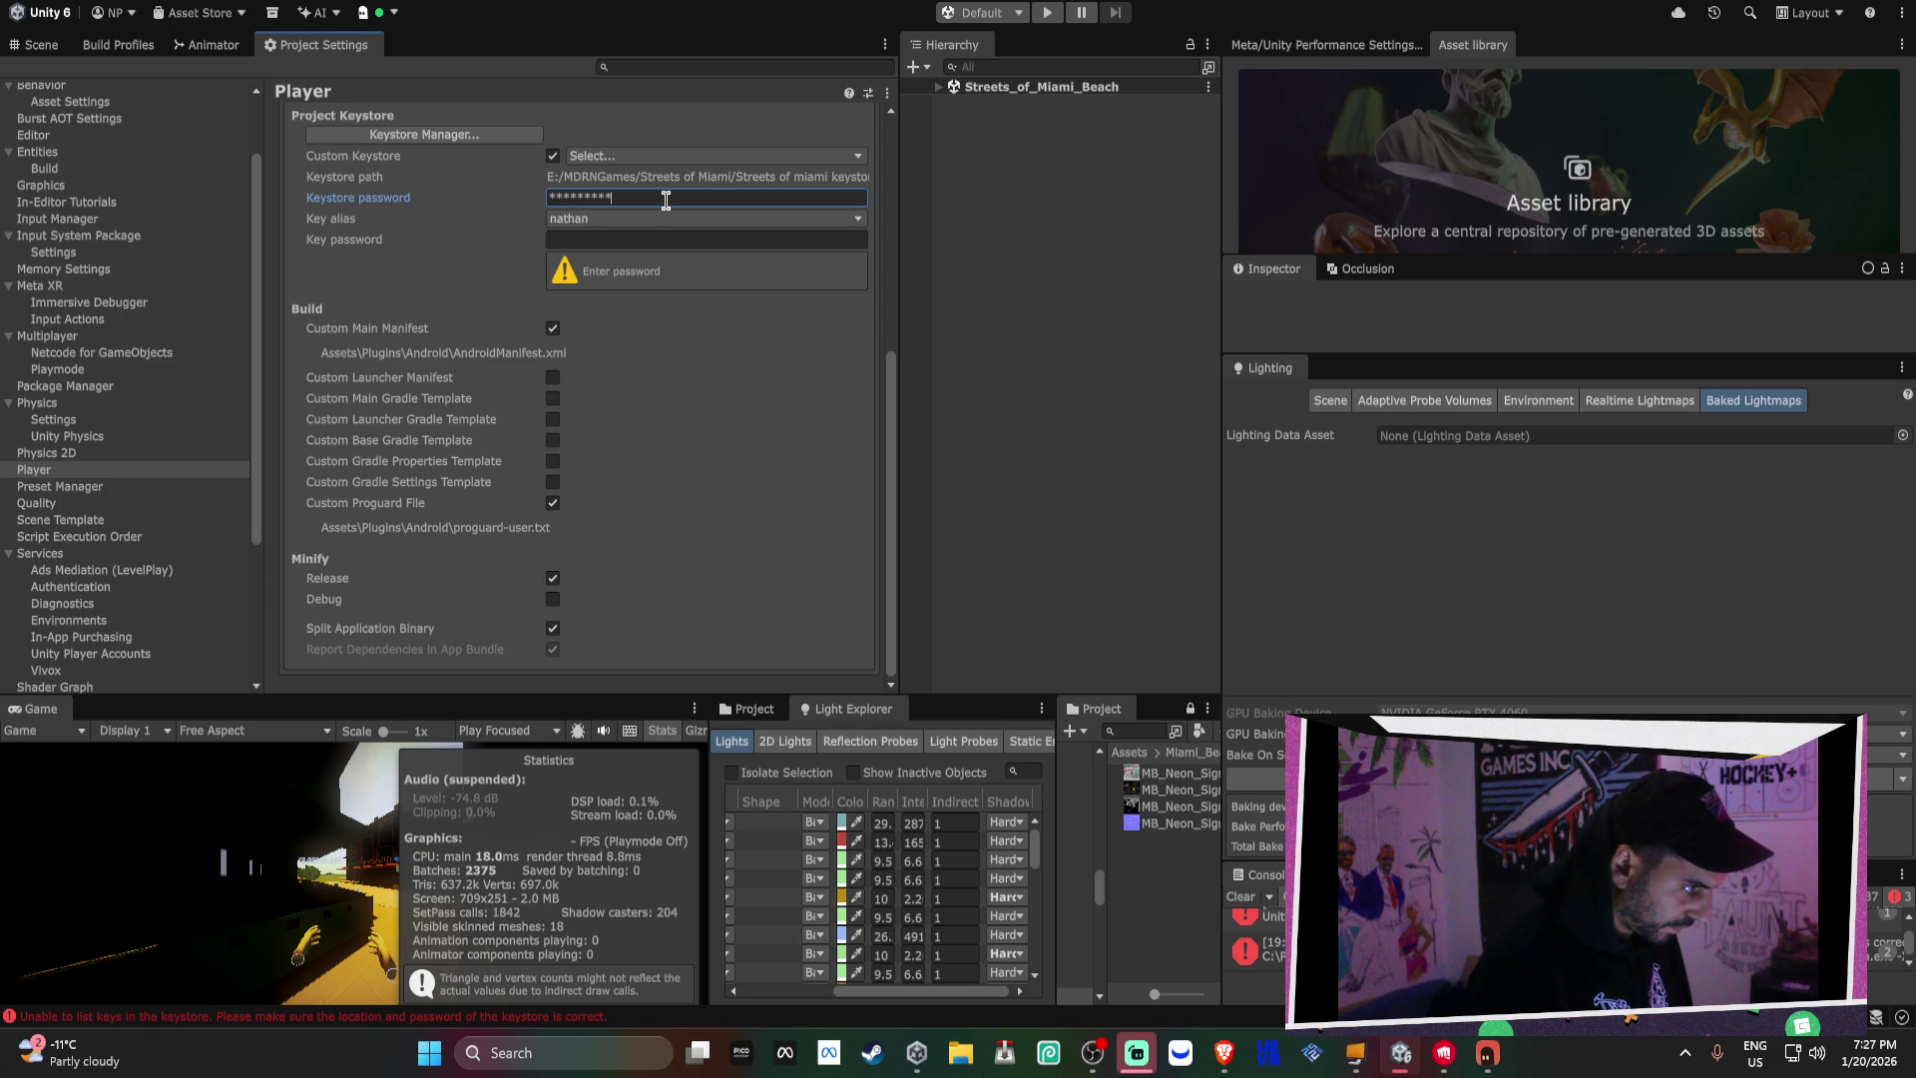
click(655, 241)
text(*******)
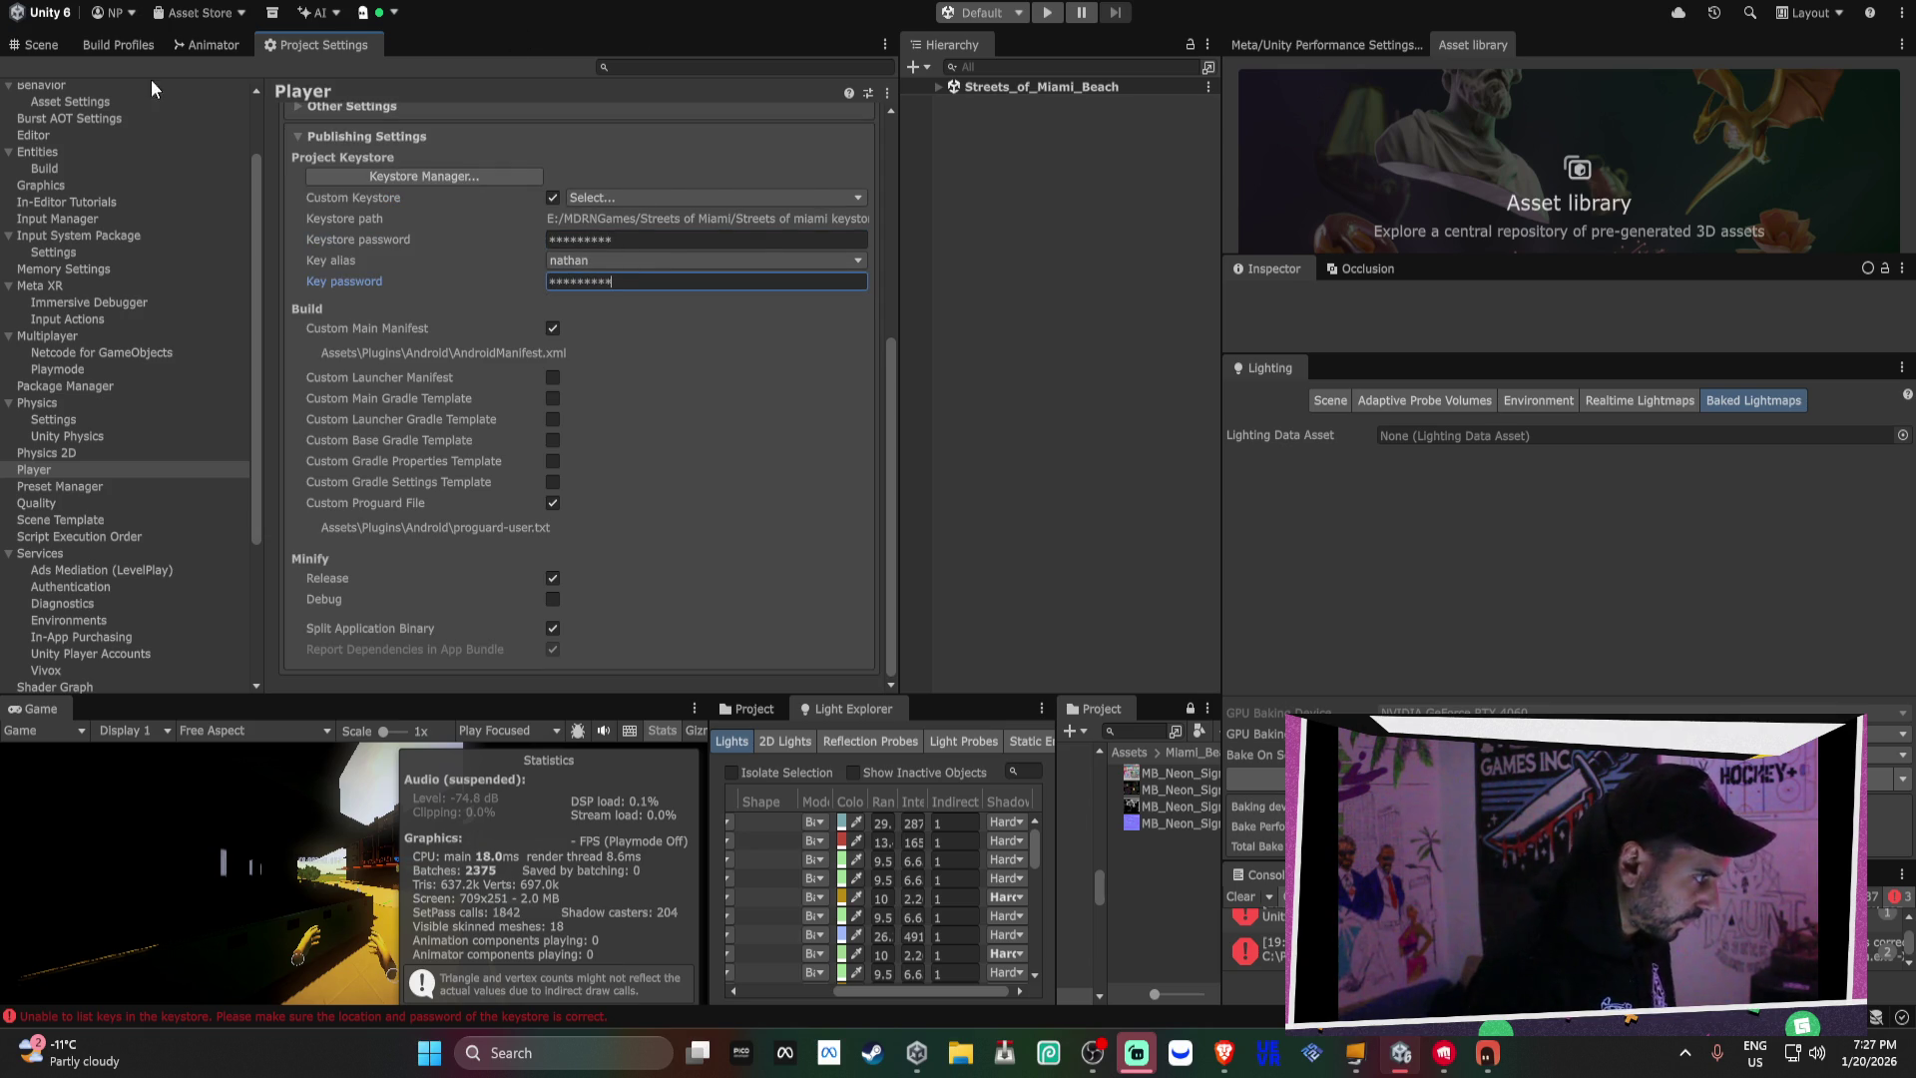
click(147, 51)
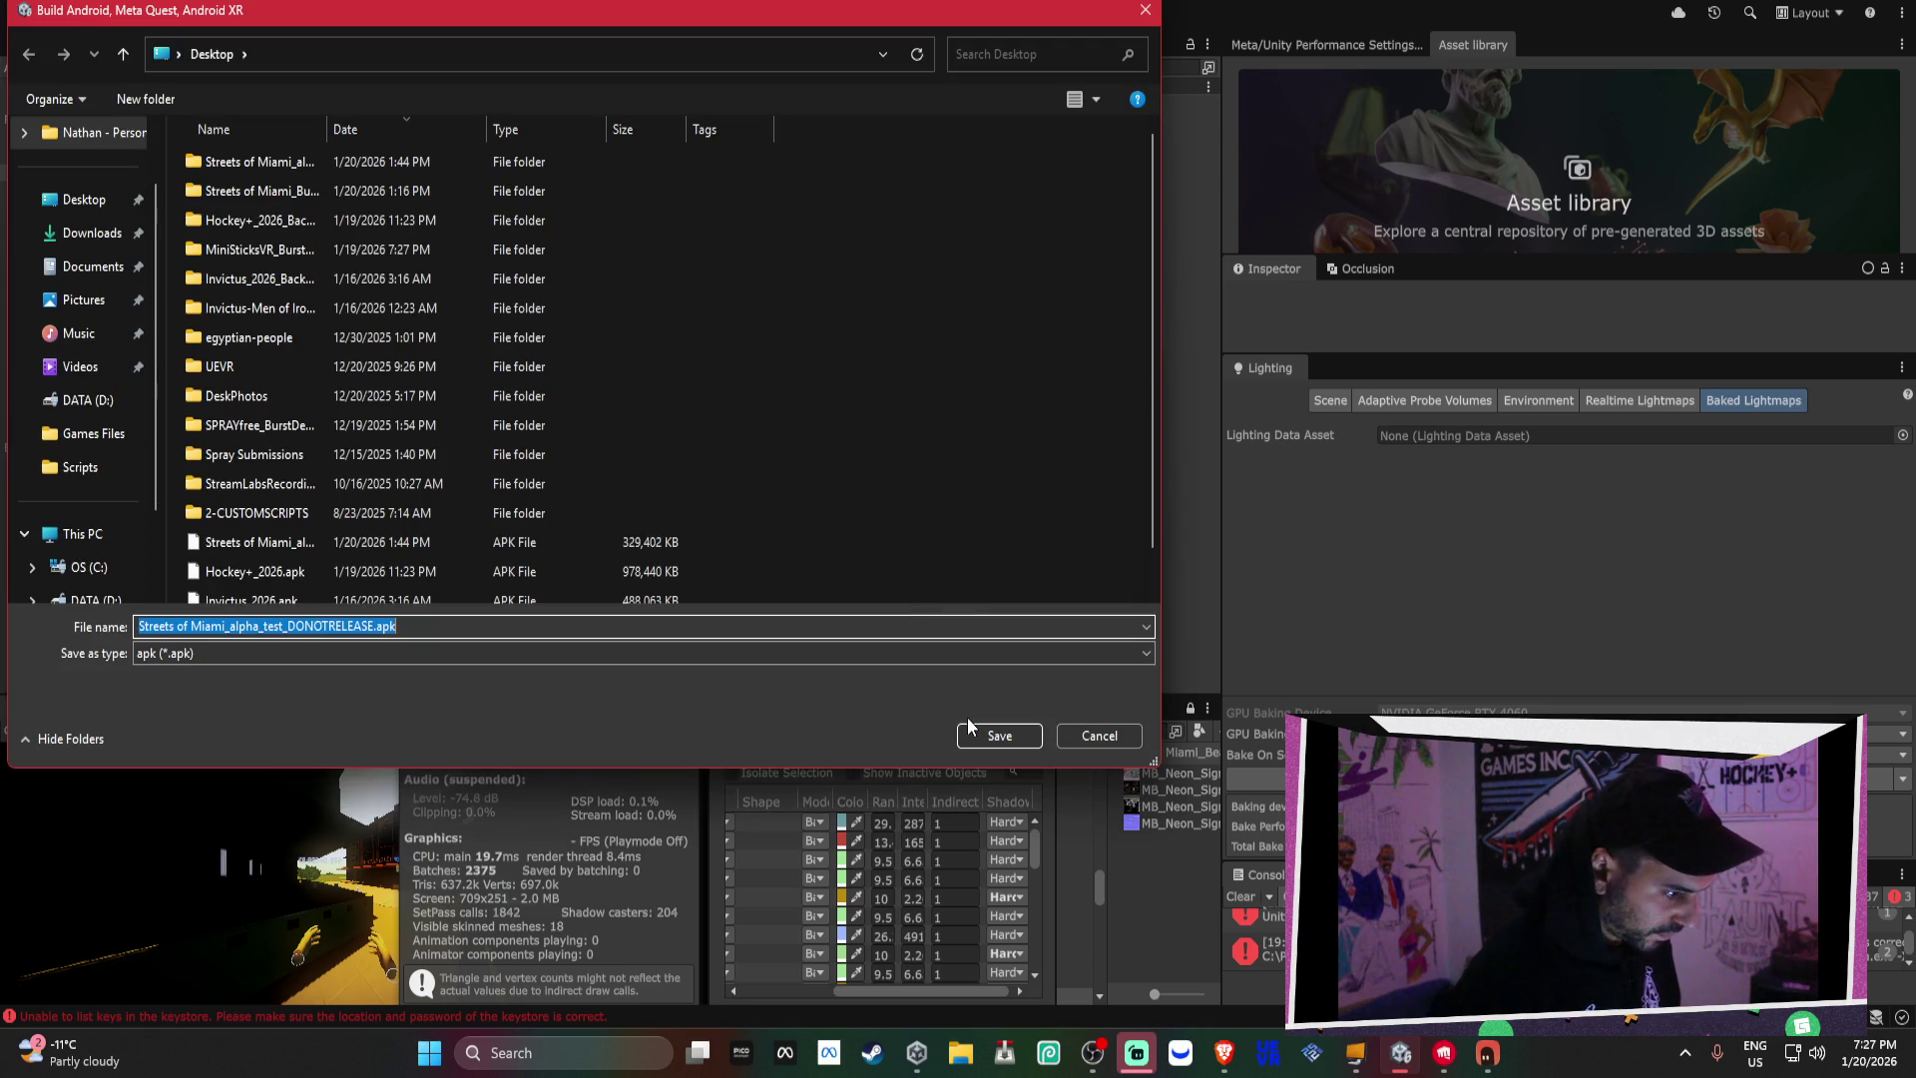
click(988, 736)
- Overwrite the existing APK and let the build run until signing fails on the missing keystore
click(1031, 500)
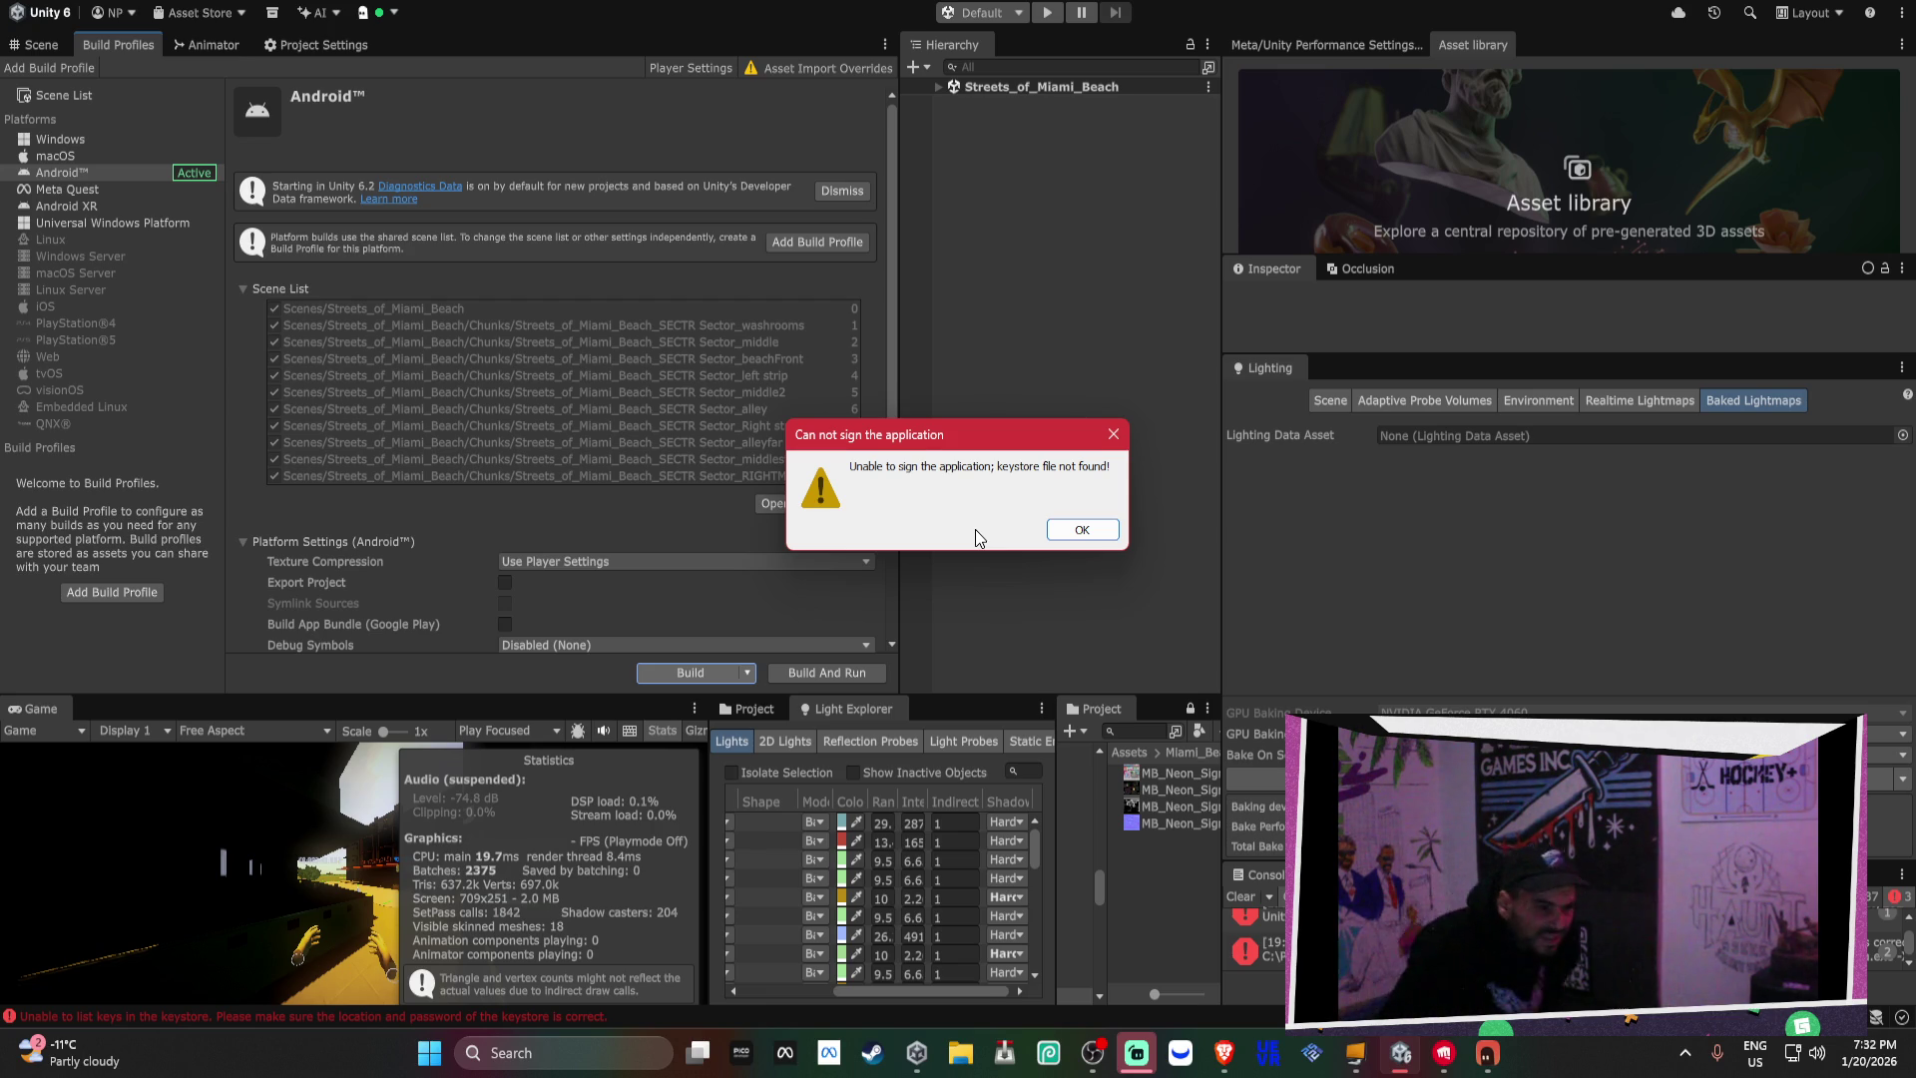
- Dismiss the signing error and re-enter the keystore password in Publishing Settings
click(1082, 529)
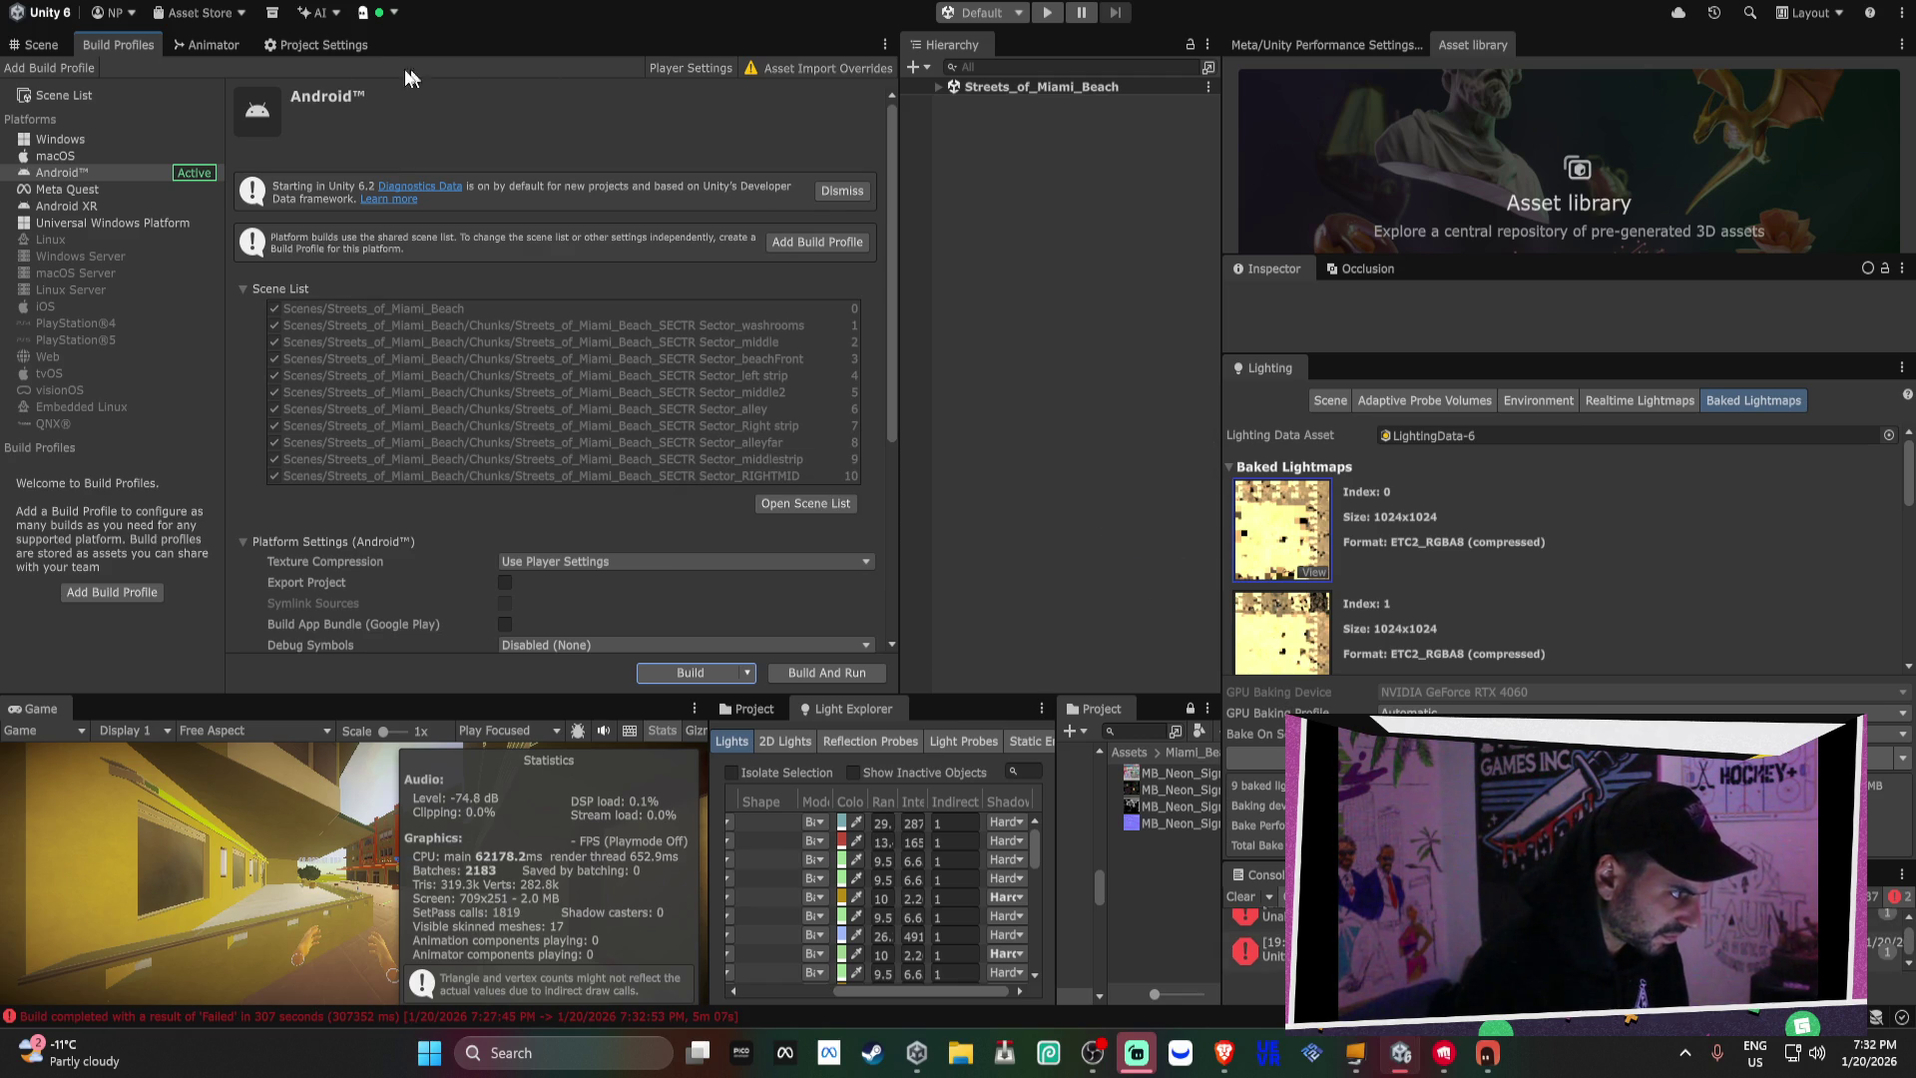
click(326, 50)
click(631, 240)
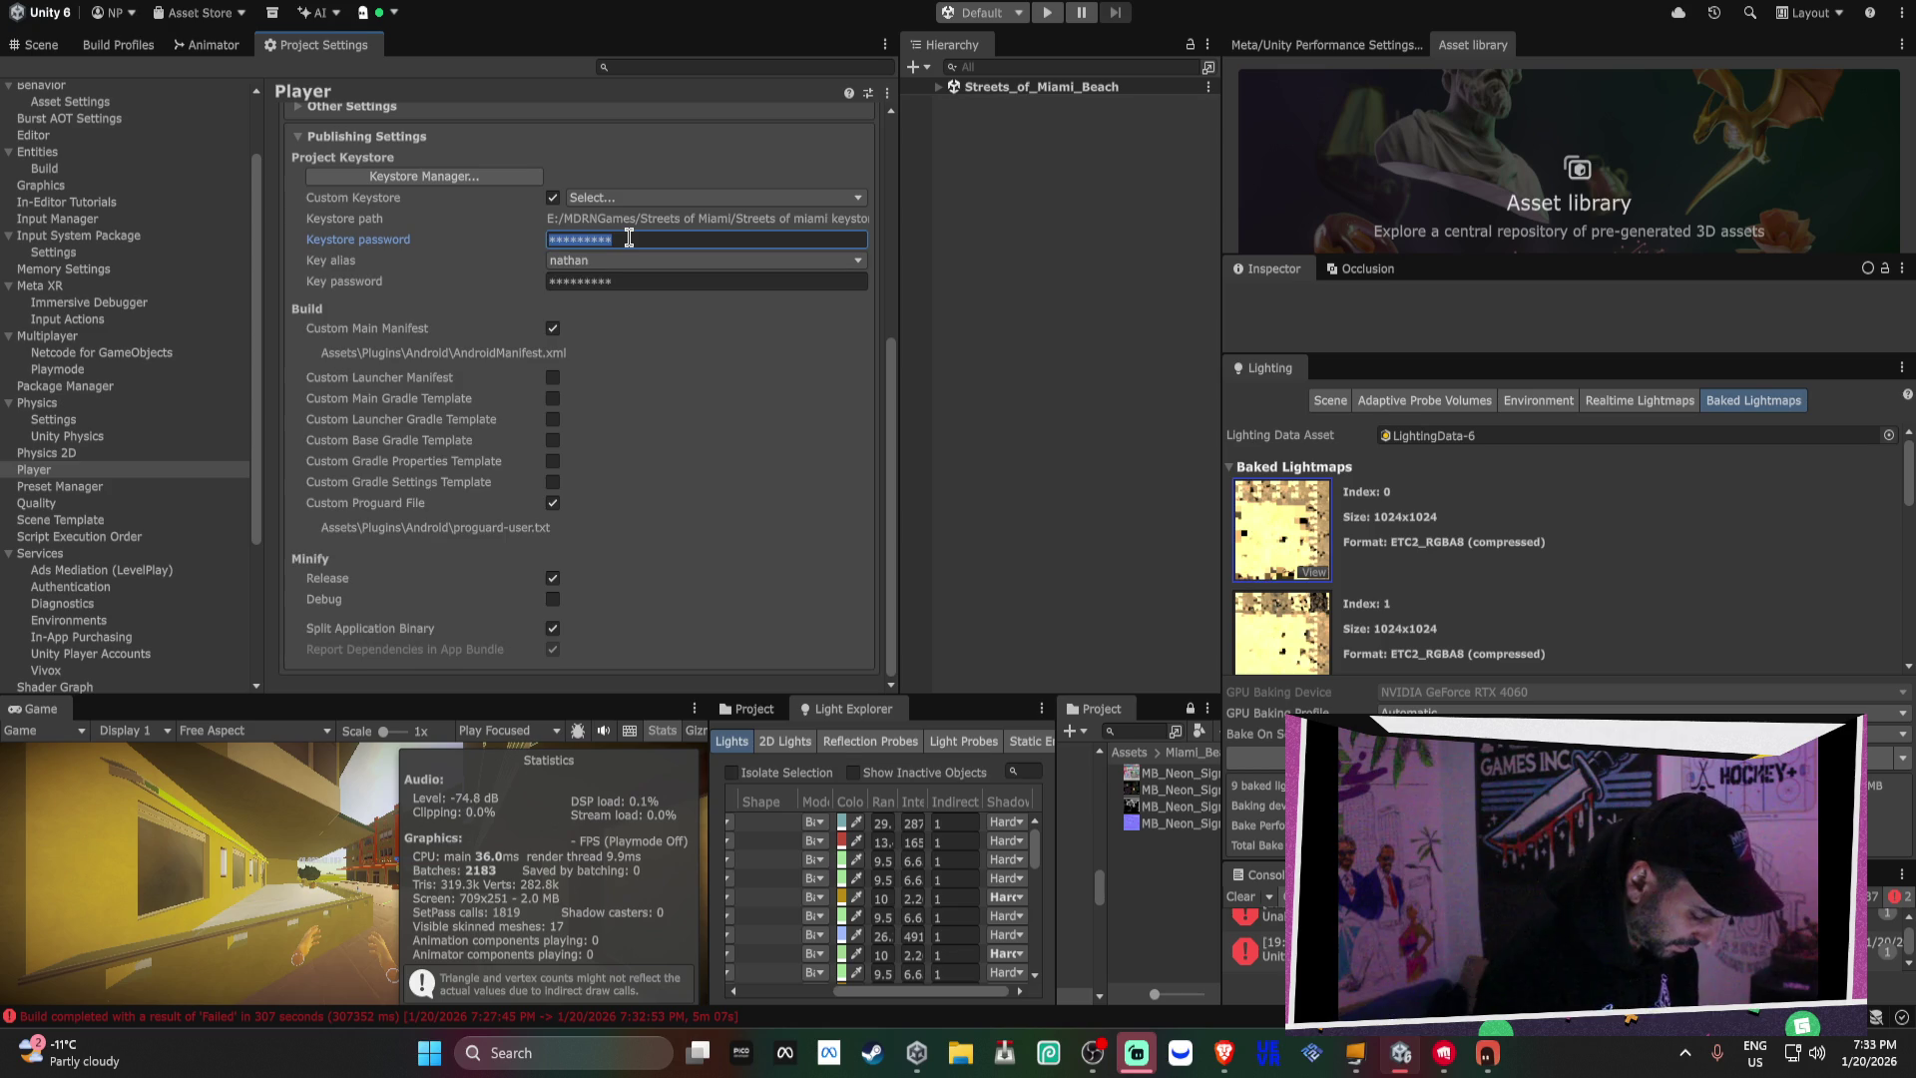
text(*********)
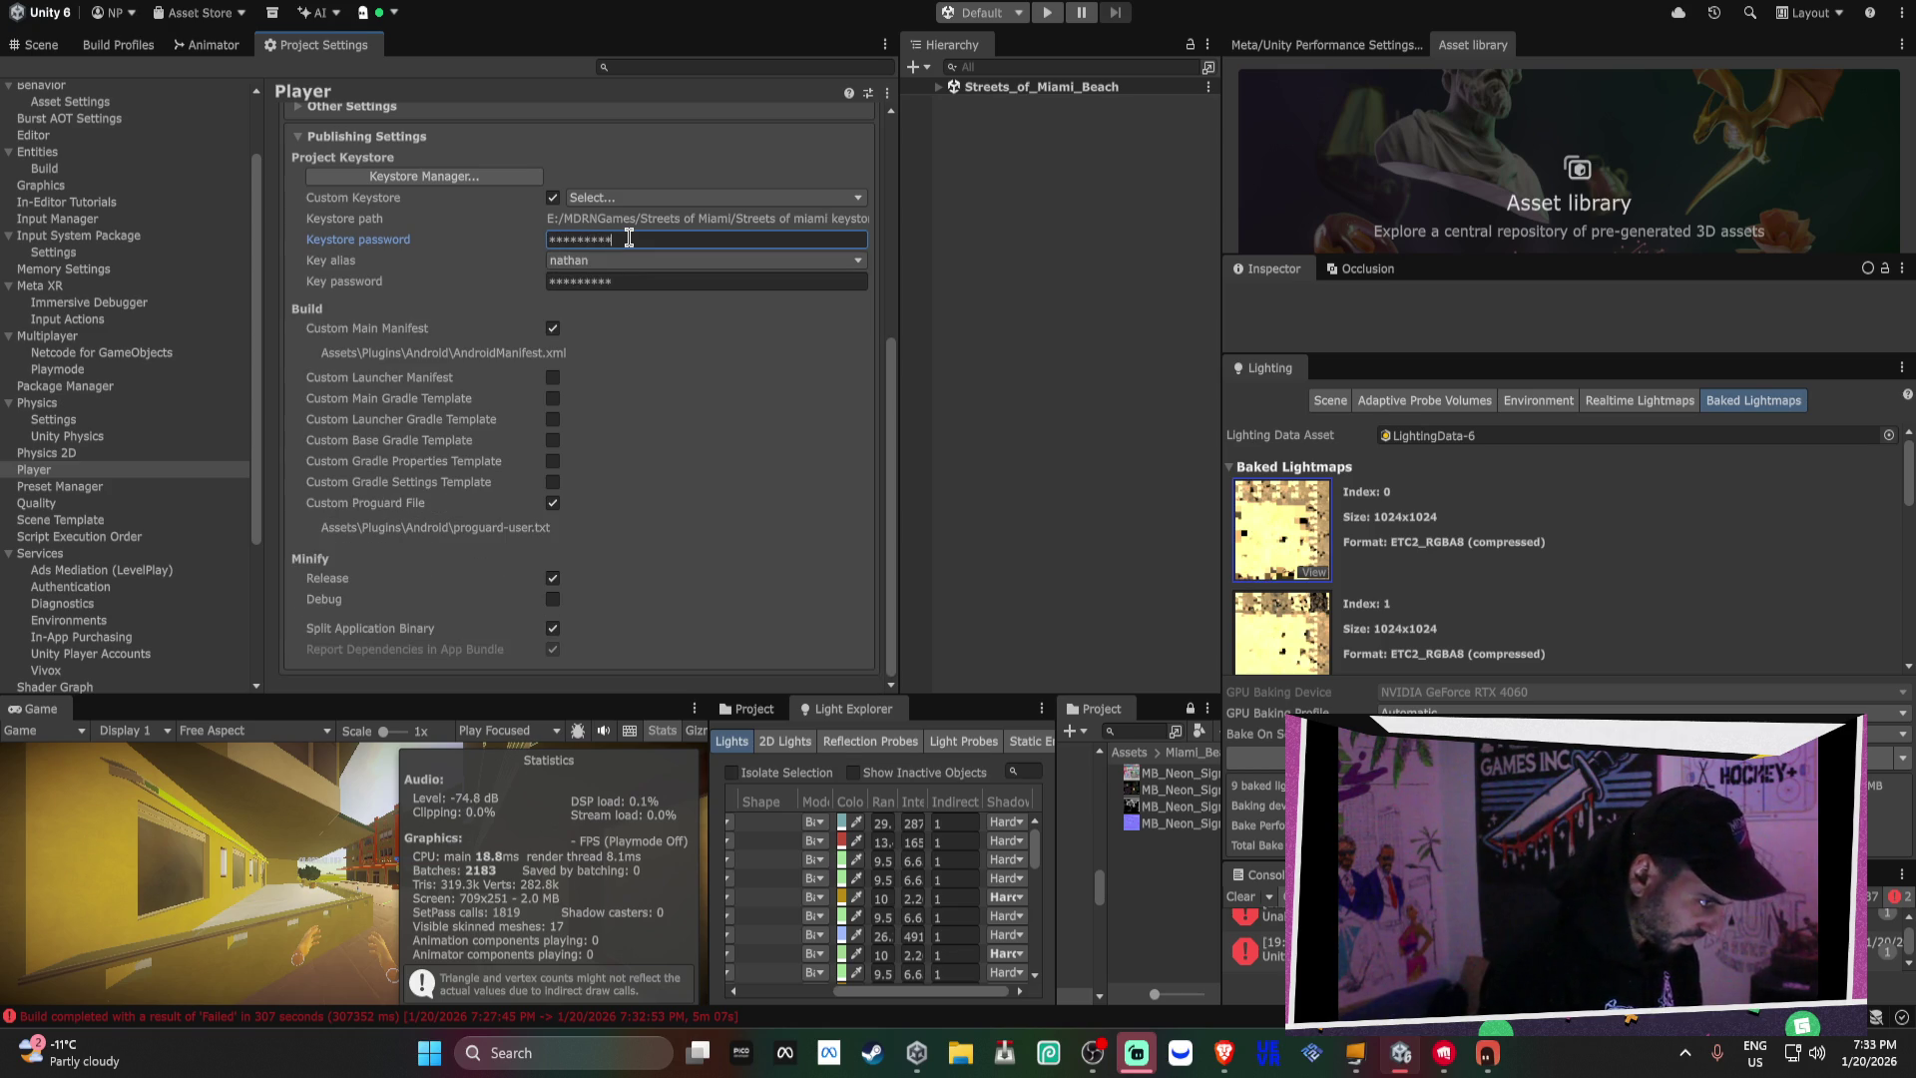
key(Tab)
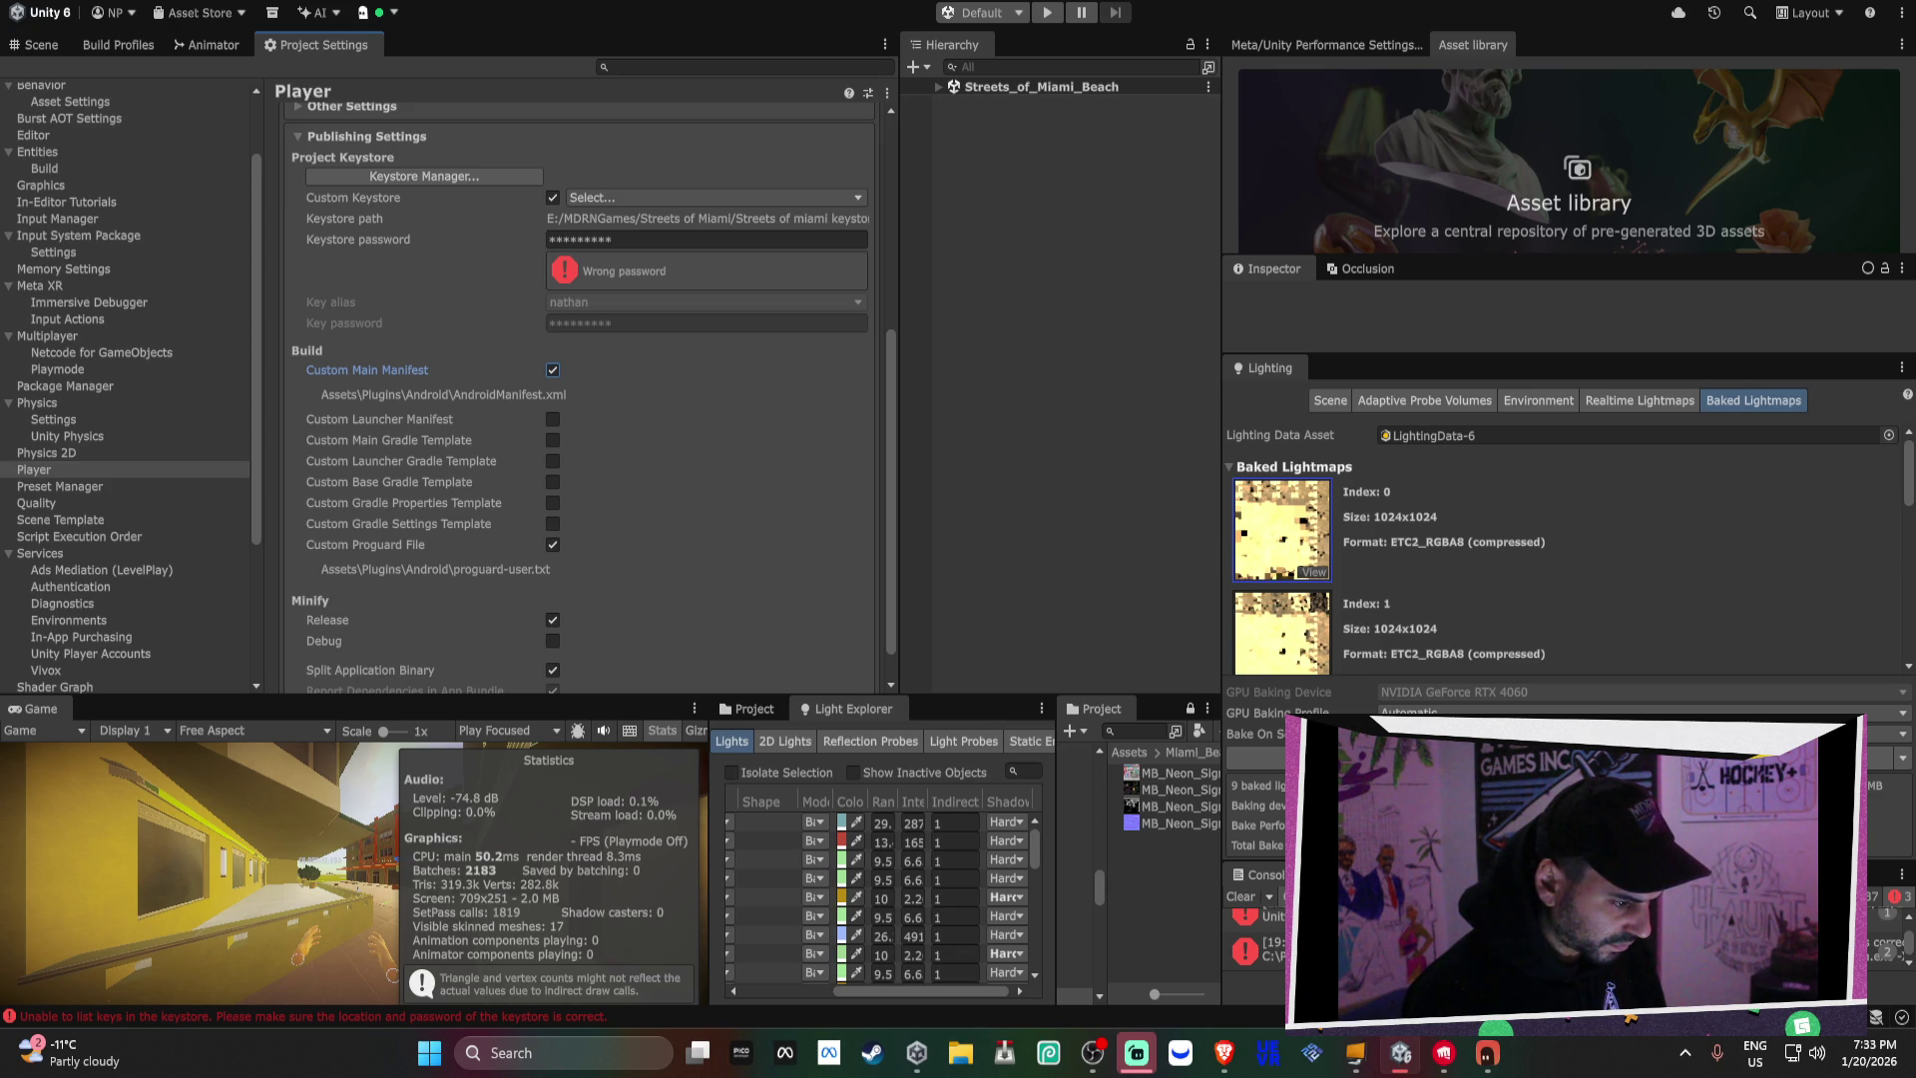
- Paste and then retype the keystore password again, then bring up File Explorer
click(758, 239)
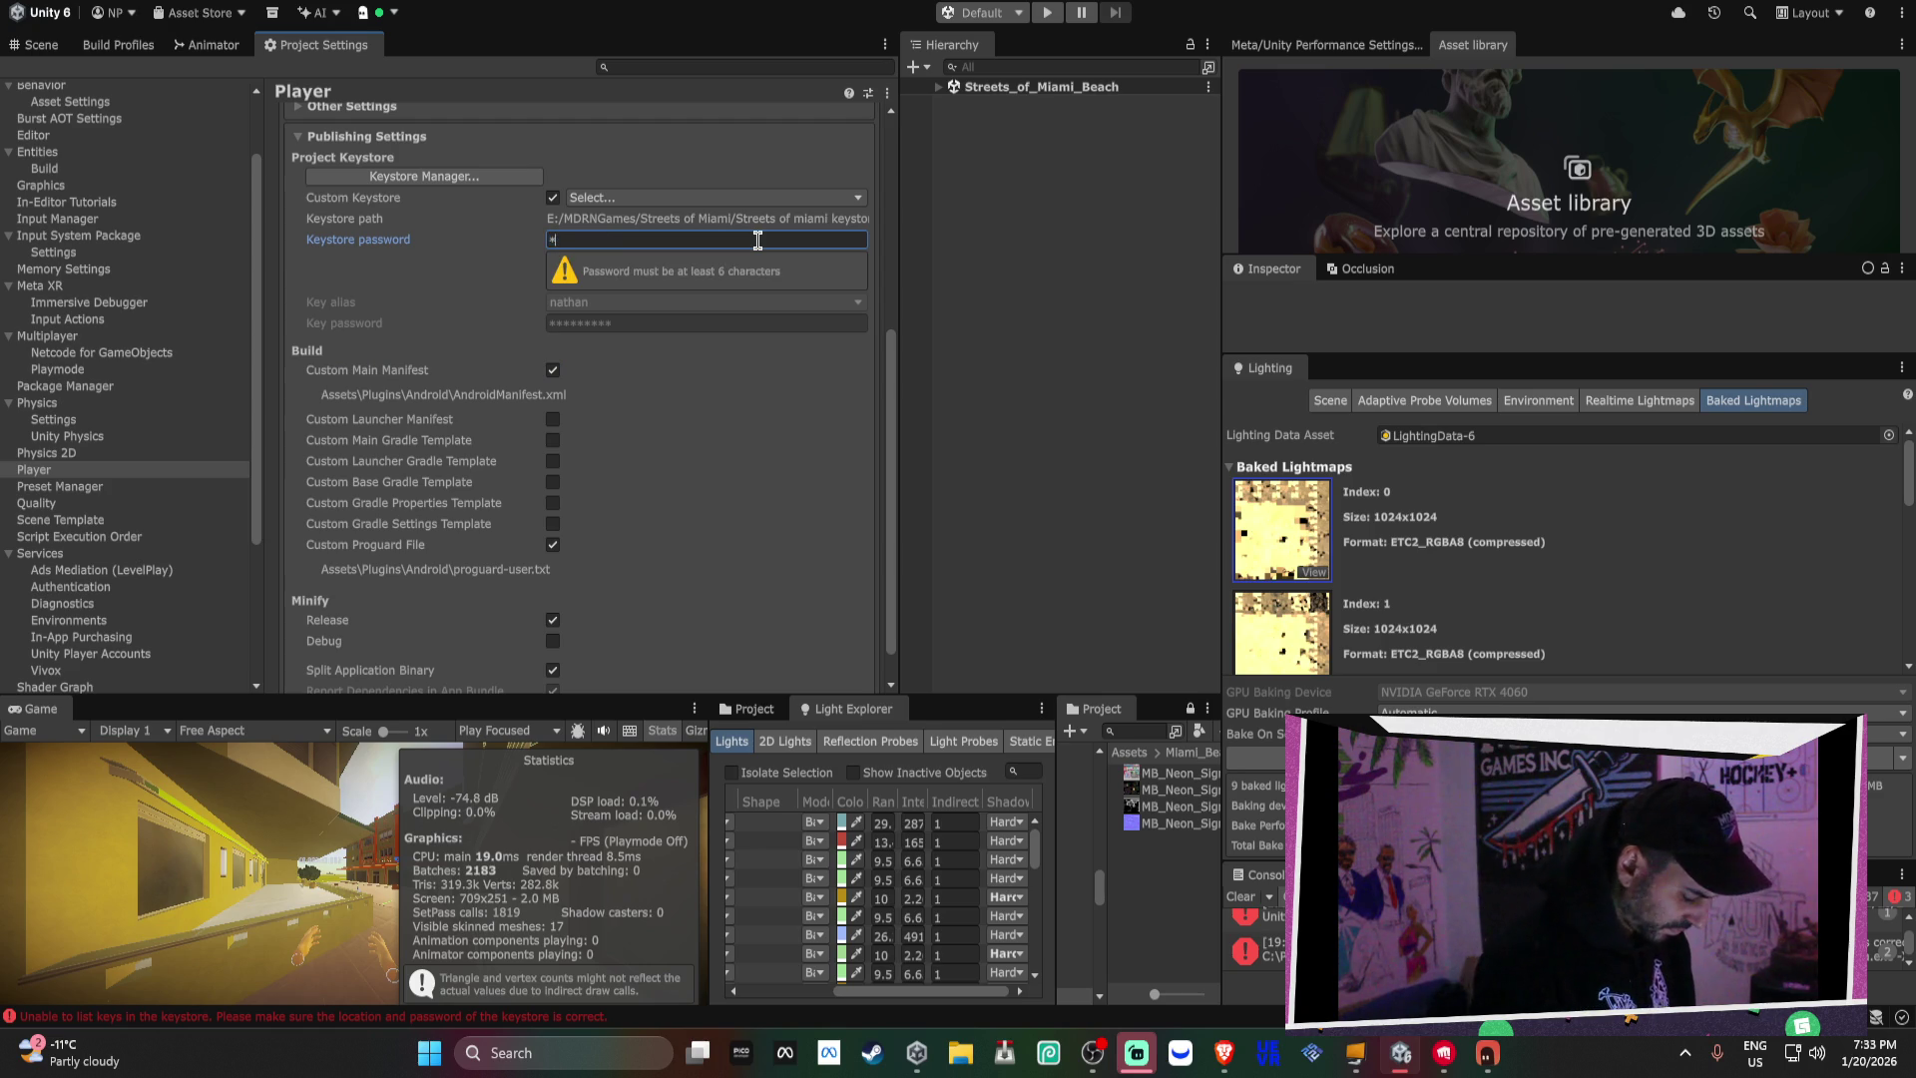
key(ctrl+v)
key(Tab)
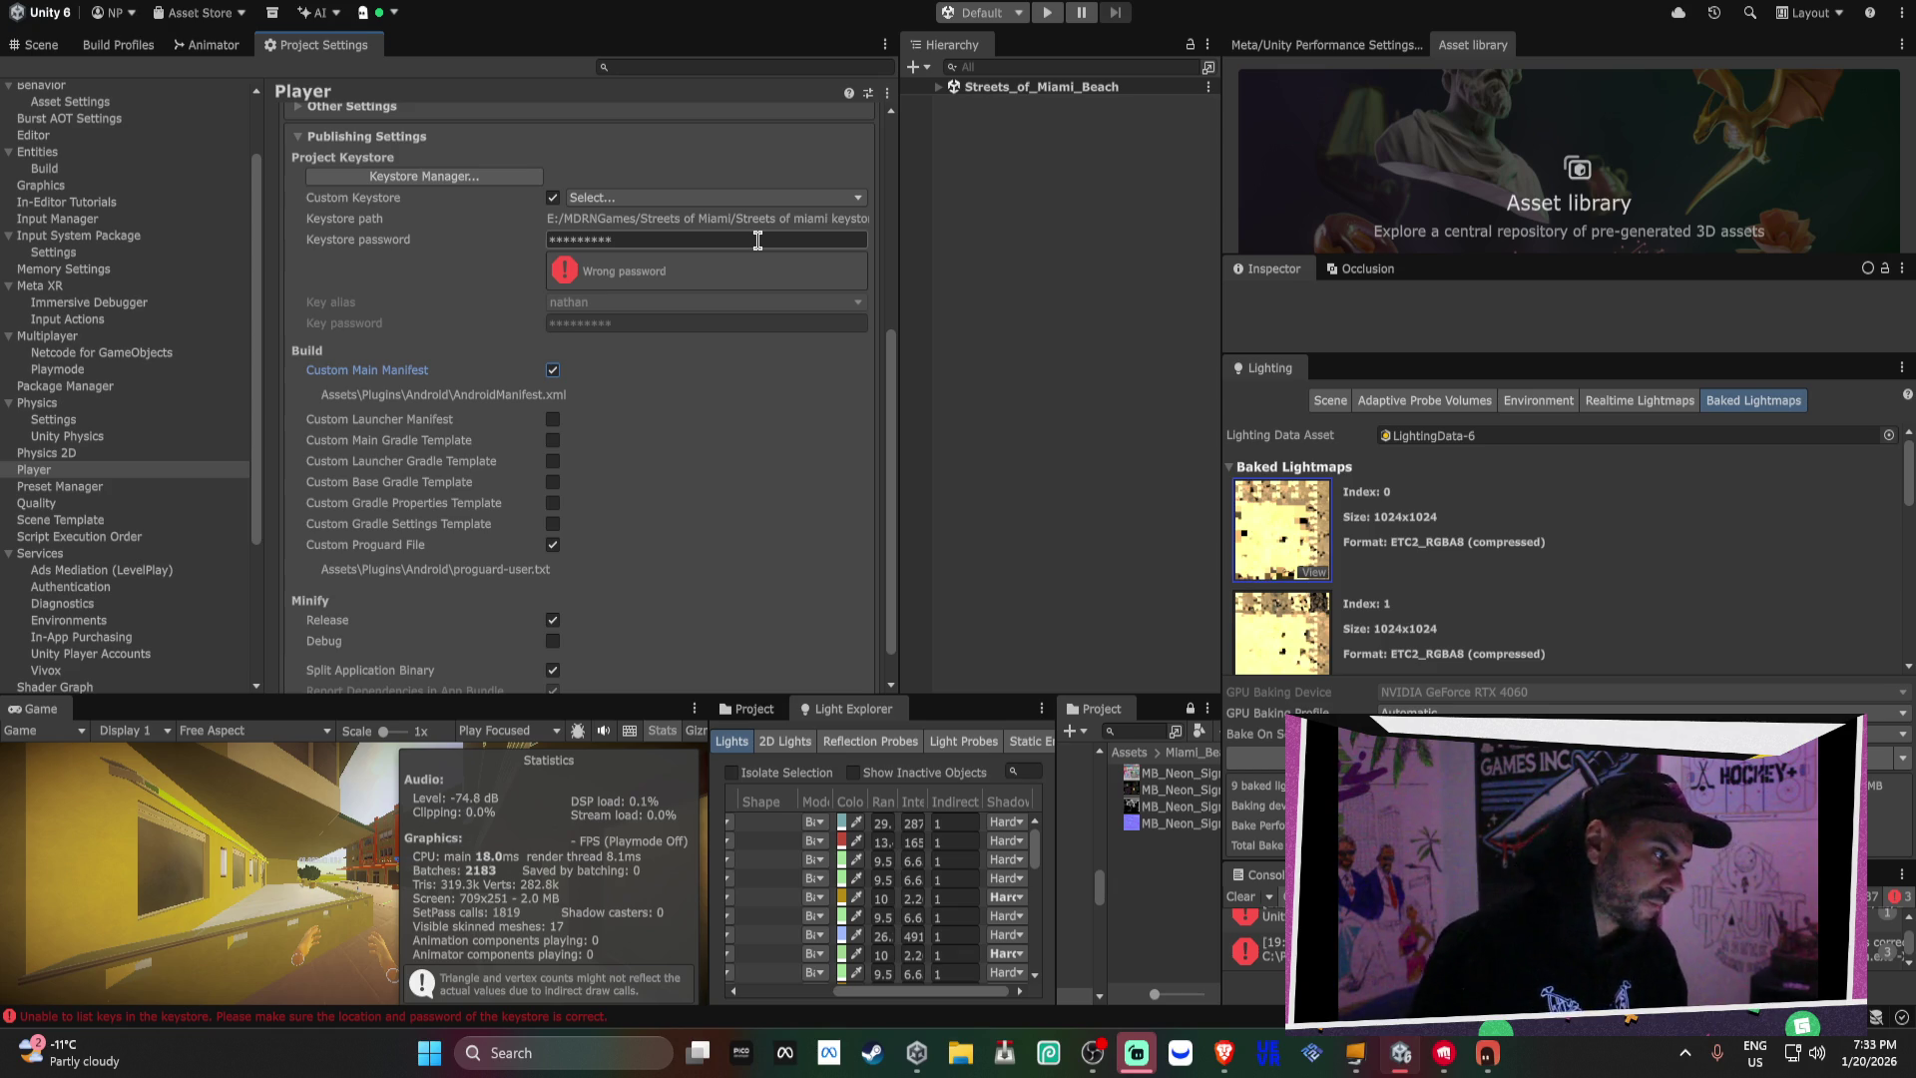
click(759, 240)
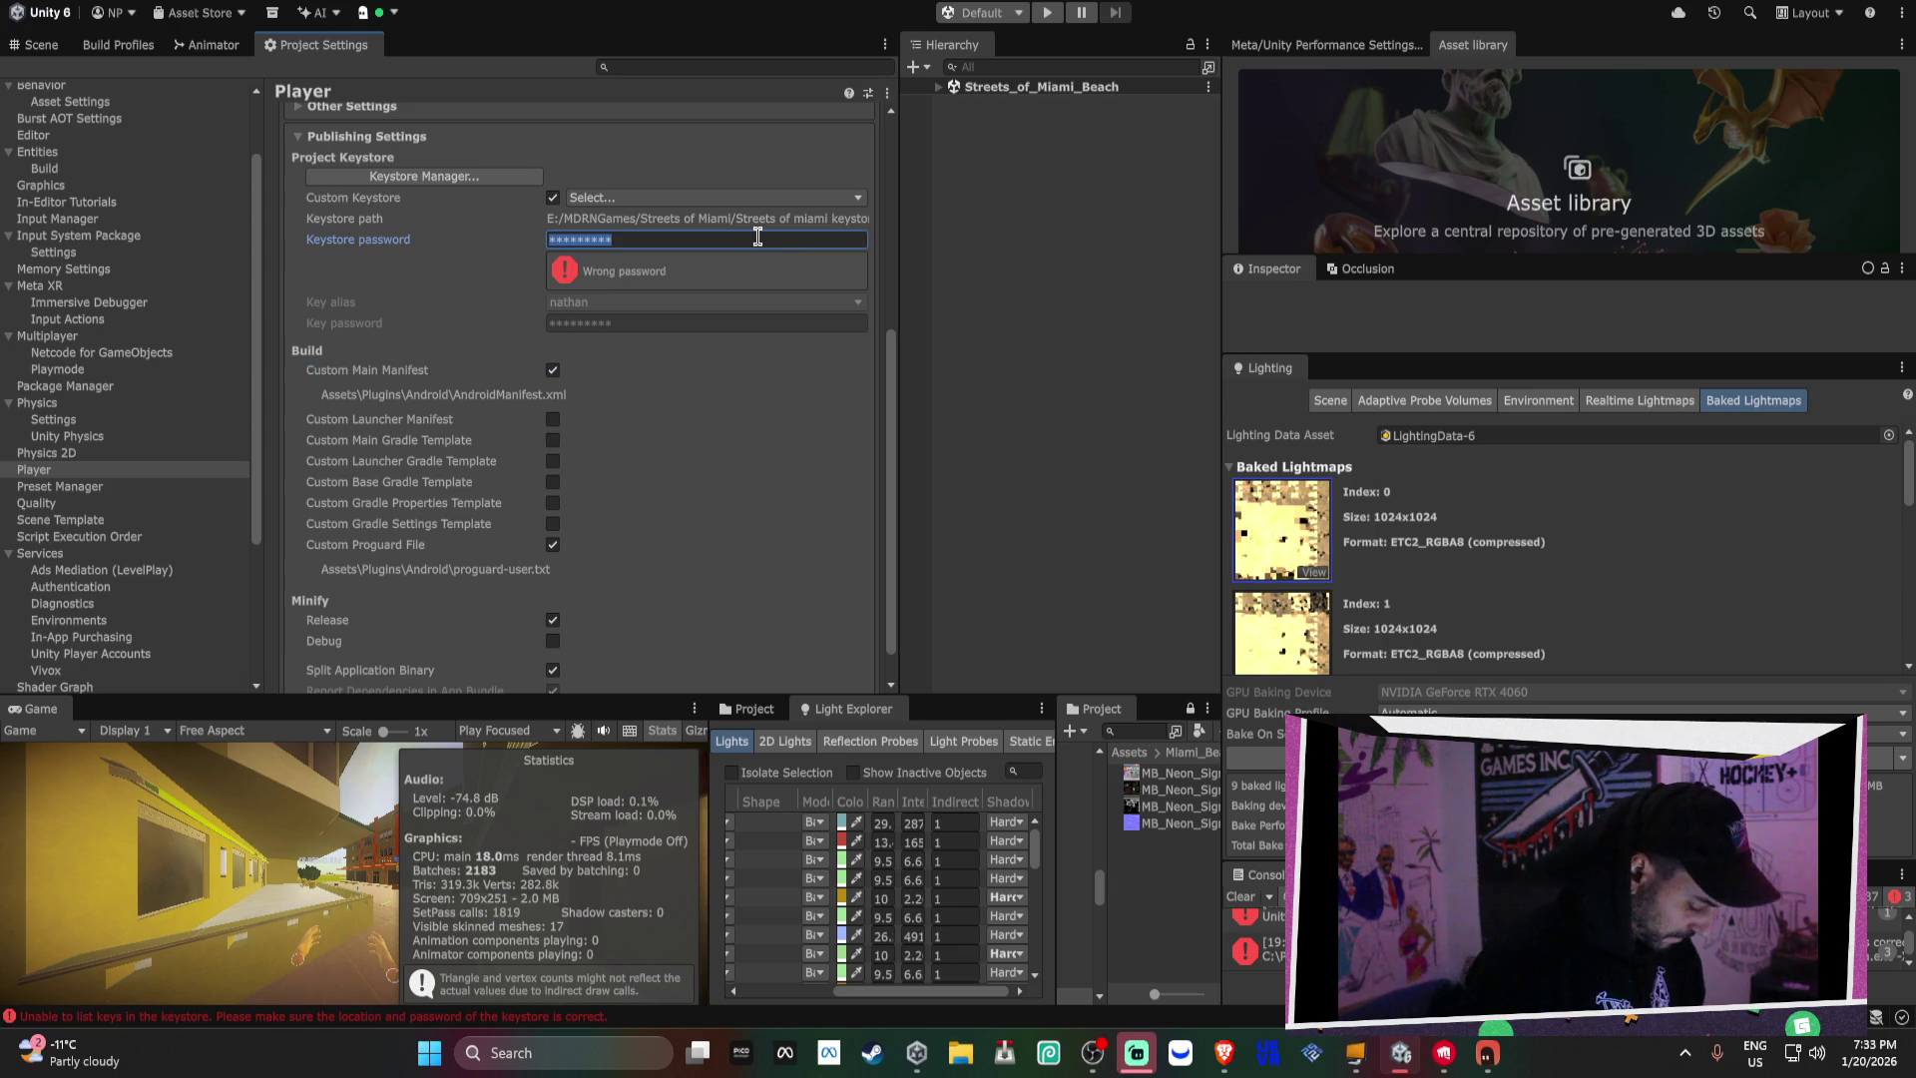
text(*********)
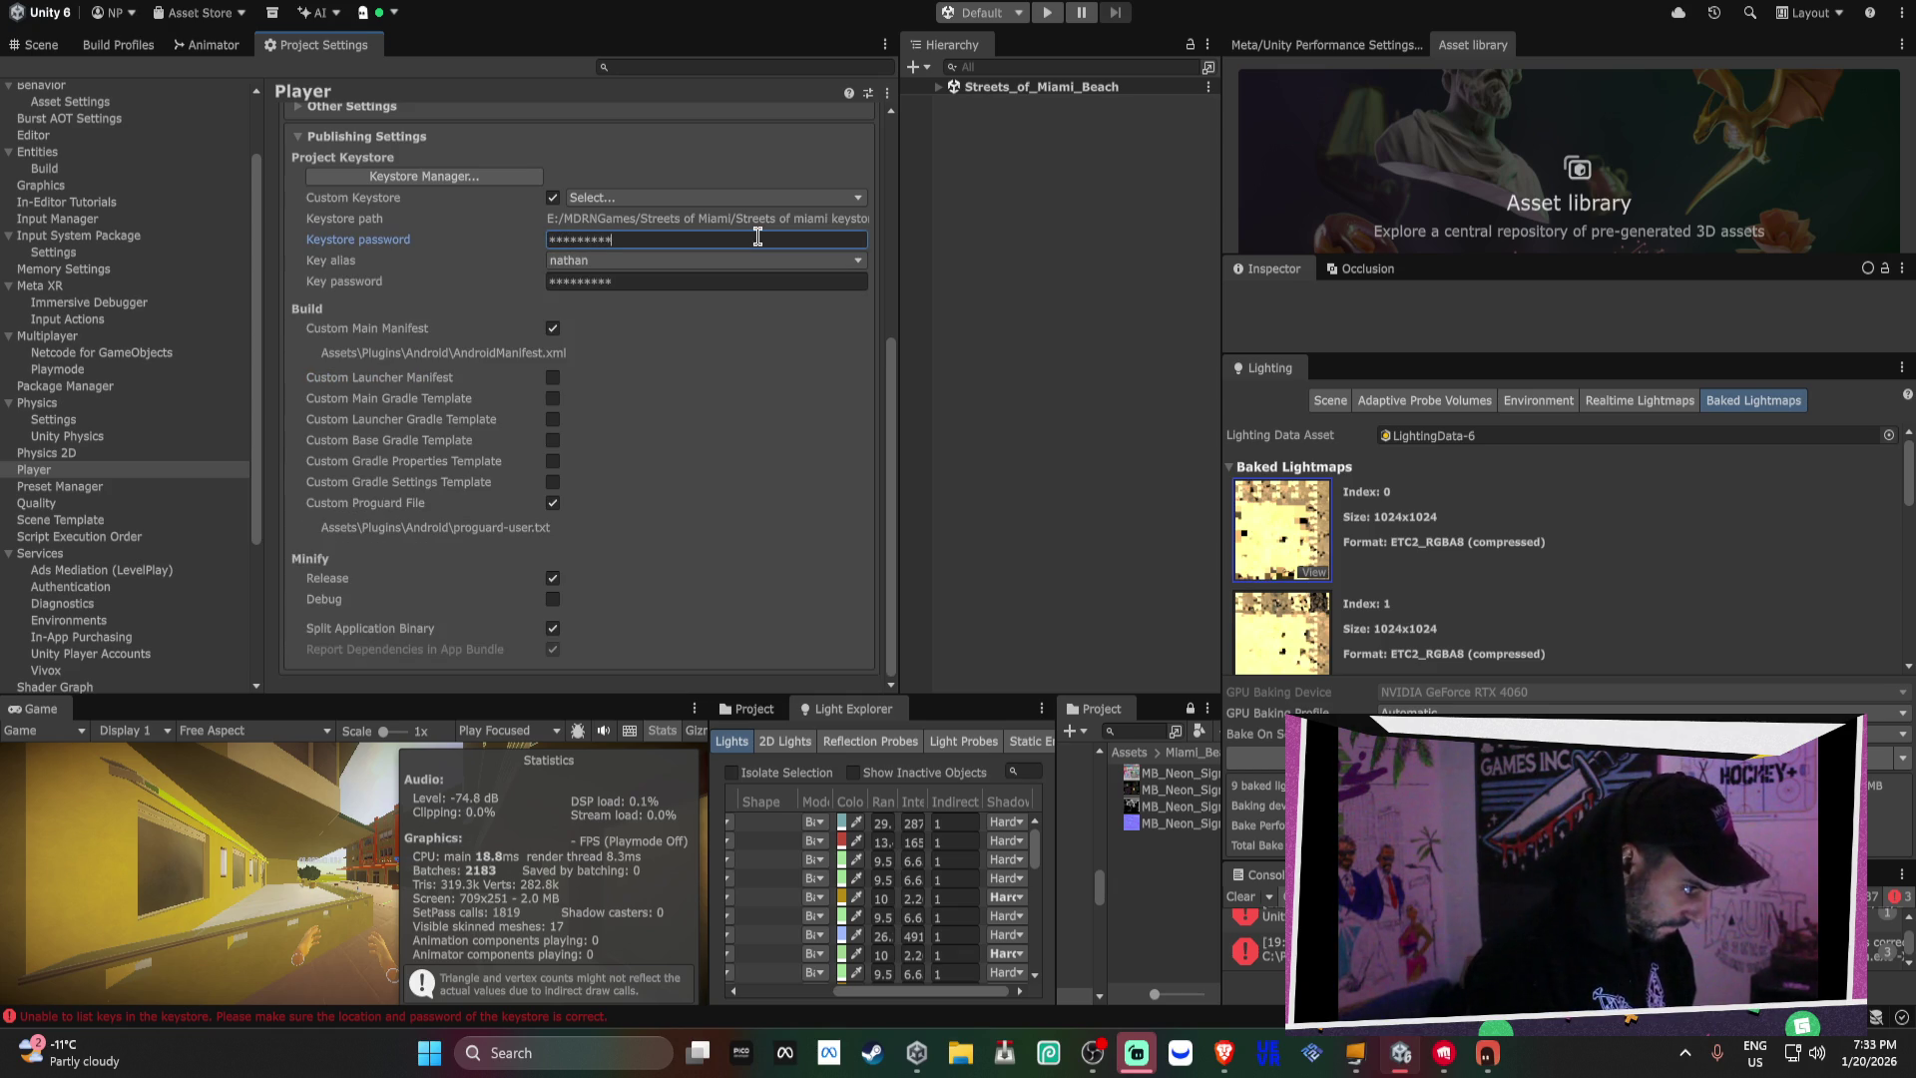
key(Tab)
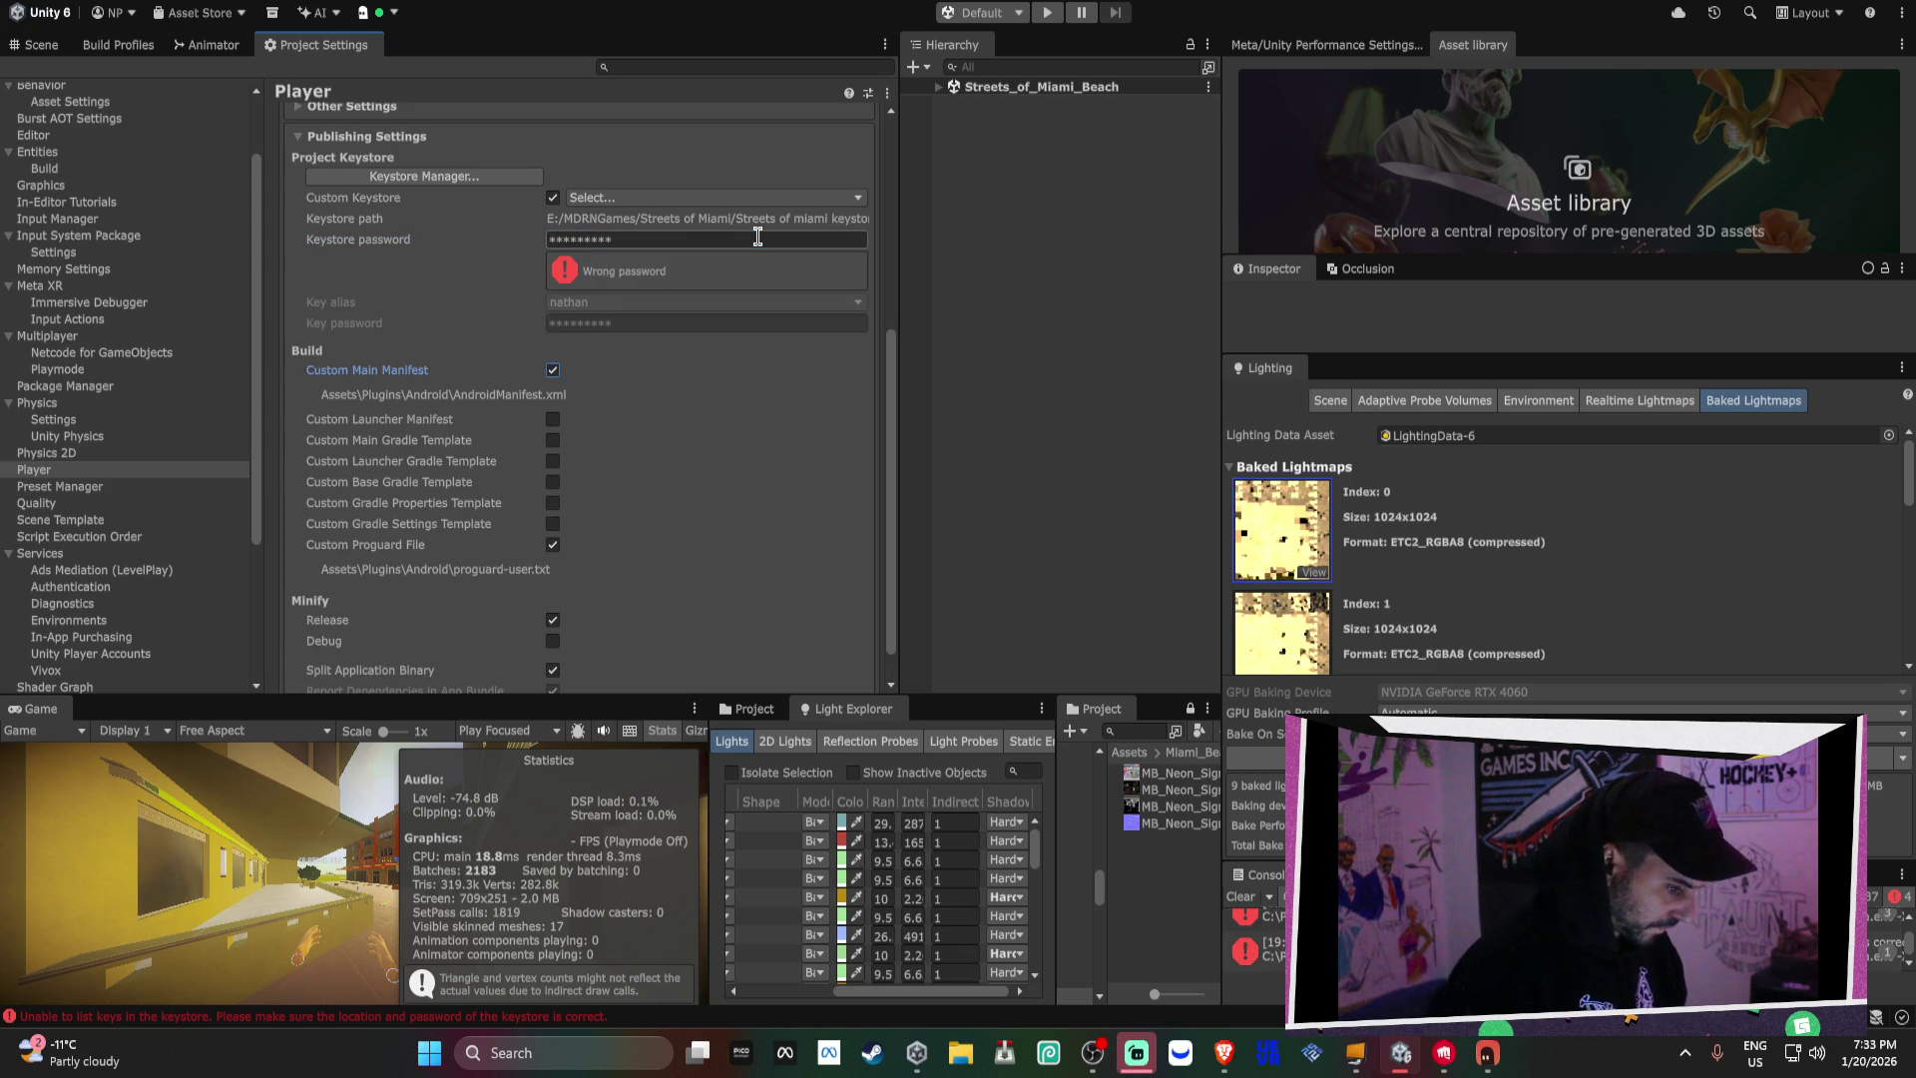
click(958, 1060)
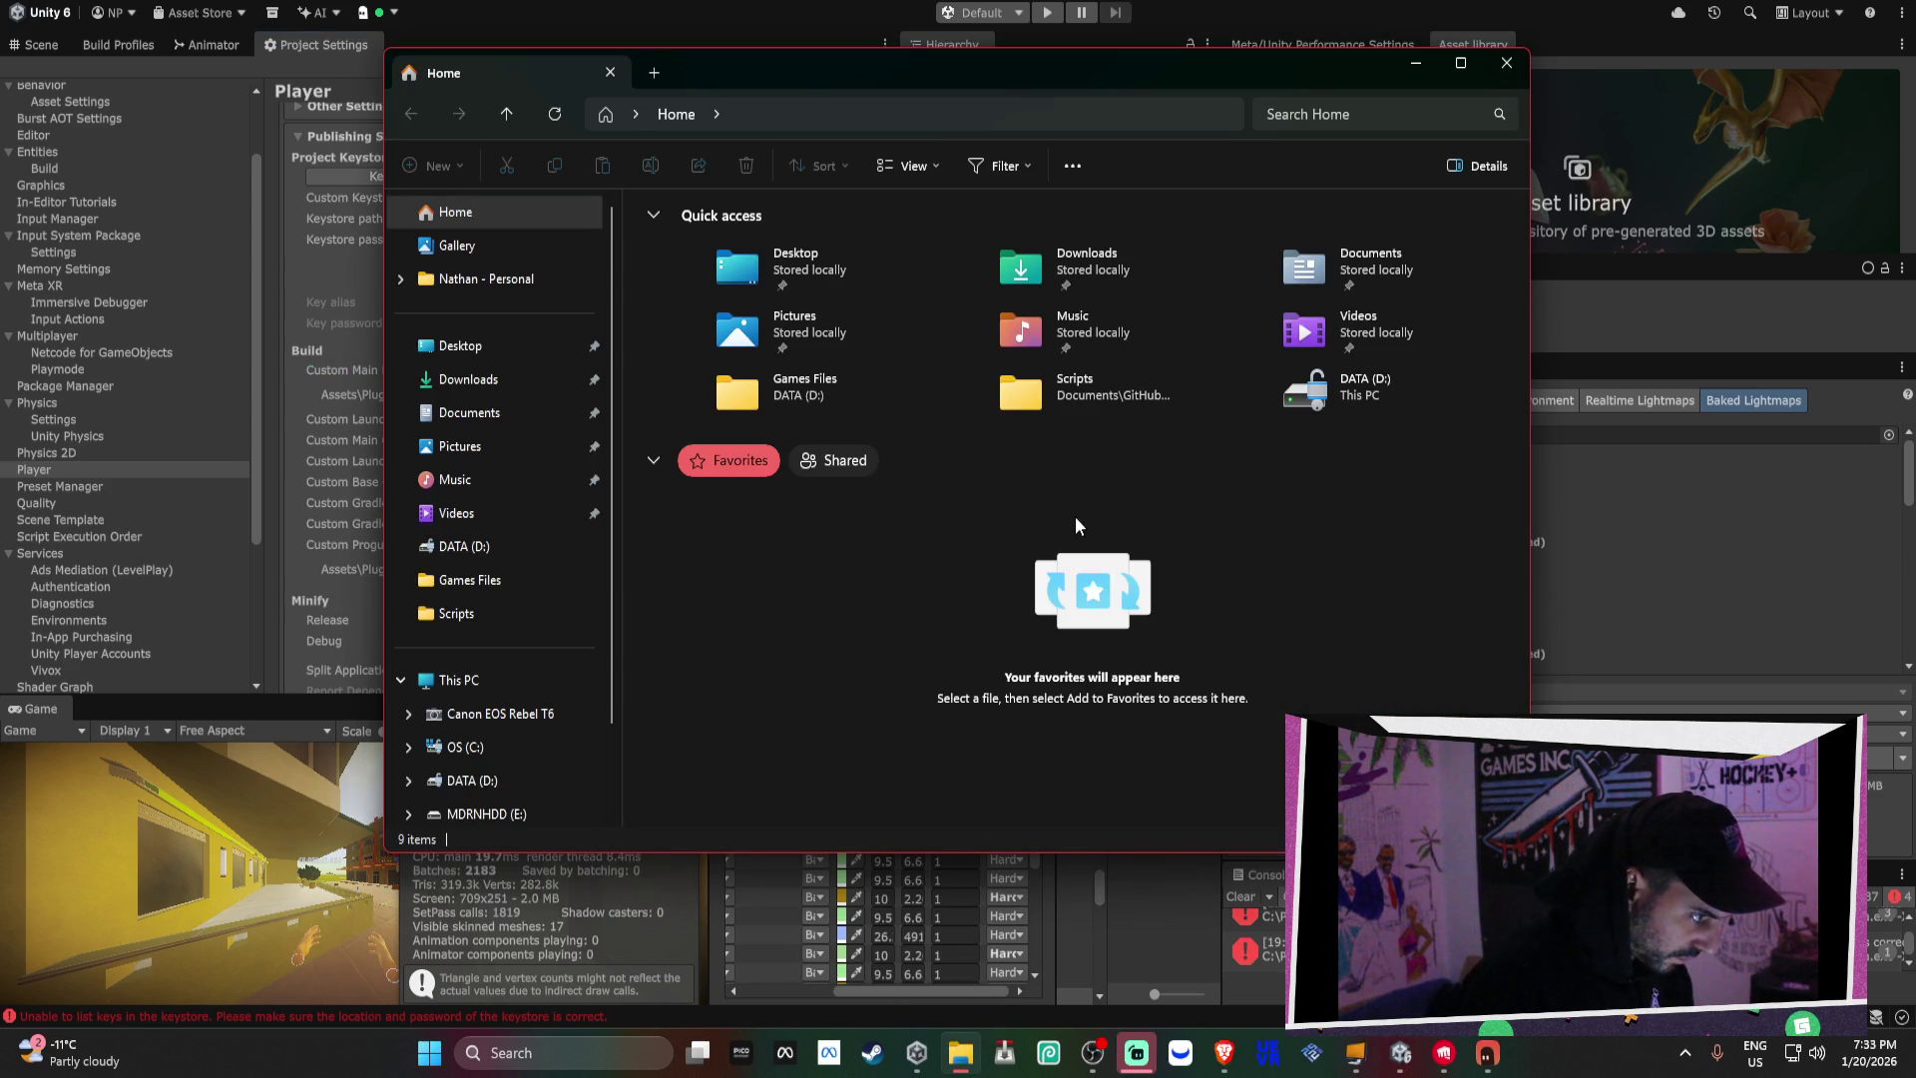
- Check the Desktop files in File Explorer, then close it and go back to the keystore password field
click(483, 349)
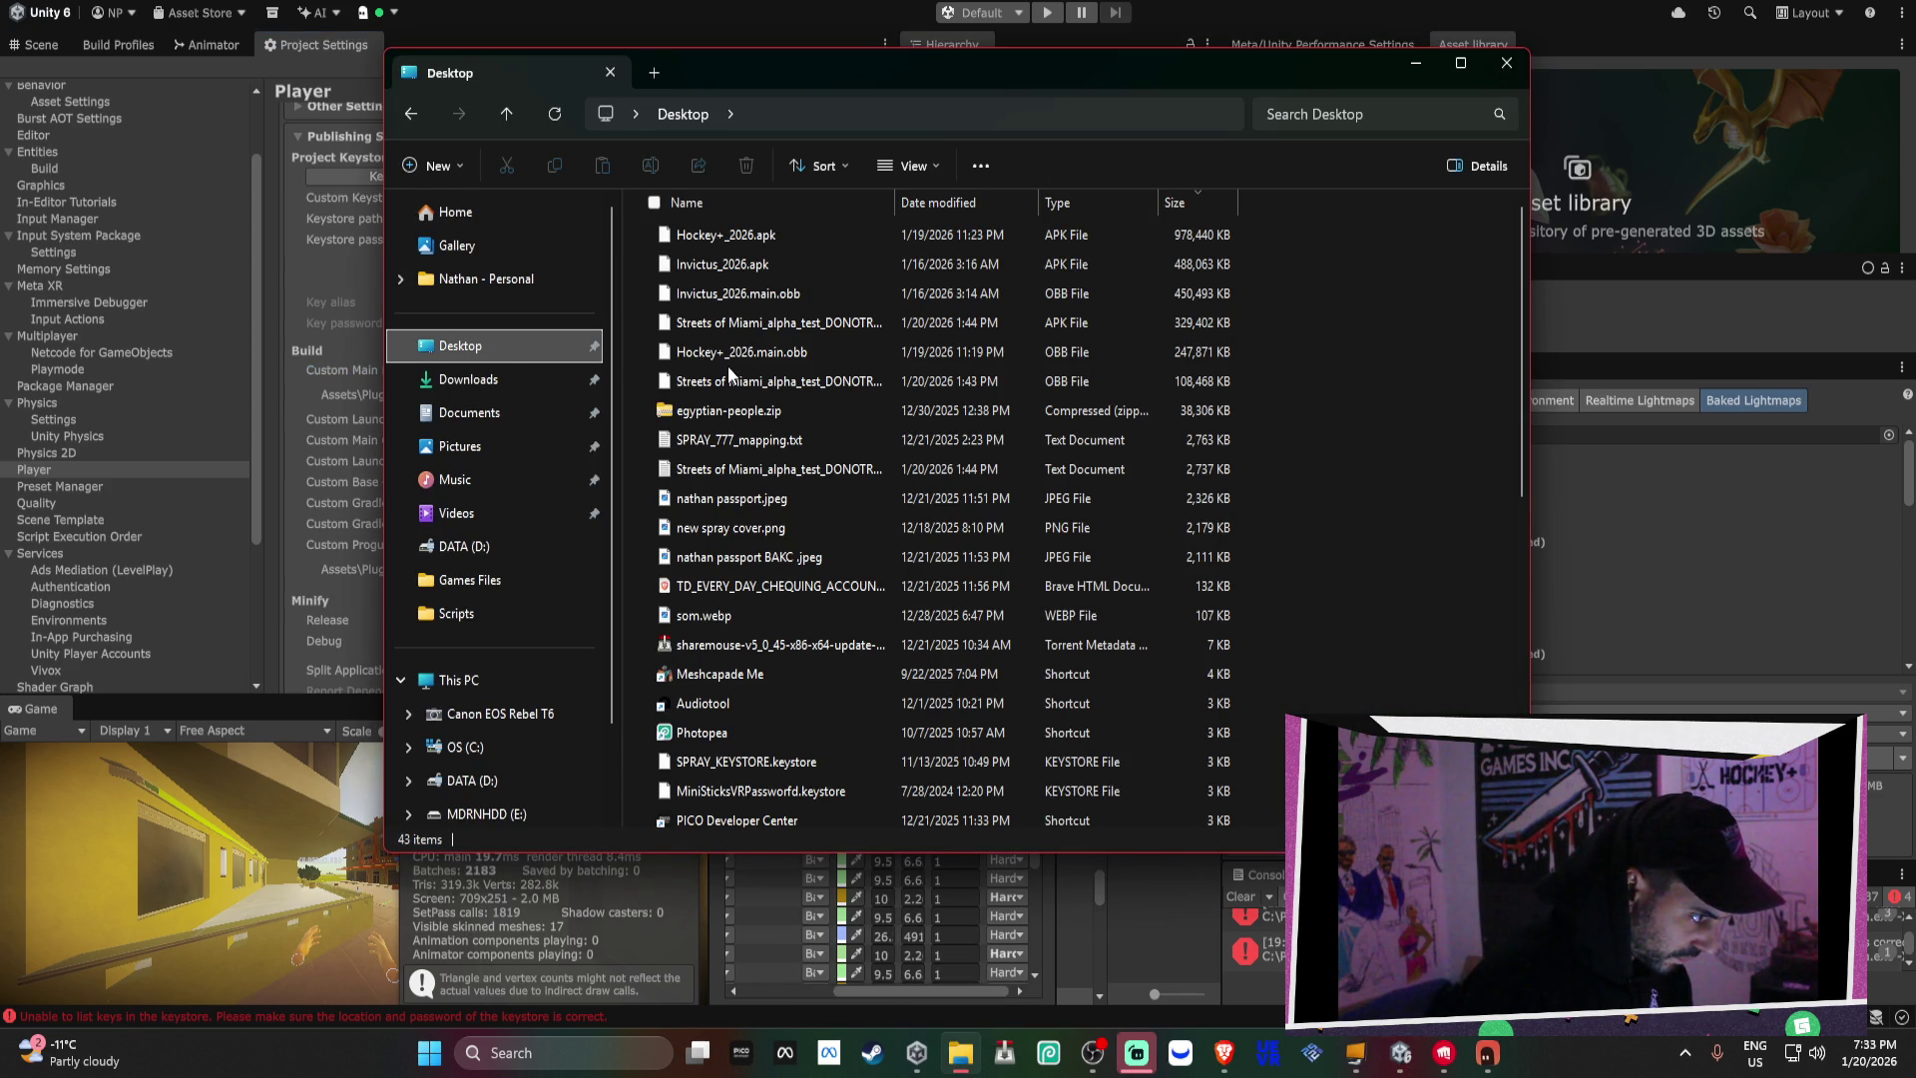
click(1503, 70)
click(809, 239)
- Retype the keystore password, read the keystore-not-found error in the enlarged Console, and browse for an existing keystore
text(p********)
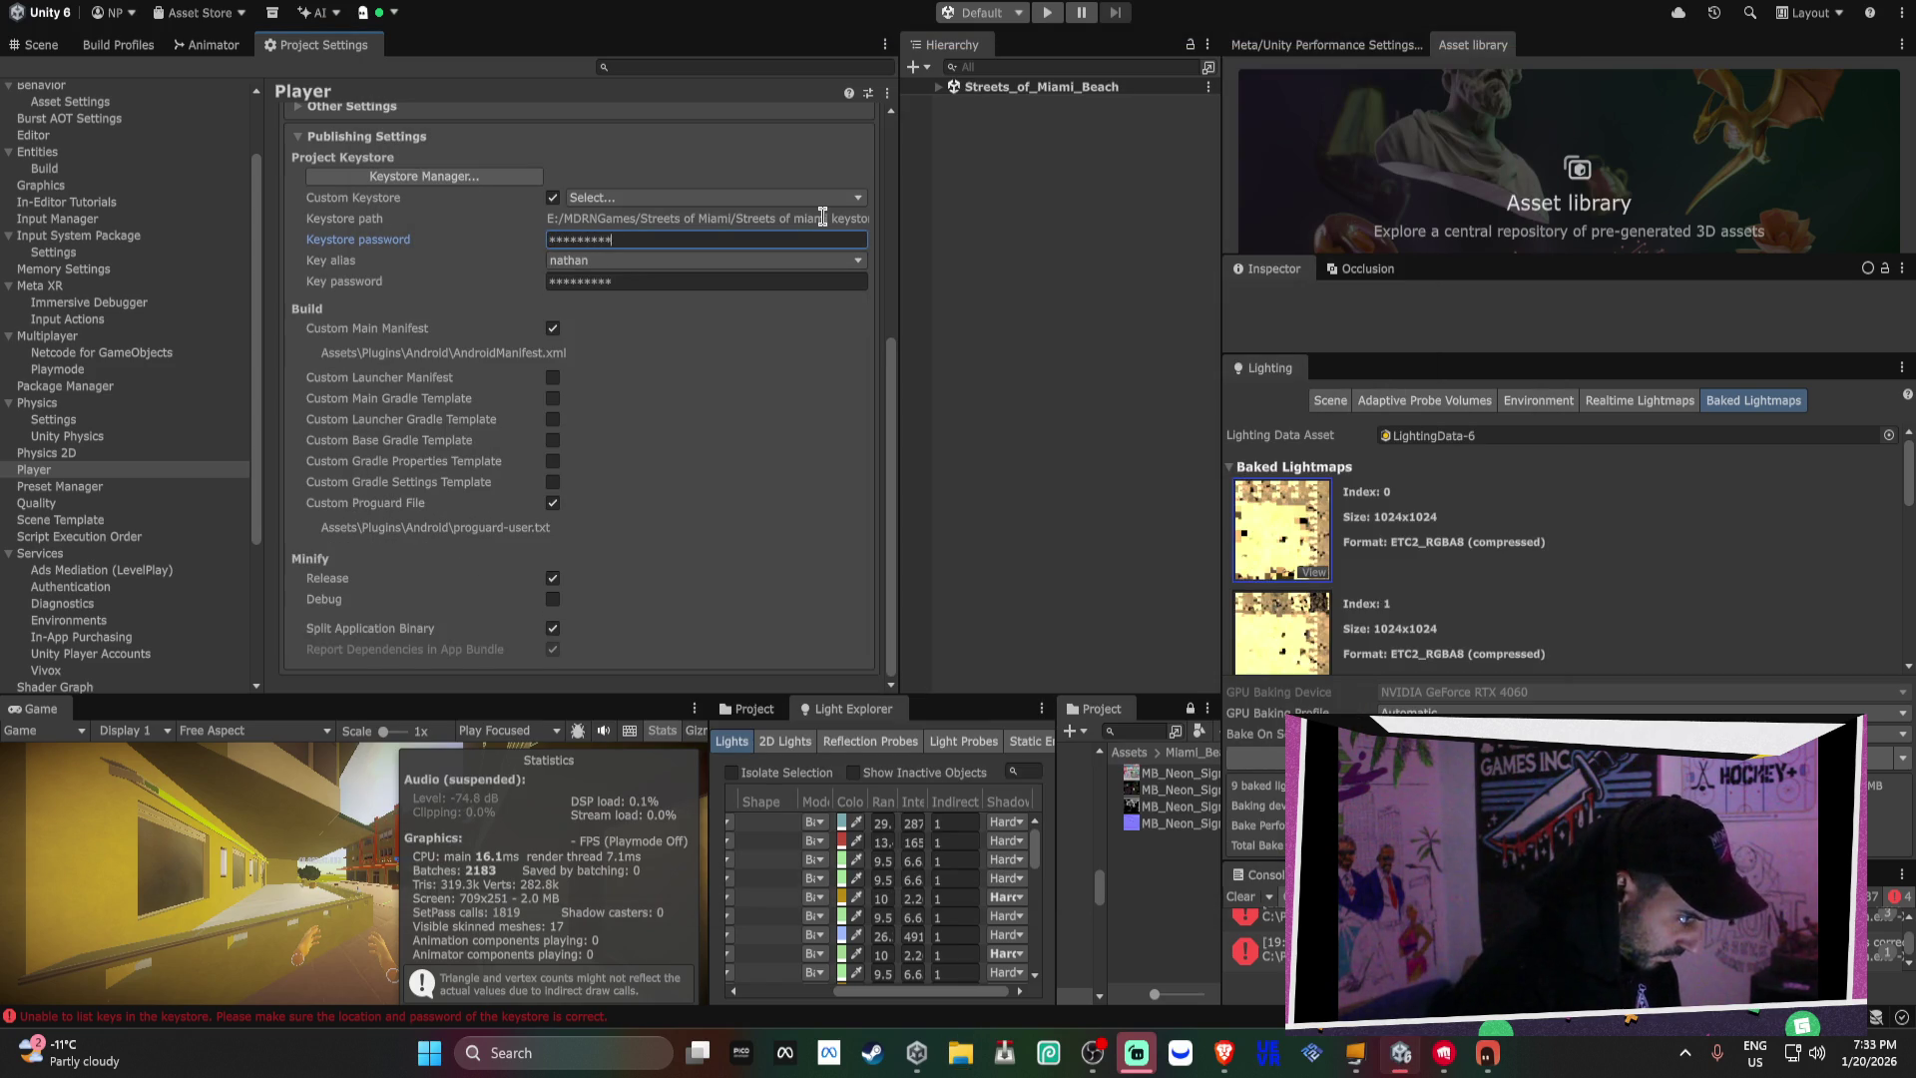
key(Tab)
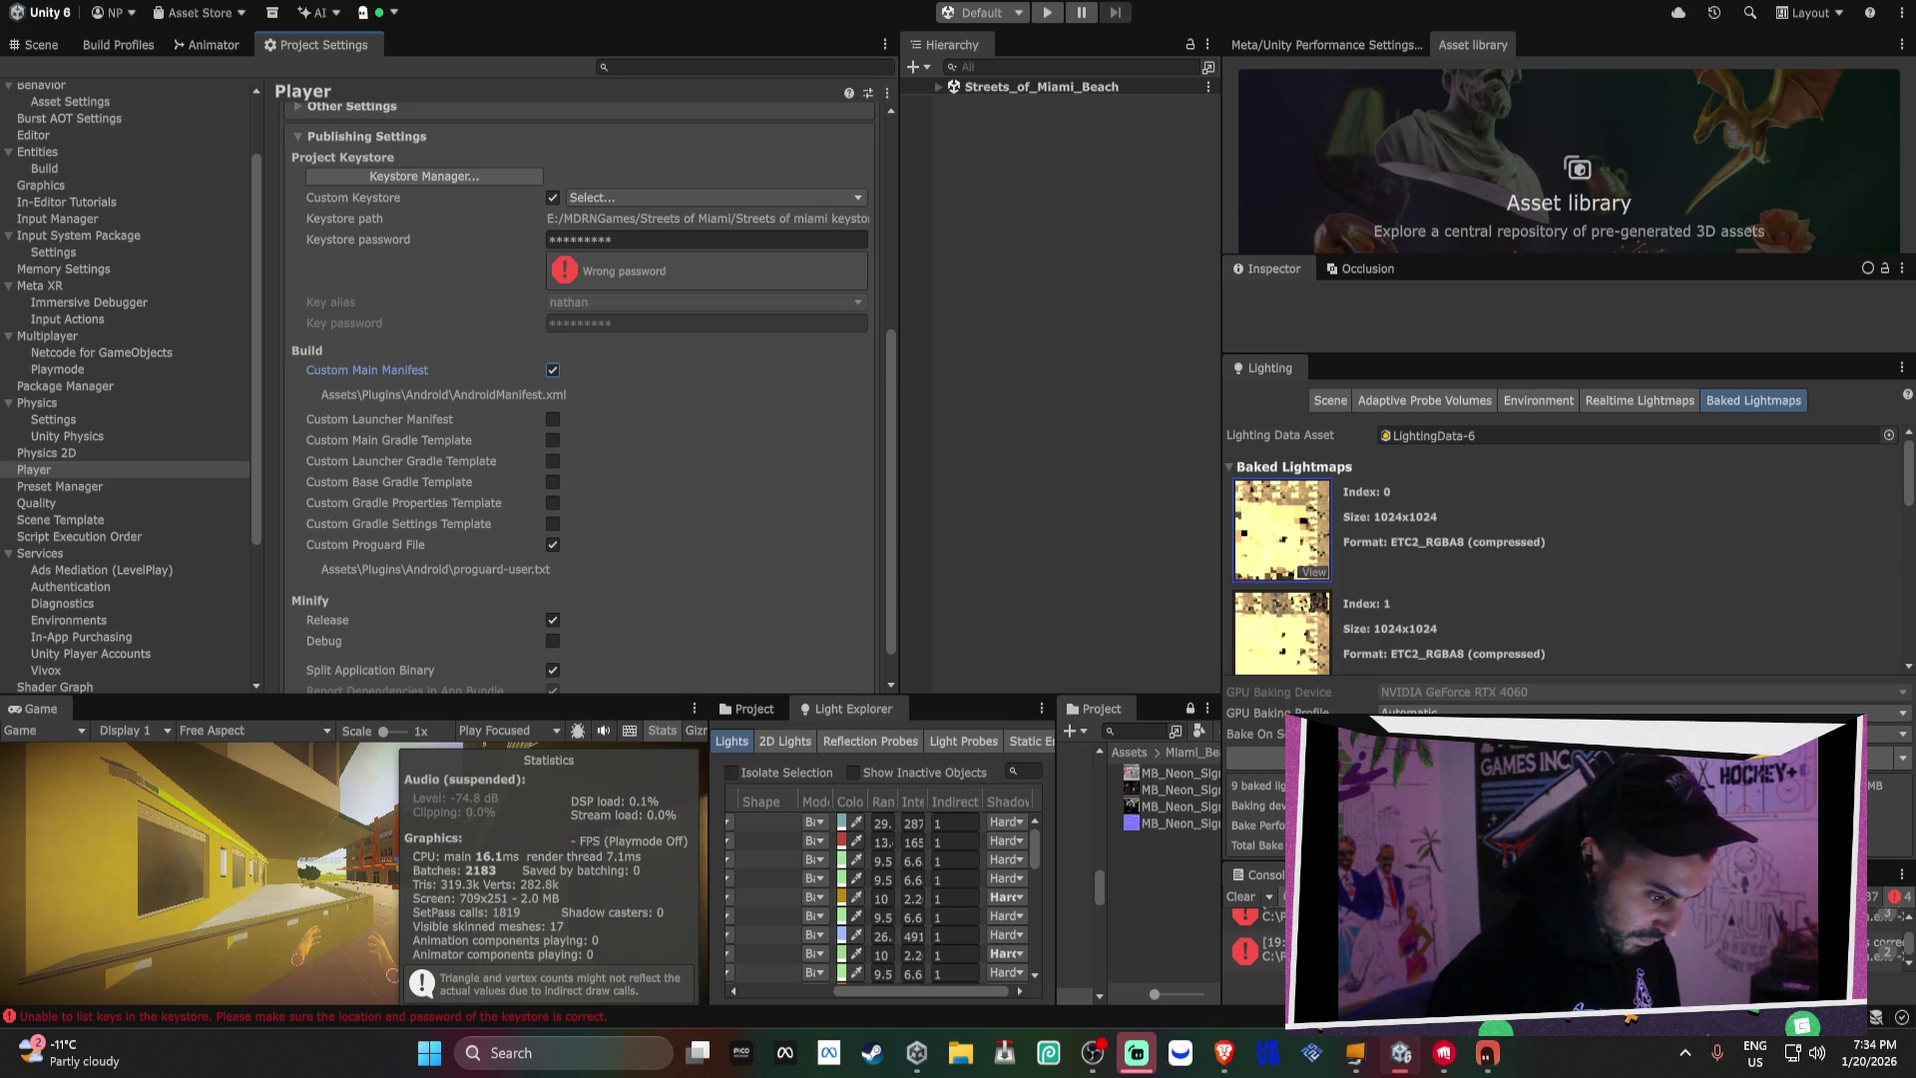
drag(1496, 865, 1495, 515)
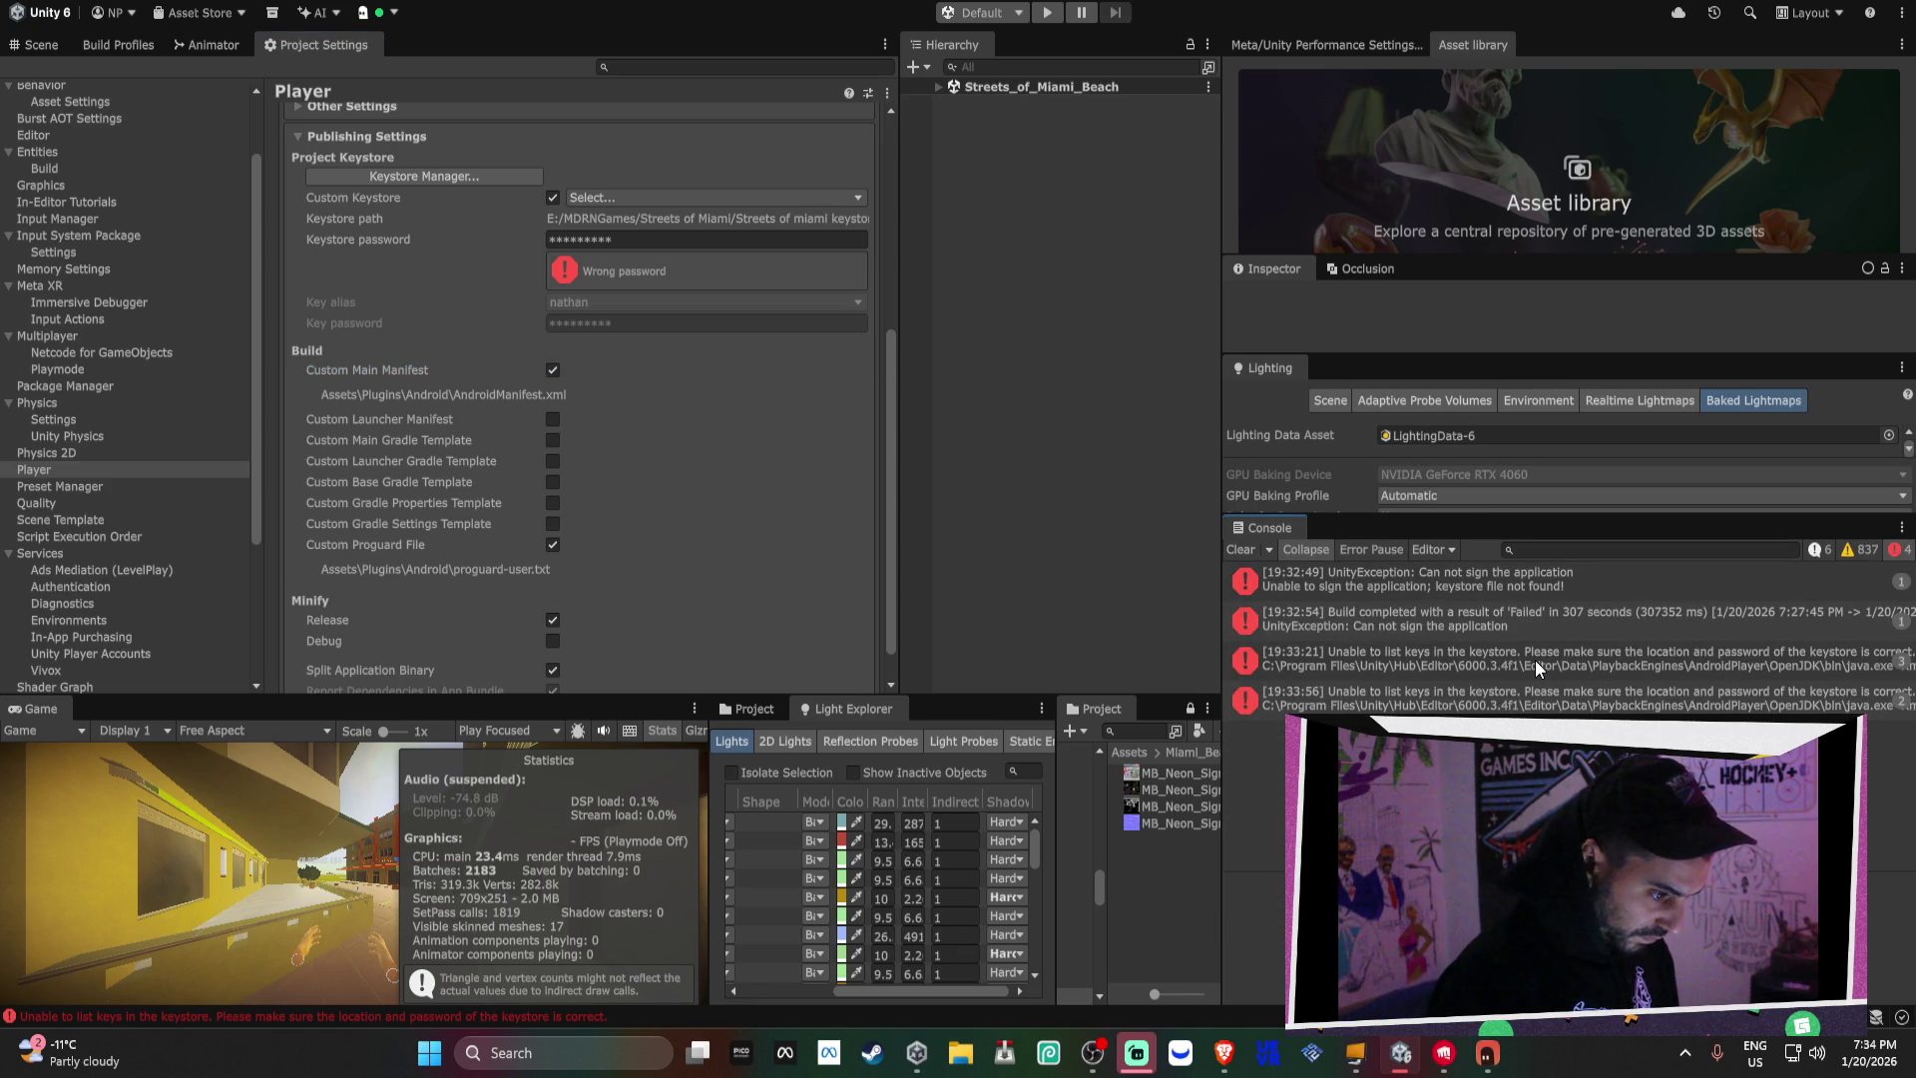
click(1513, 583)
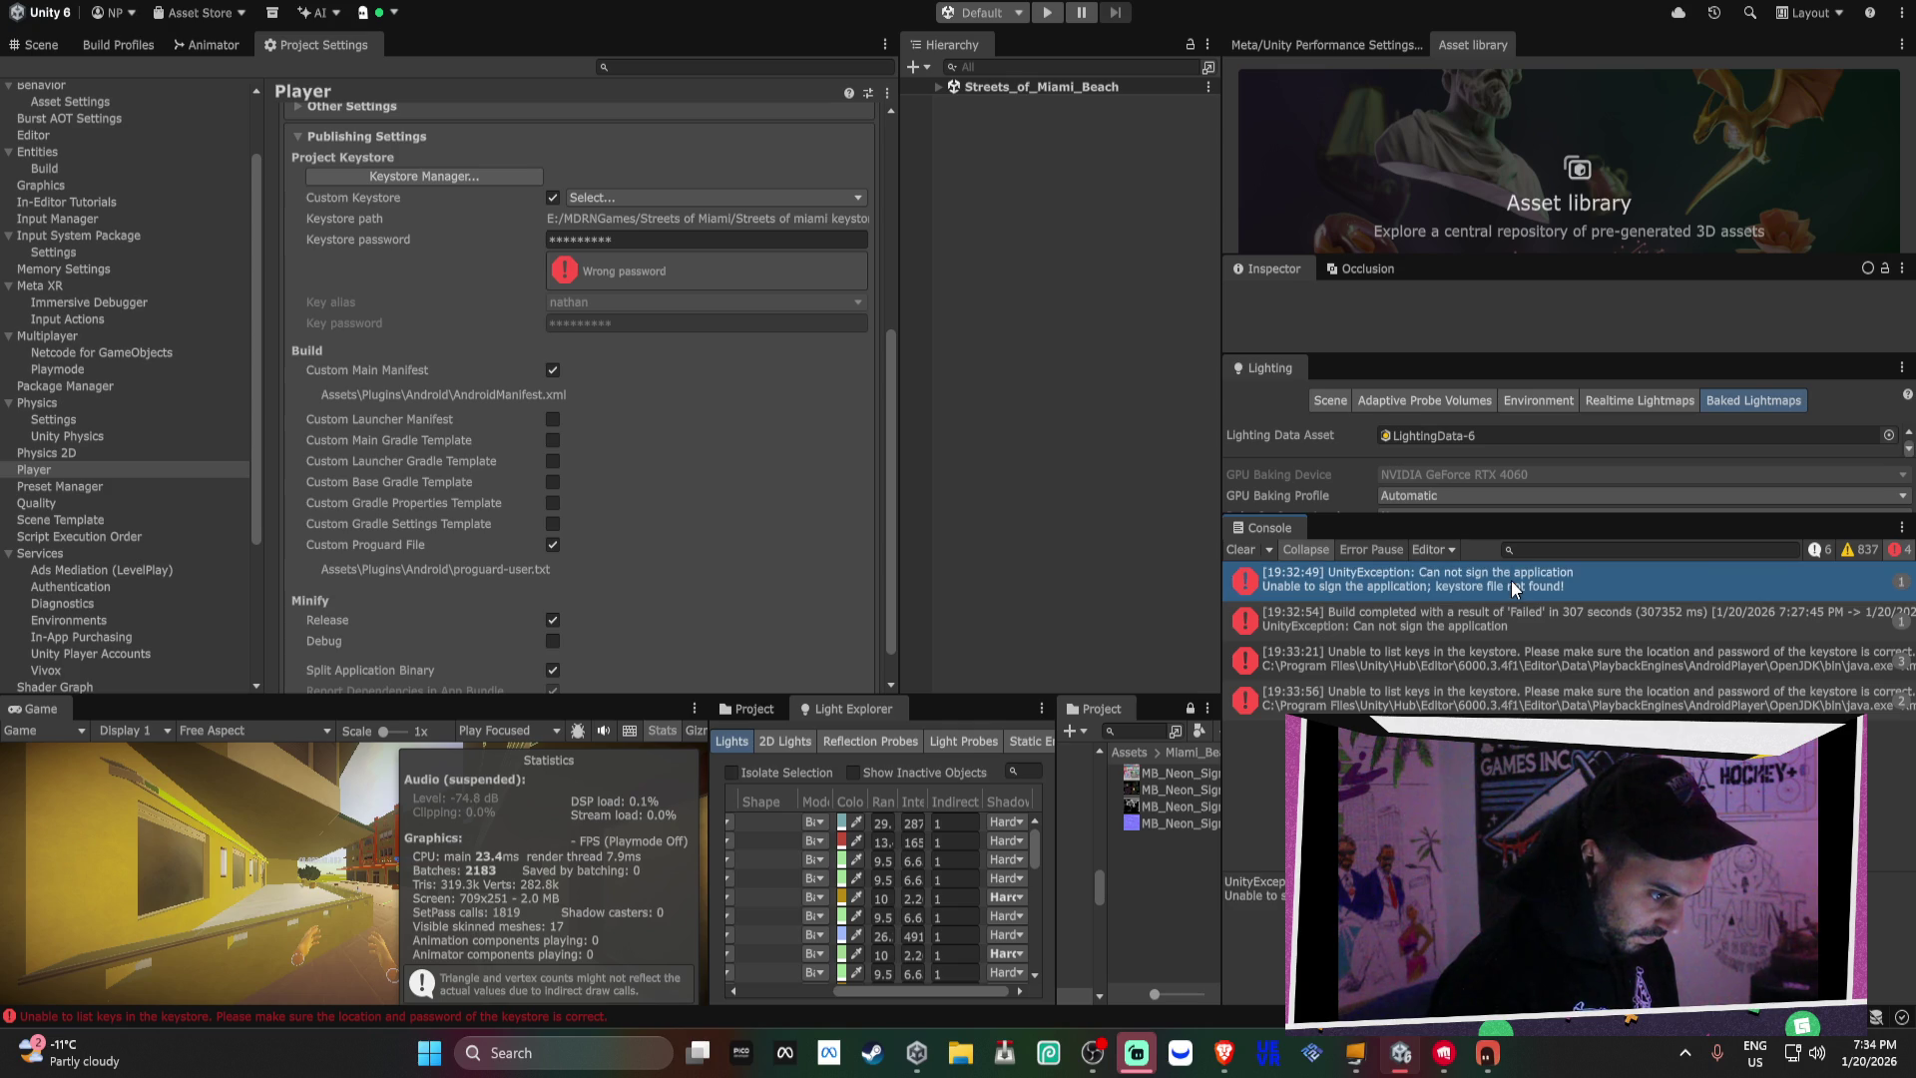
click(607, 200)
click(621, 218)
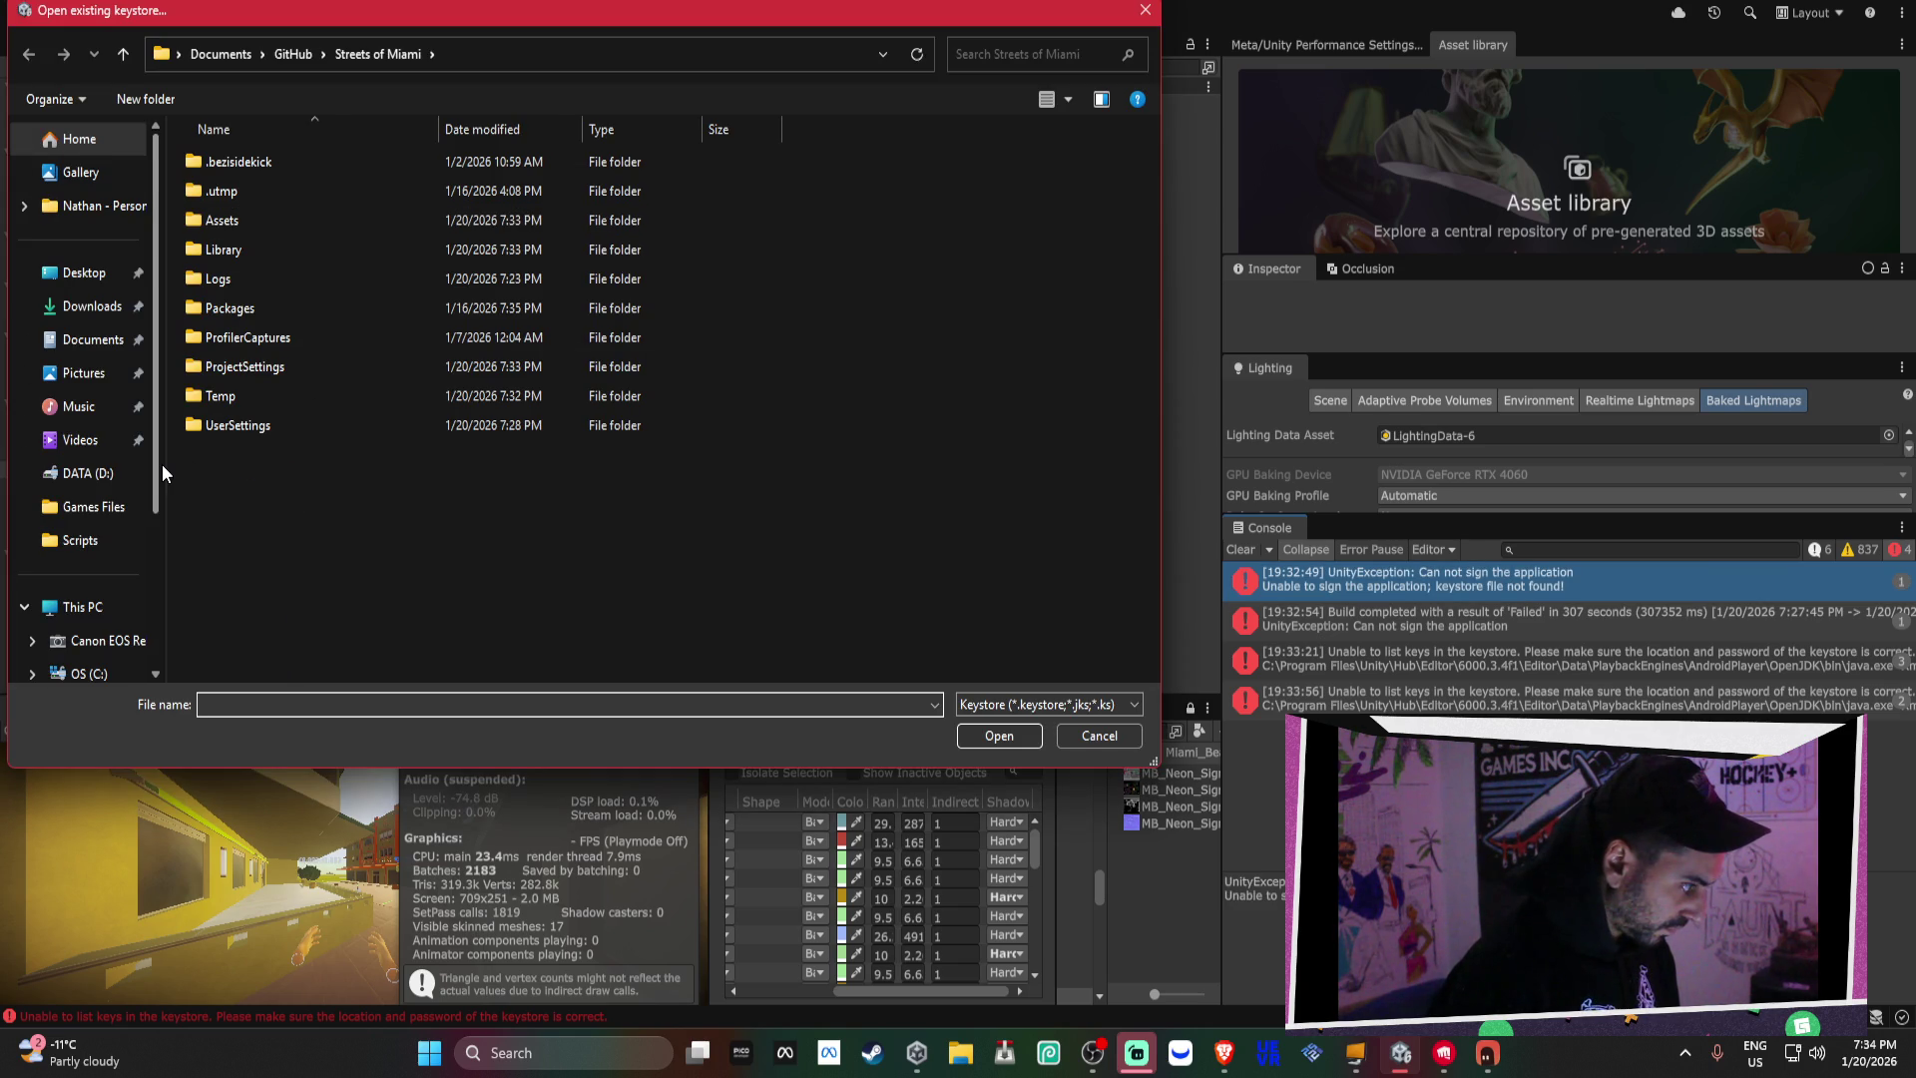
- Load 'Streets of miami keystore.keystore' from E:\MDRNGames\Streets of Miami as the custom keystore
scroll(160, 464, down, 2)
click(117, 536)
mouse_move(620, 12)
mouse_down()
mouse_move(816, 463)
mouse_move(847, 476)
mouse_move(1367, 233)
mouse_up()
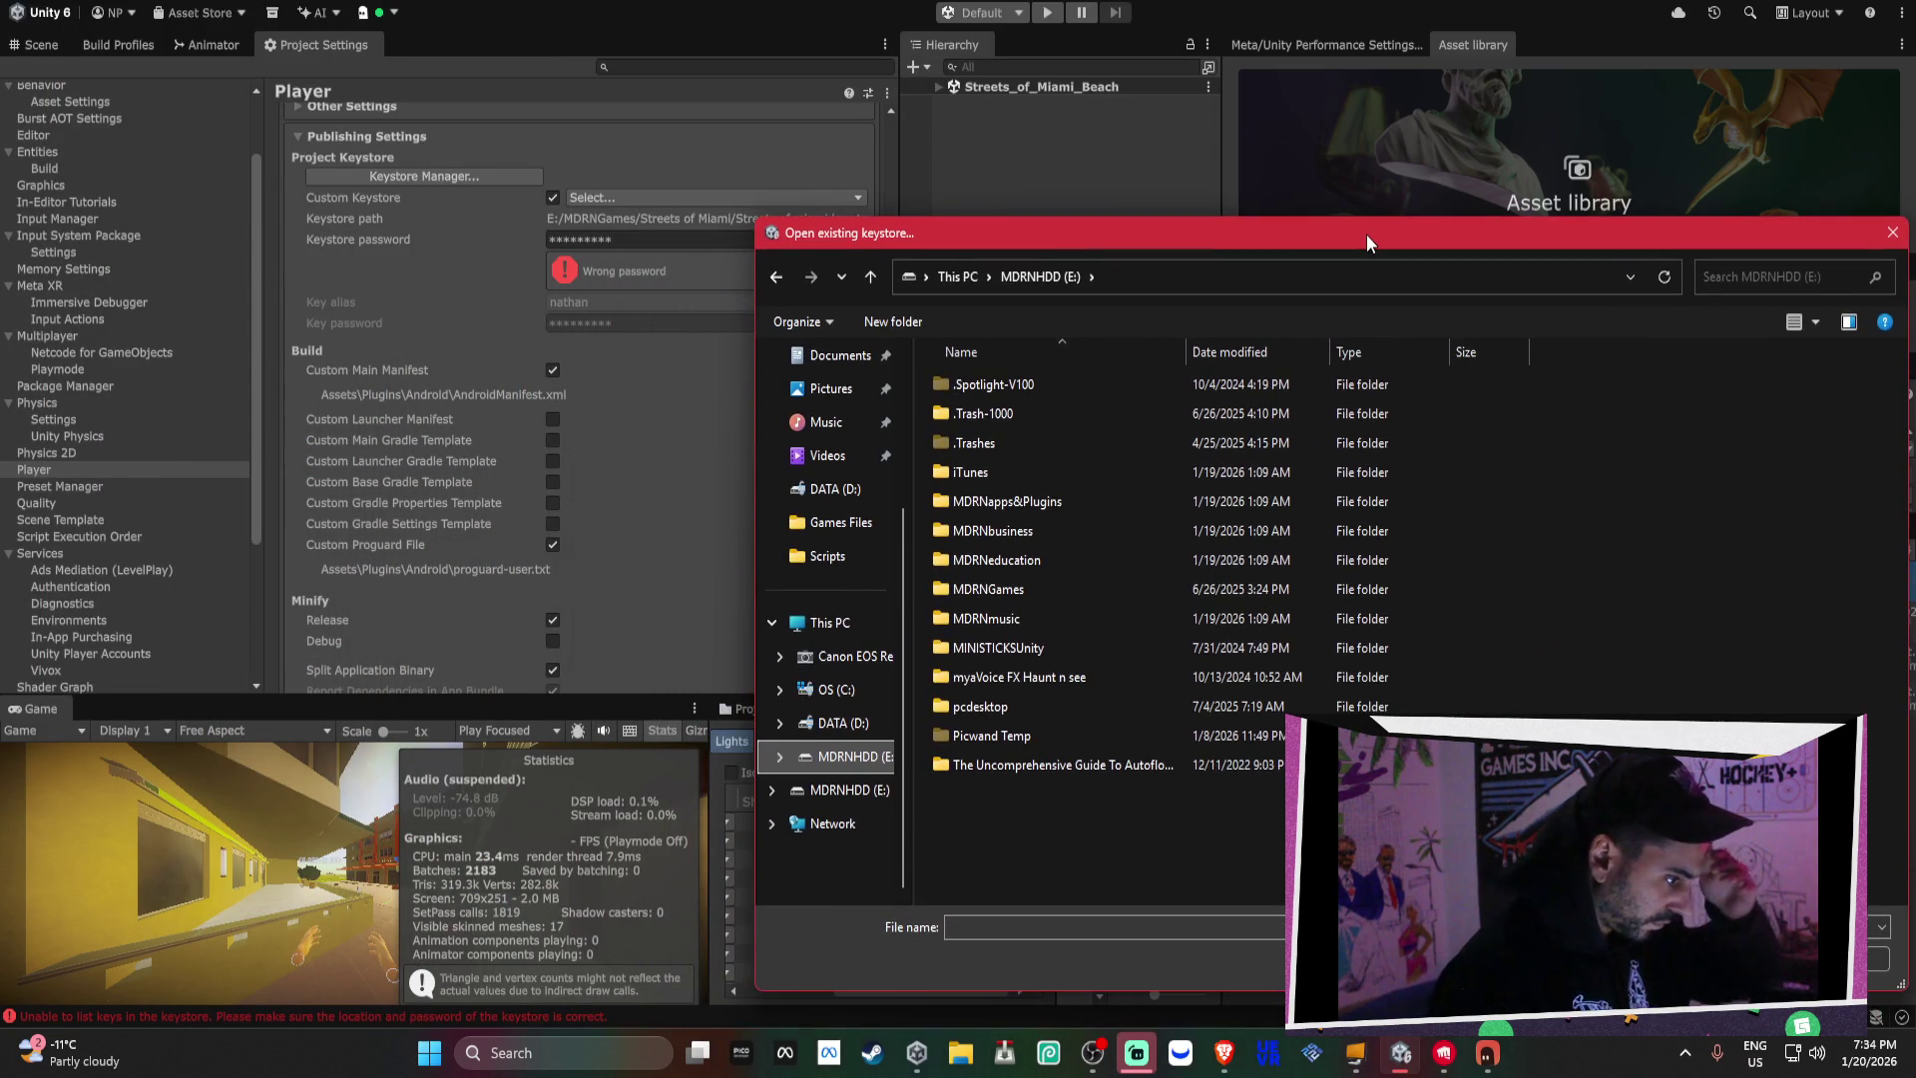
double_click(1015, 590)
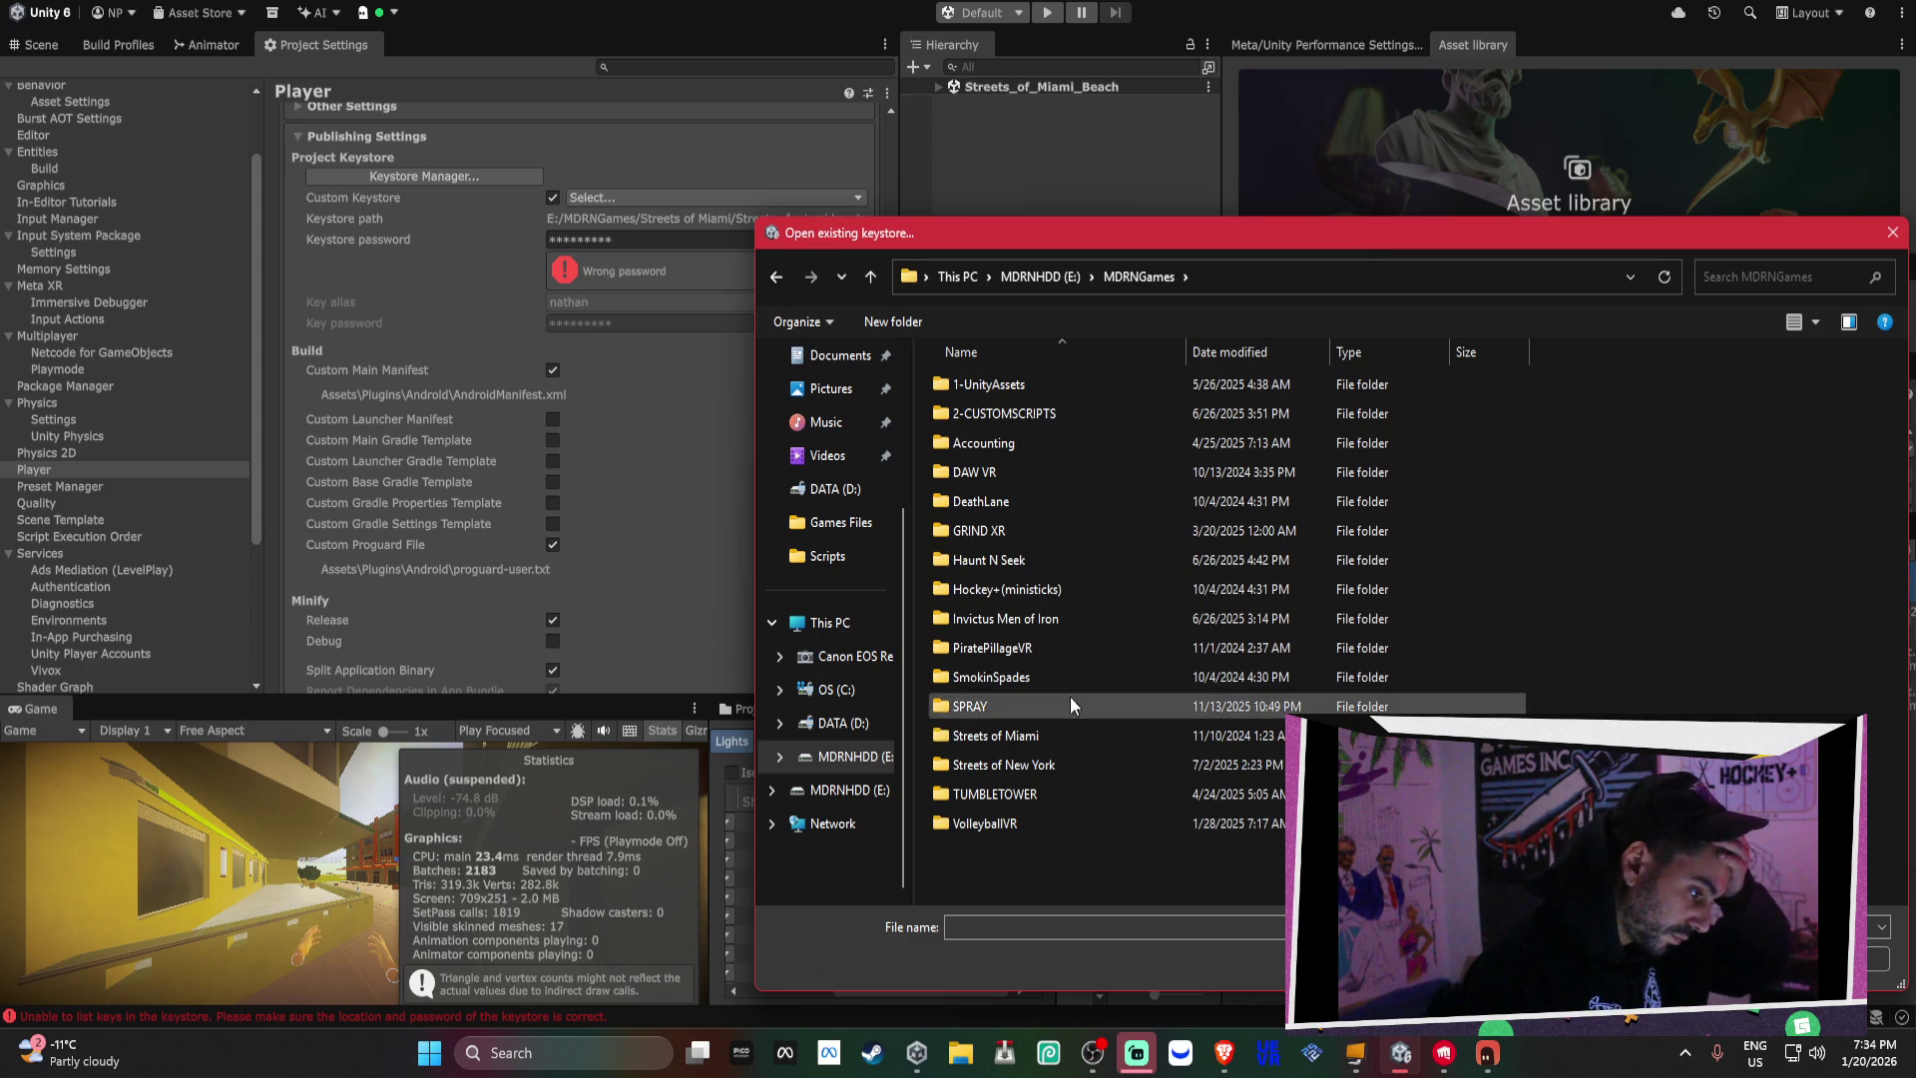
double_click(1058, 737)
click(1080, 419)
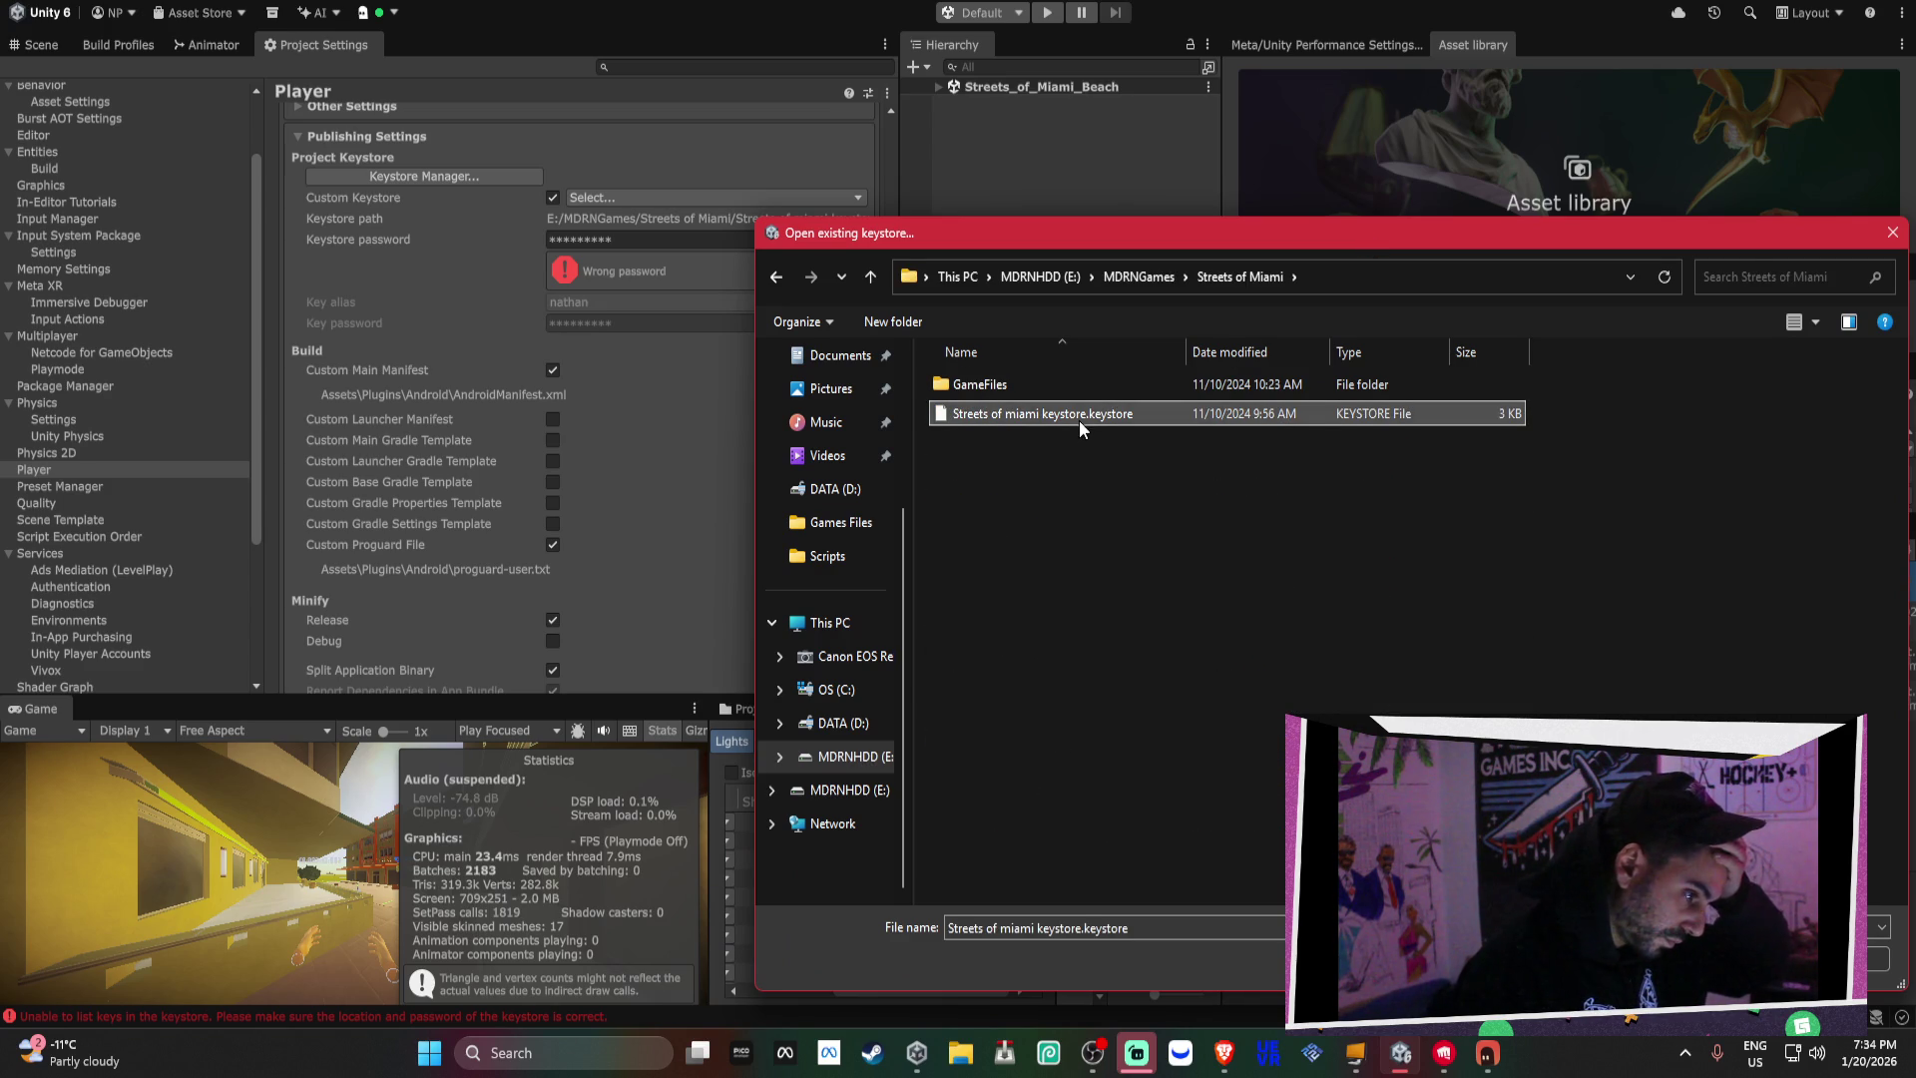
click(1737, 959)
- Re-enter the keystore password in Publishing Settings
click(676, 240)
key(ctrl+v)
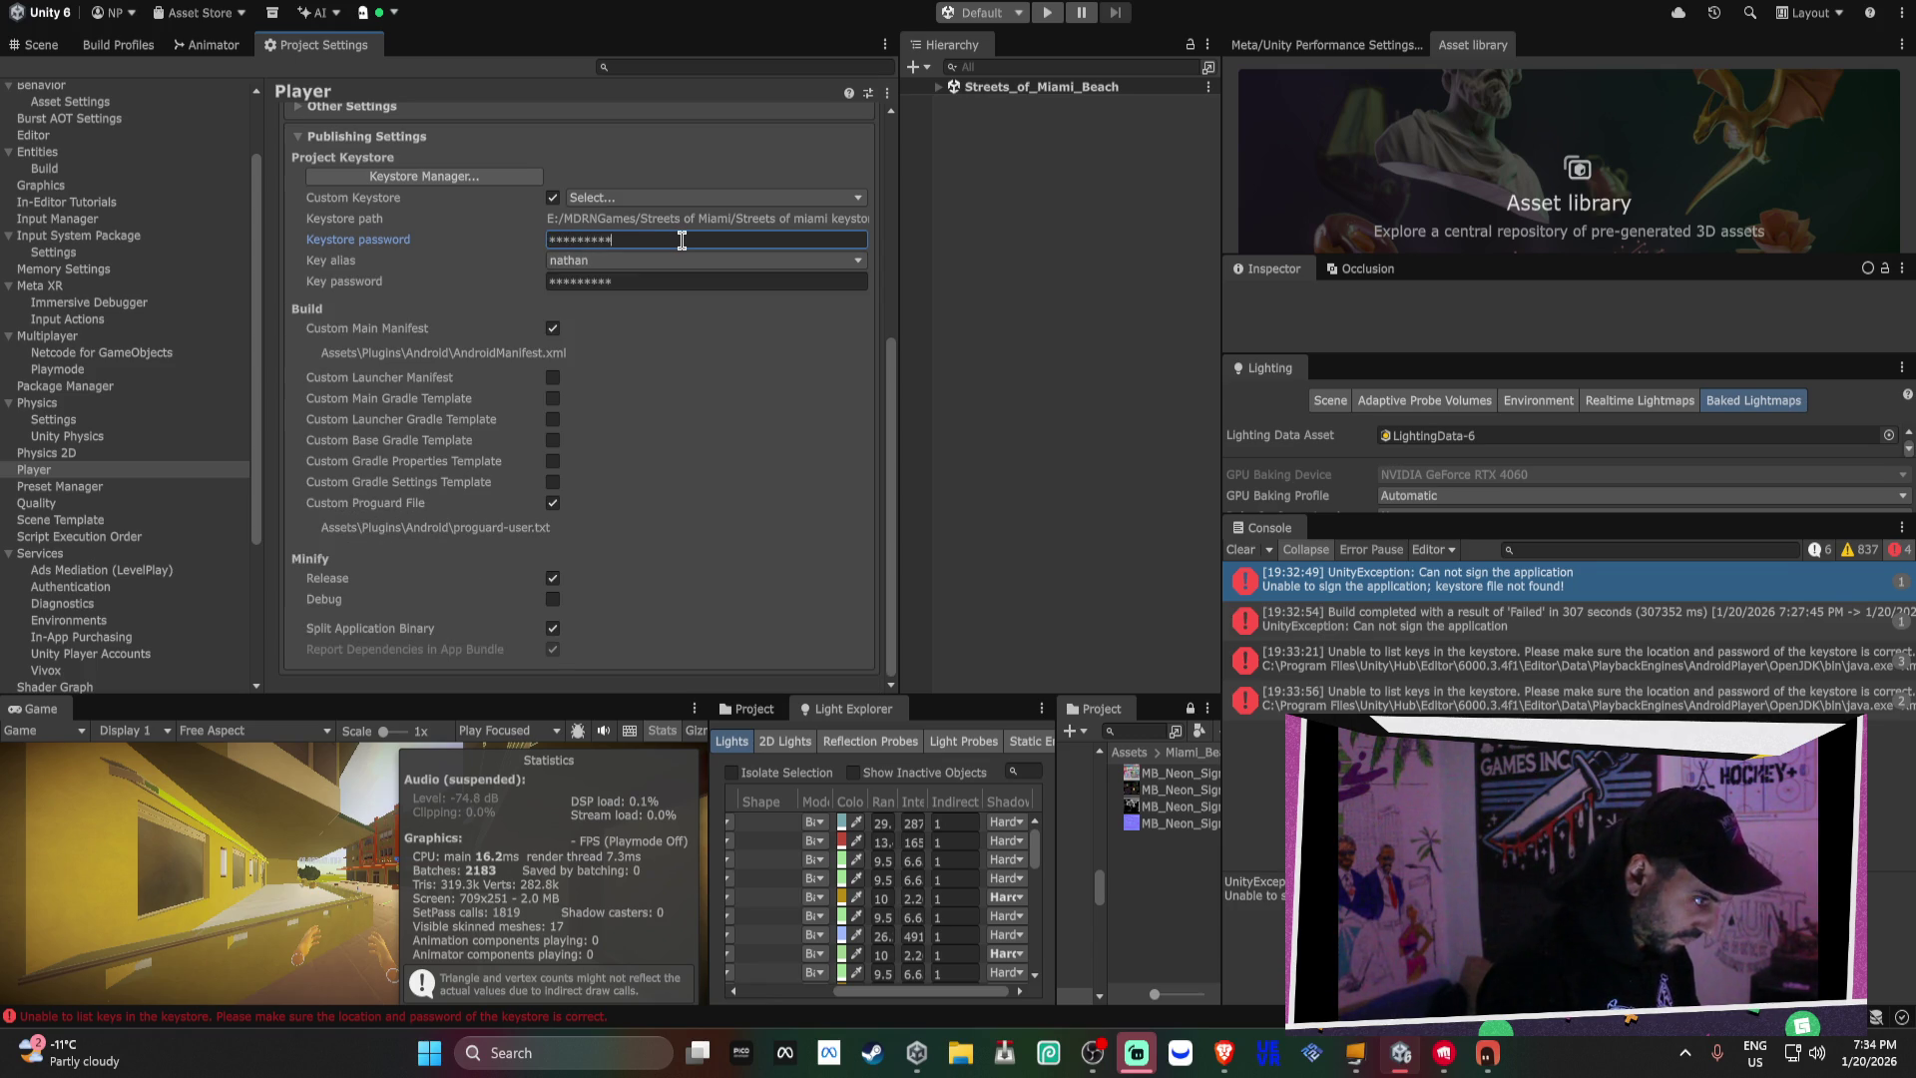
key(Tab)
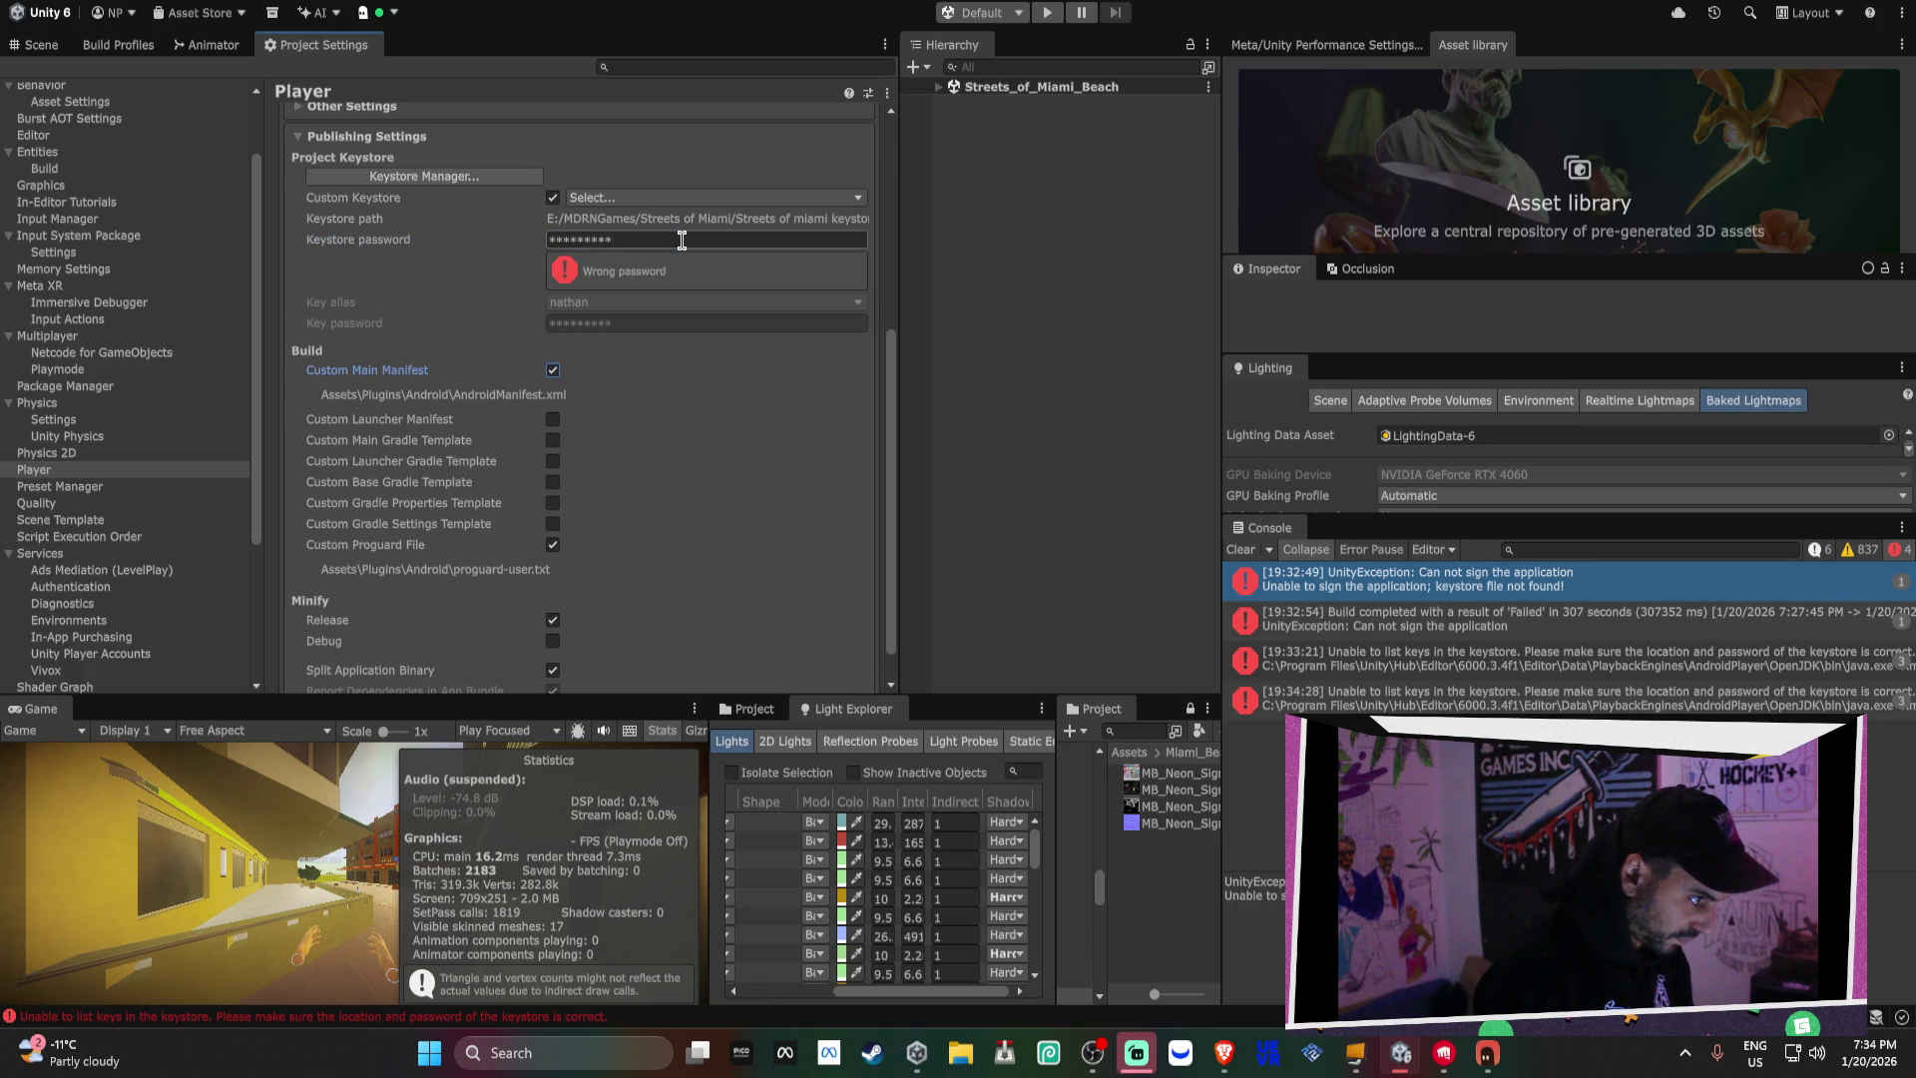
click(680, 240)
text(*****)
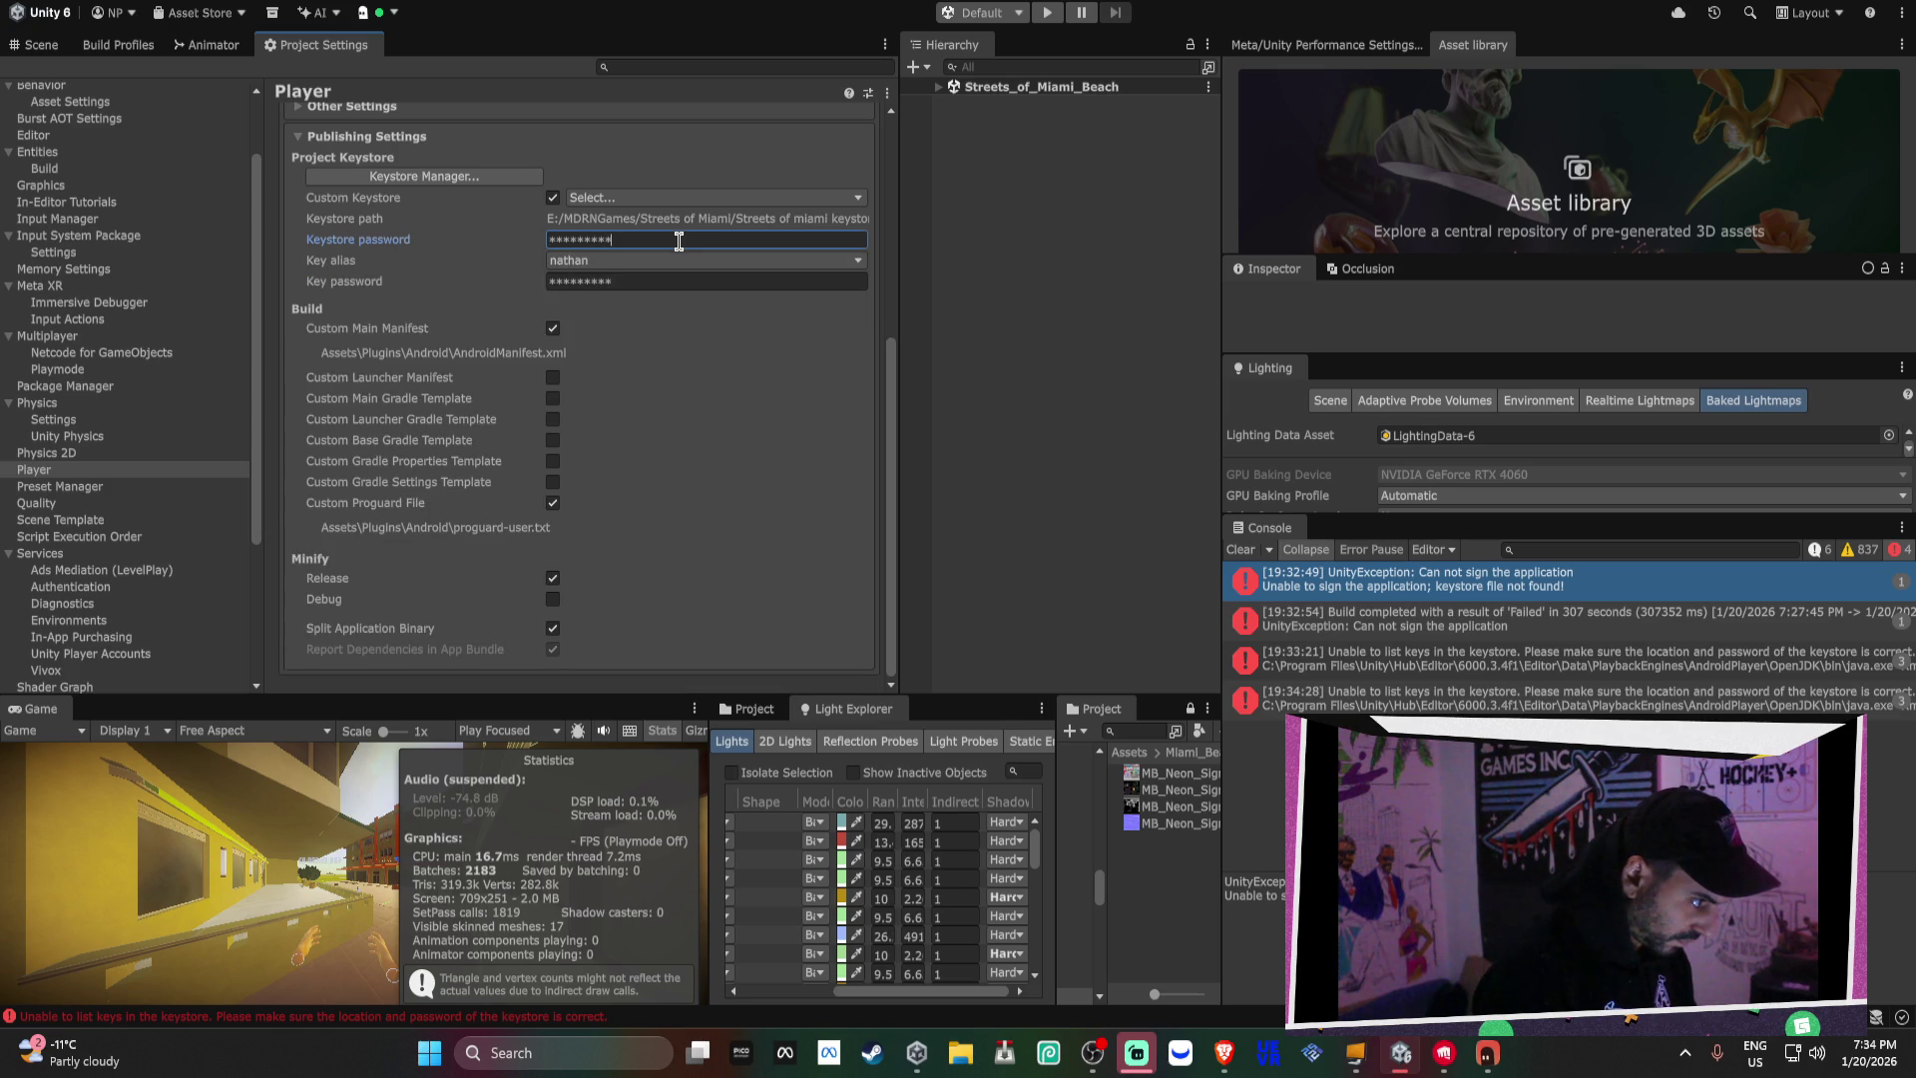
key(Return)
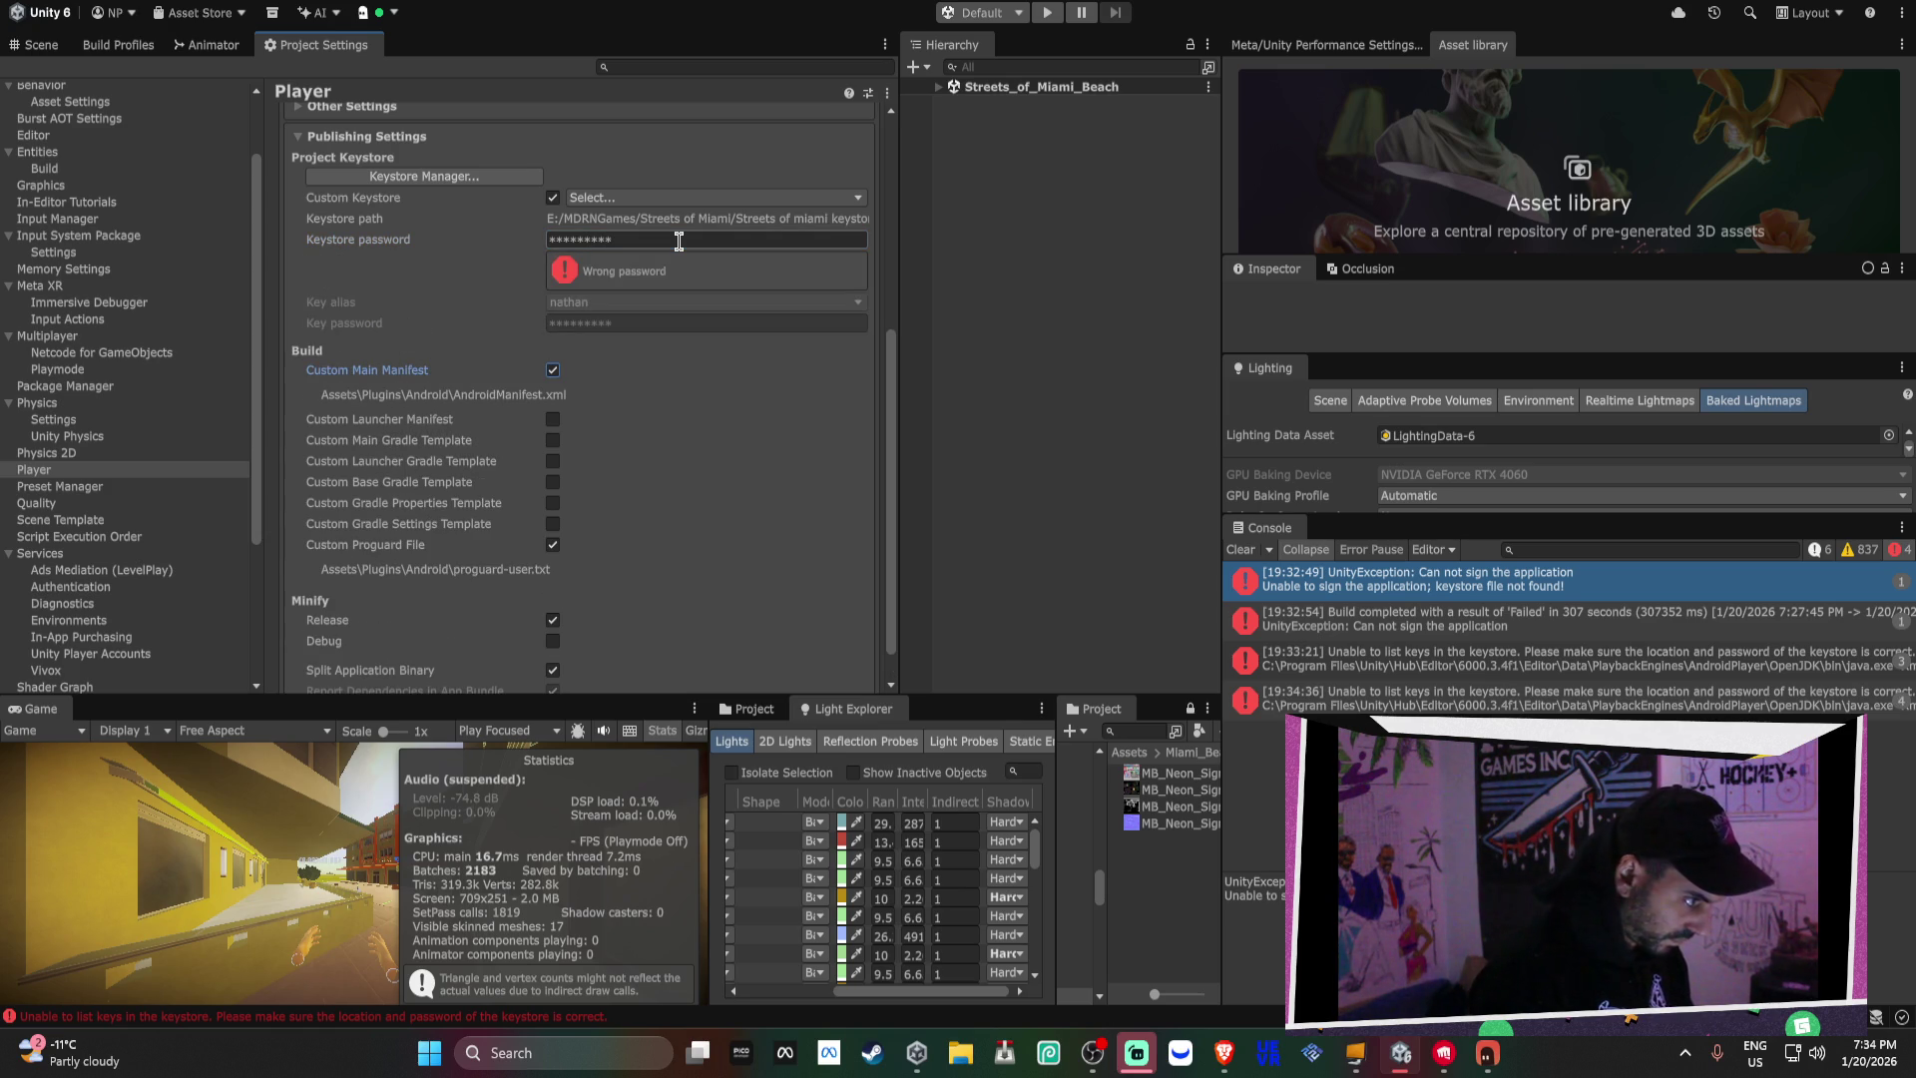
click(679, 241)
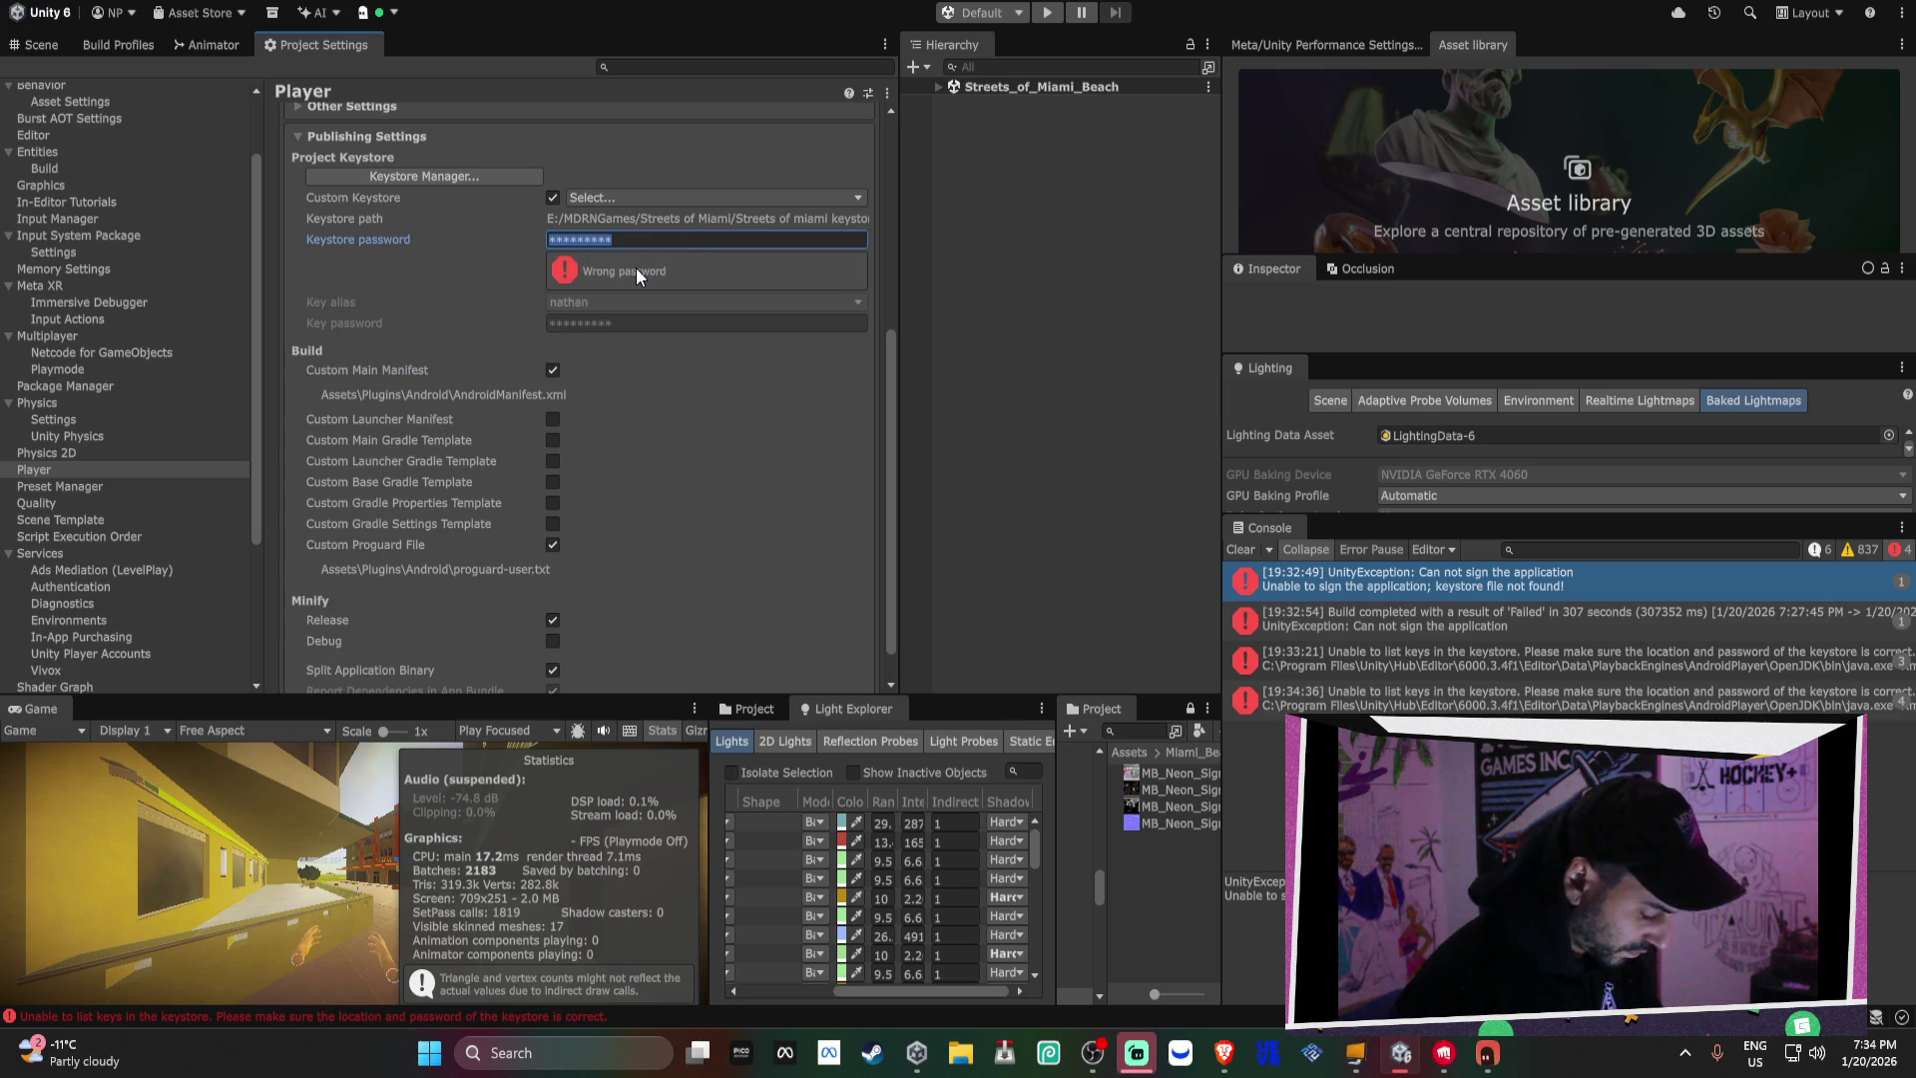
text(***)
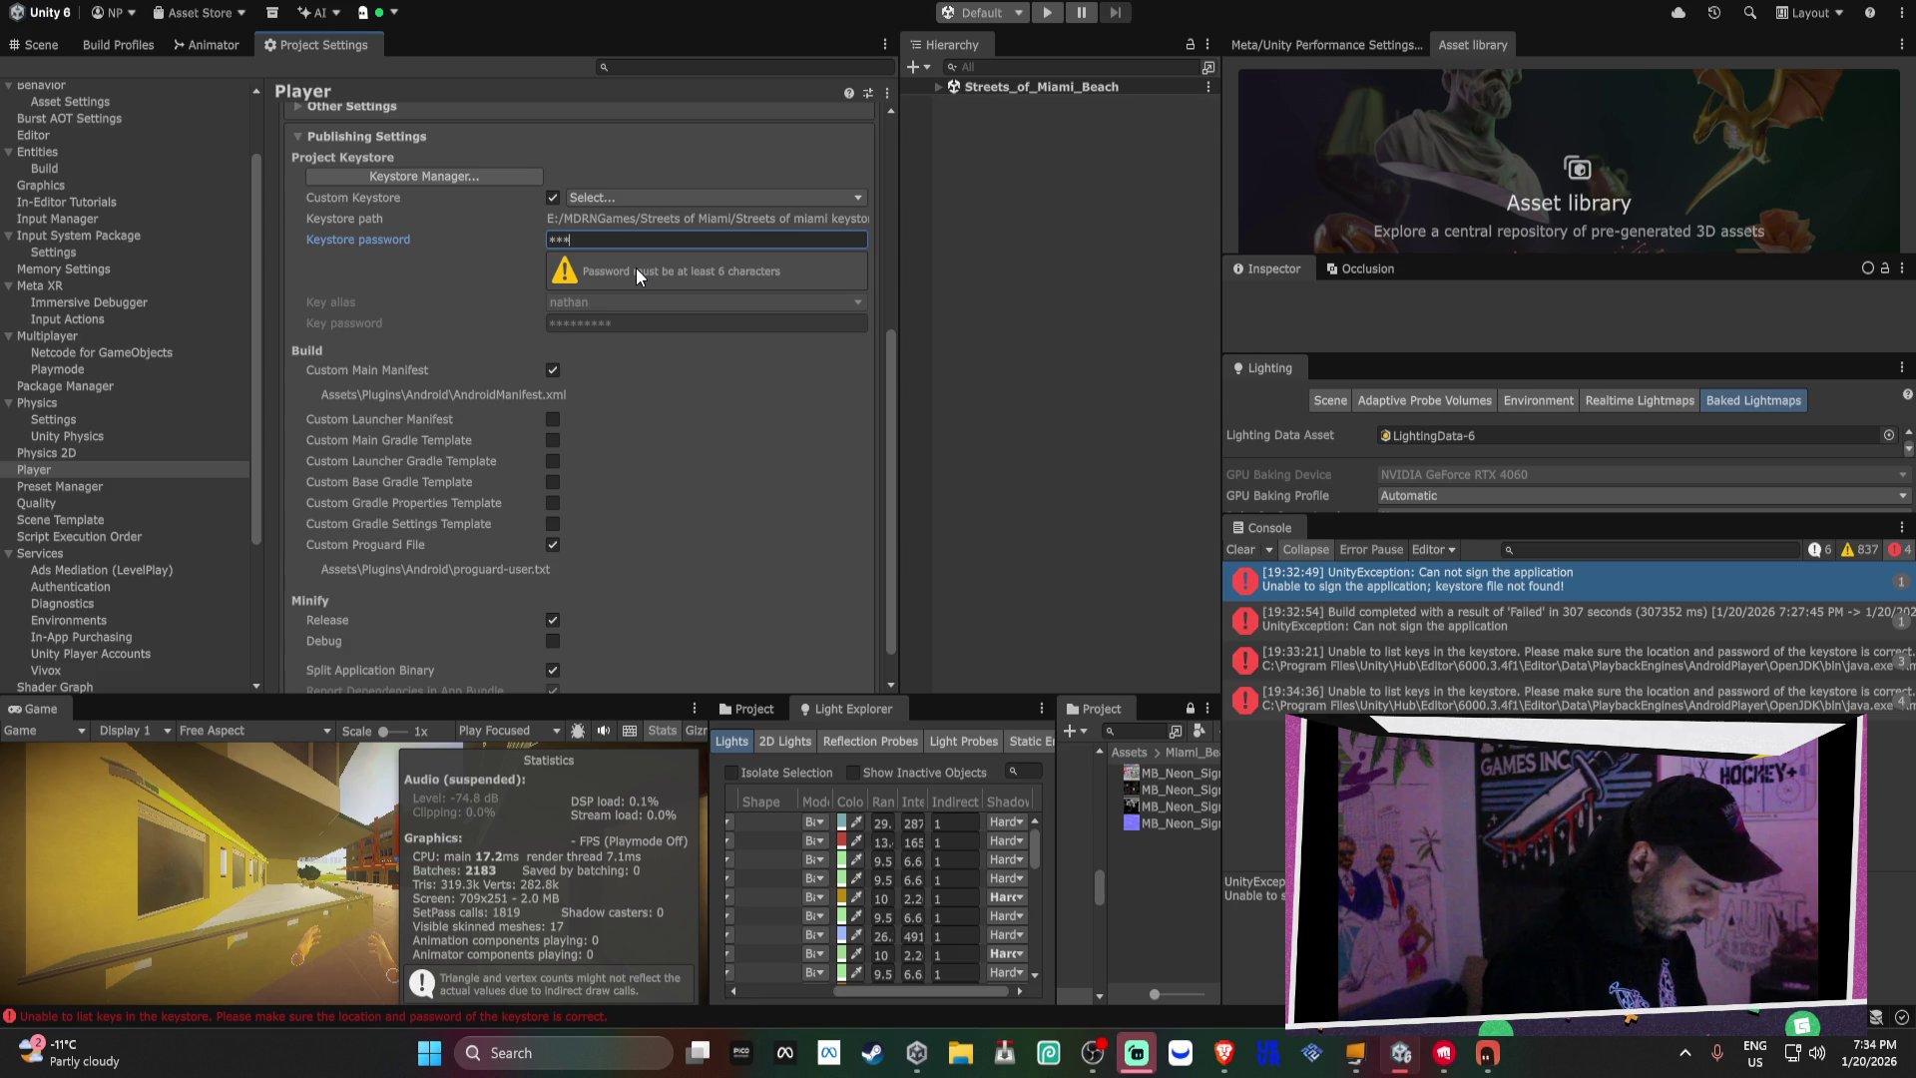
text(***)
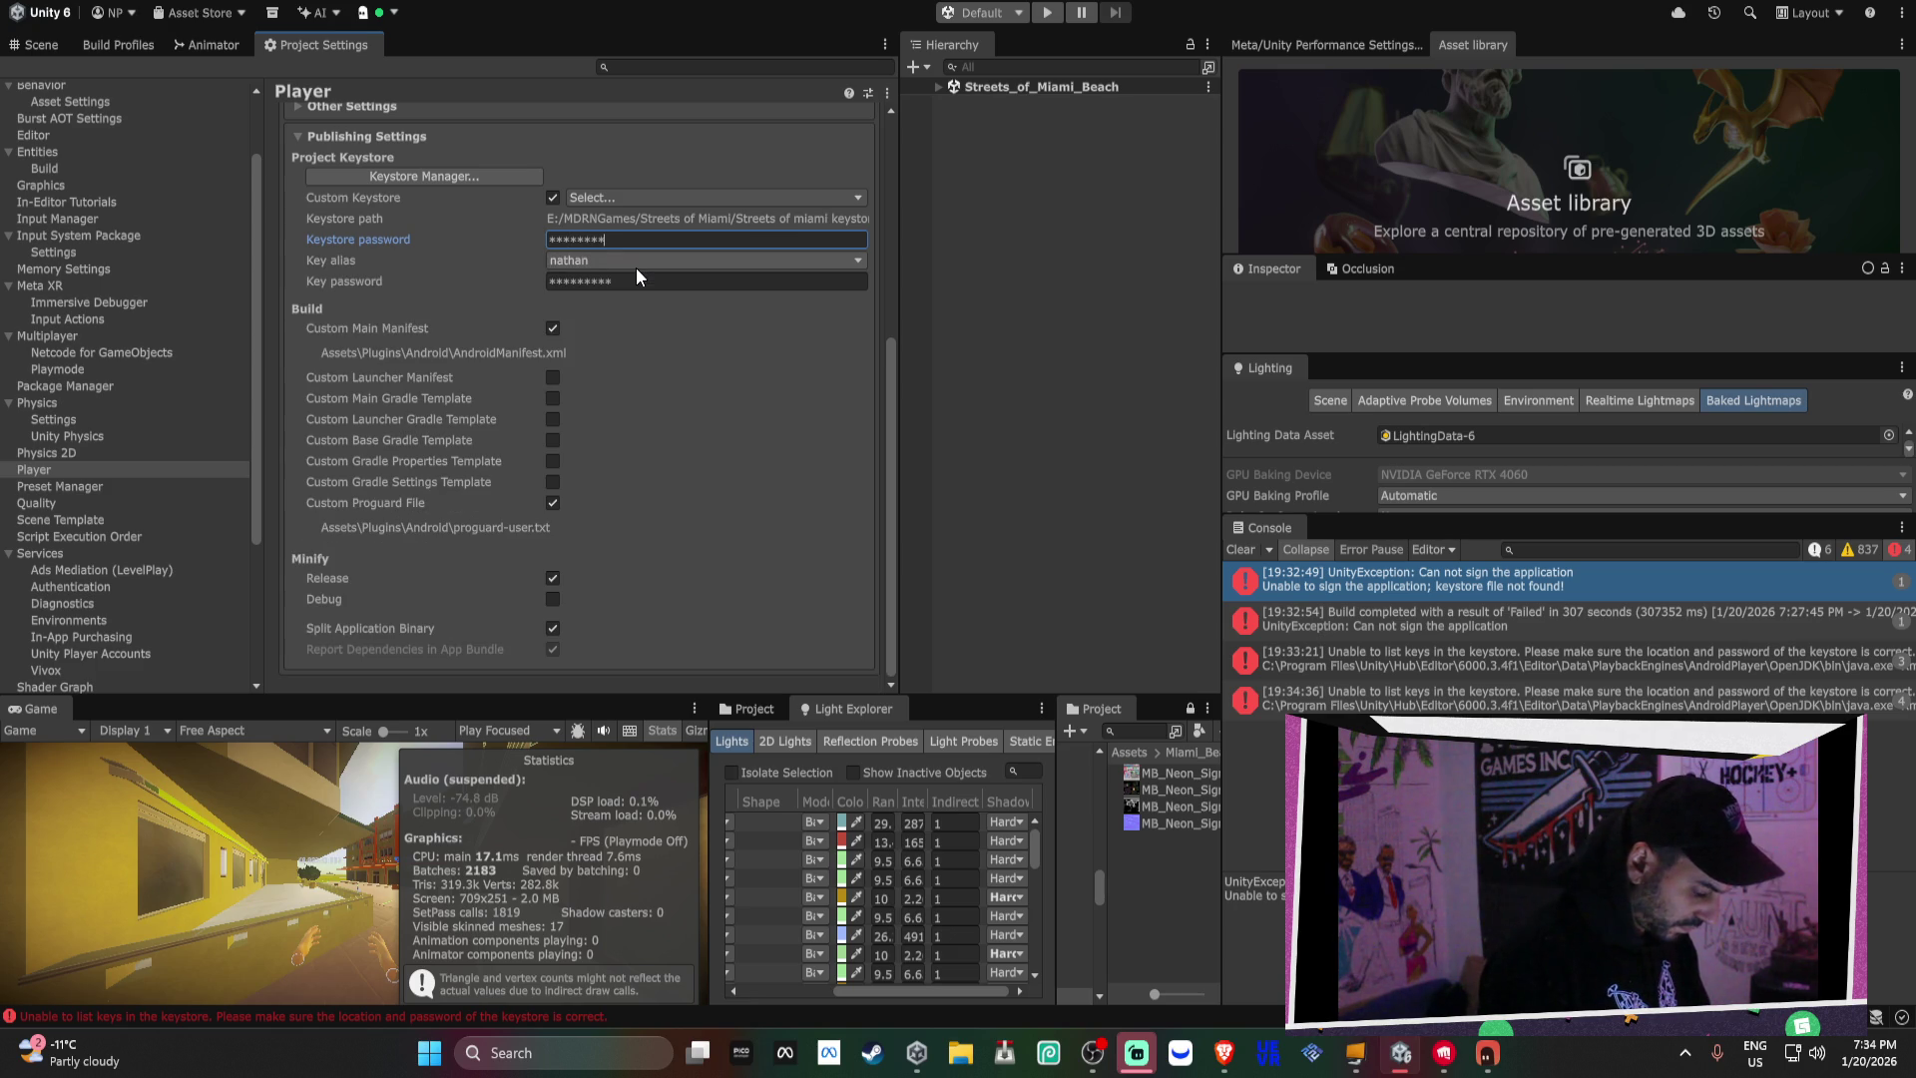
- Enter the key password, then bring up the Android build profile
click(633, 284)
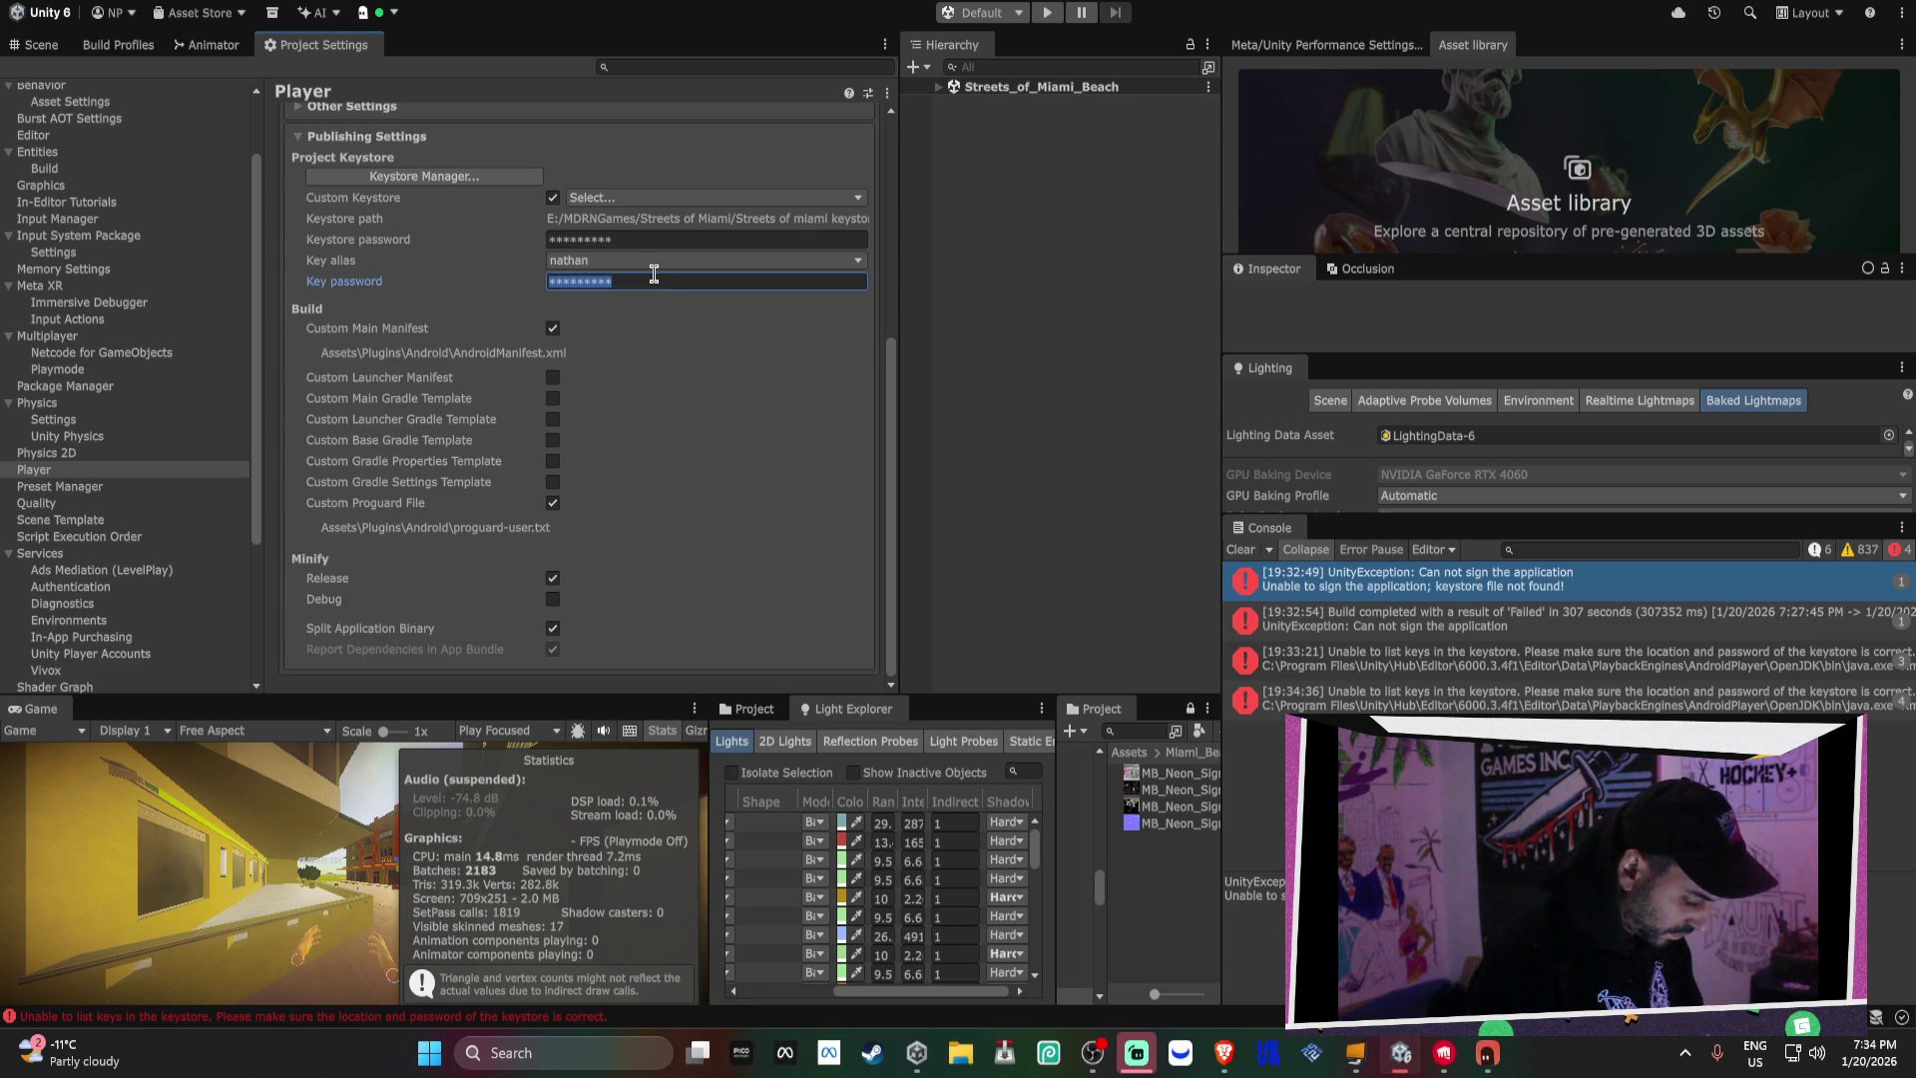
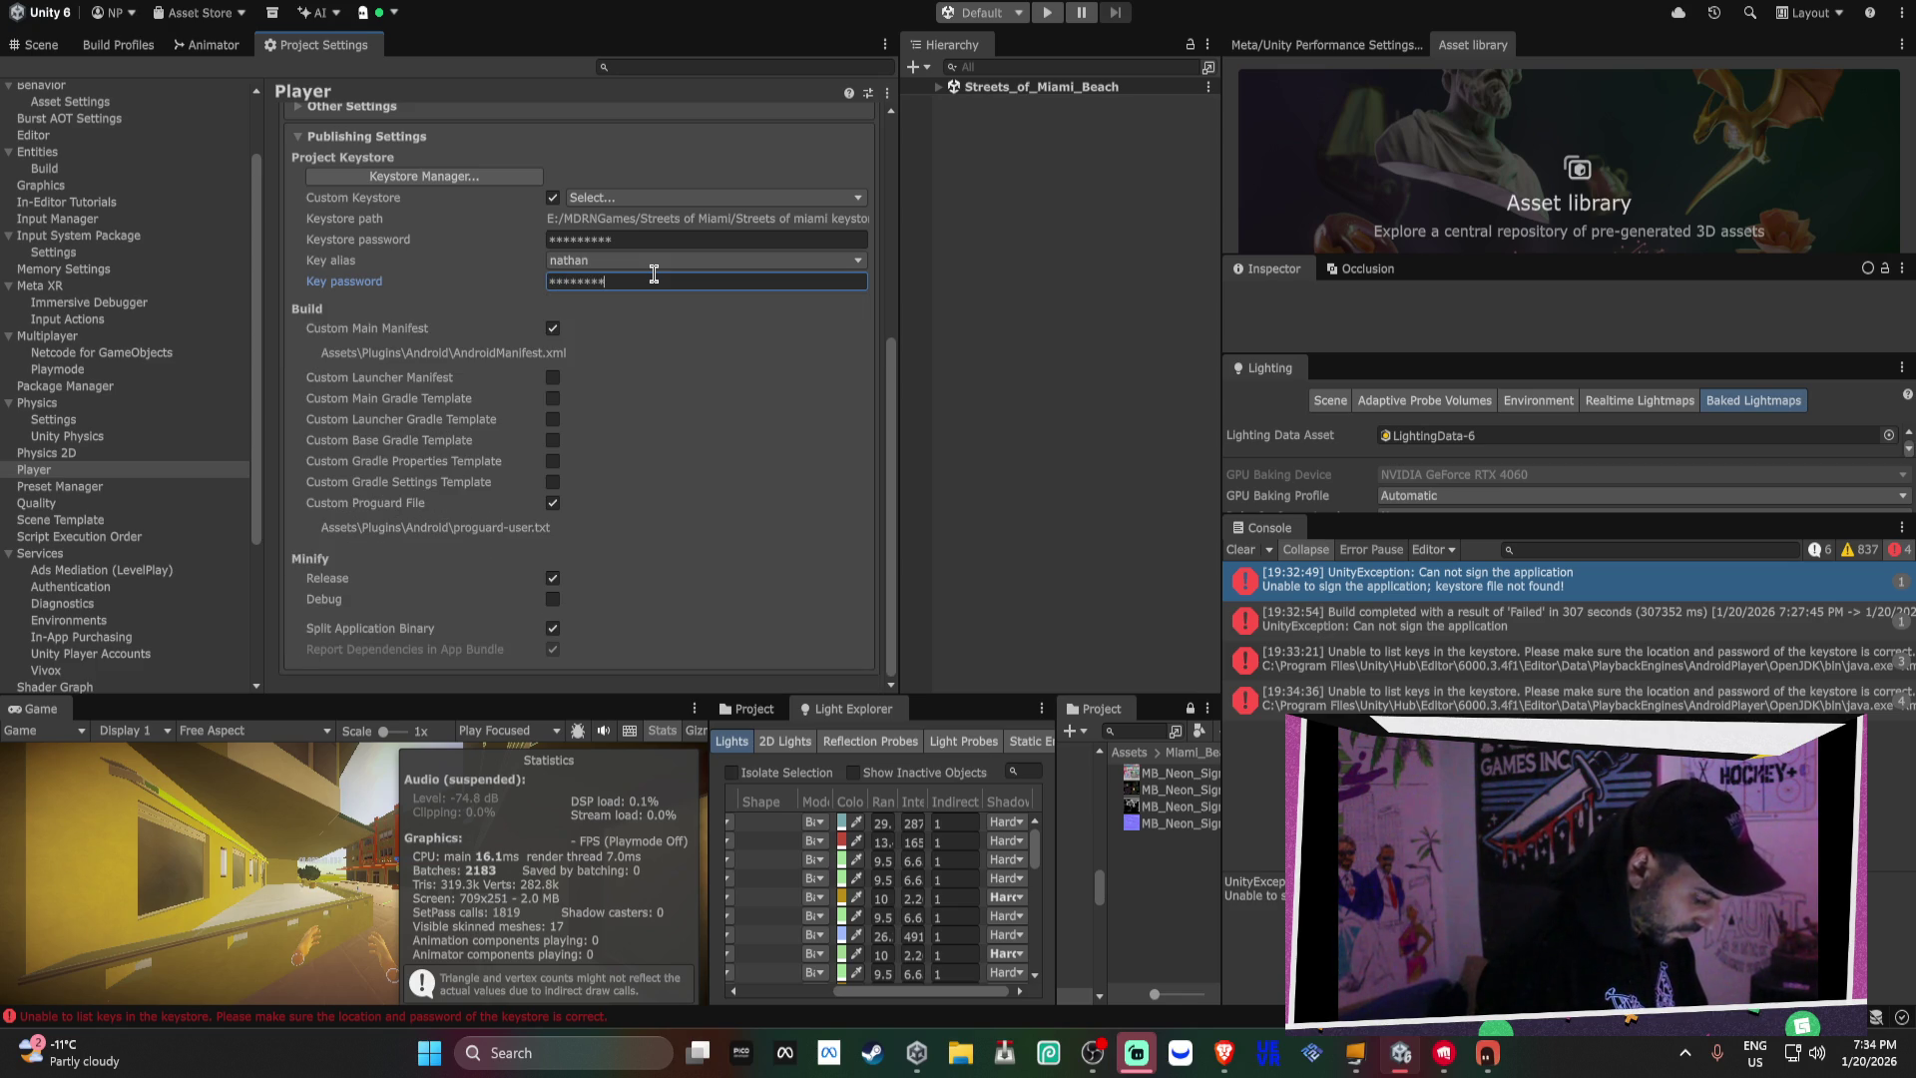
key(Tab)
click(140, 45)
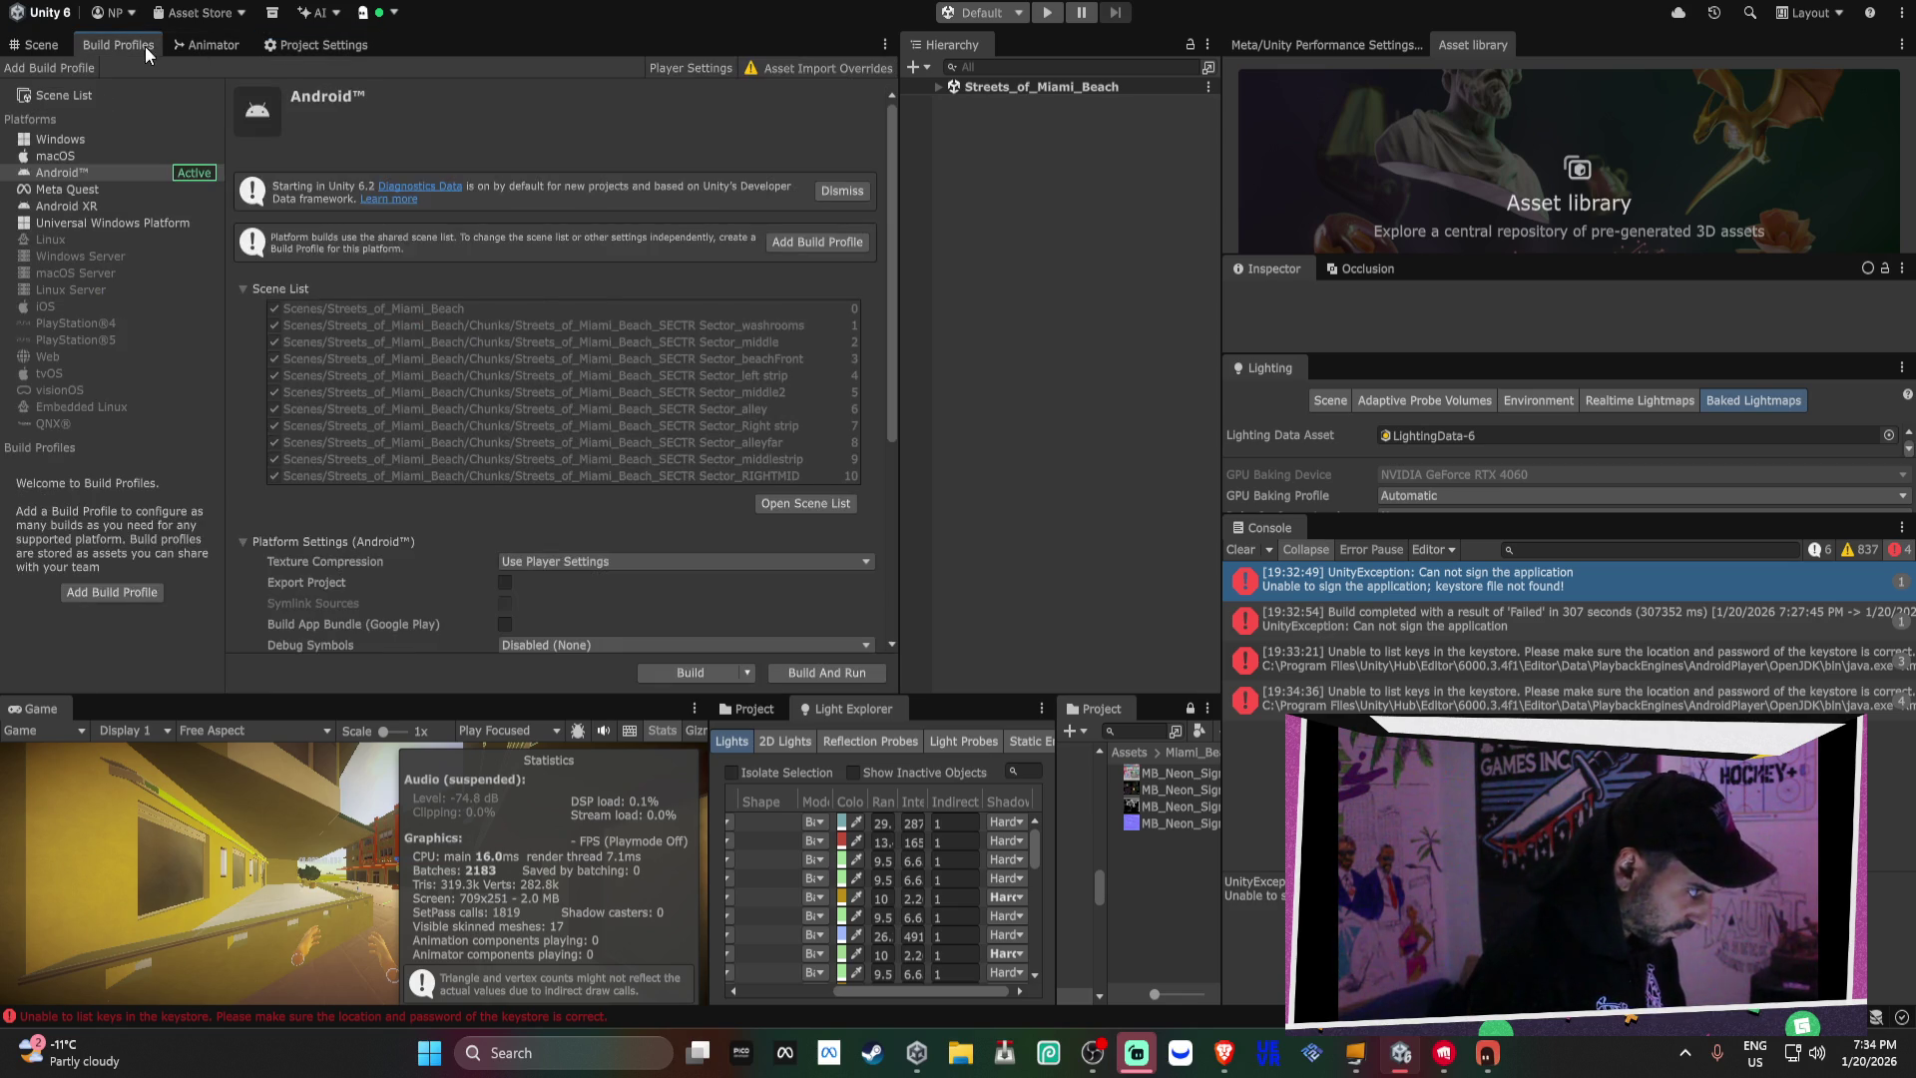
- Build the Android APK, overwriting Streets of Miami_alpha_test_DONOTRELEASE.apk on the Desktop
click(717, 681)
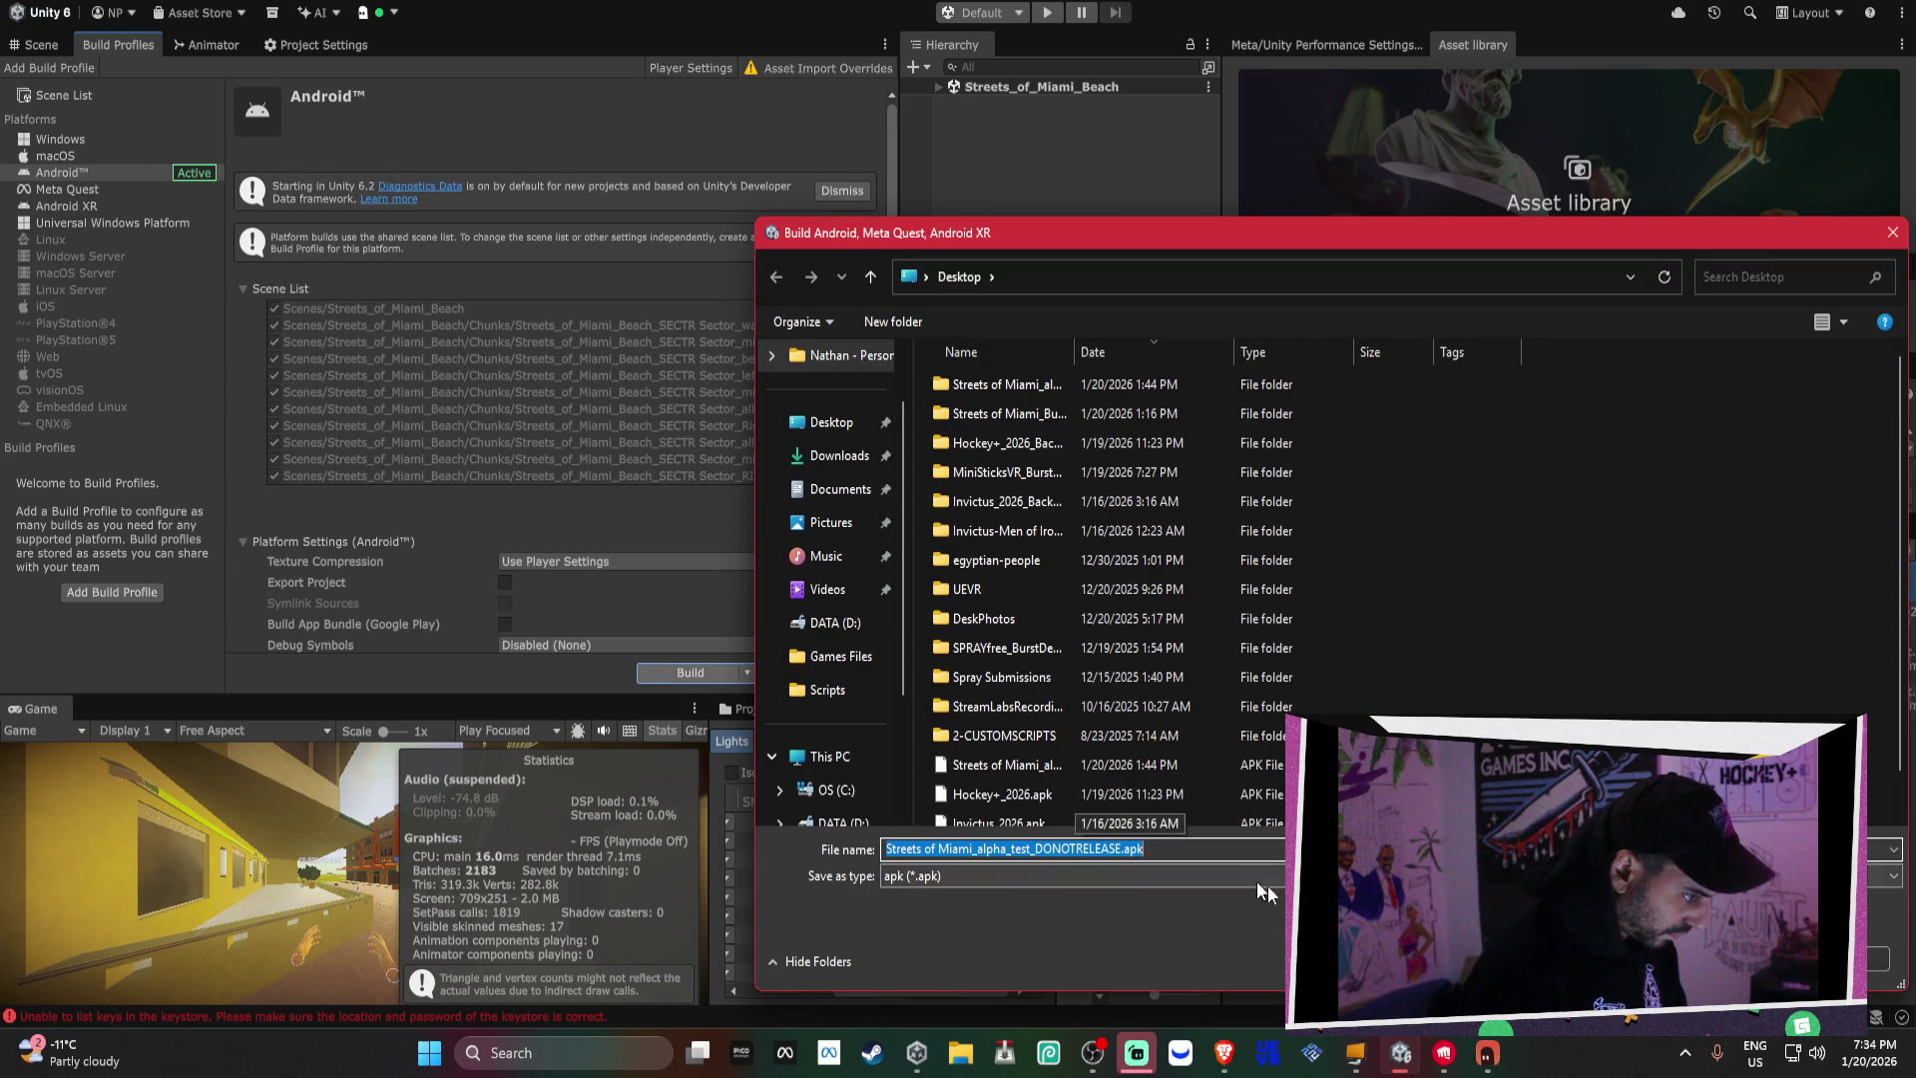
key(Return)
click(1034, 499)
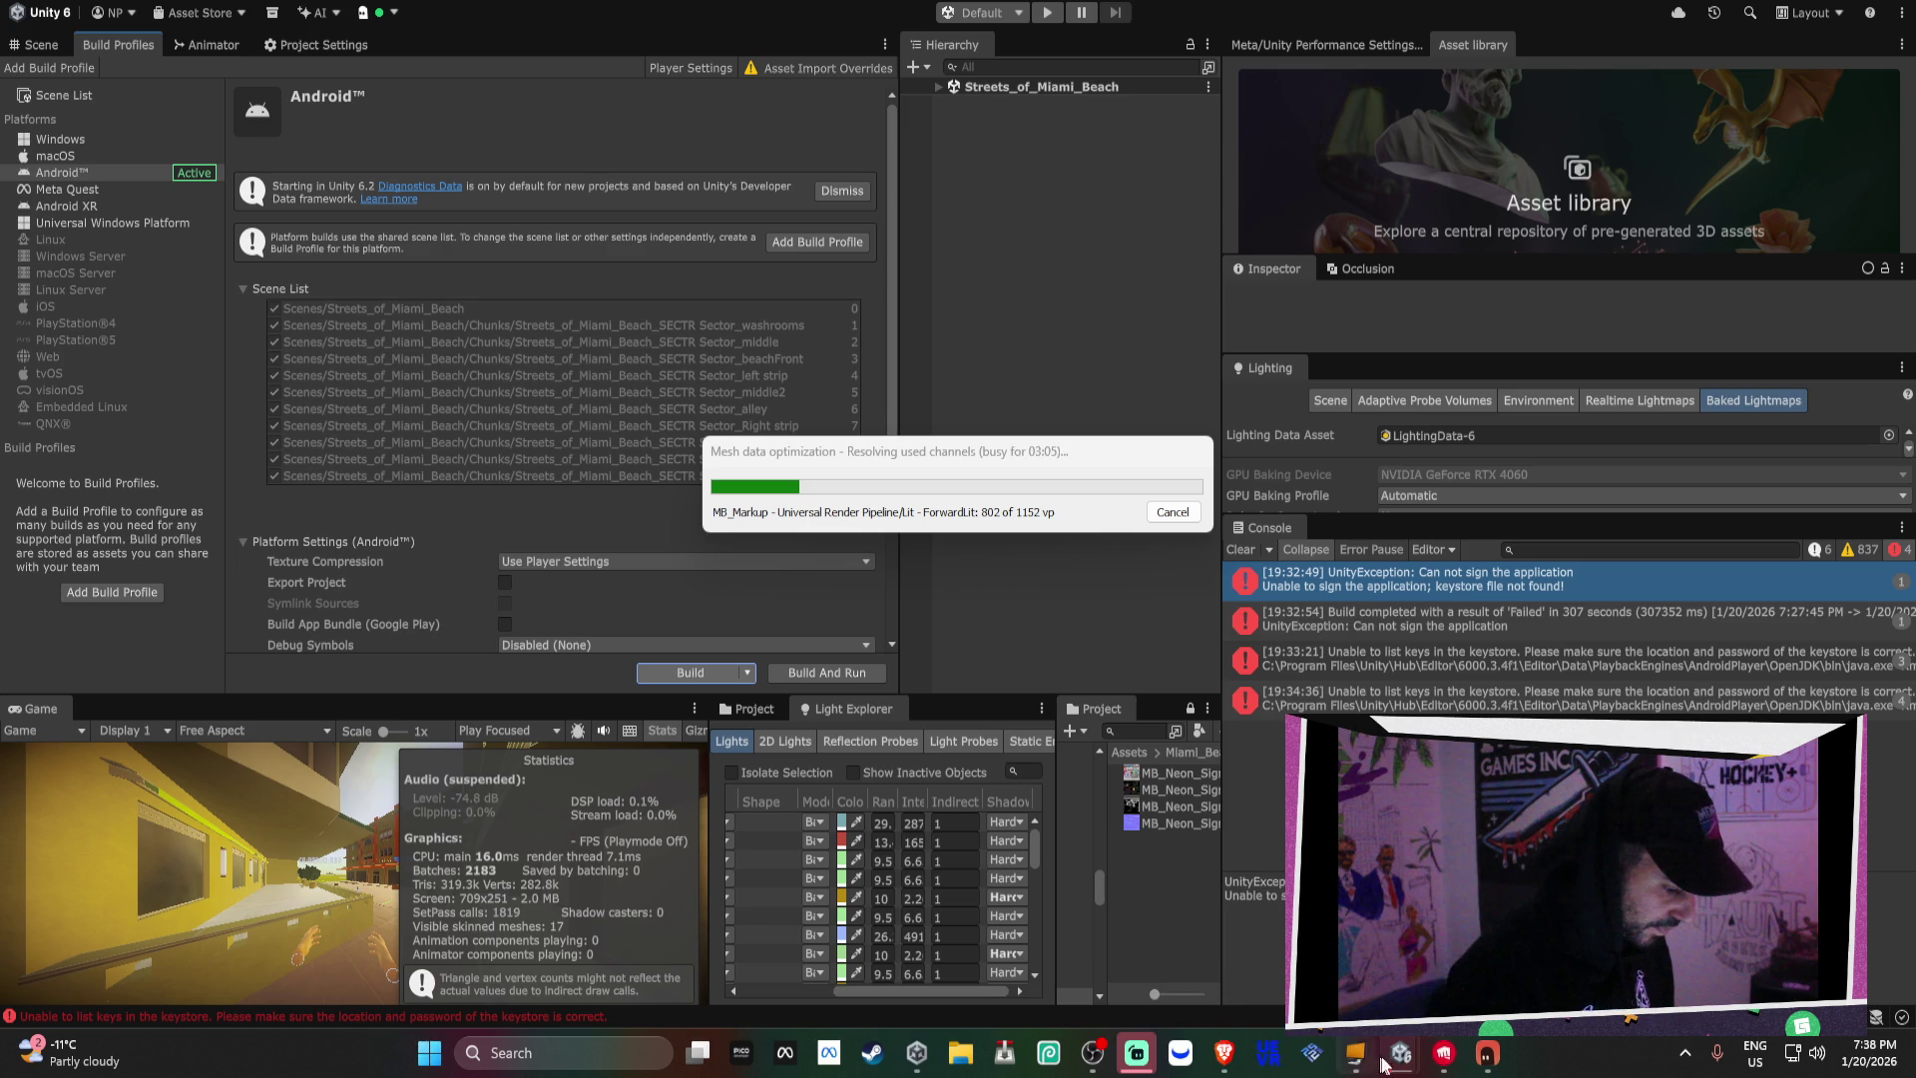
click(1443, 1064)
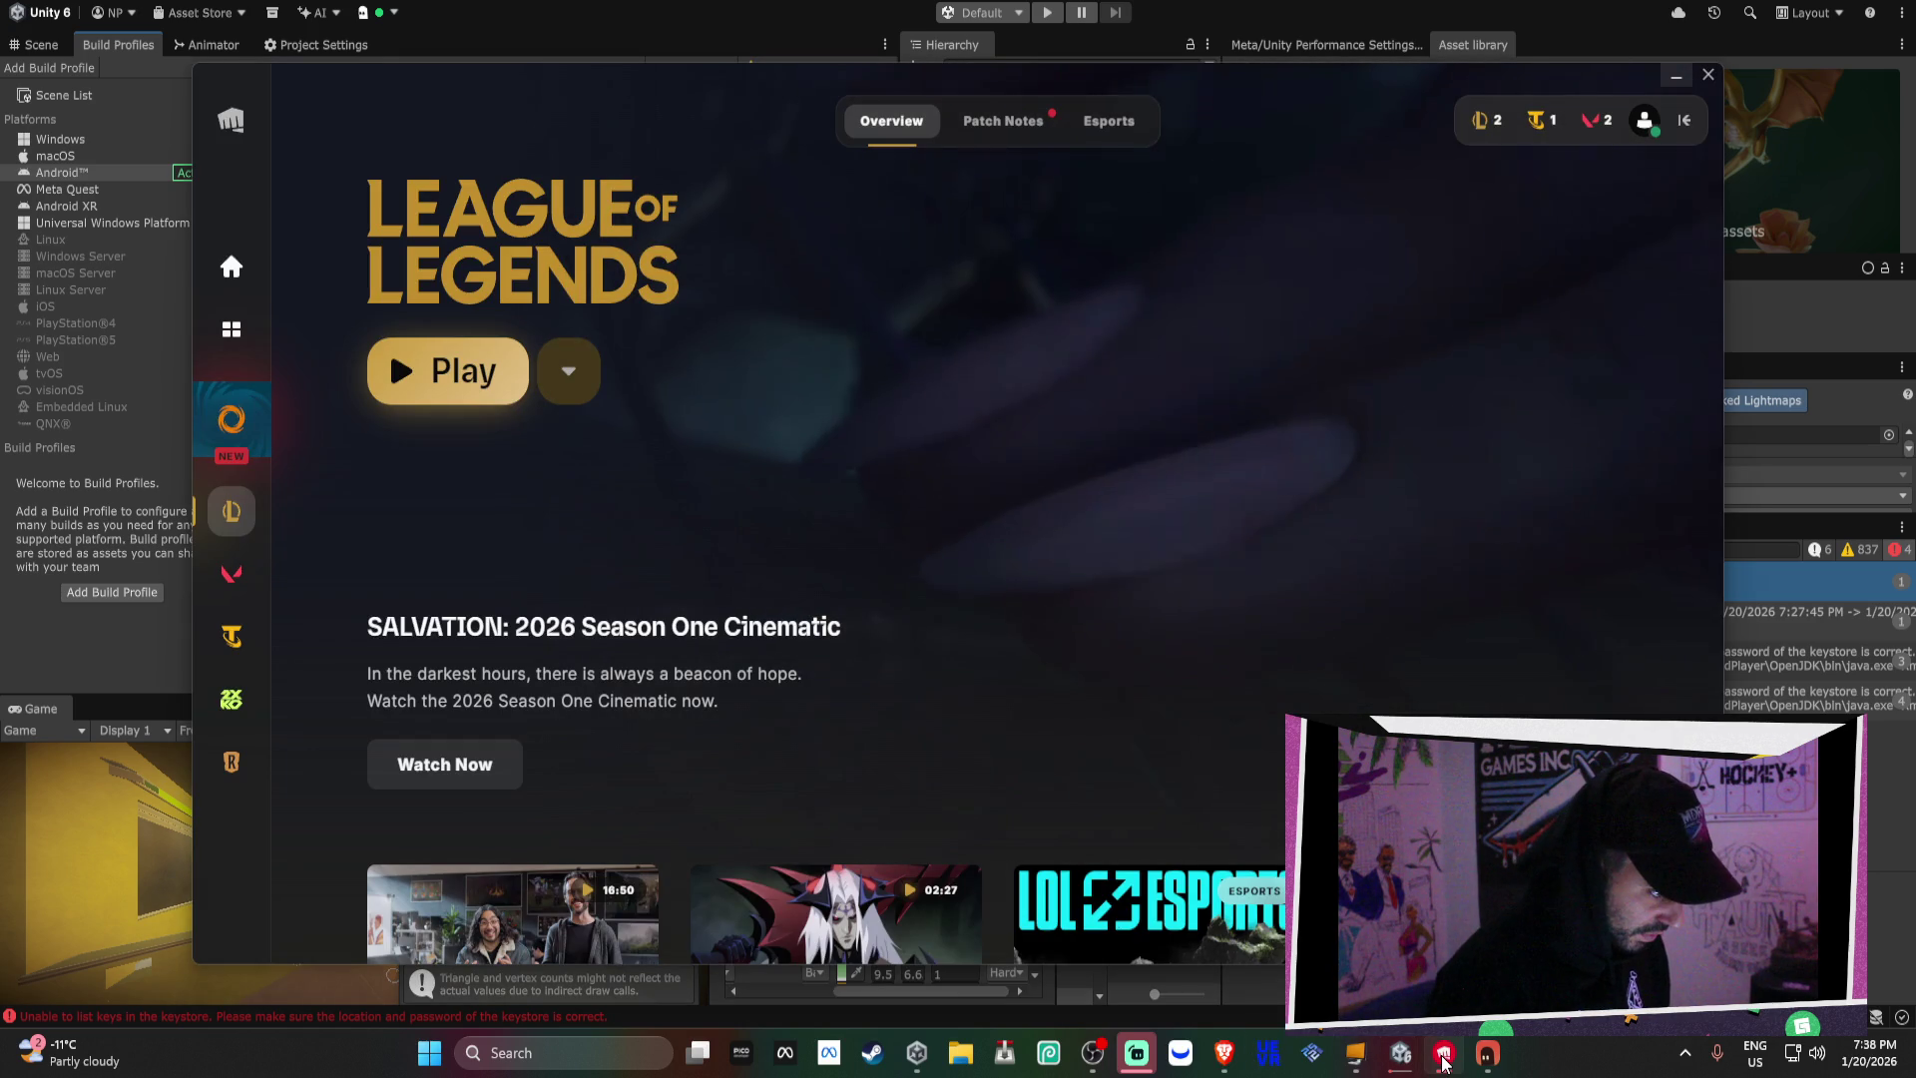
click(1443, 1064)
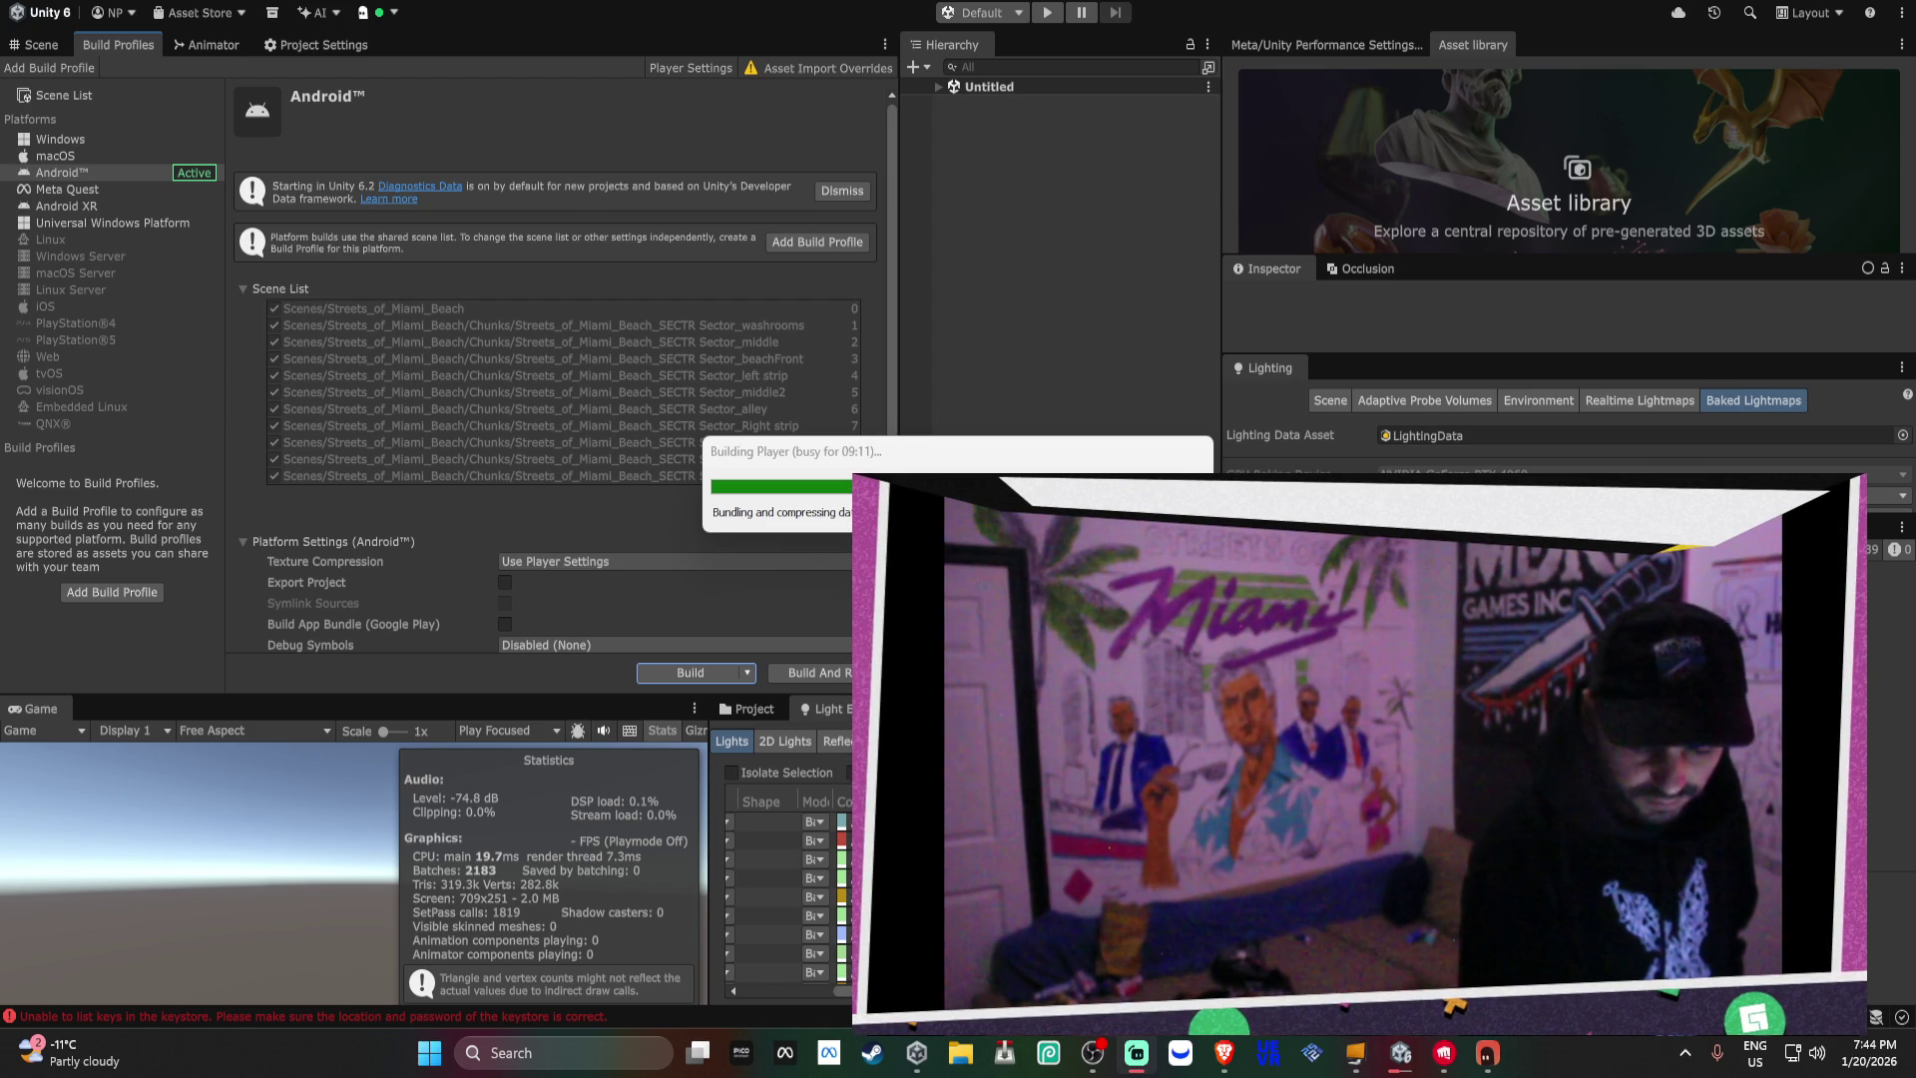
drag(1154, 451, 746, 328)
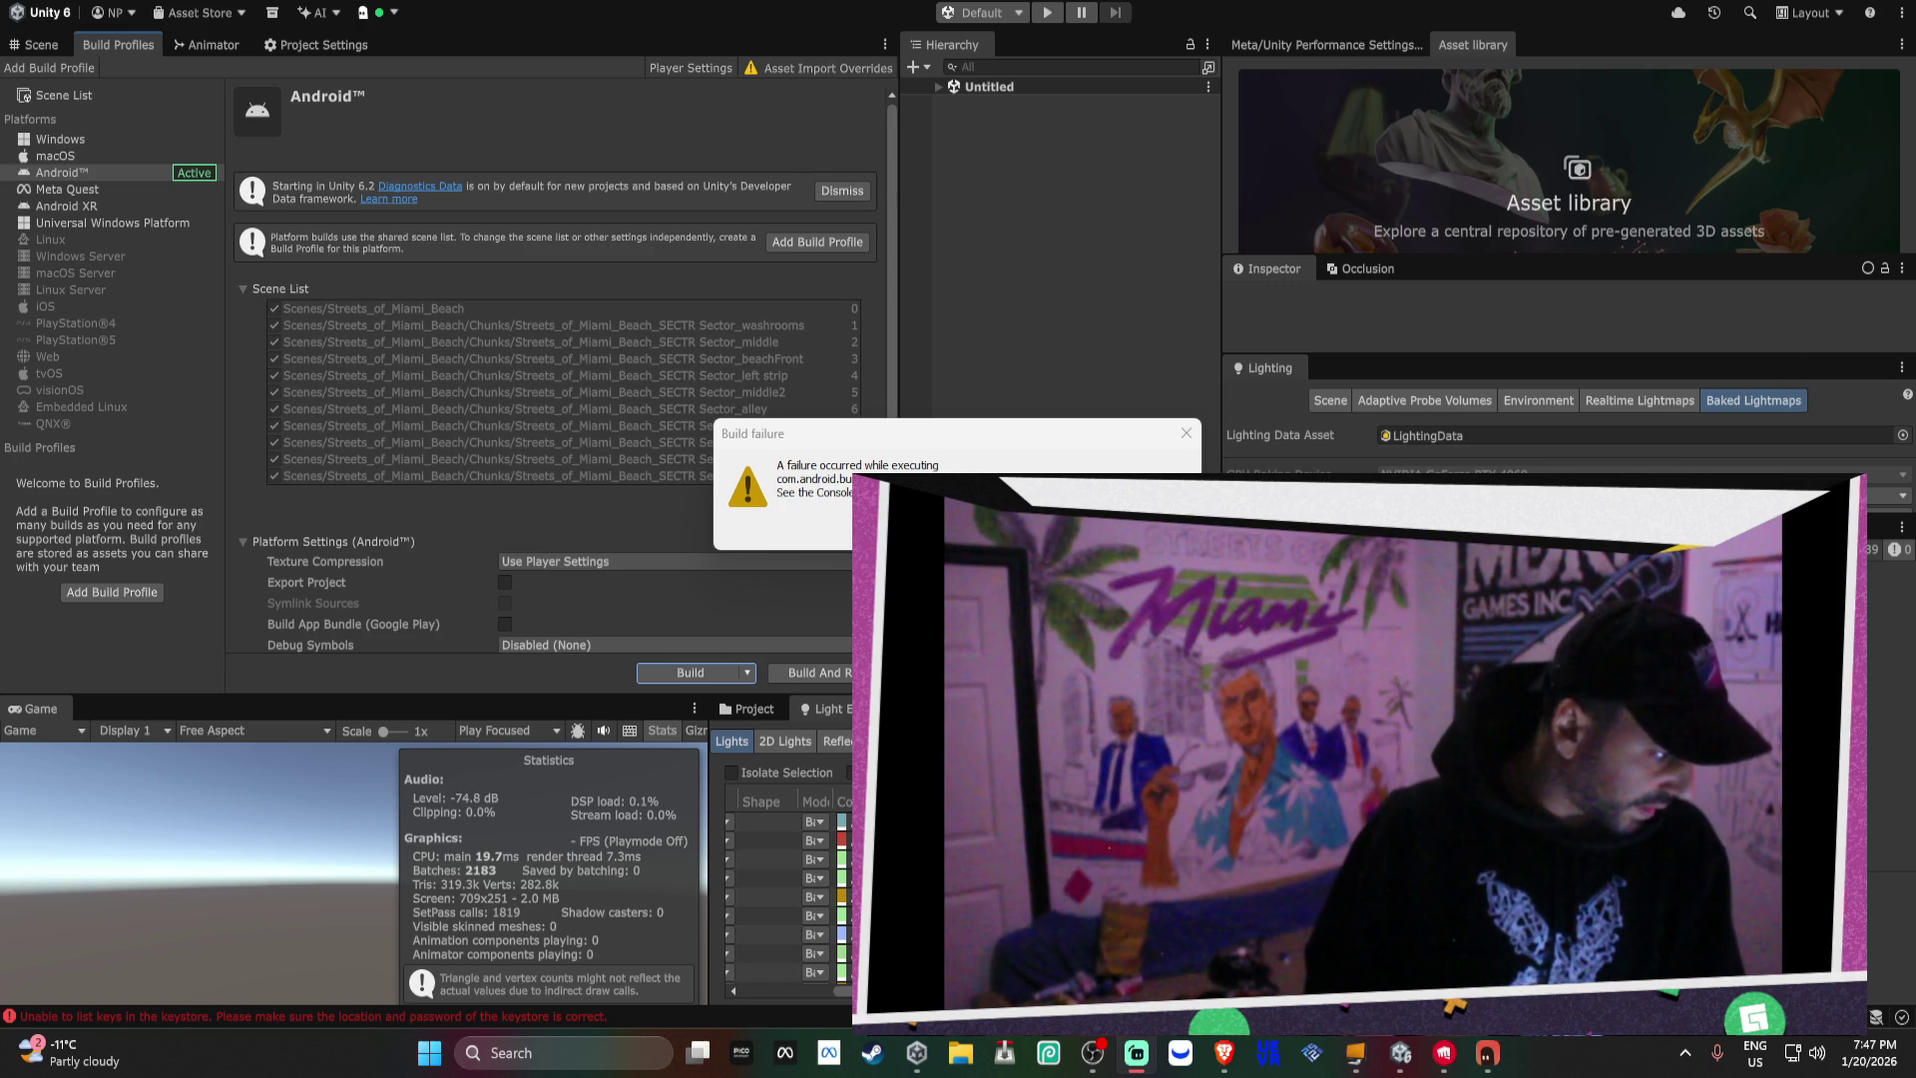
- Dismiss the build failure alert and start another Android build once postprocessing finishes
key(alt+Tab)
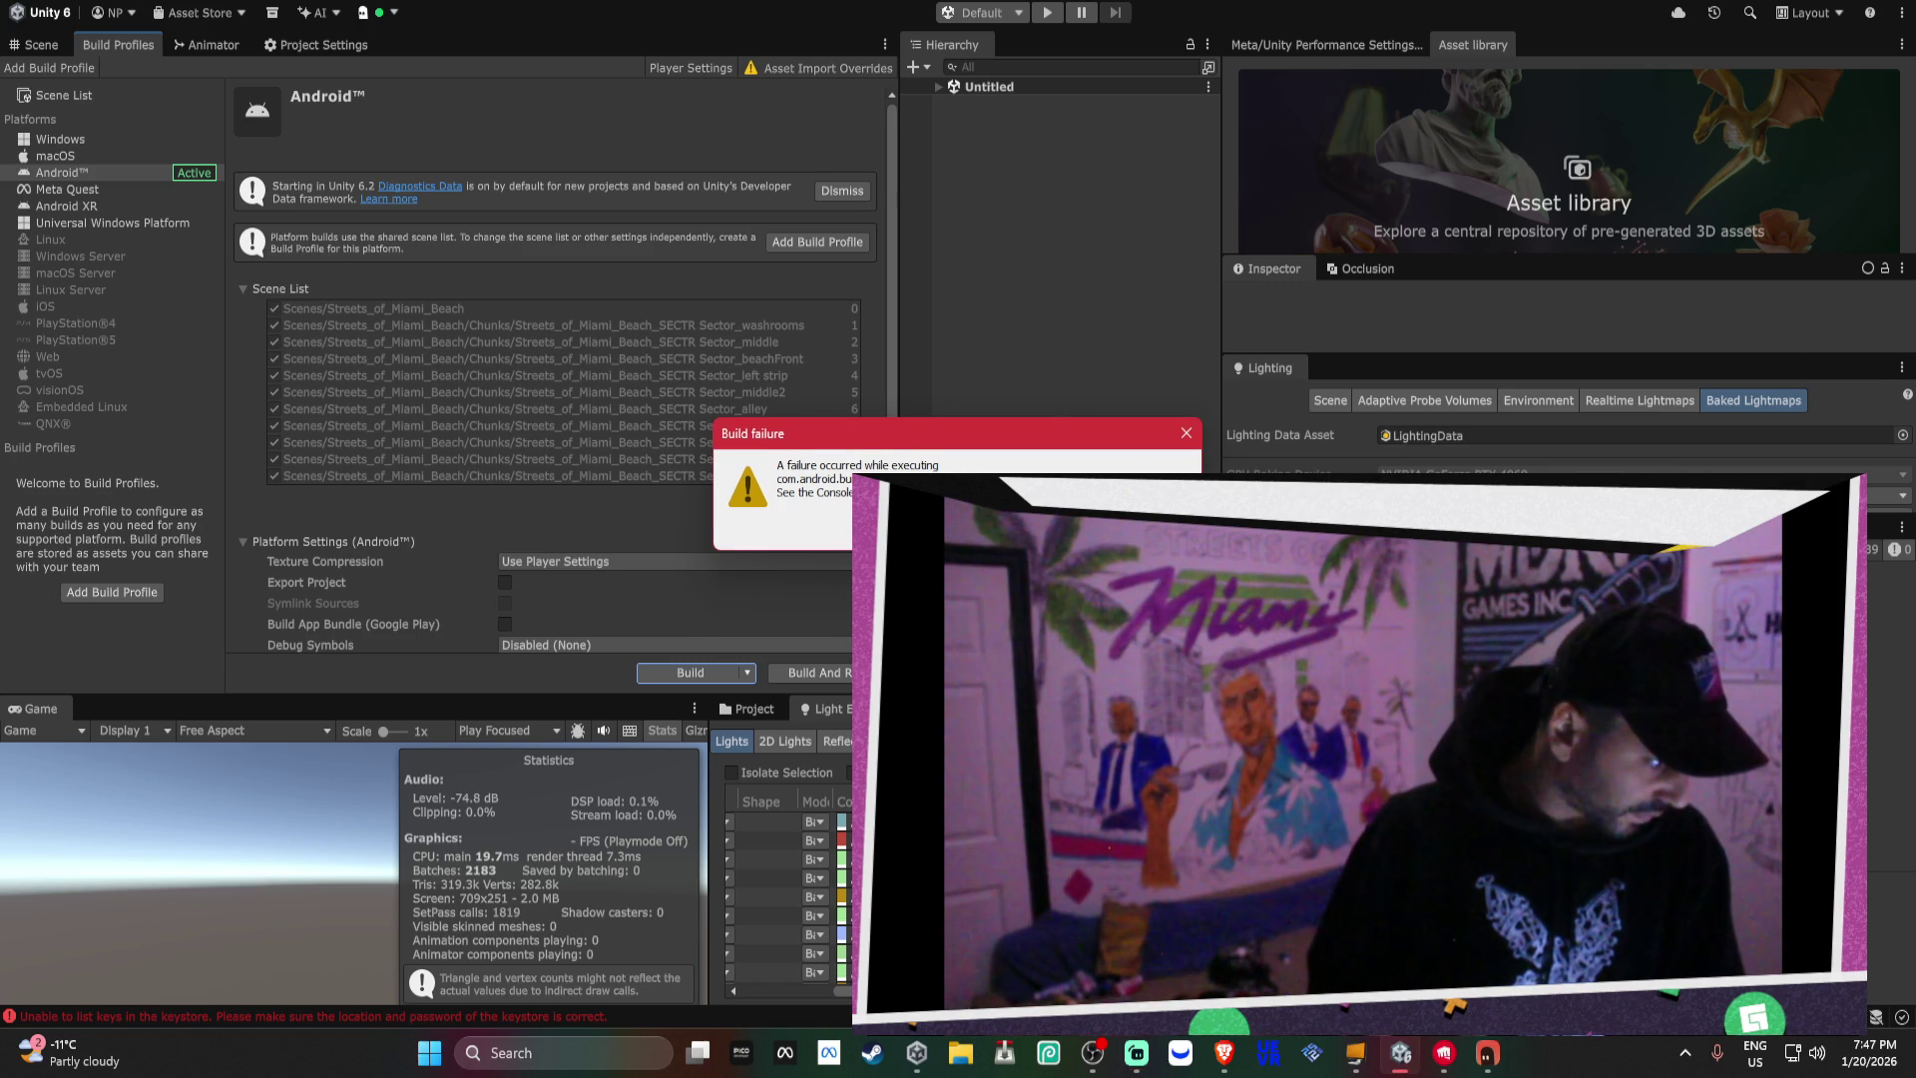
key(Return)
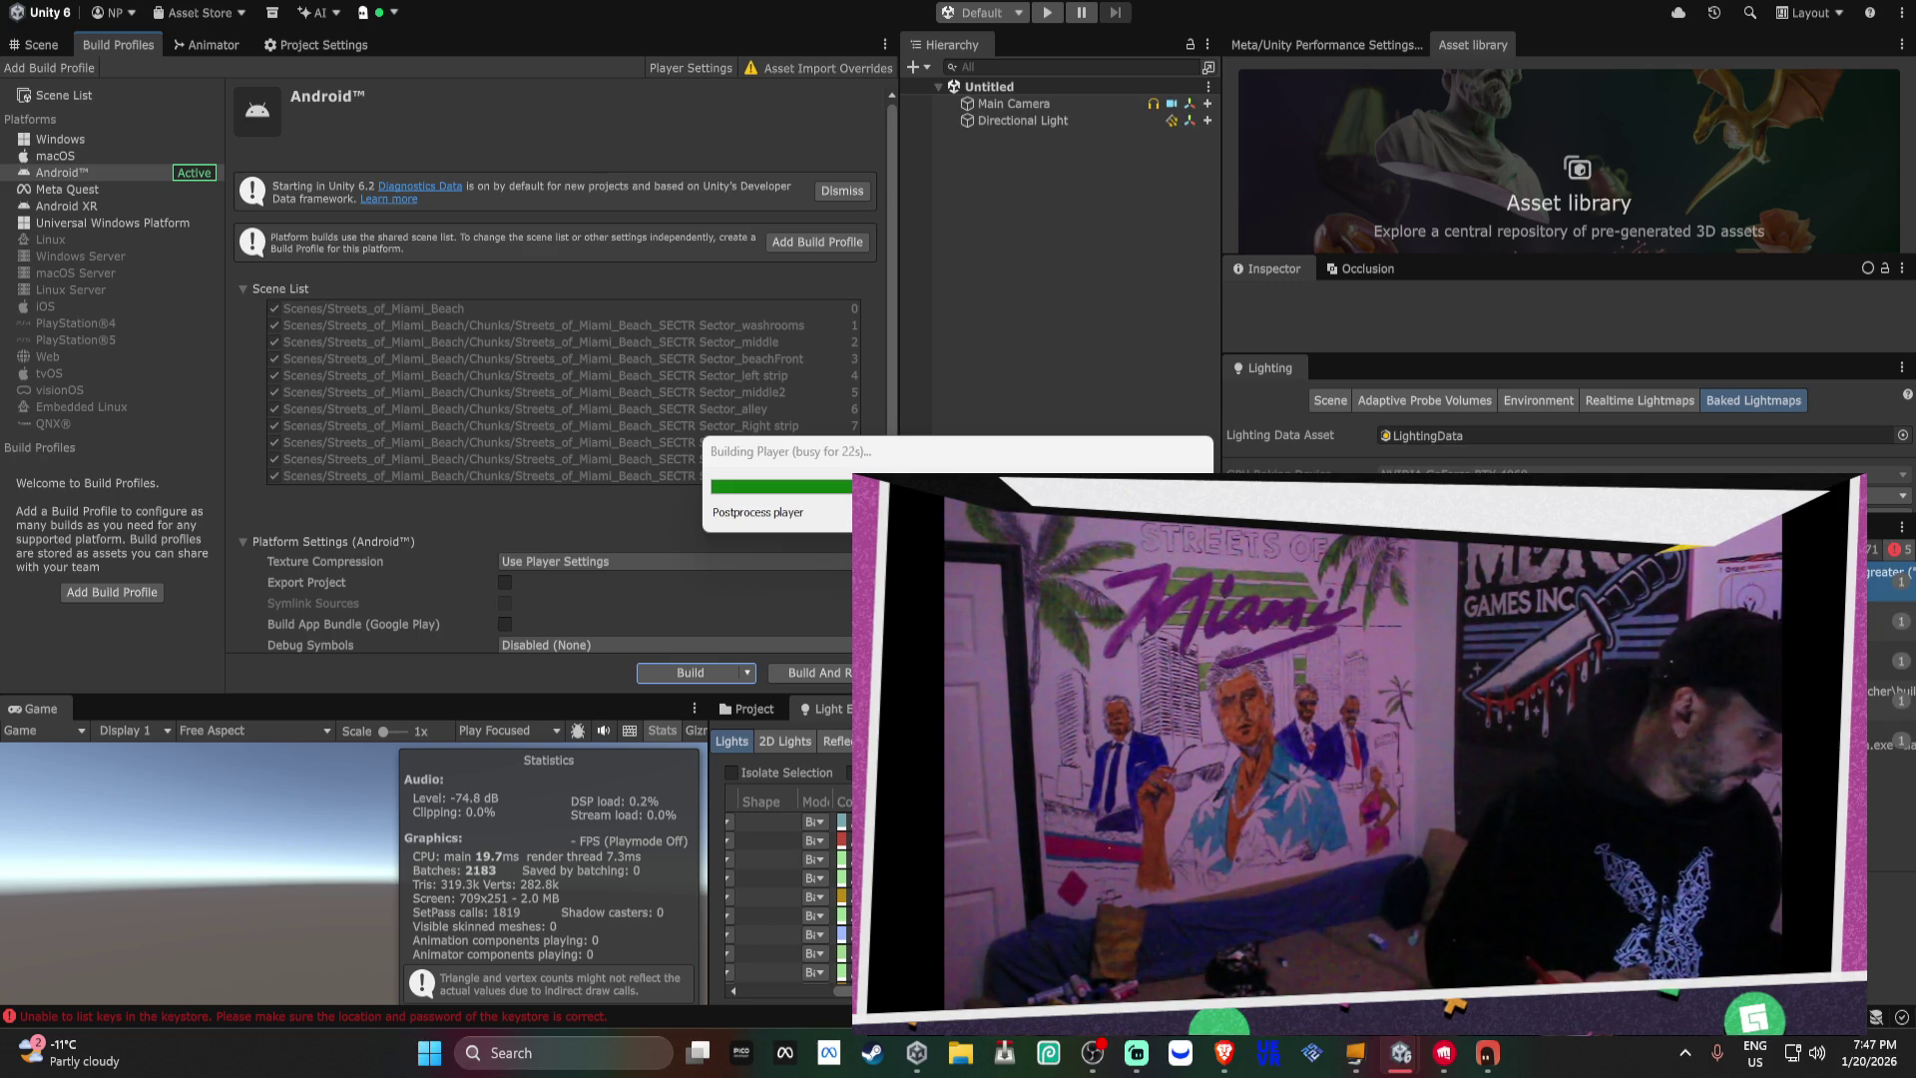
click(752, 666)
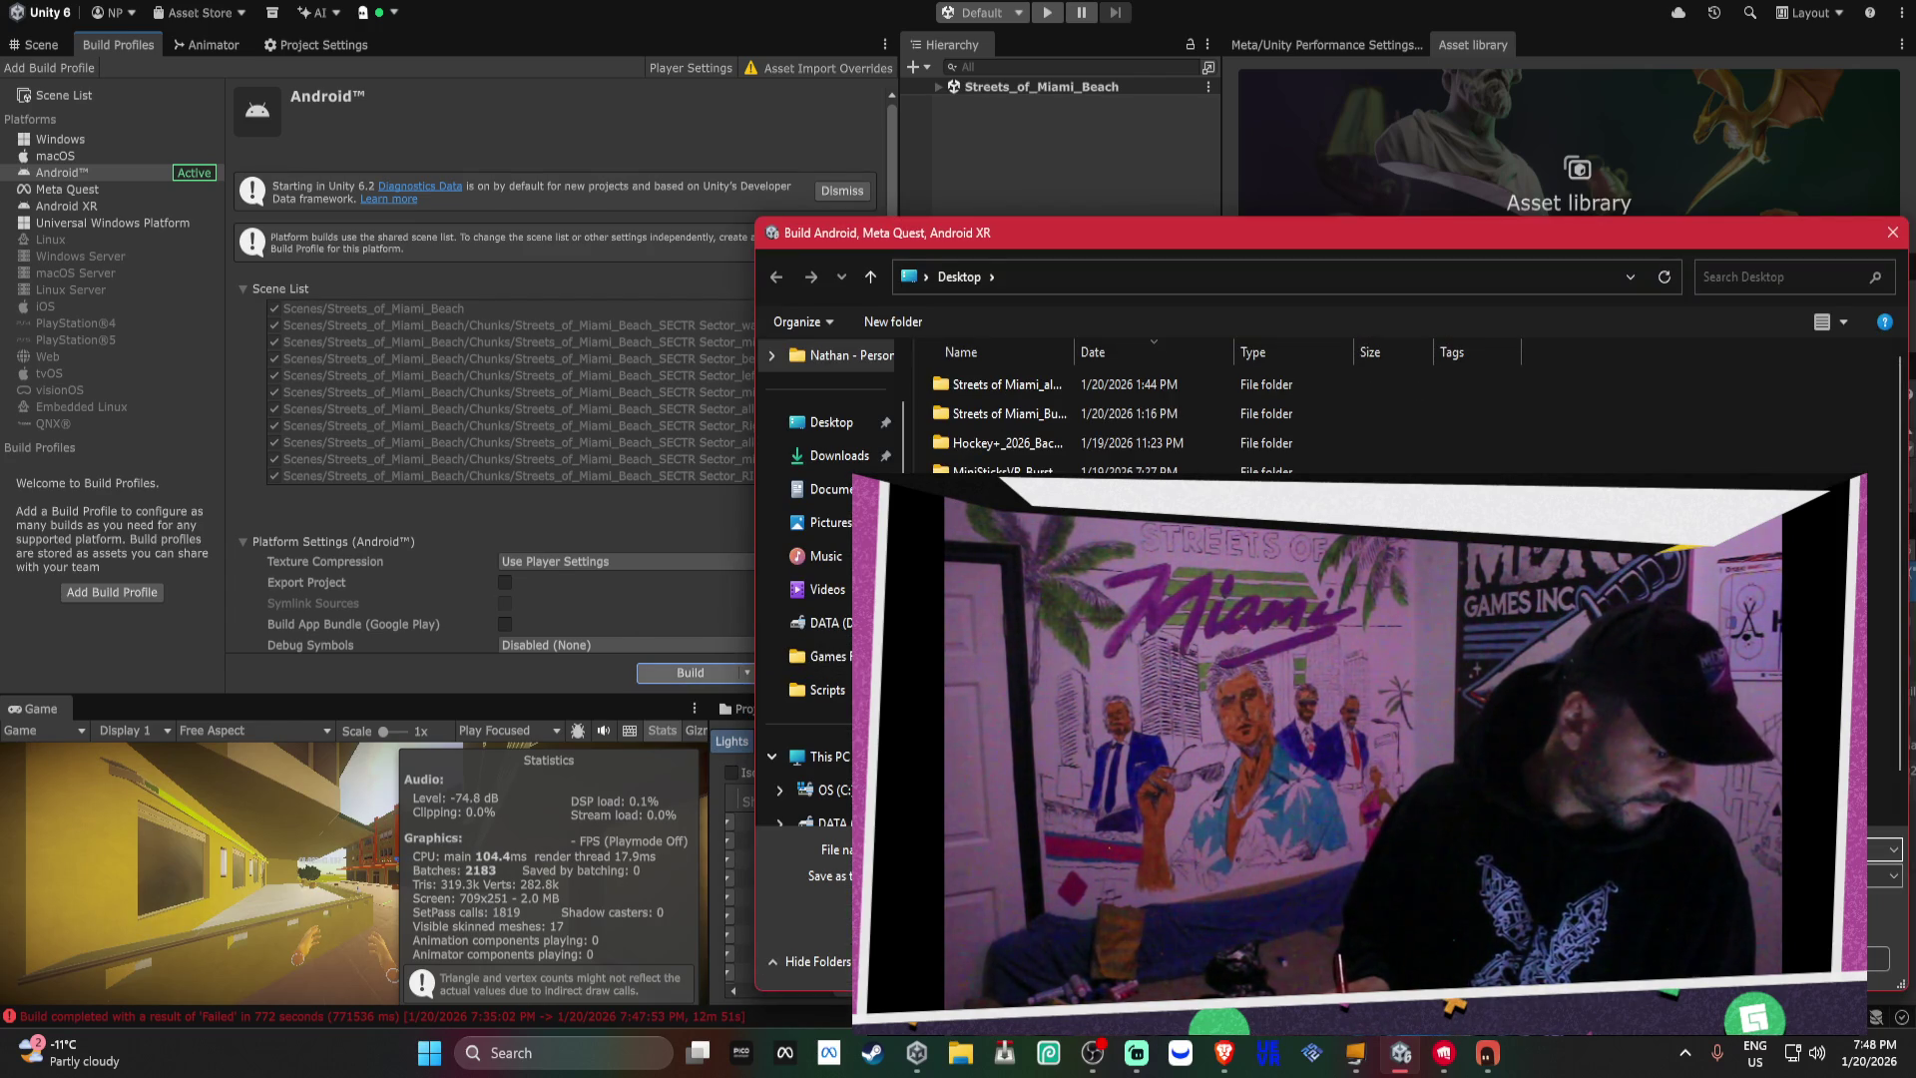
- Cancel the save dialog, then run a Clean Build replacing Streets of Miami_alpha_test_DONOTRELEASE.apk
click(1879, 959)
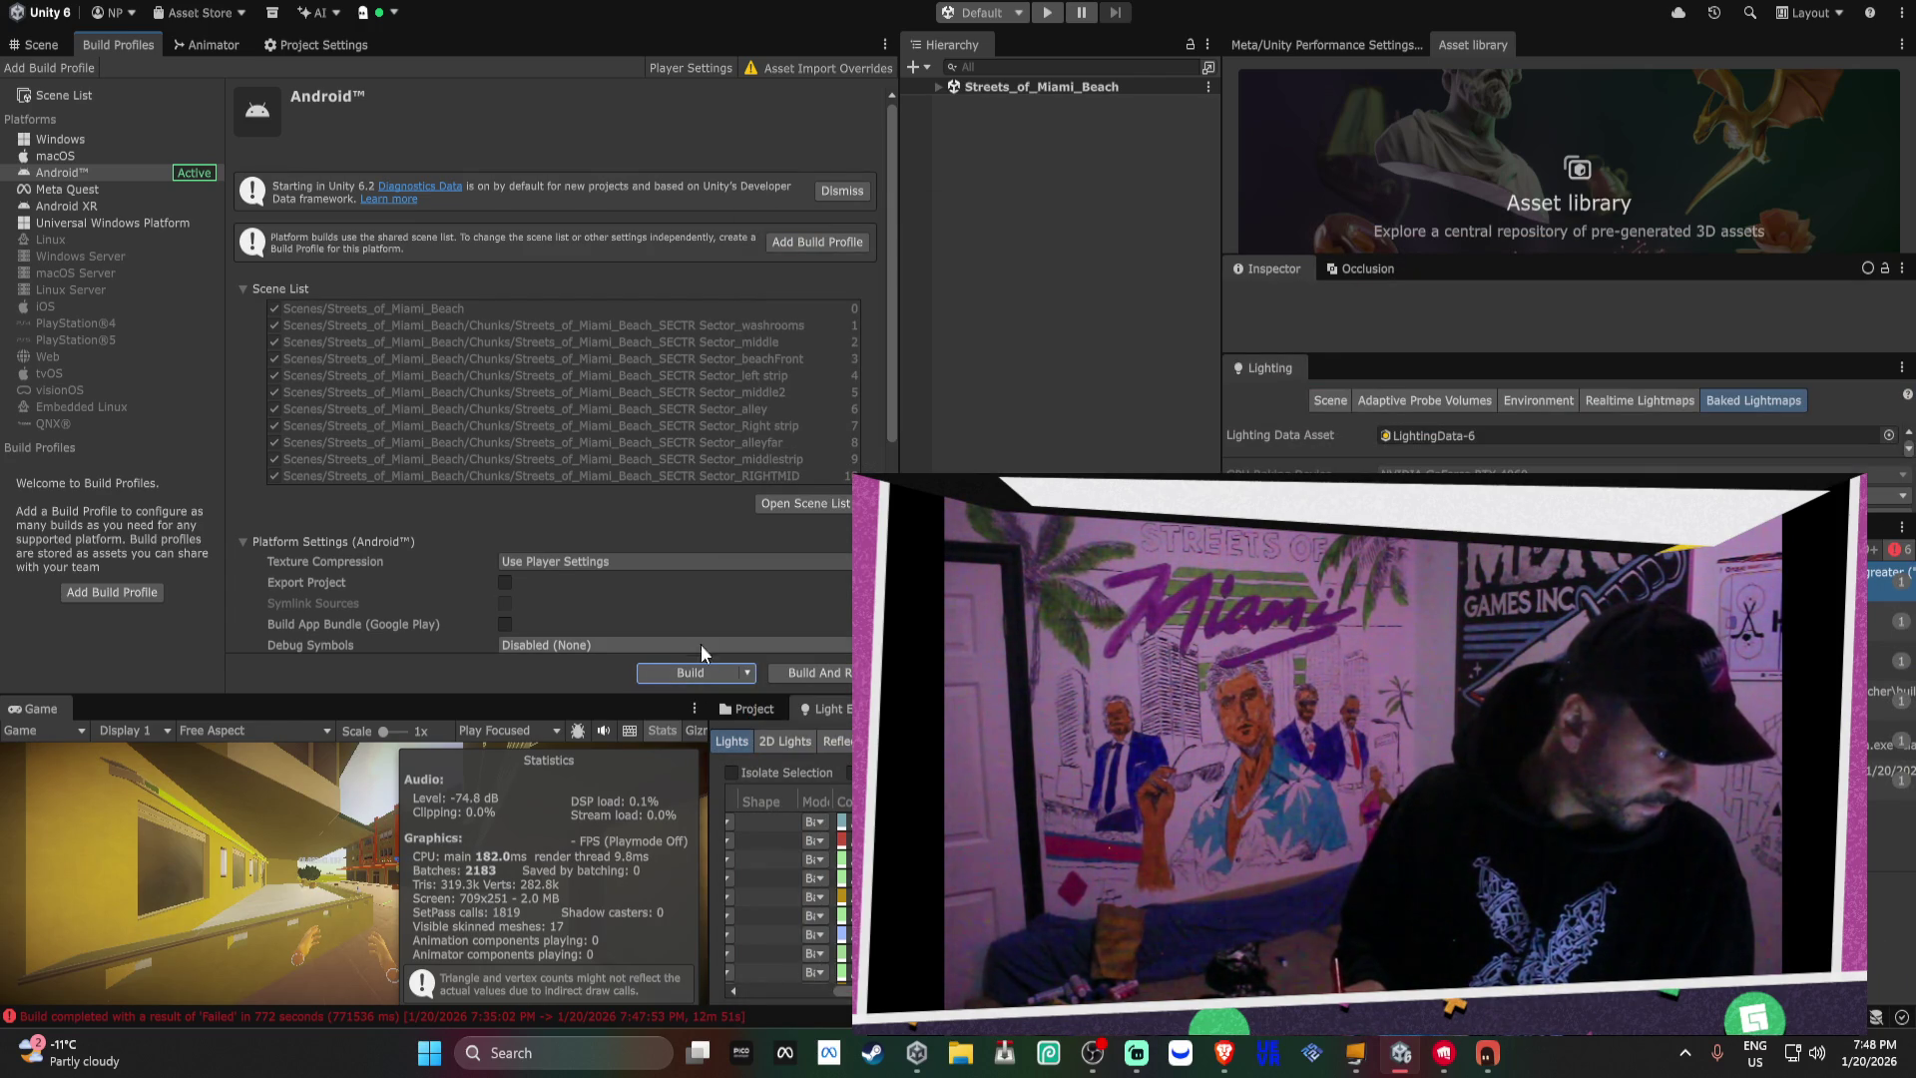
click(753, 668)
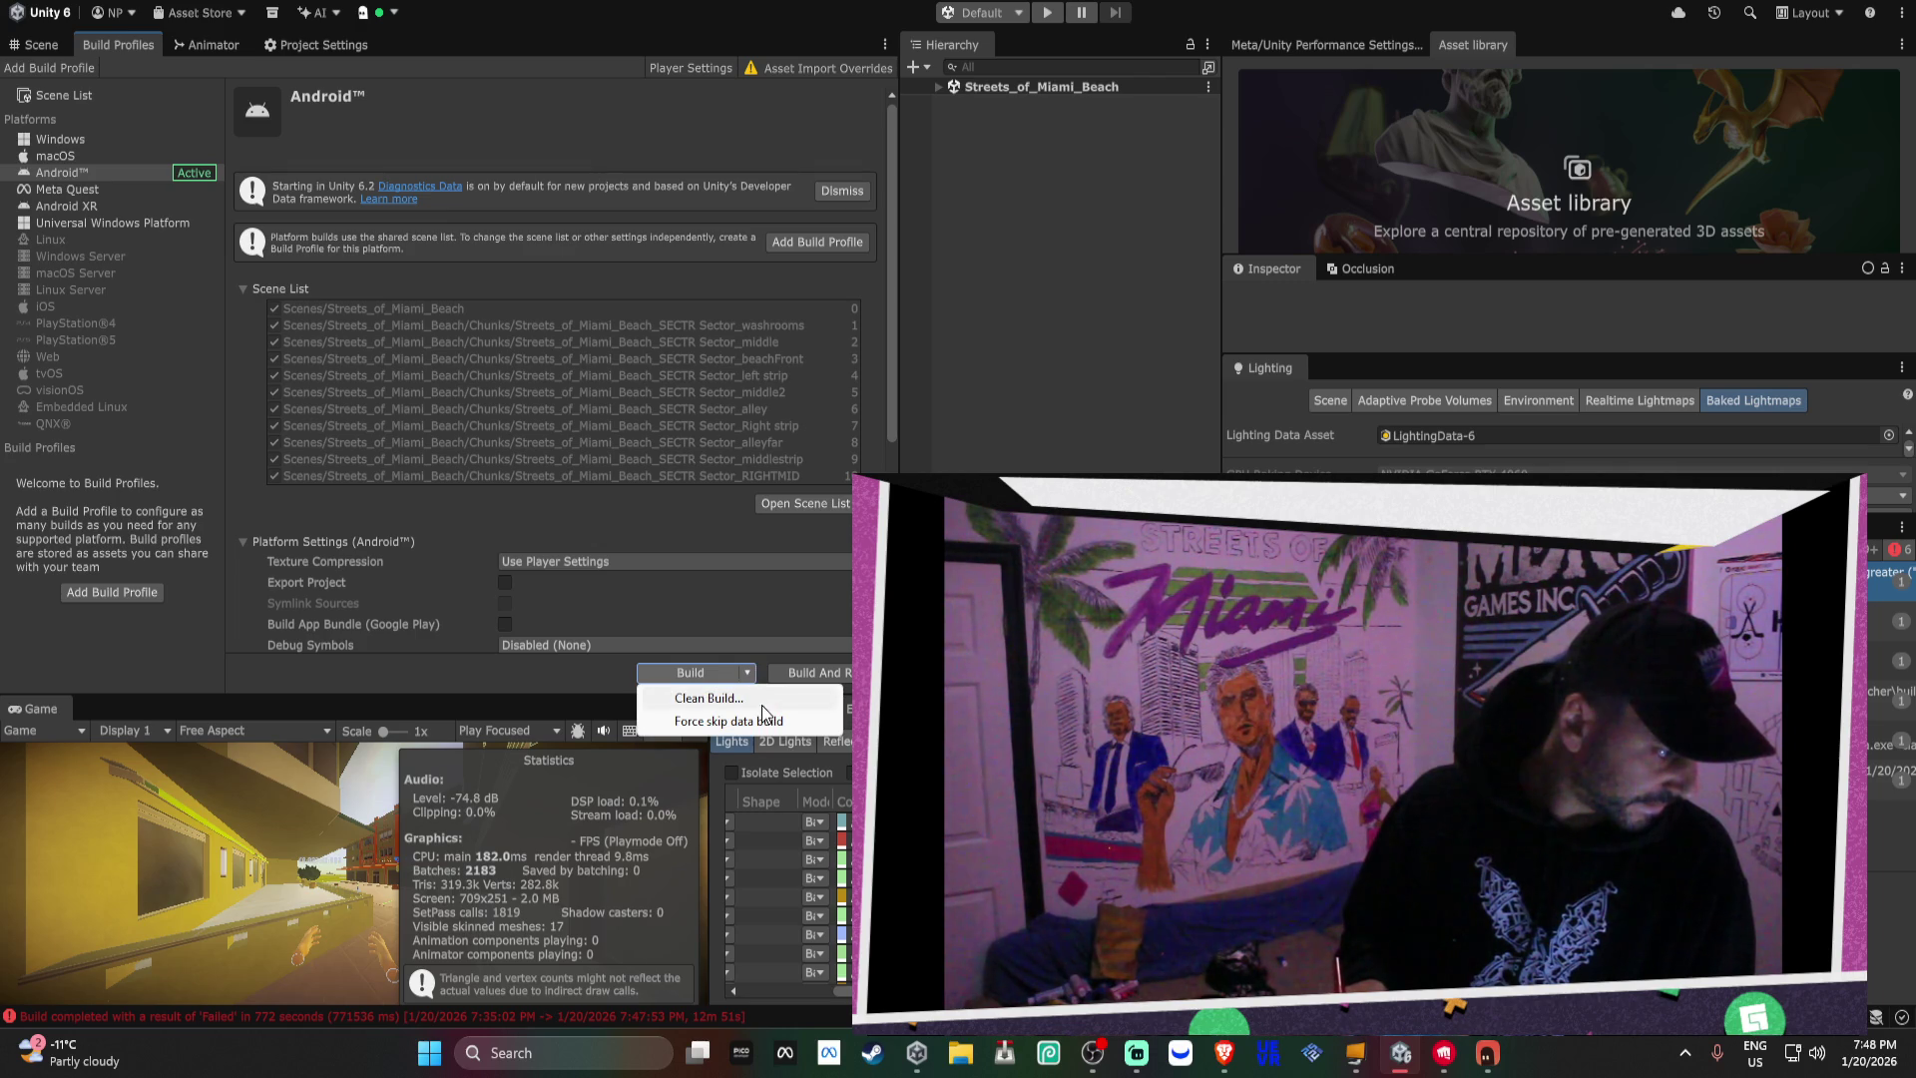
click(763, 705)
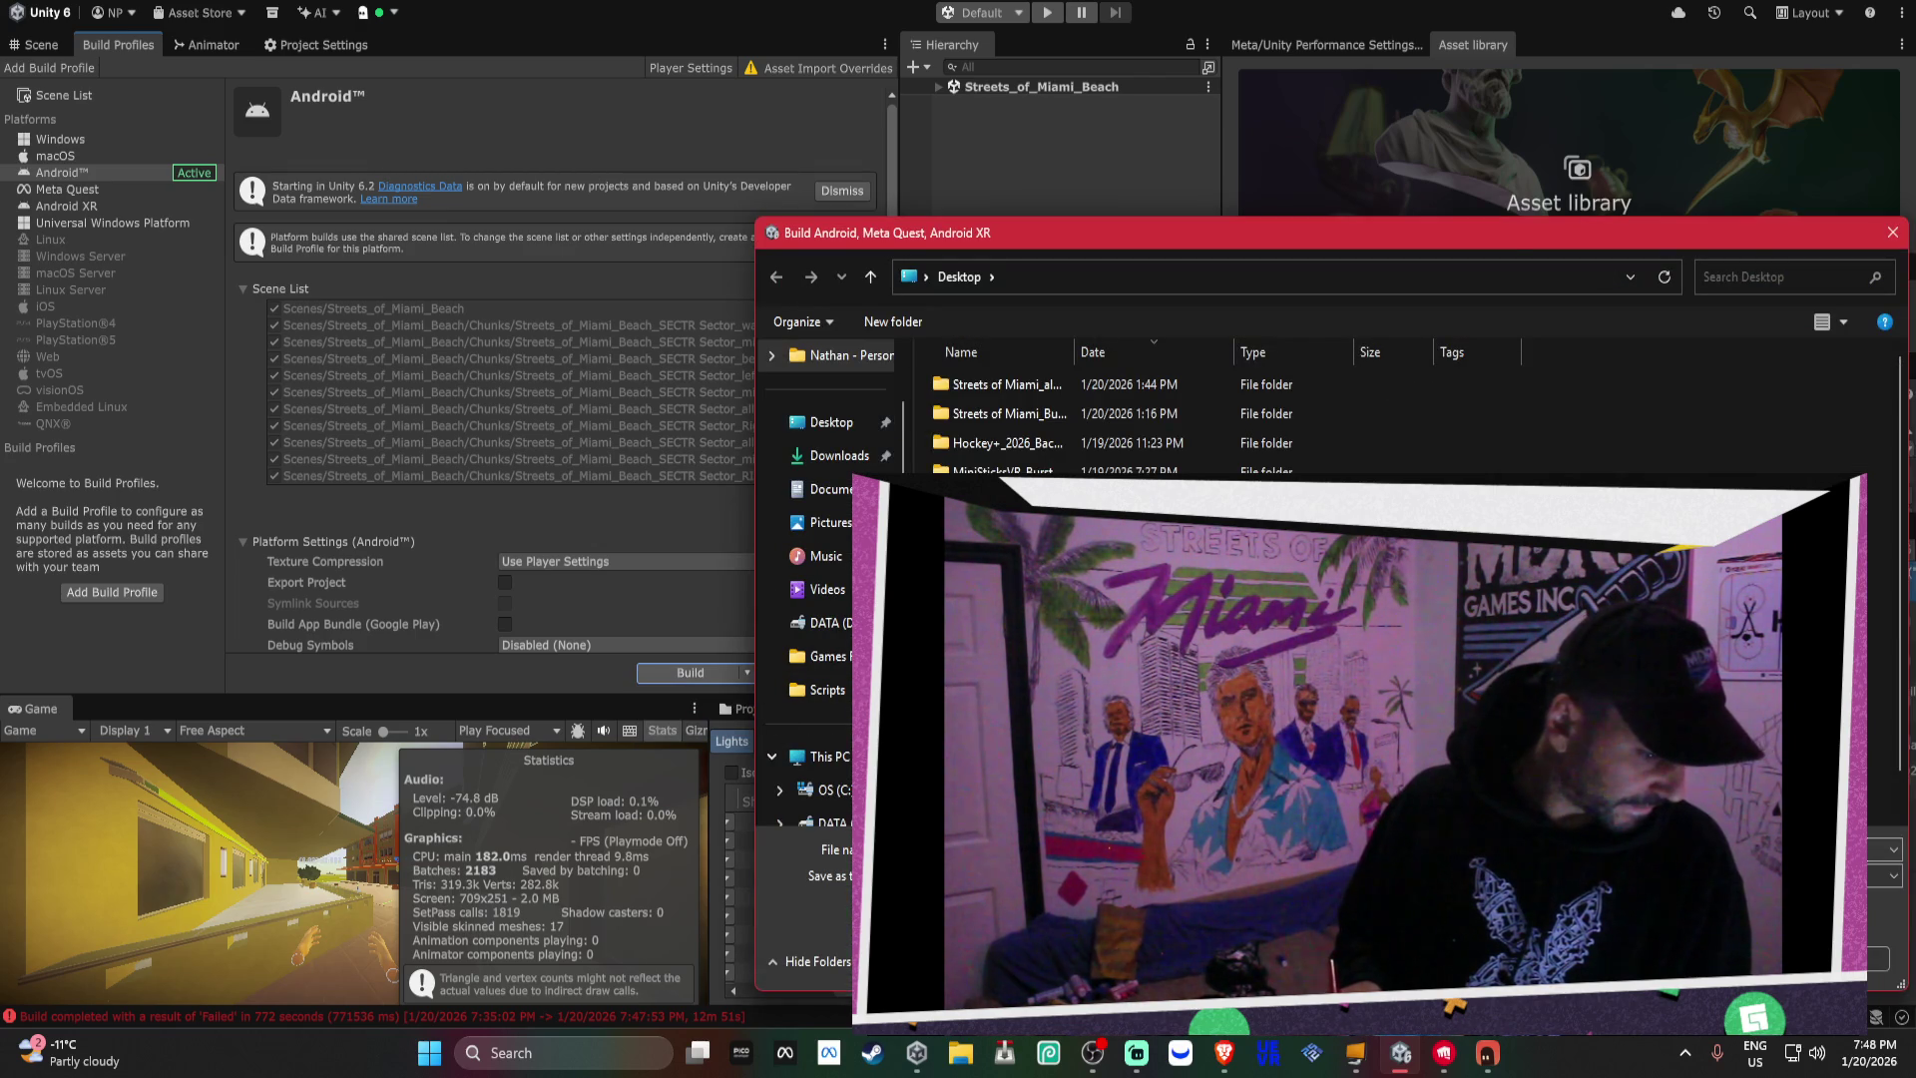
key(Return)
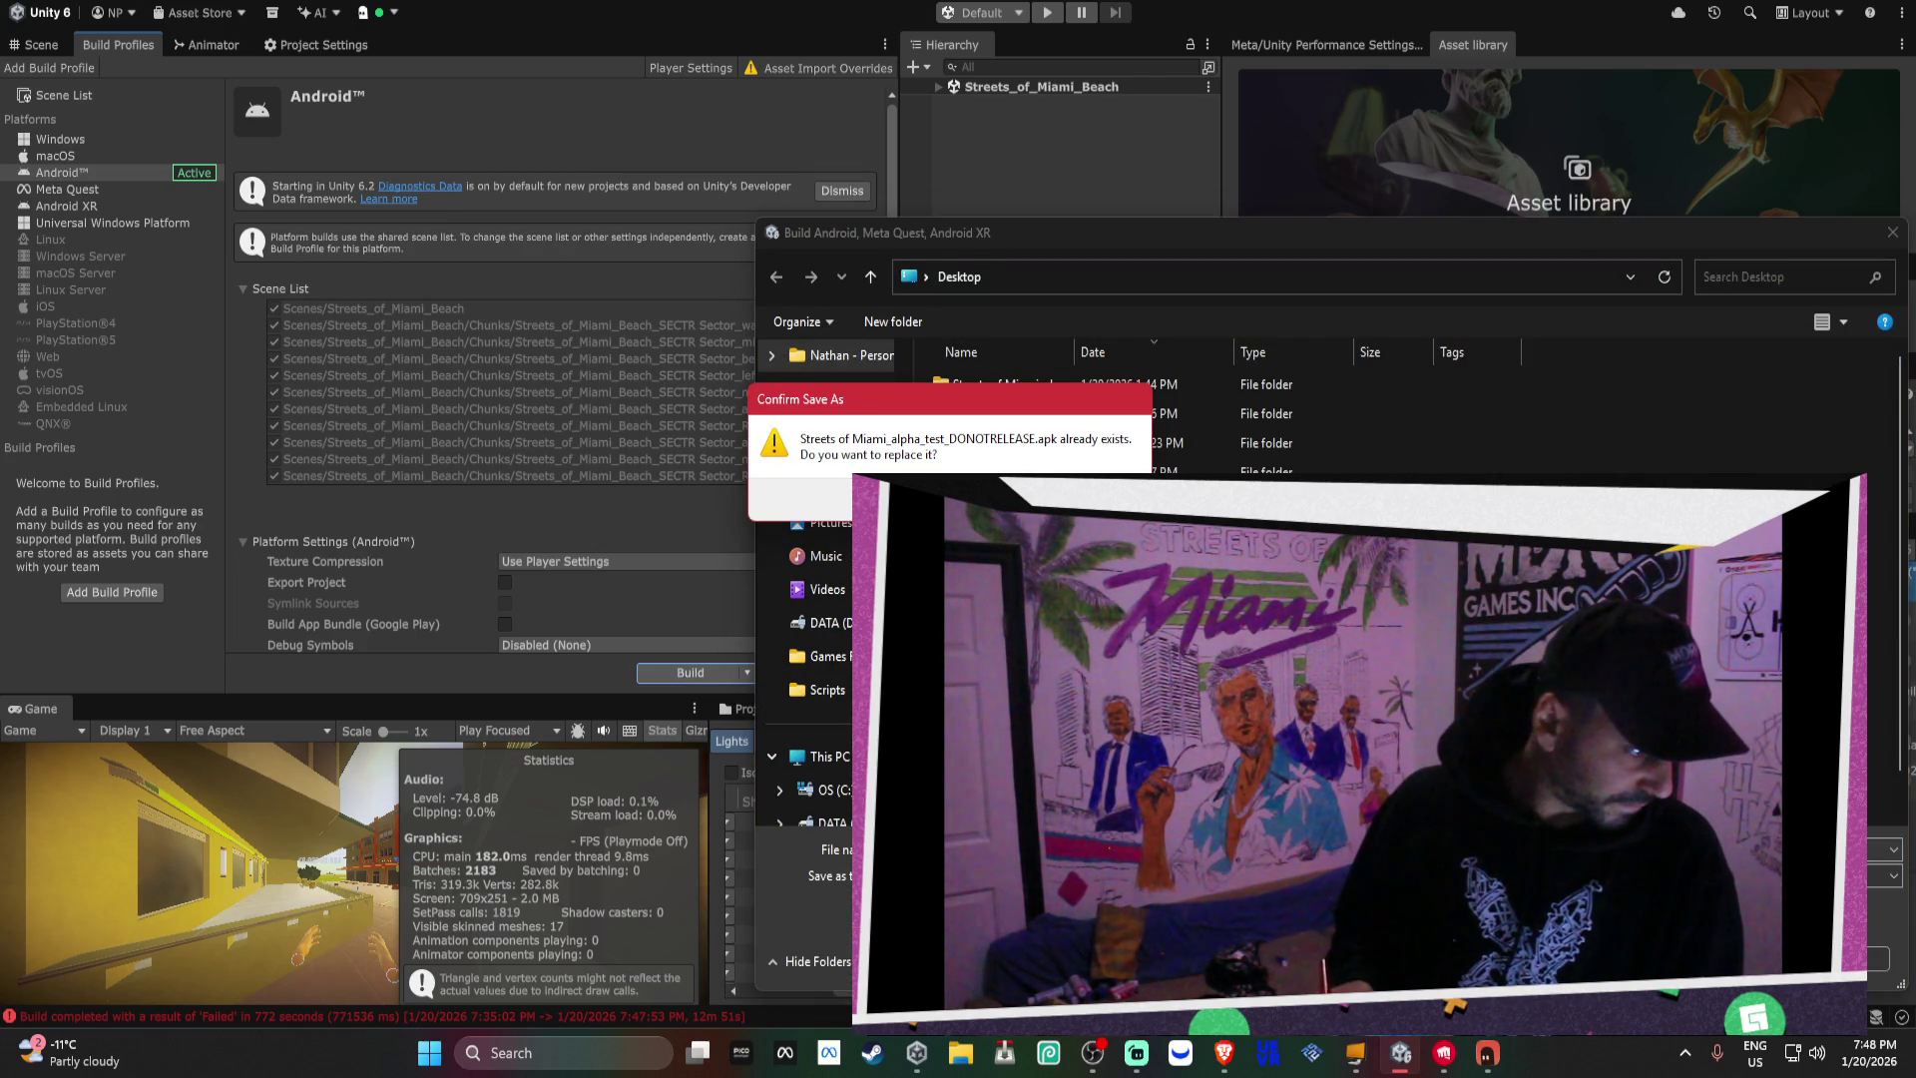
key(y)
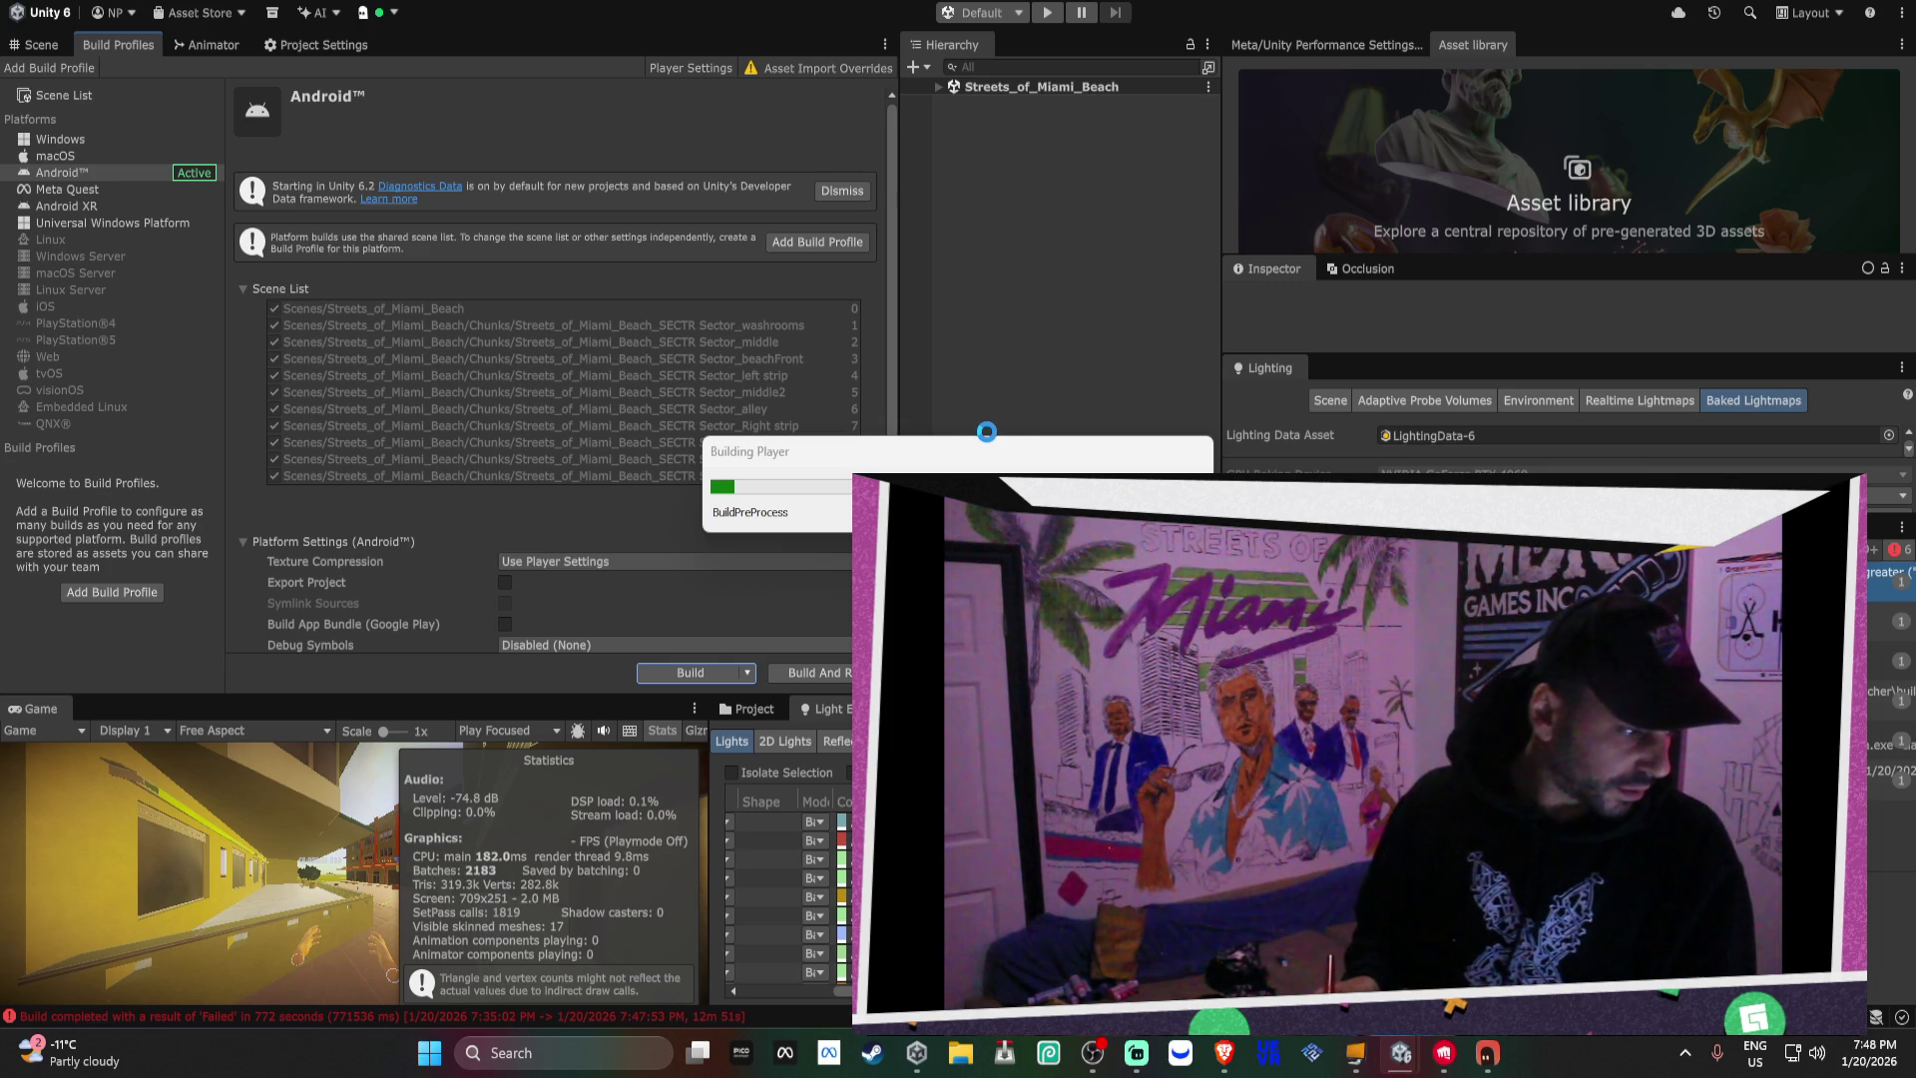
mouse_move(985, 451)
mouse_down()
mouse_move(548, 313)
mouse_move(517, 236)
mouse_up()
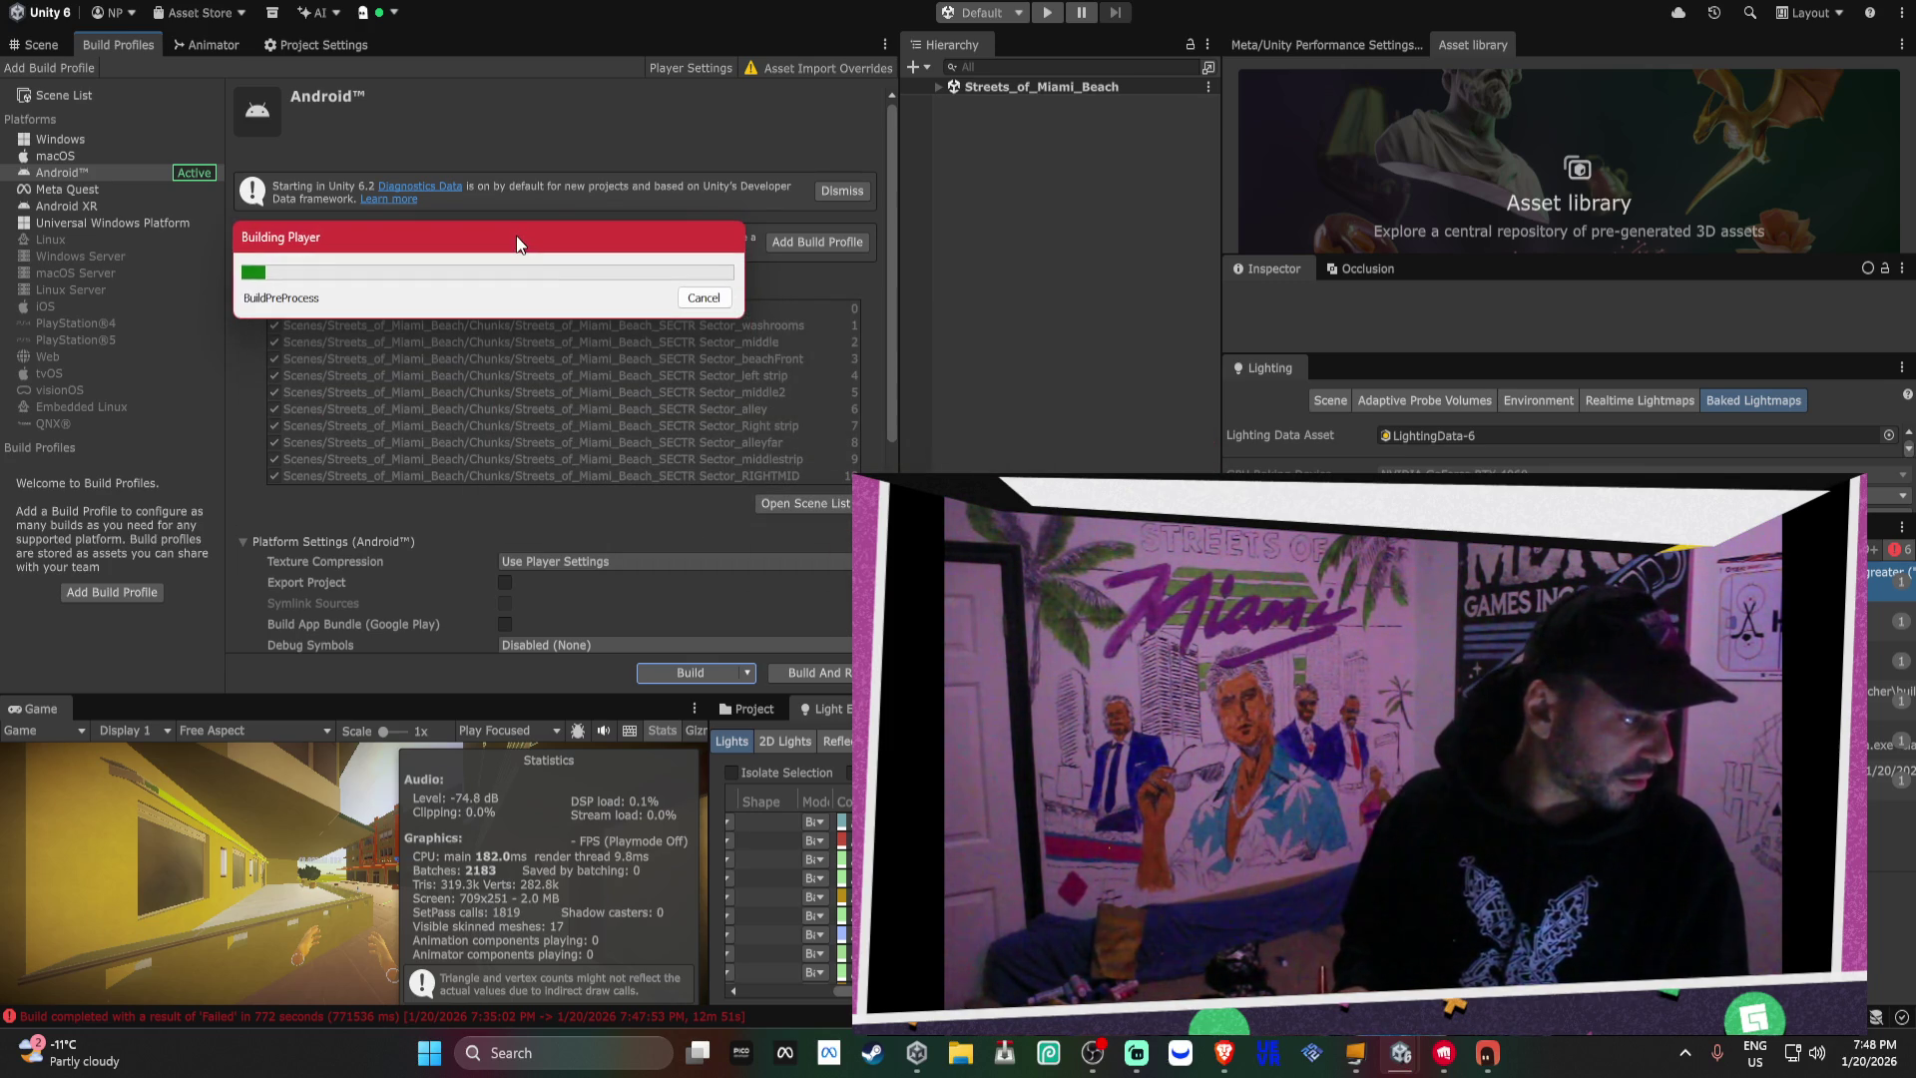
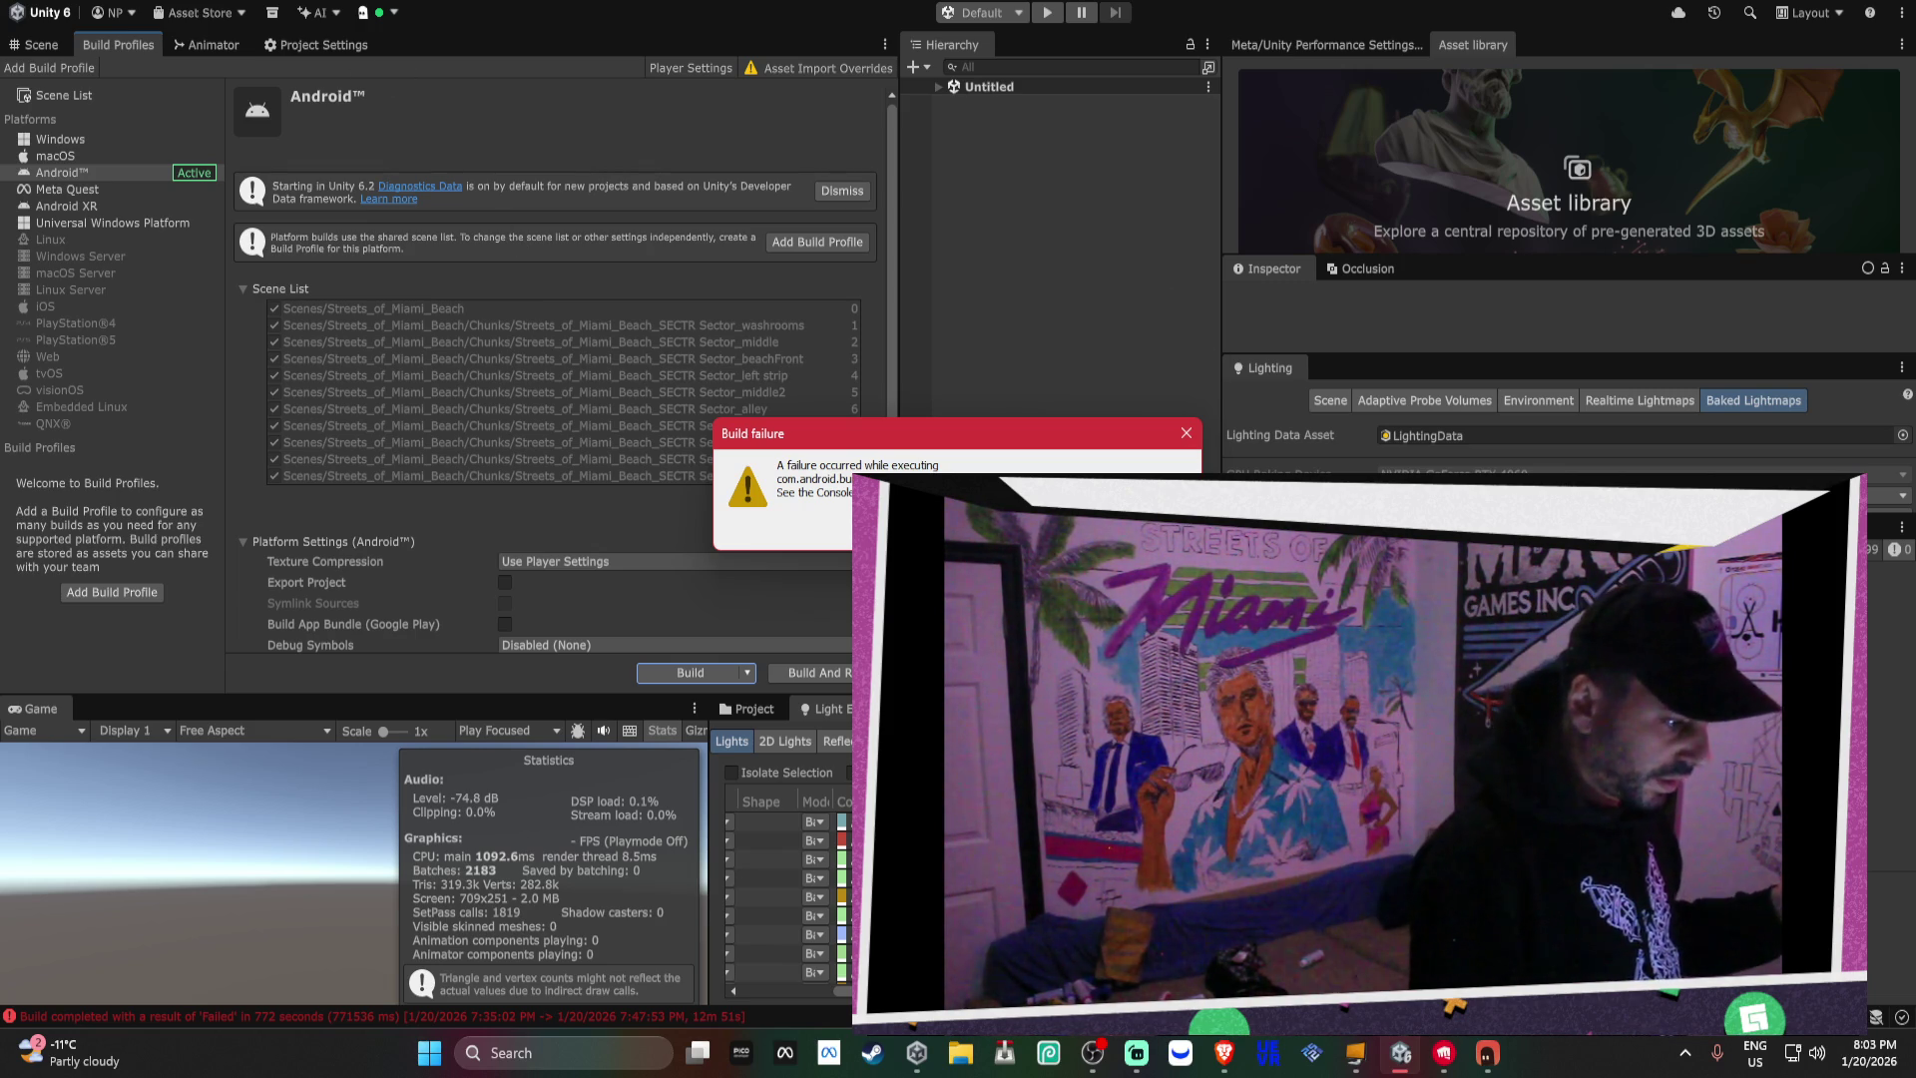
- Close the notice that the Android build failed after 772 seconds, letting asset importing continue
key(Return)
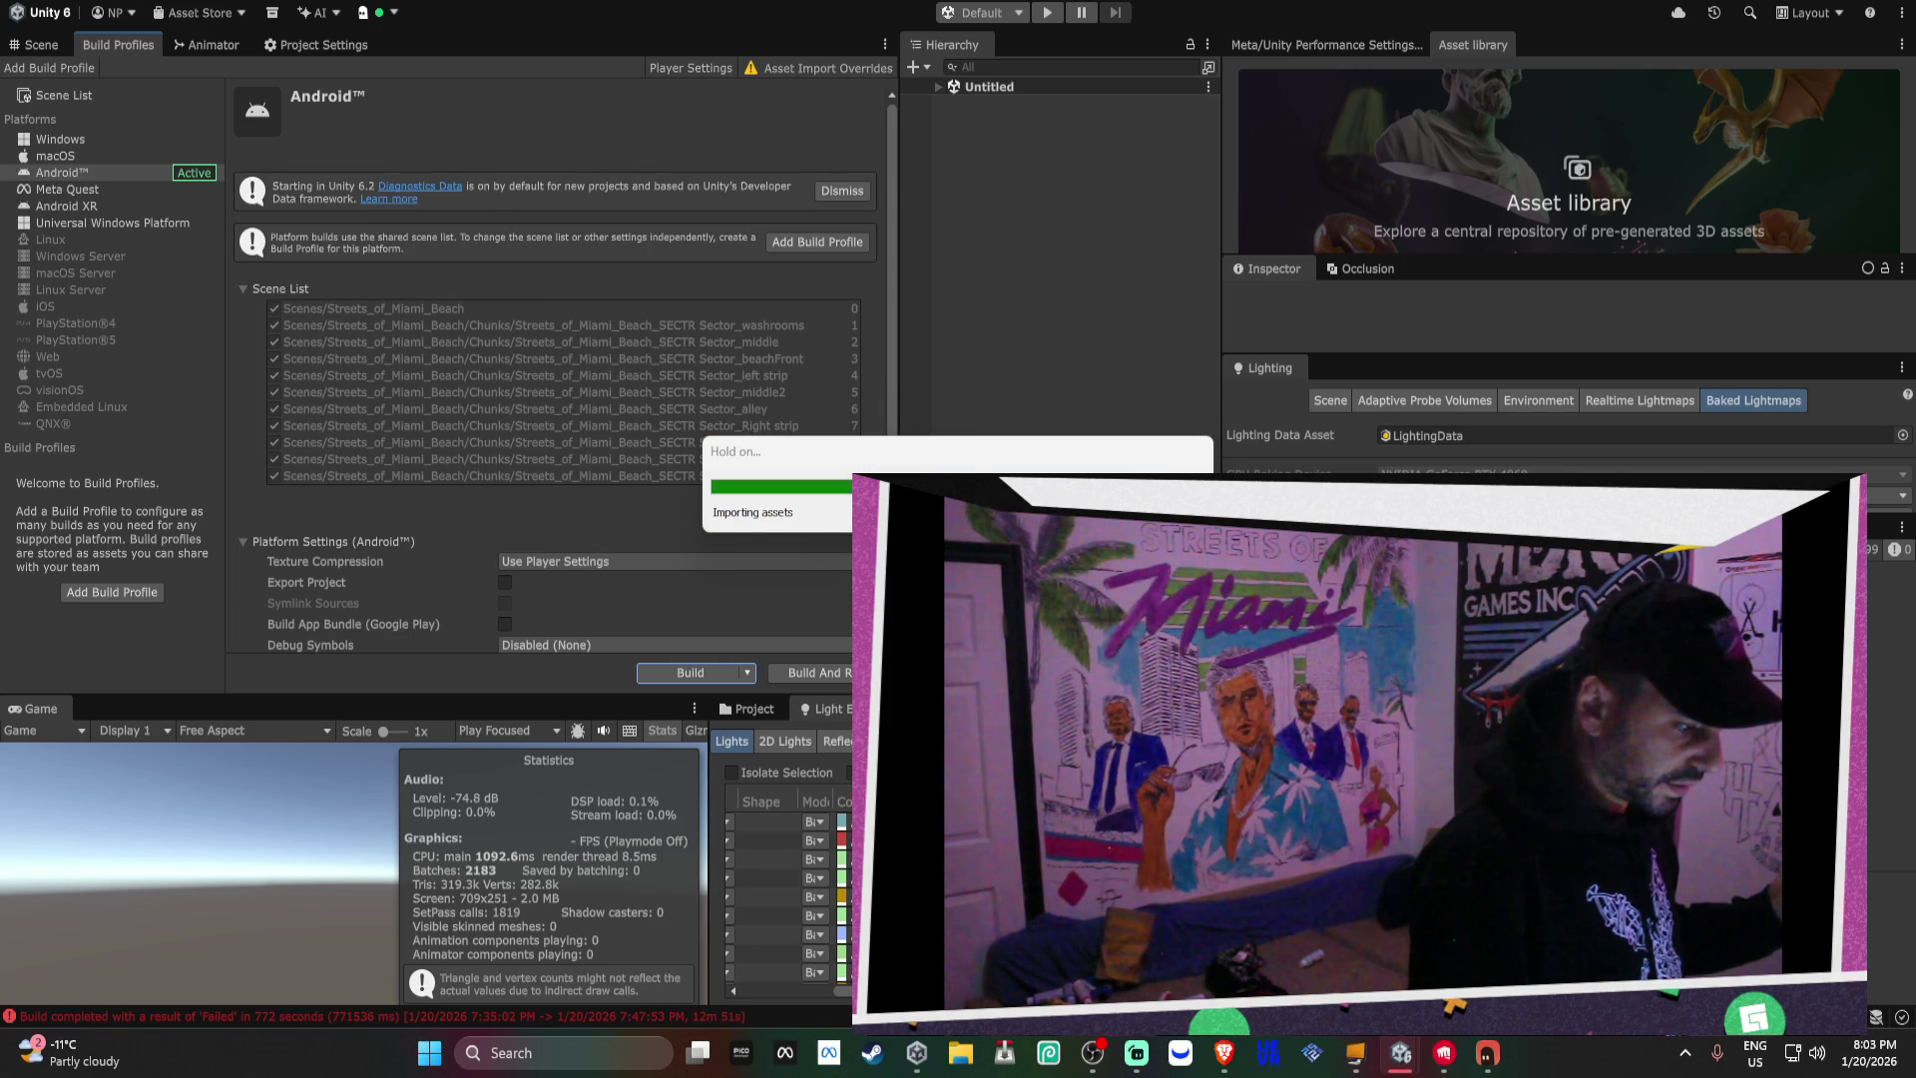